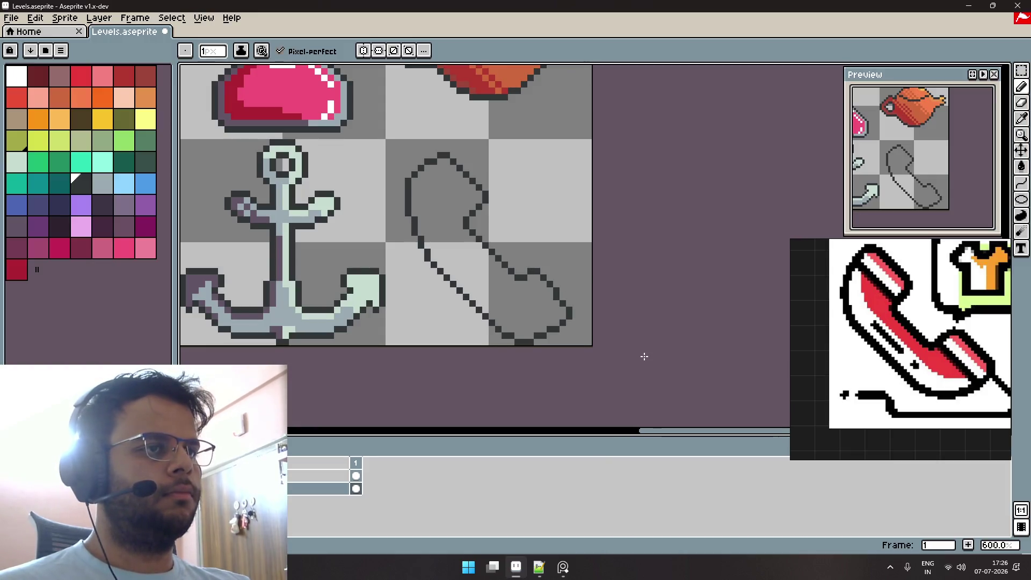
Redraw the handset's lower-right segment from the hook, testing and undoing several diagonal strokes.
key(ctrl+z)
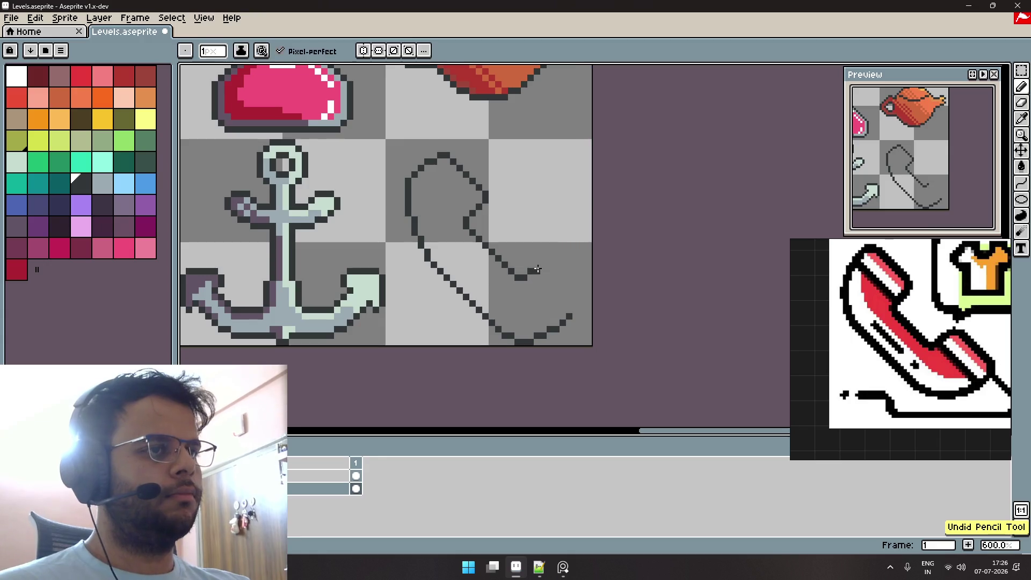
drag(534, 265, 545, 272)
drag(576, 309, 543, 269)
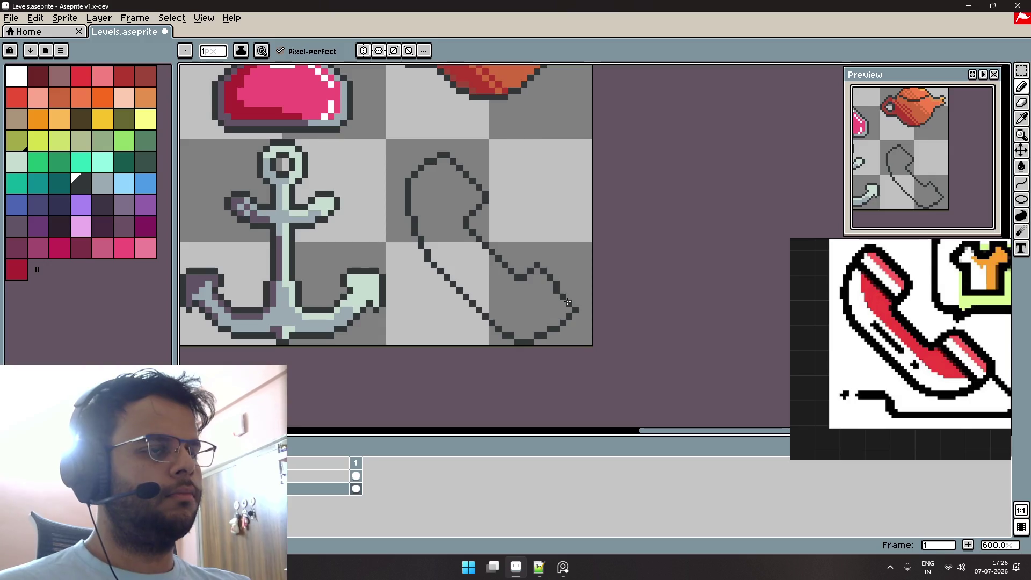
scroll(560, 278, up, 1)
key(ctrl+z)
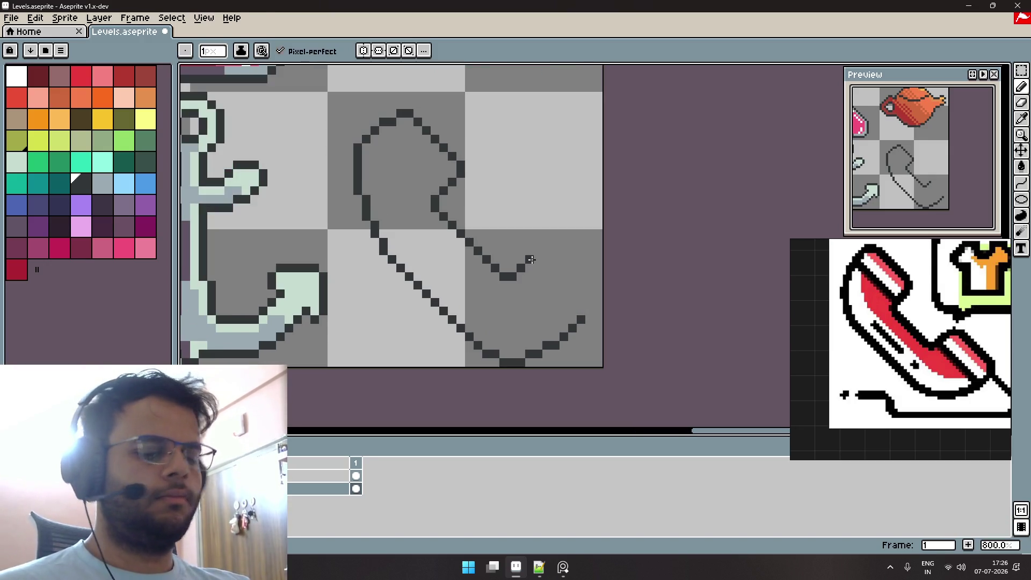
key(ctrl+y)
key(ctrl+z)
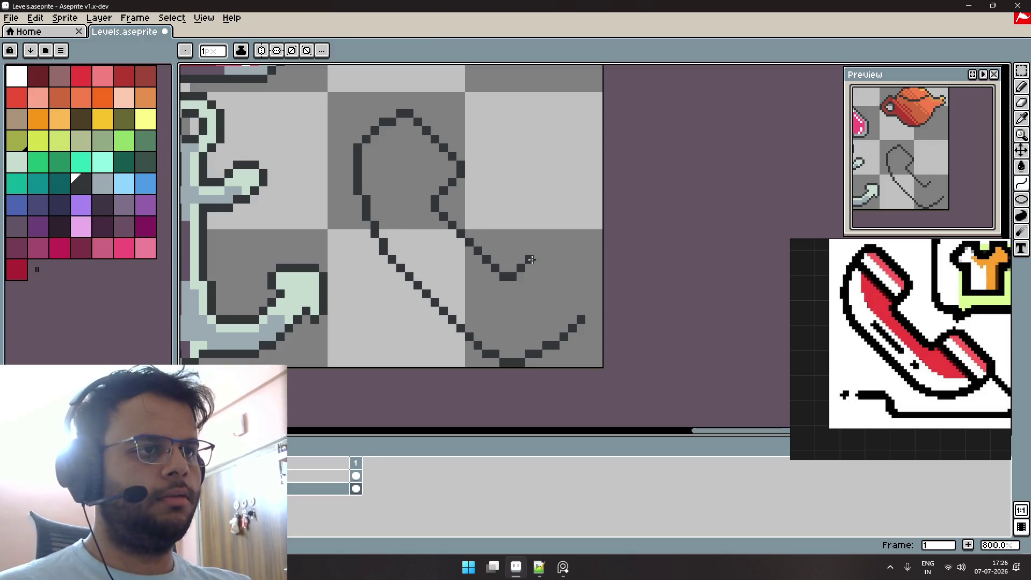
drag(531, 260, 584, 317)
key(ctrl+z)
mouse_move(536, 264)
mouse_down()
mouse_move(579, 316)
mouse_move(546, 261)
mouse_move(580, 316)
mouse_move(595, 294)
mouse_move(594, 306)
mouse_up()
key(ctrl+z)
key(ctrl+z)
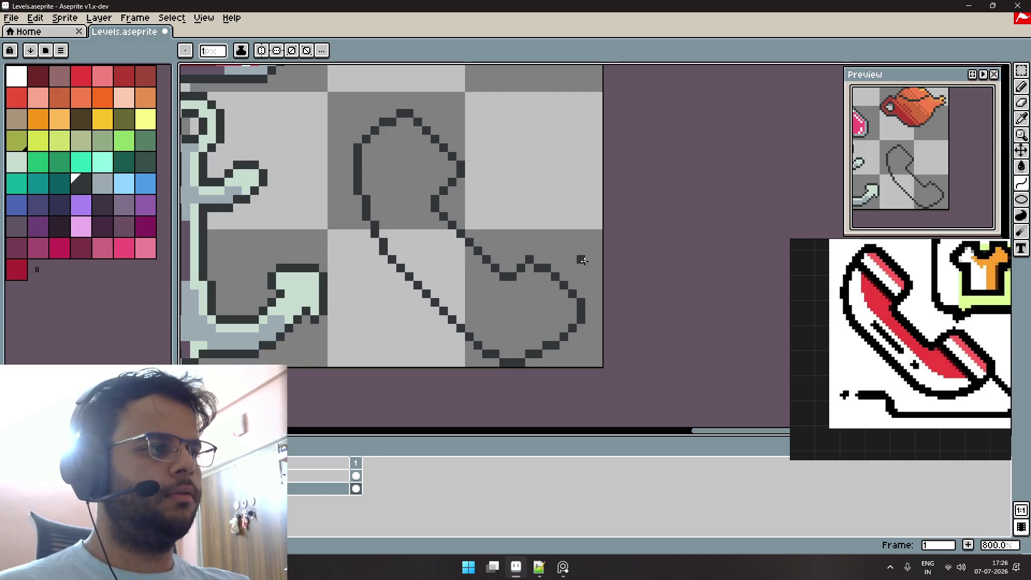
Add a dark pixel for the small bump near the hook, dropping the extra pixel column below.
scroll(588, 271, up, 3)
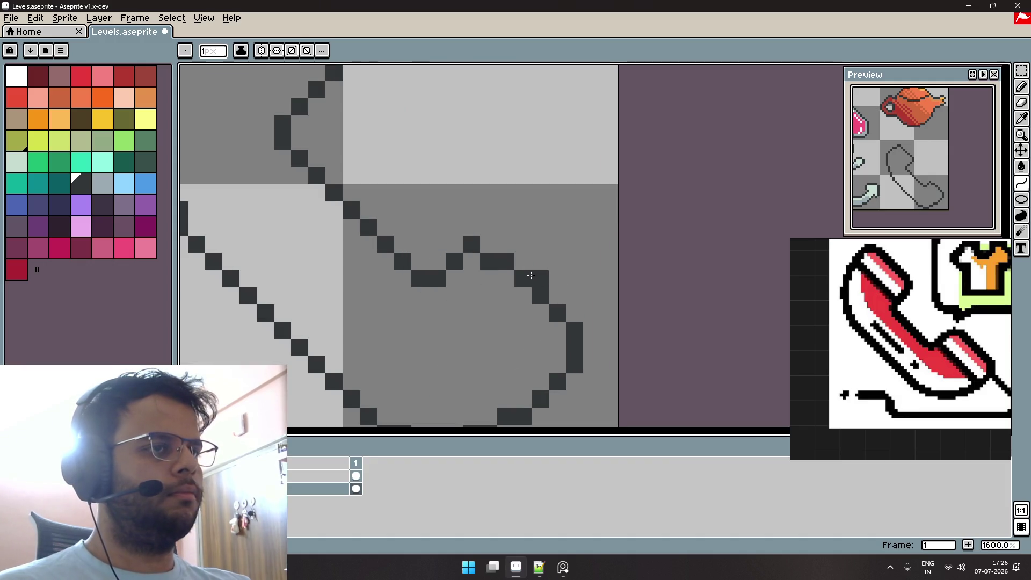
click(490, 248)
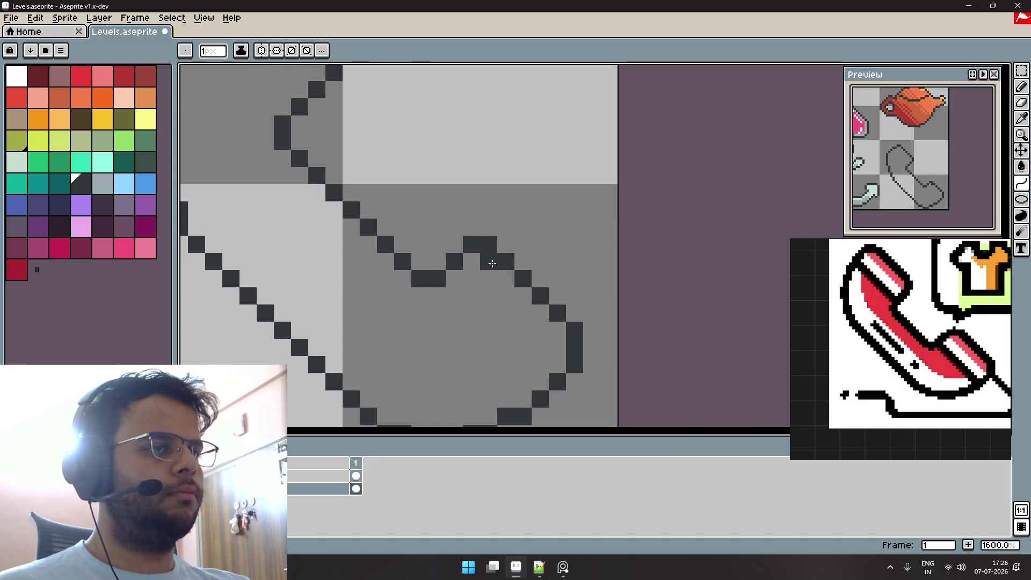
drag(490, 283, 492, 294)
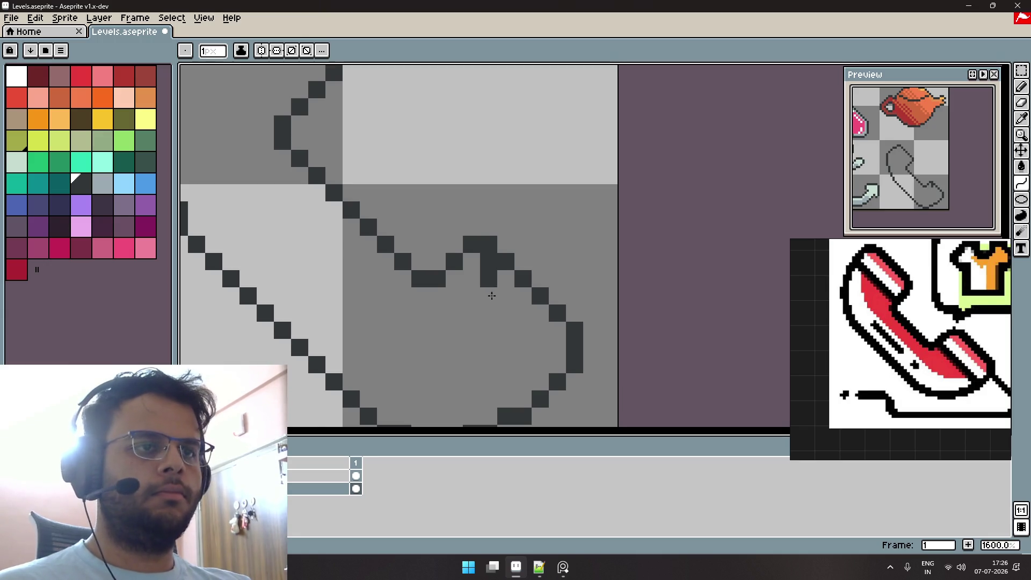
key(ctrl+z)
key(ctrl+z)
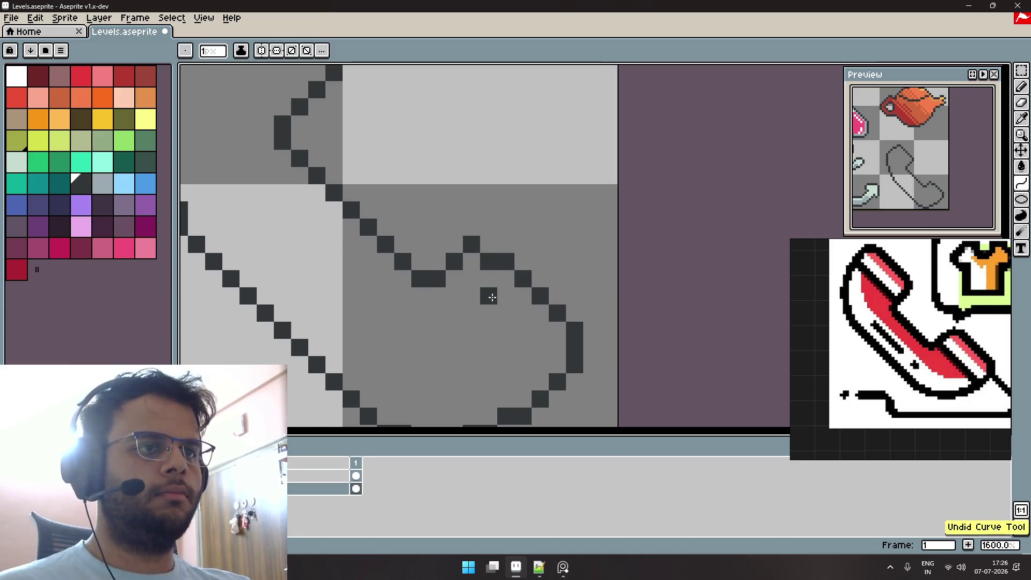
scroll(510, 301, down, 2)
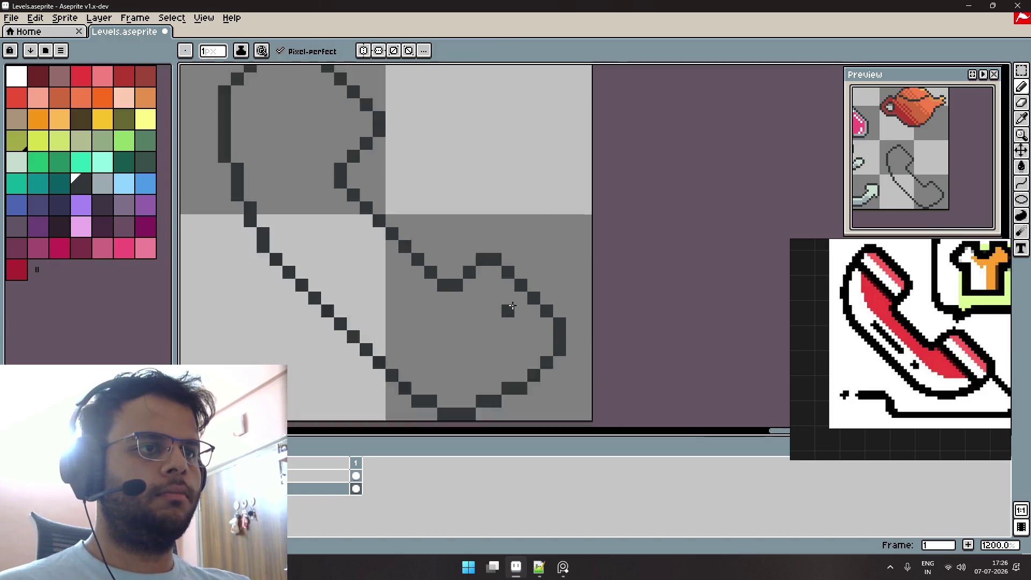
scroll(545, 331, down, 2)
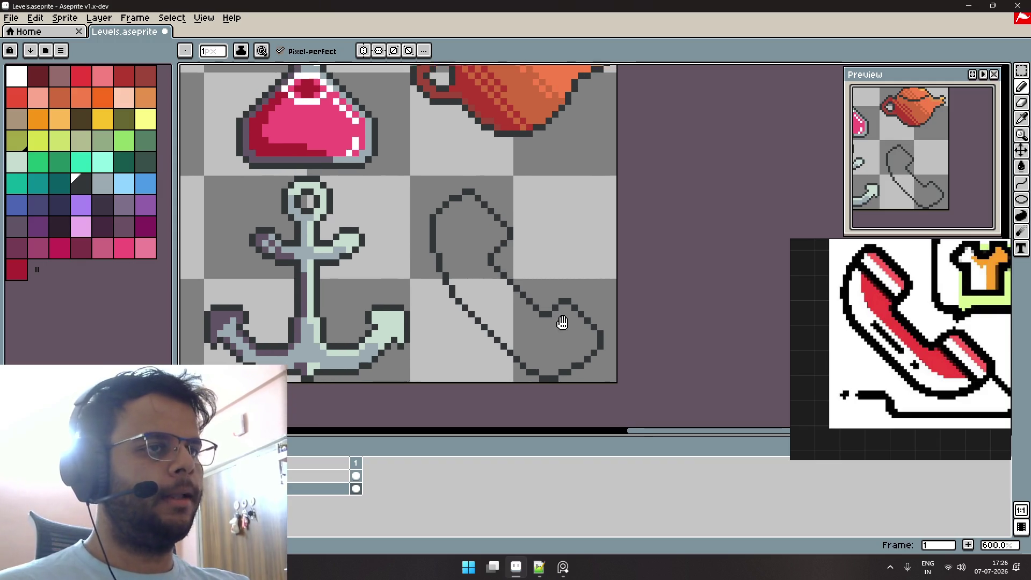
Try a dark pixel row along the phone's bottom edge, then undo it.
drag(534, 301, 573, 329)
scroll(899, 303, down, 3)
scroll(899, 304, down, 2)
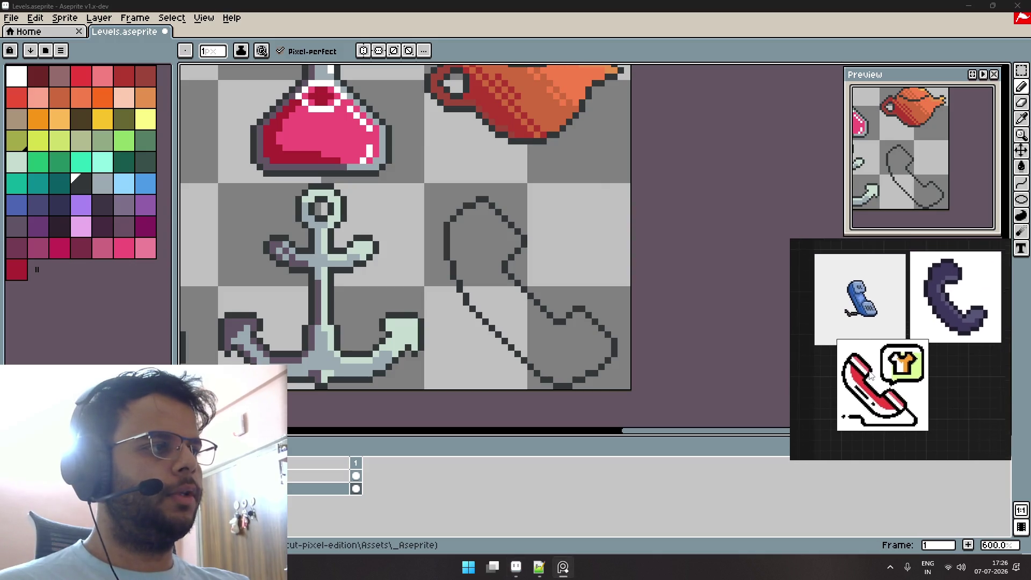
scroll(871, 375, up, 2)
scroll(871, 375, up, 1)
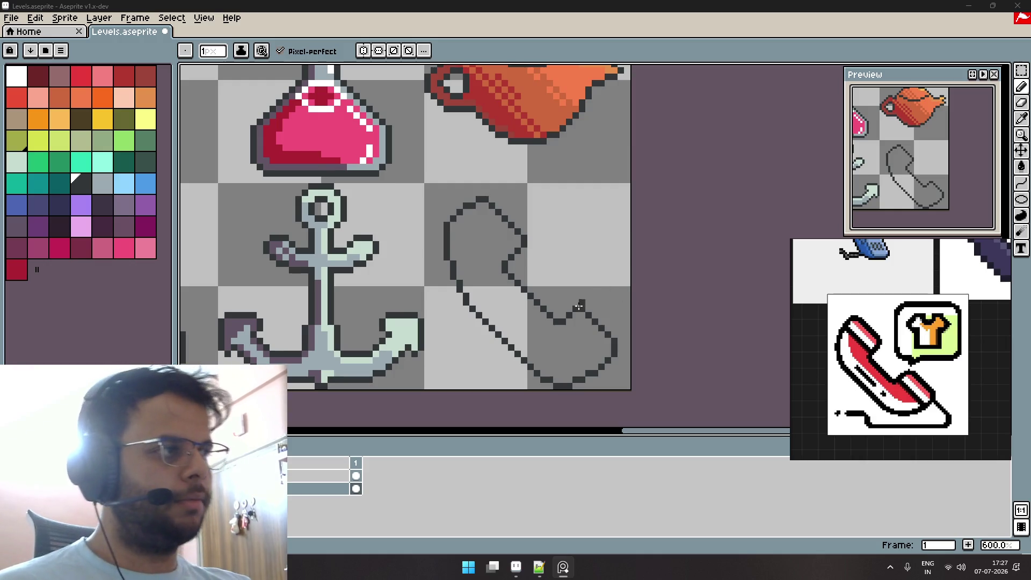
scroll(557, 380, up, 1)
drag(555, 378, 580, 379)
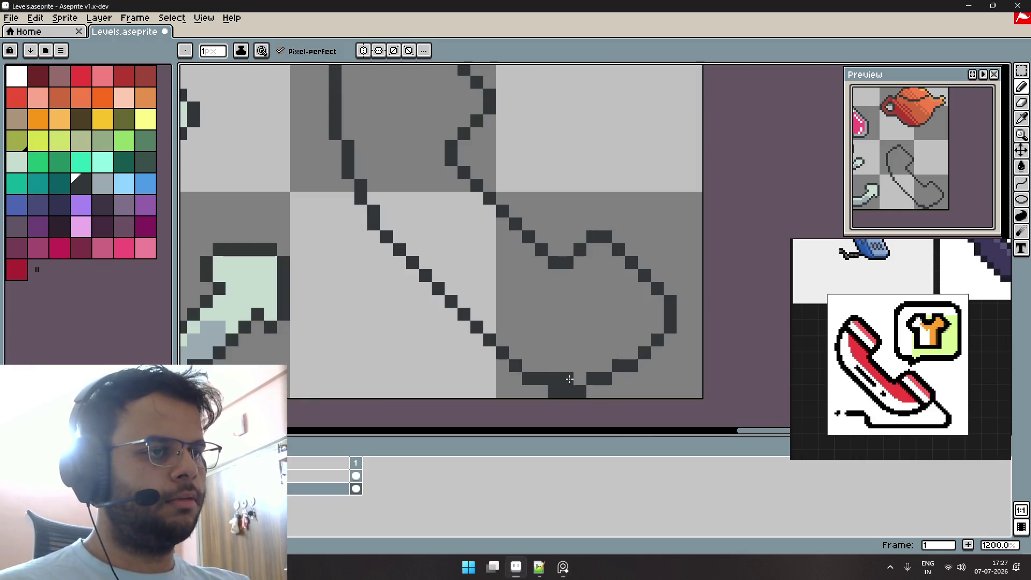
key(ctrl+z)
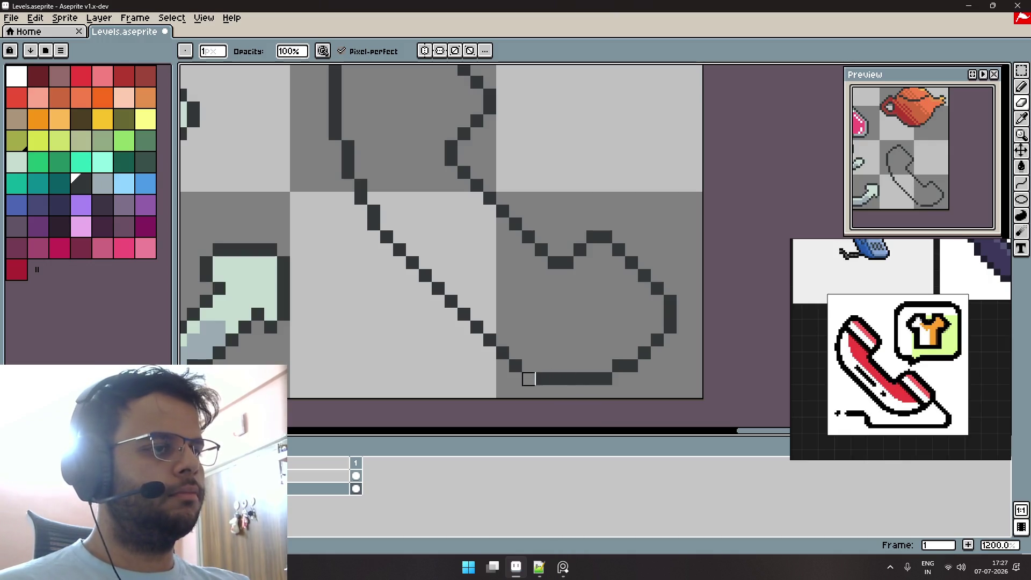
key(ctrl+z)
Erase the old pixels along the phone's bottom edge.
key(e)
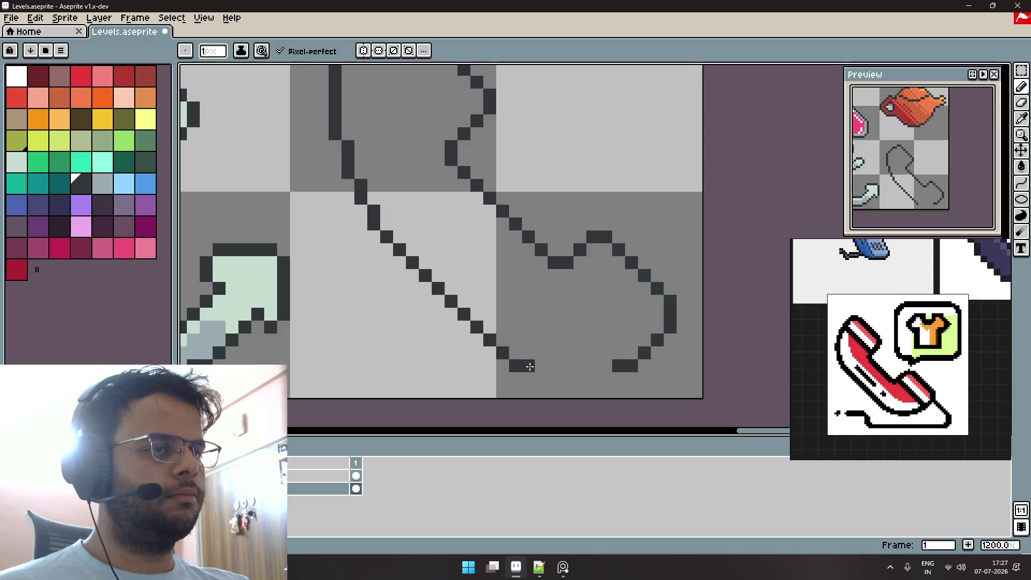
key(e)
drag(515, 366, 631, 367)
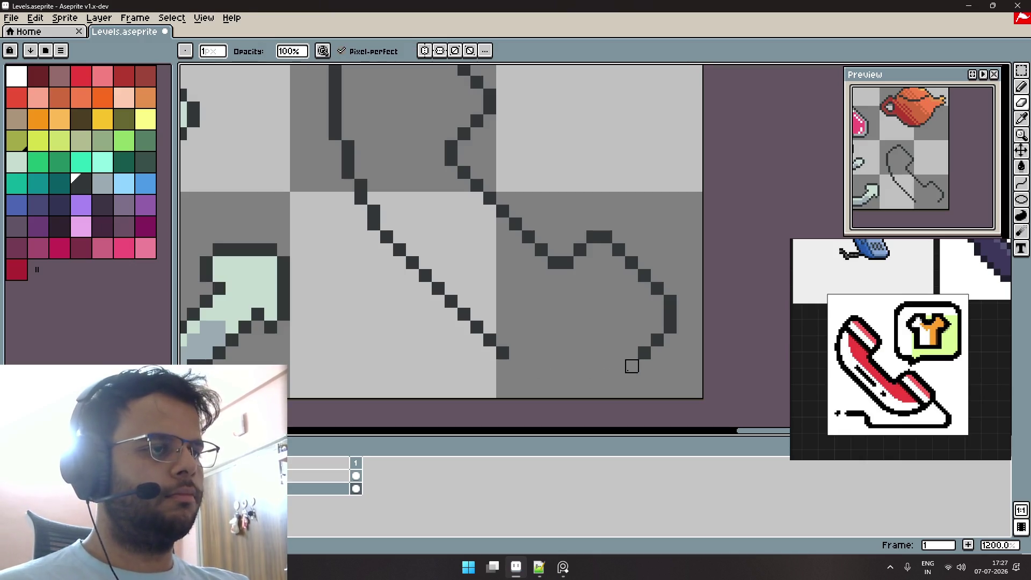
key(e)
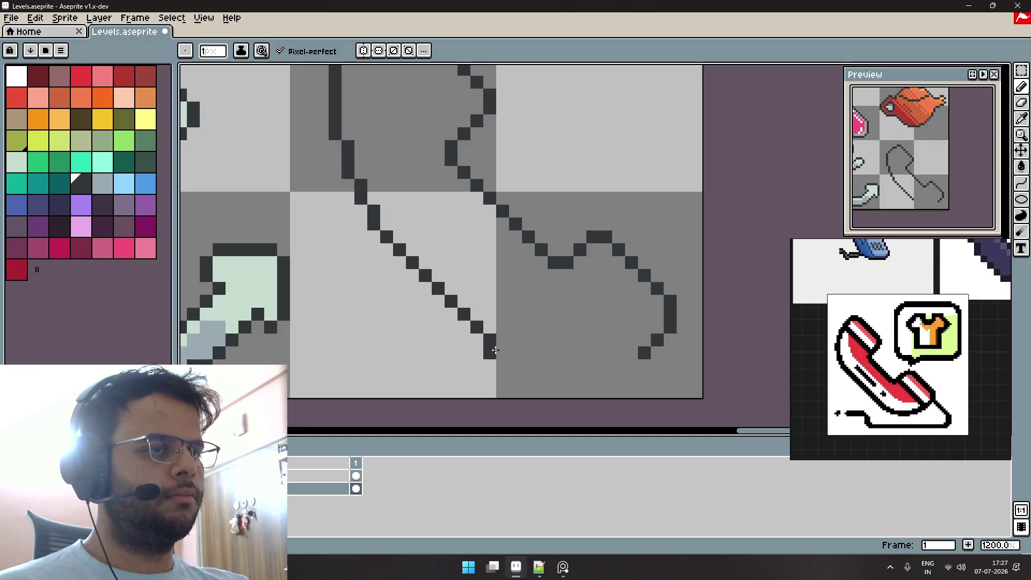
Draw a new flat bottom edge with the Curve/Line tool to close the outline.
key(l)
mouse_move(492, 342)
mouse_down()
mouse_move(613, 364)
mouse_move(643, 353)
mouse_move(534, 369)
mouse_move(572, 375)
mouse_up()
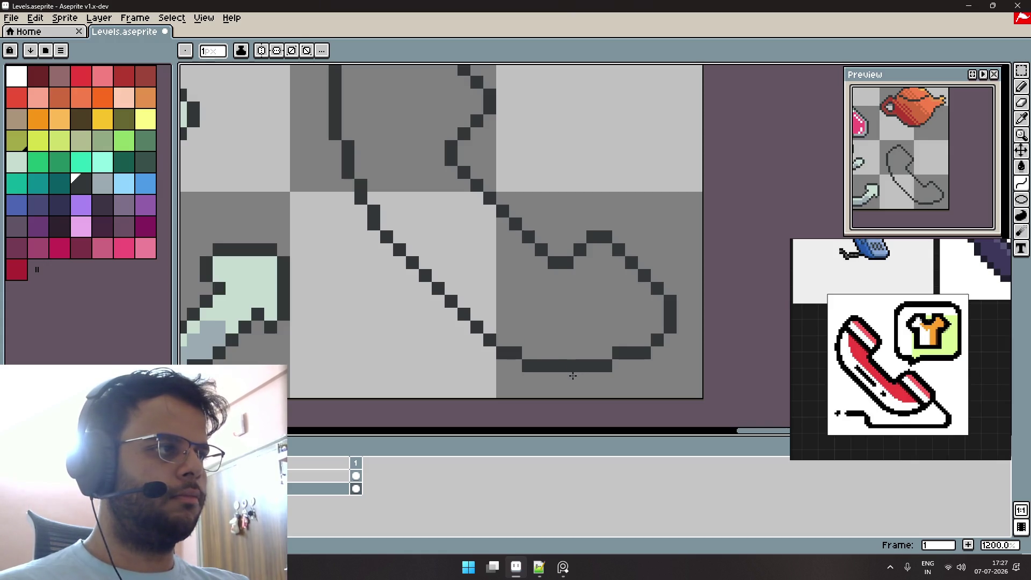
mouse_move(573, 376)
mouse_down()
mouse_move(606, 388)
mouse_move(535, 387)
mouse_up()
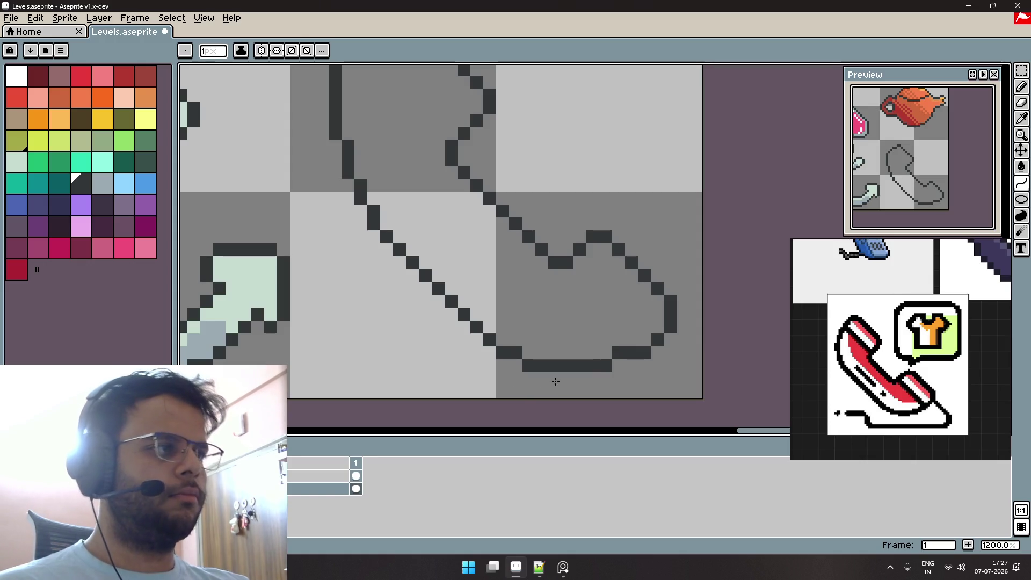
drag(544, 386, 586, 387)
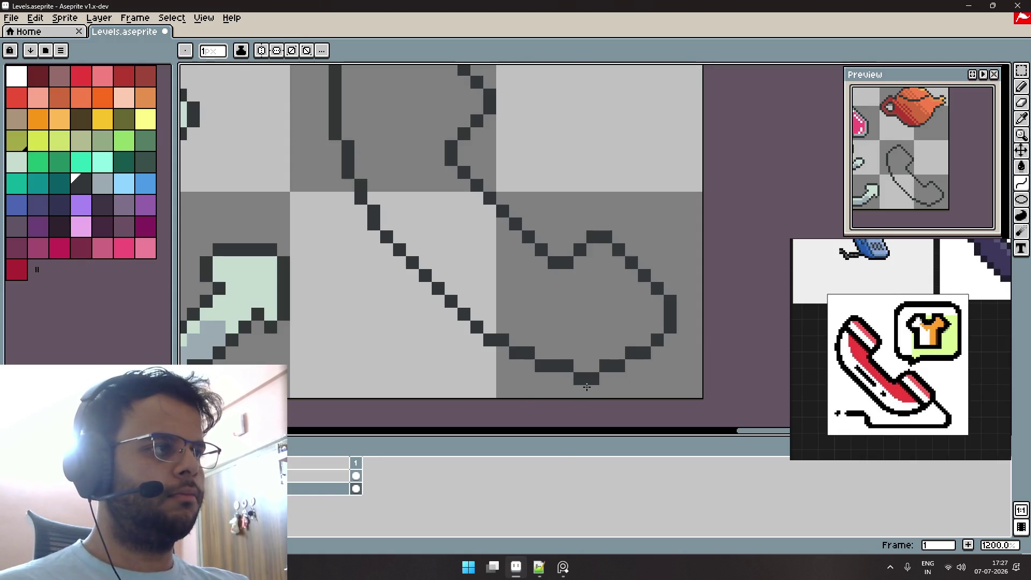
click(587, 383)
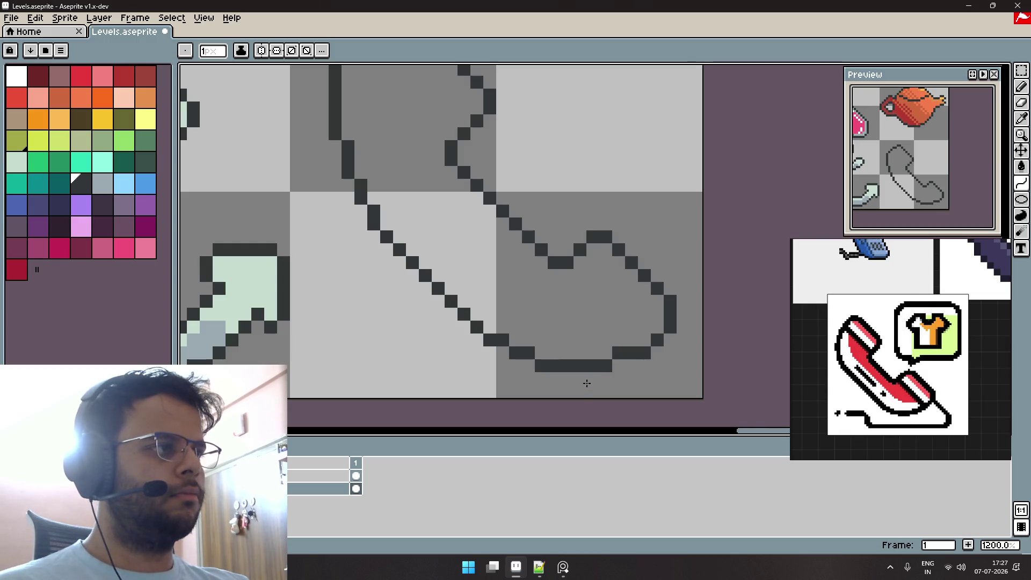
scroll(538, 311, down, 3)
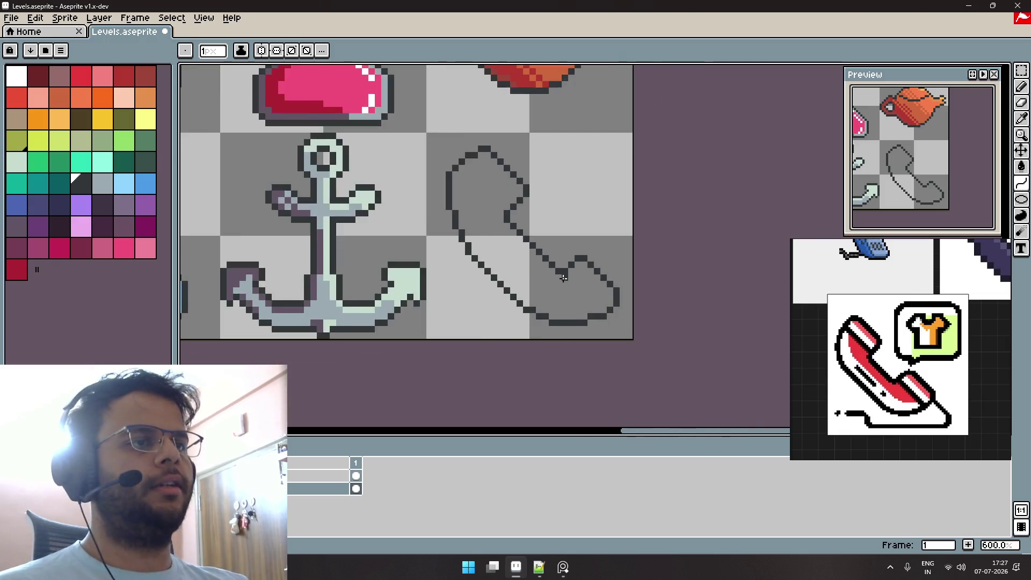
scroll(555, 272, up, 1)
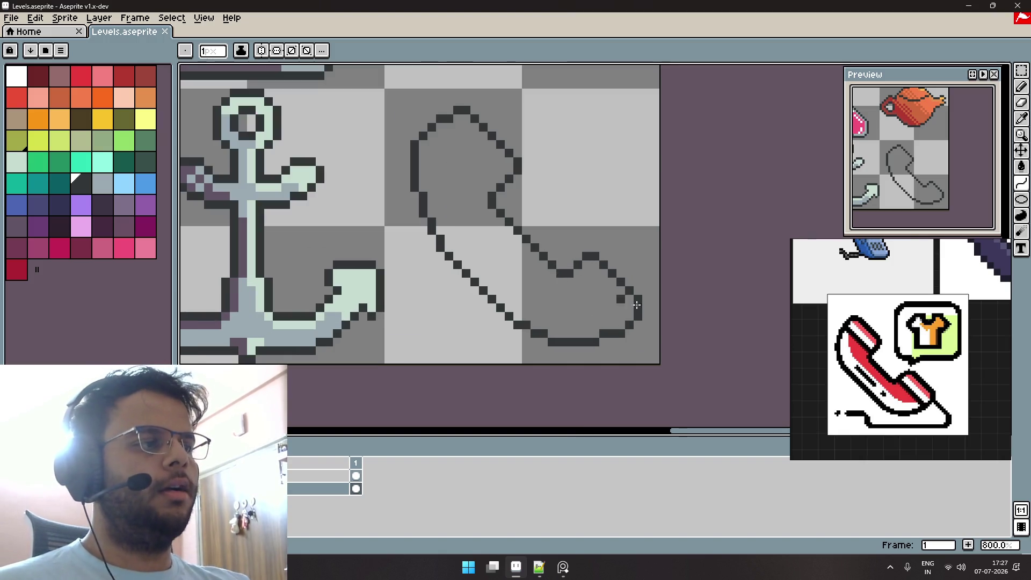
scroll(866, 357, down, 3)
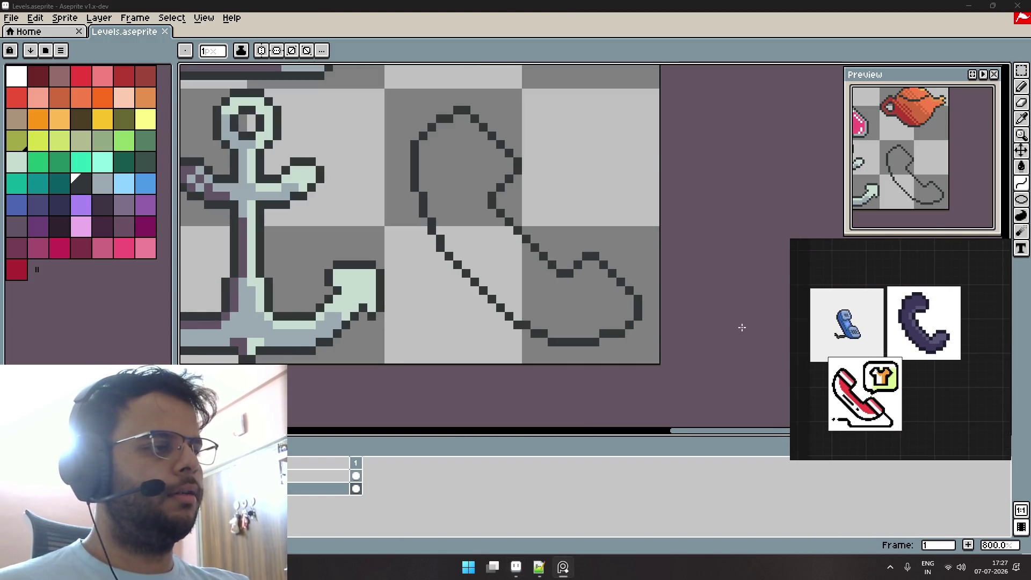
scroll(435, 275, down, 2)
scroll(435, 275, down, 4)
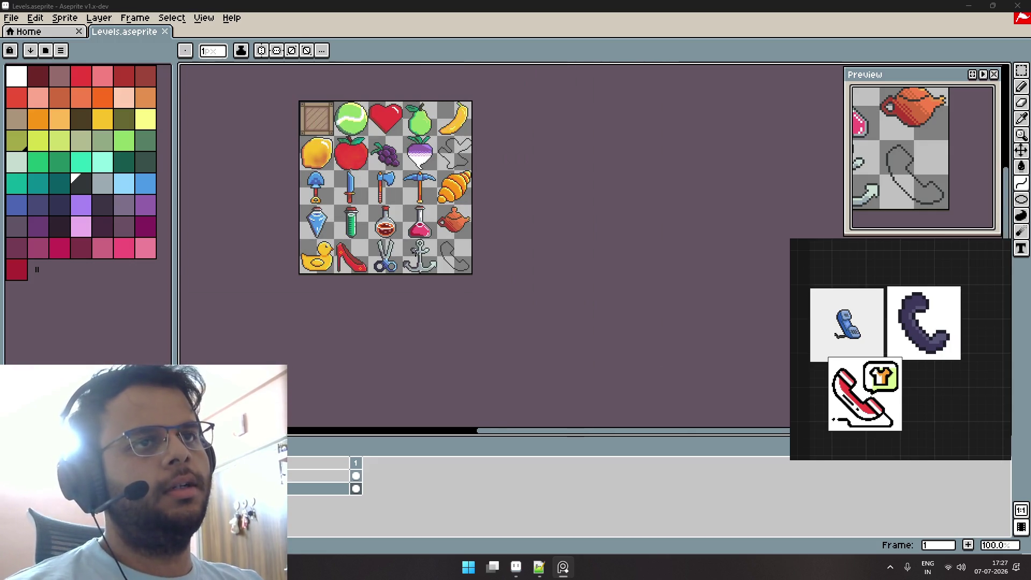
scroll(416, 250, up, 3)
scroll(543, 248, up, 2)
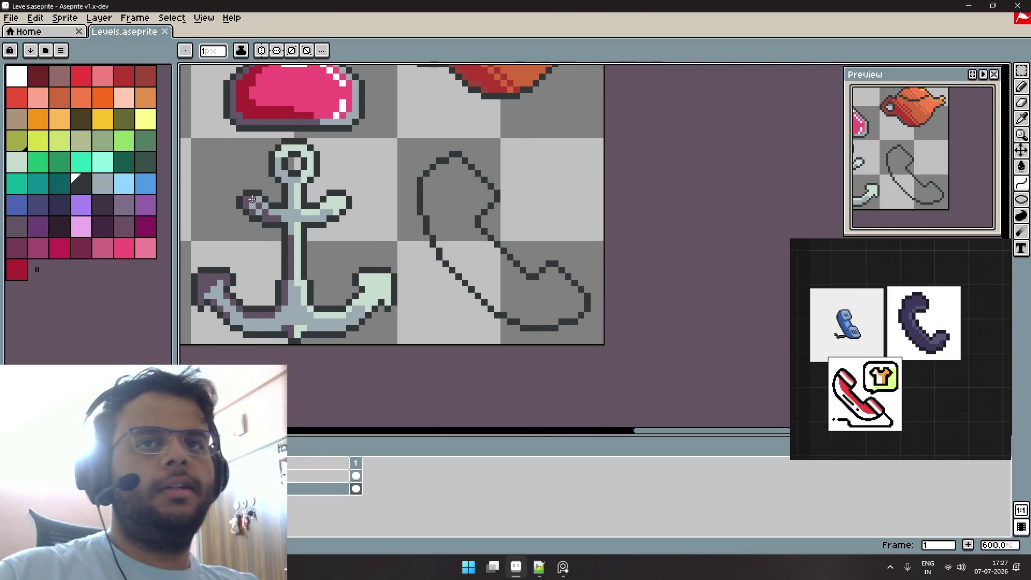
scroll(300, 225, down, 5)
scroll(304, 228, up, 2)
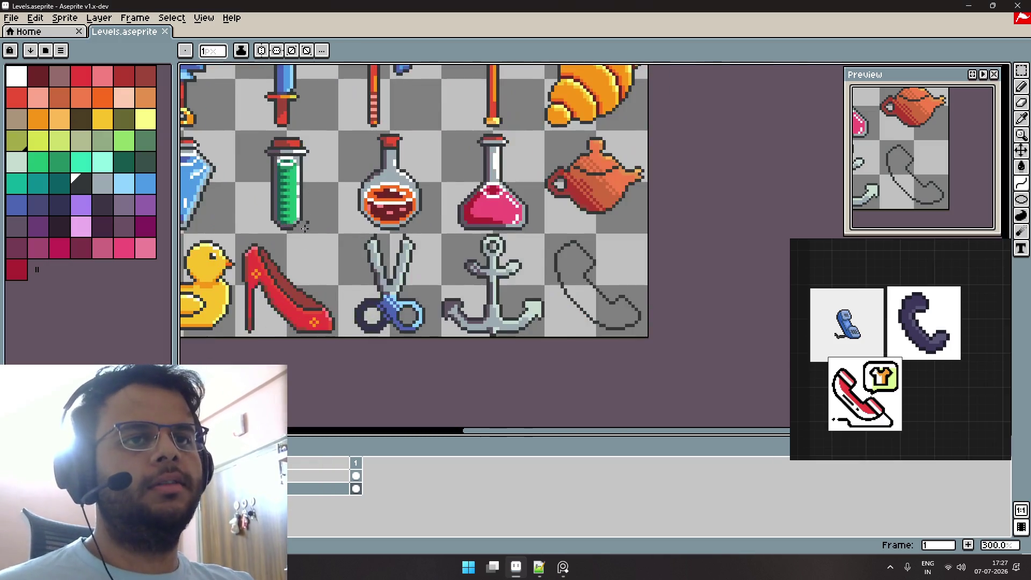
scroll(305, 228, up, 1)
alt+click(256, 286)
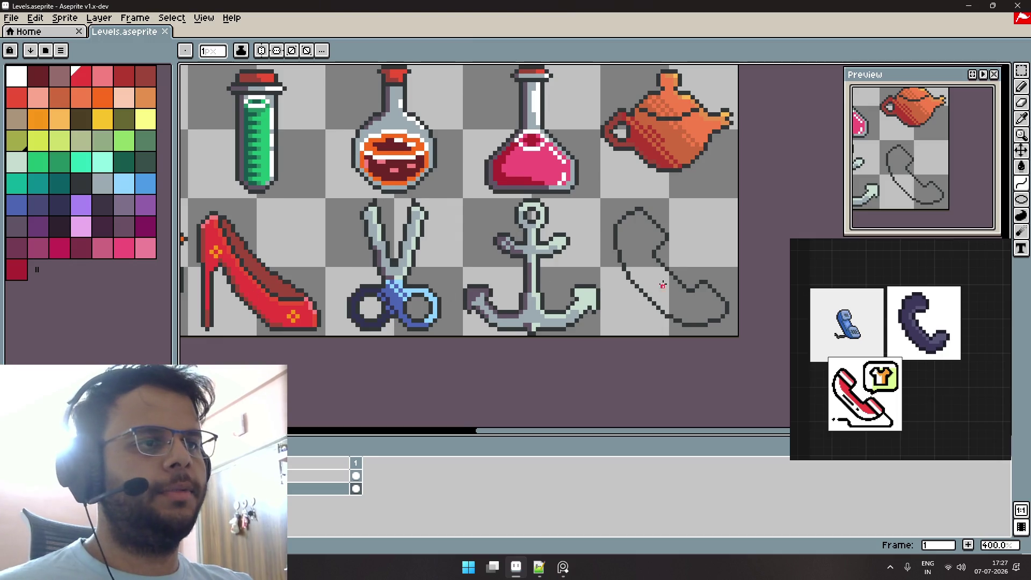
drag(663, 285, 594, 268)
key(g)
click(593, 268)
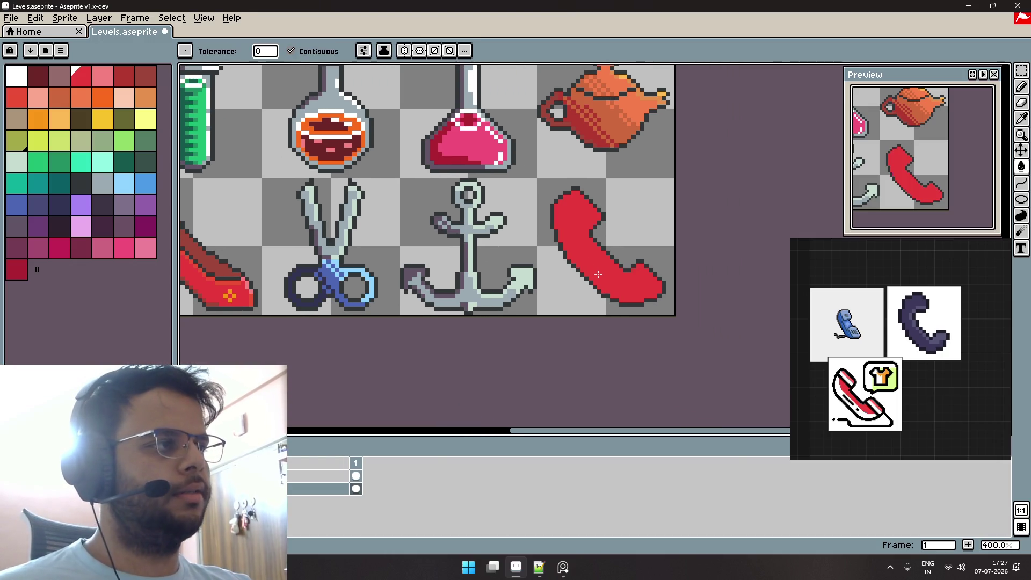
scroll(560, 256, left, 5)
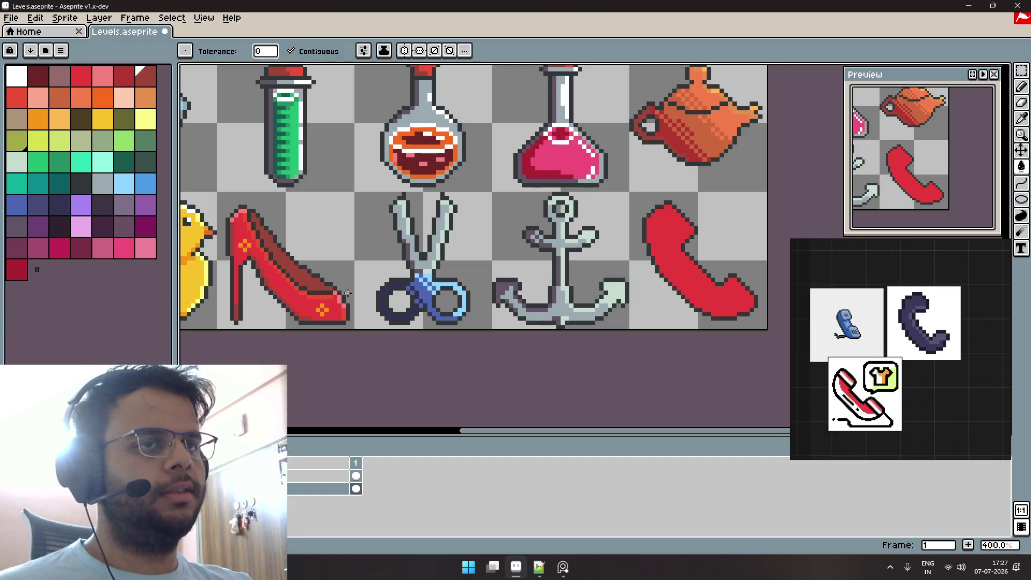
scroll(644, 260, up, 2)
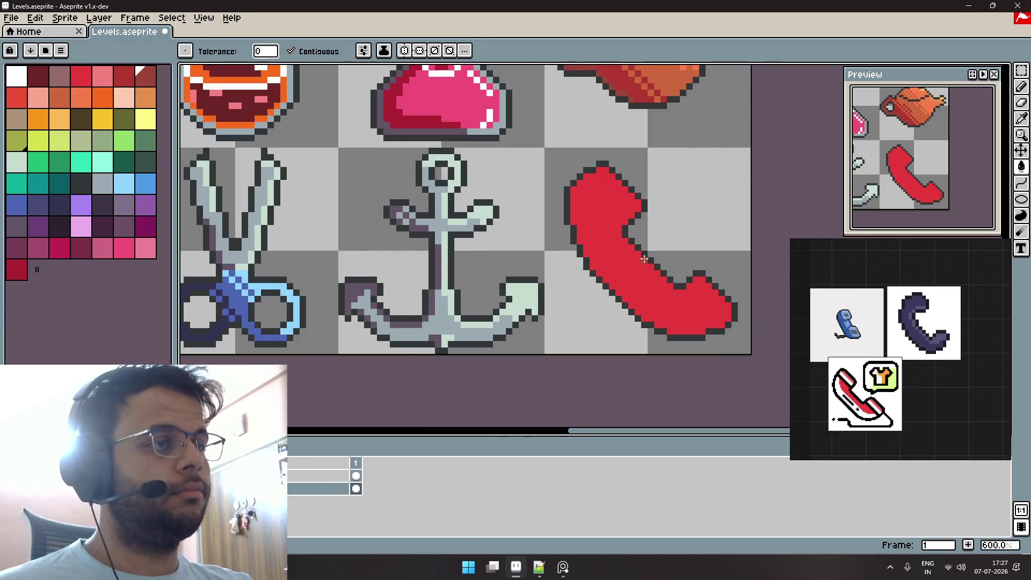
scroll(627, 215, down, 2)
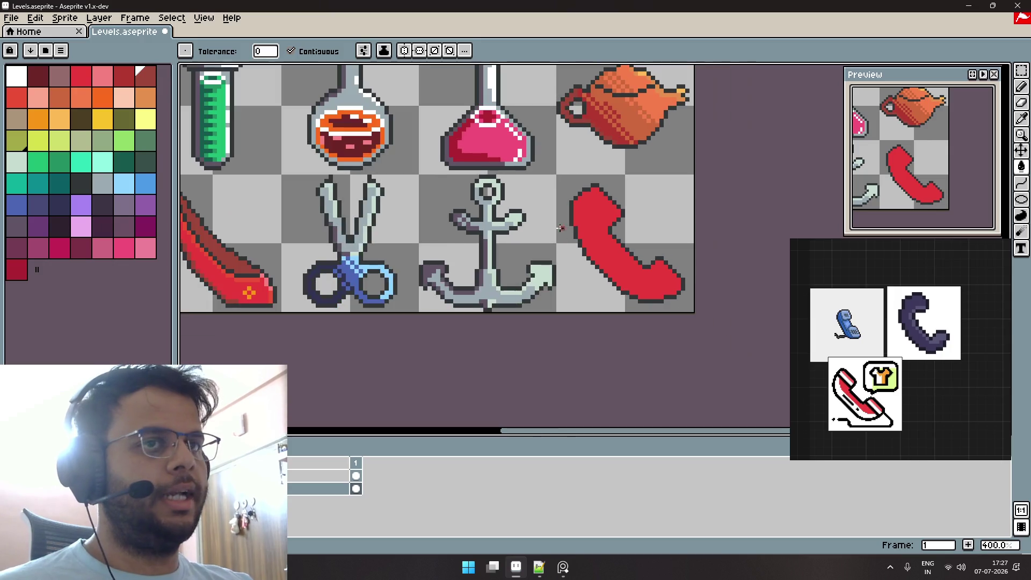
scroll(294, 262, left, 3)
key(i)
key(g)
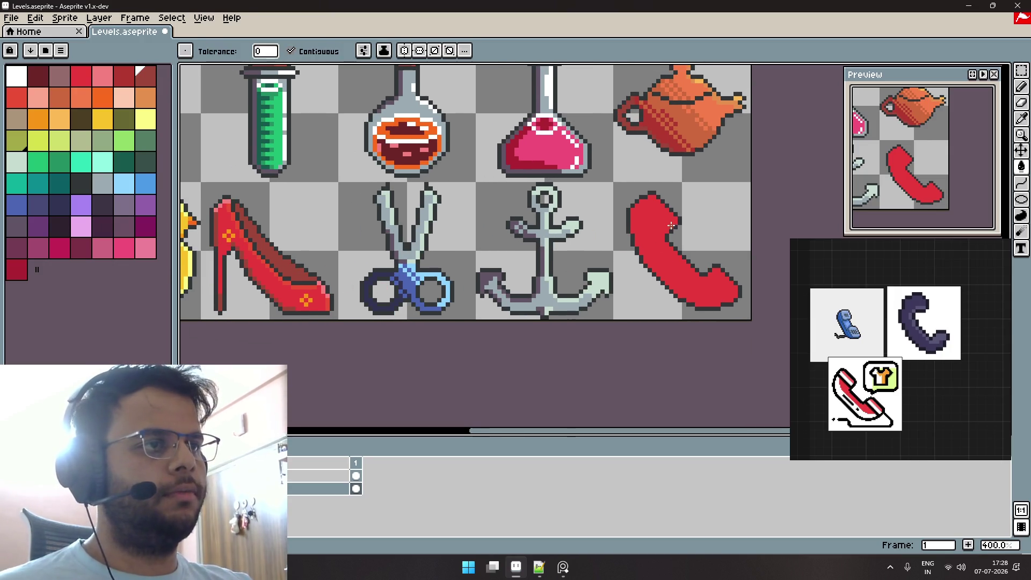
scroll(595, 254, up, 2)
scroll(595, 254, up, 1)
click(587, 252)
key(ctrl+z)
key(b)
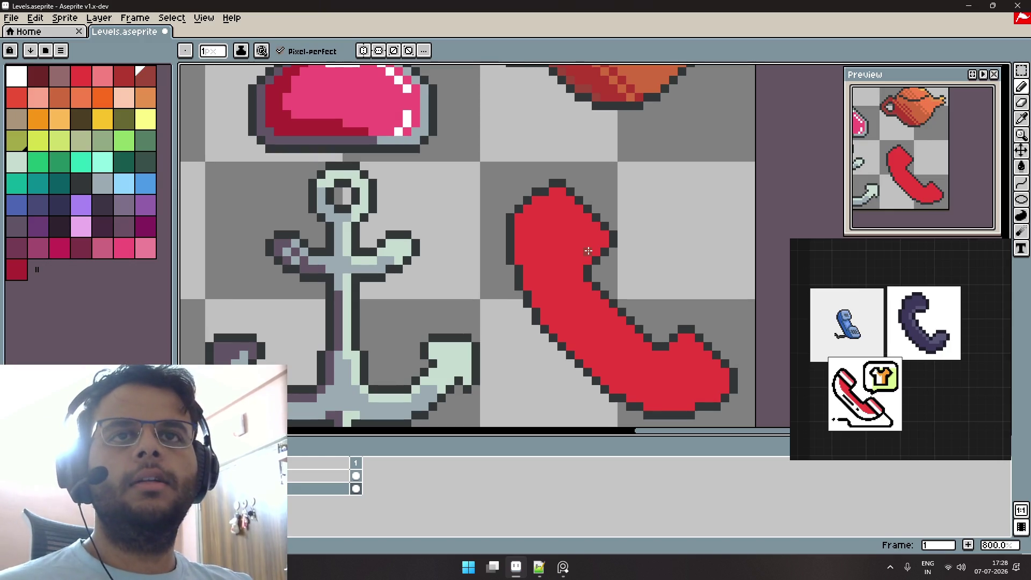
Draw dark maroon diagonal shading lines across the handset's top and lower end.
alt+click(576, 239)
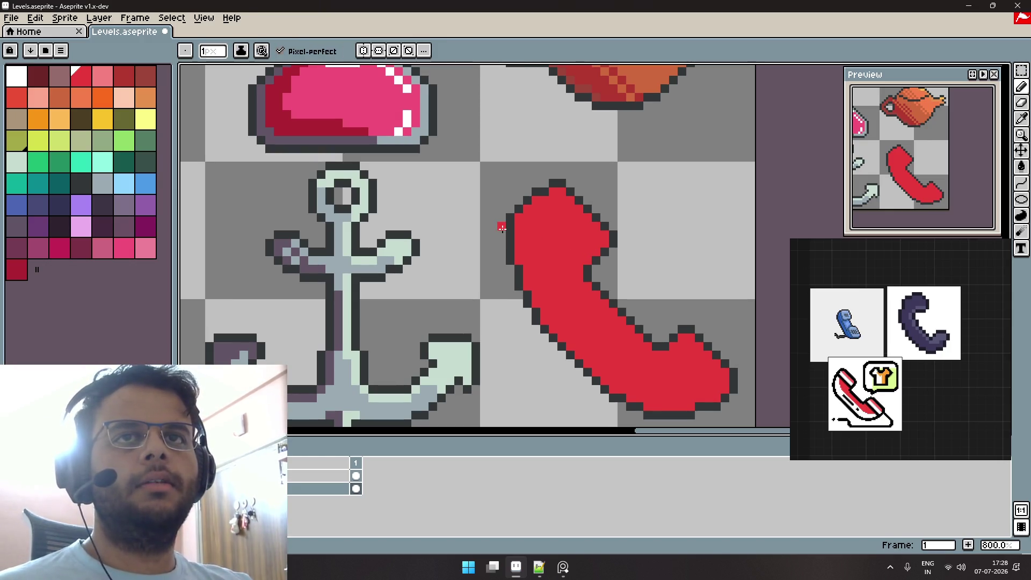
click(38, 75)
drag(587, 251, 566, 225)
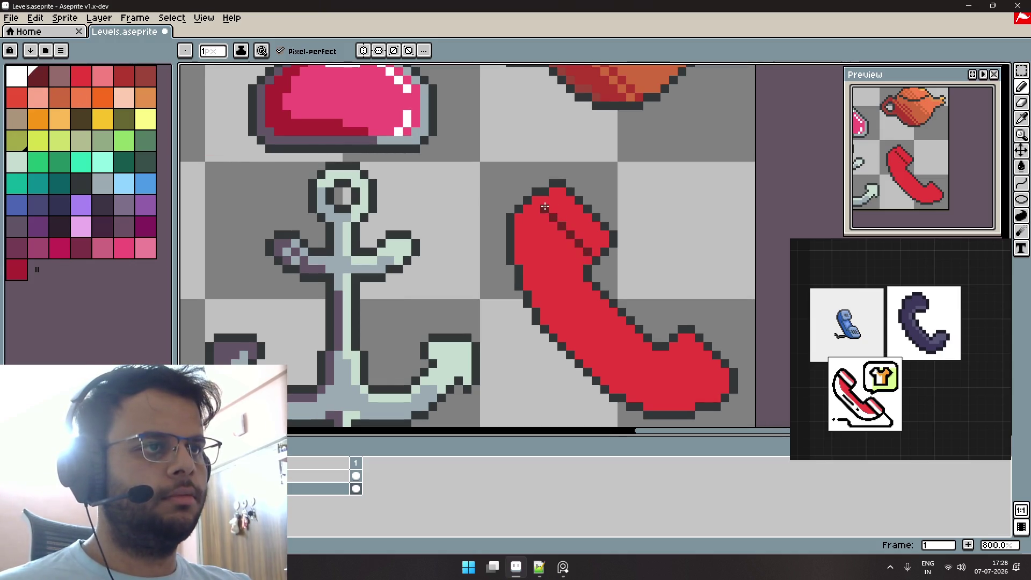
key(ctrl+z)
key(ctrl+z)
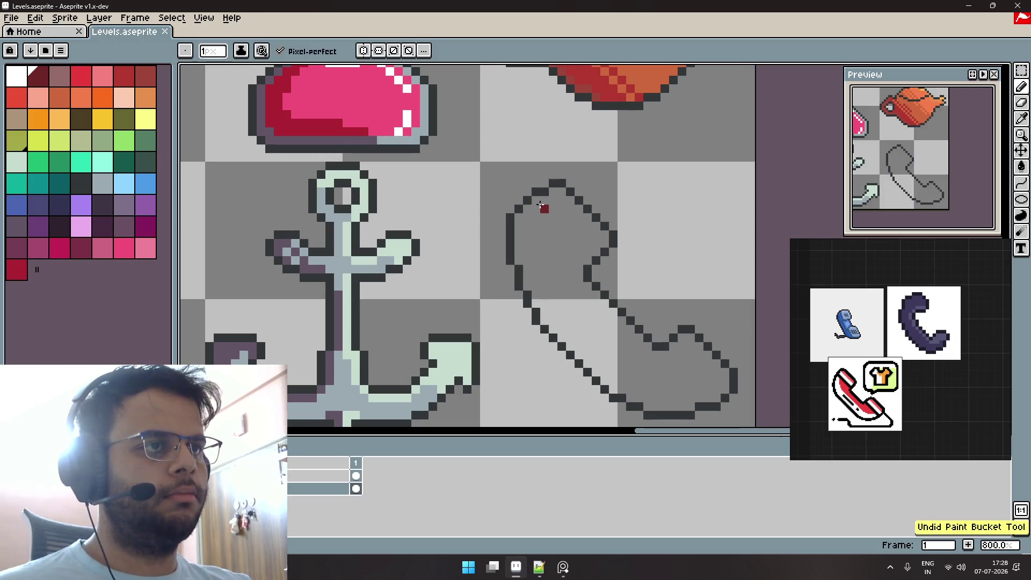
key(ctrl+y)
drag(586, 249, 541, 206)
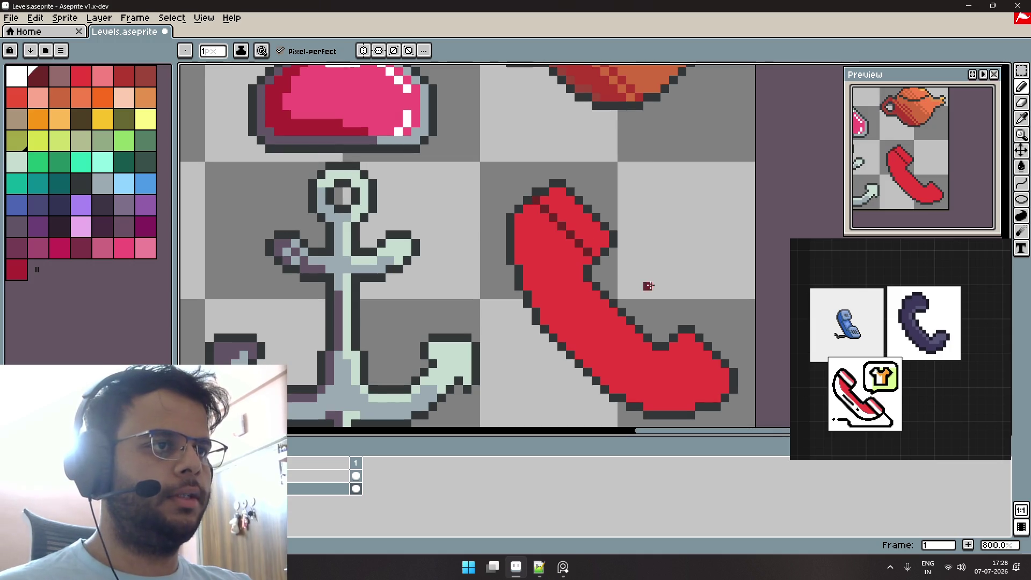
drag(706, 323, 627, 270)
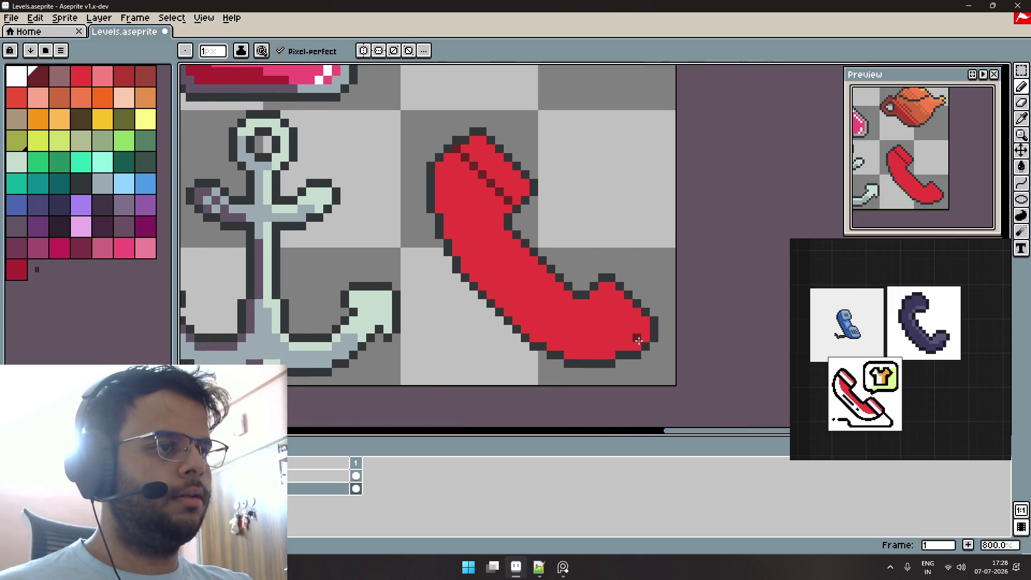
drag(638, 340, 595, 296)
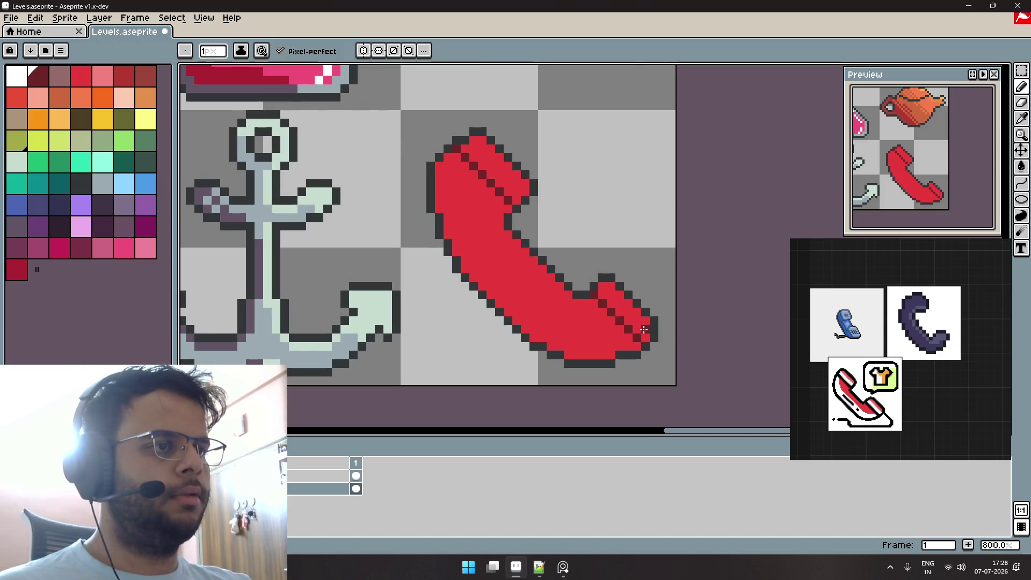
scroll(644, 329, down, 1)
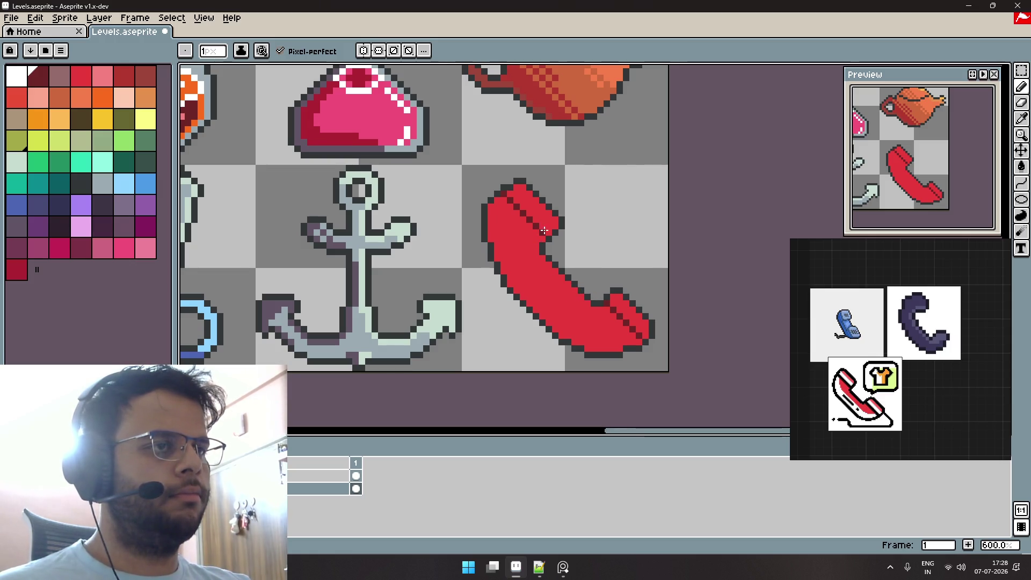
scroll(550, 229, up, 6)
Touch up the shading stripe pixel by pixel, then repaint the upper diagonal shading red.
alt+click(552, 184)
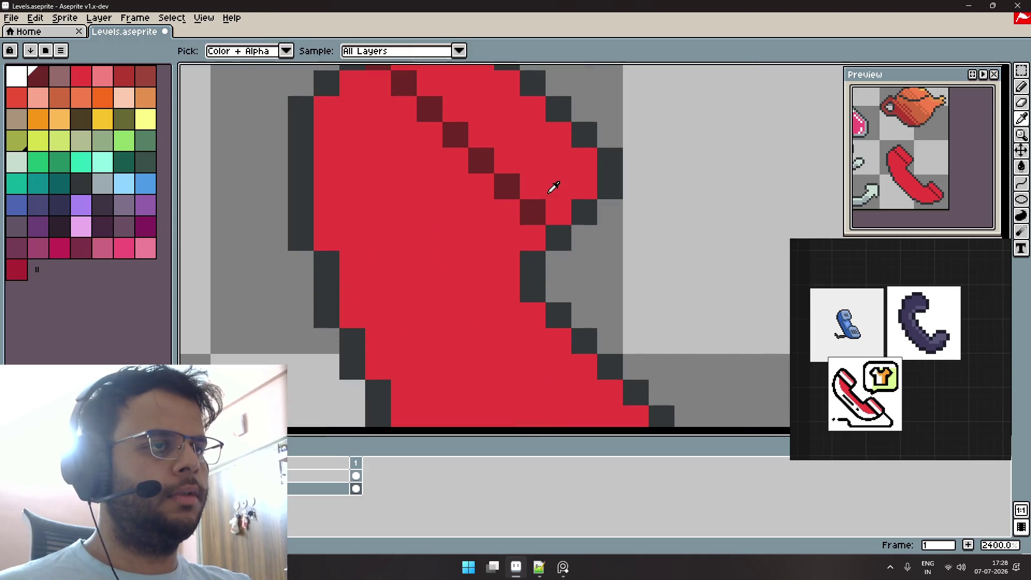
click(540, 210)
click(507, 186)
key(alt)
alt+click(495, 170)
click(507, 188)
click(530, 196)
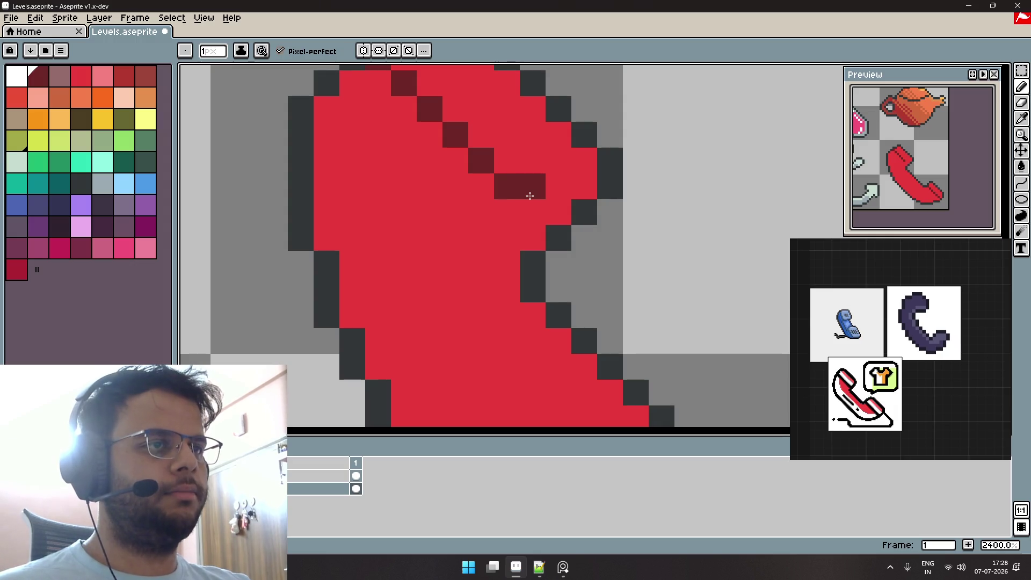
click(559, 187)
scroll(637, 249, down, 3)
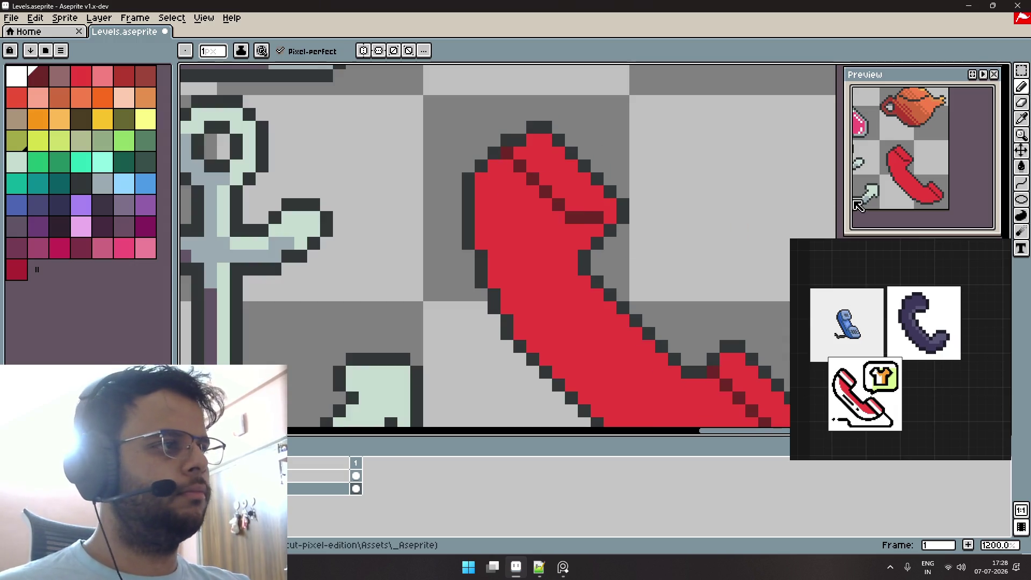
key(ctrl+z)
key(ctrl+z)
click(585, 230)
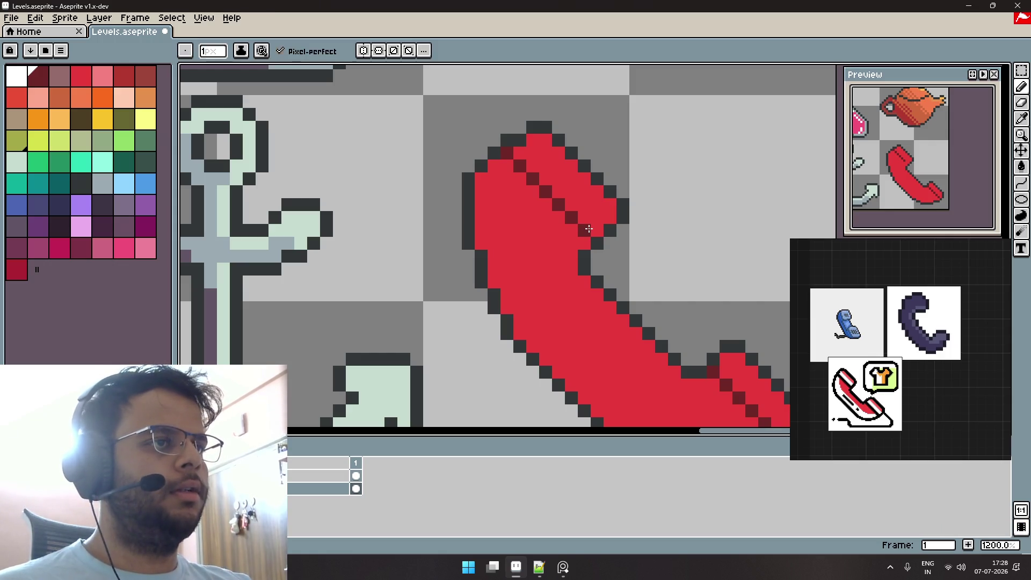
alt+click(593, 202)
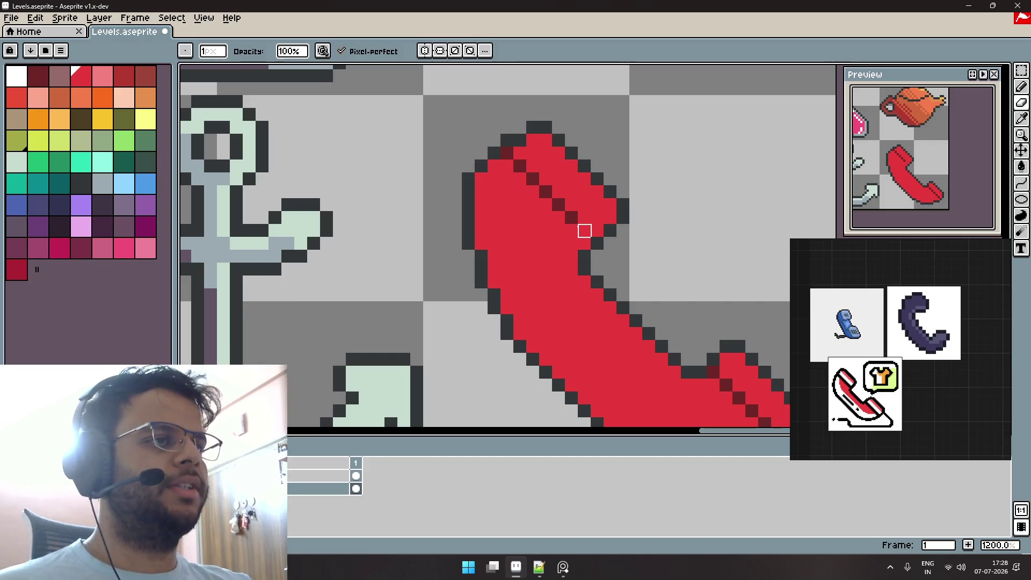
drag(584, 231, 519, 176)
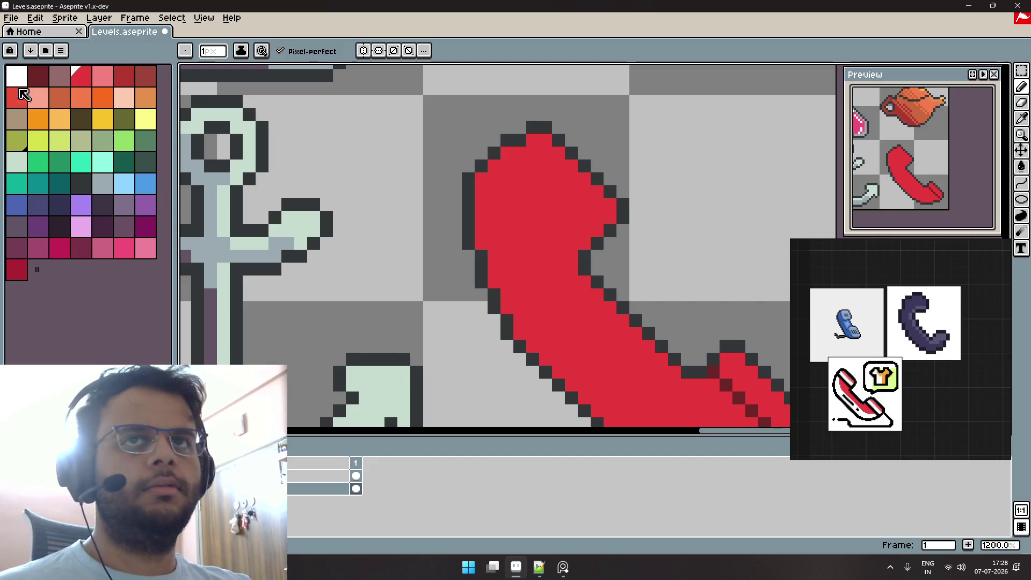
Shade the phone's upper-left edge, inner edge and lower-end diagonal with dark red.
click(44, 78)
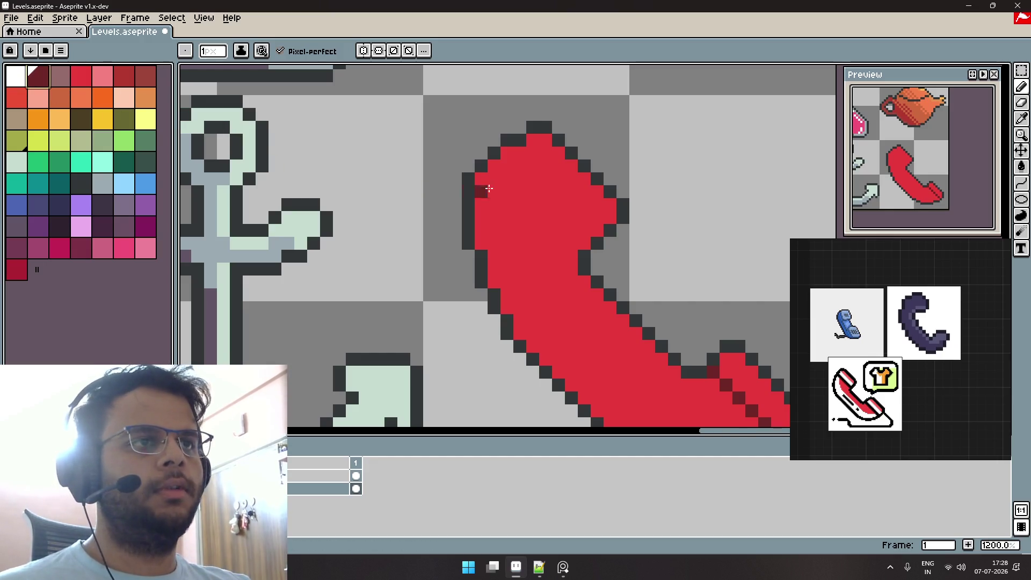
mouse_move(494, 179)
mouse_down()
mouse_move(506, 208)
mouse_move(579, 243)
mouse_up()
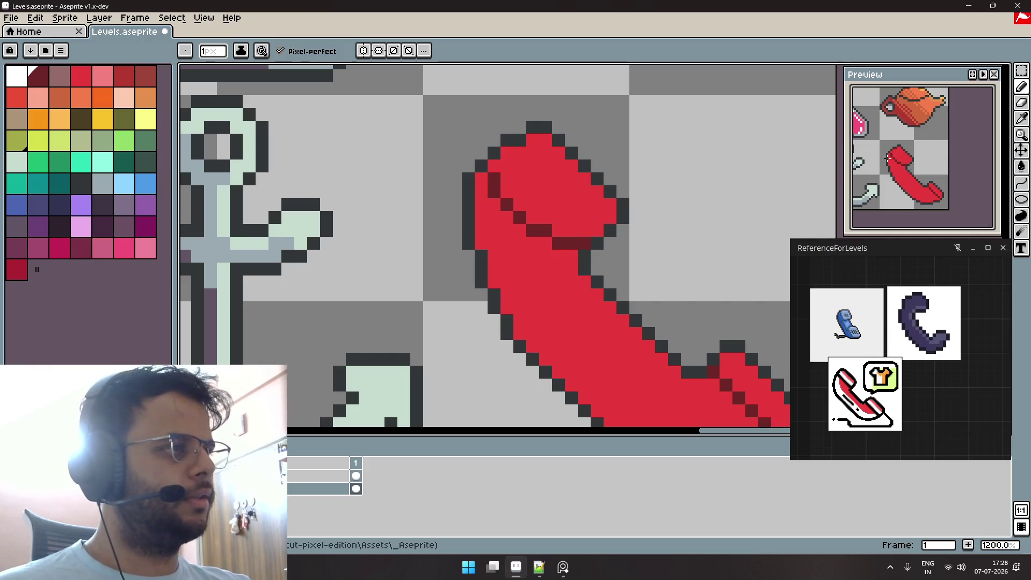
click(494, 166)
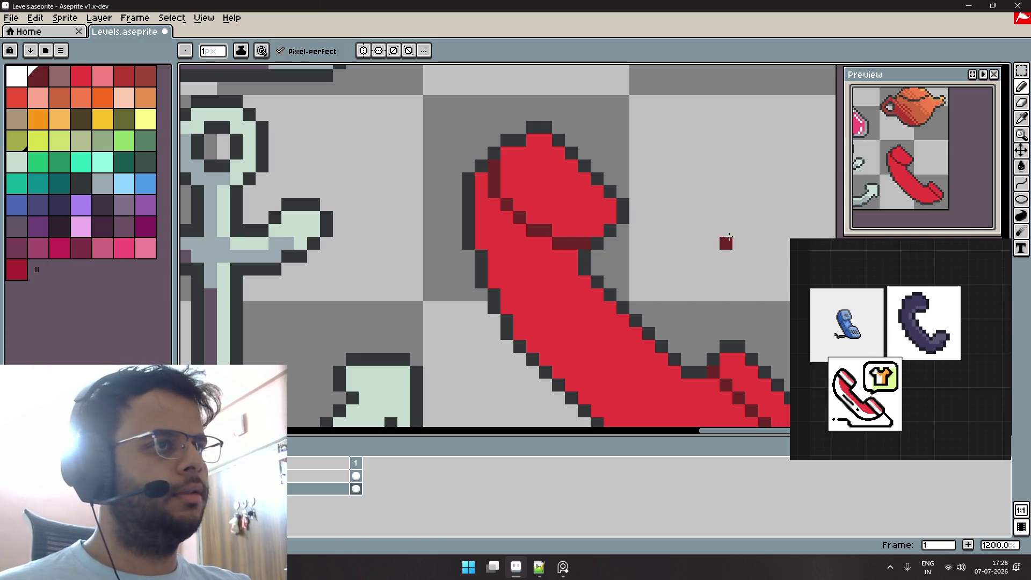
scroll(729, 236, down, 5)
scroll(709, 262, up, 1)
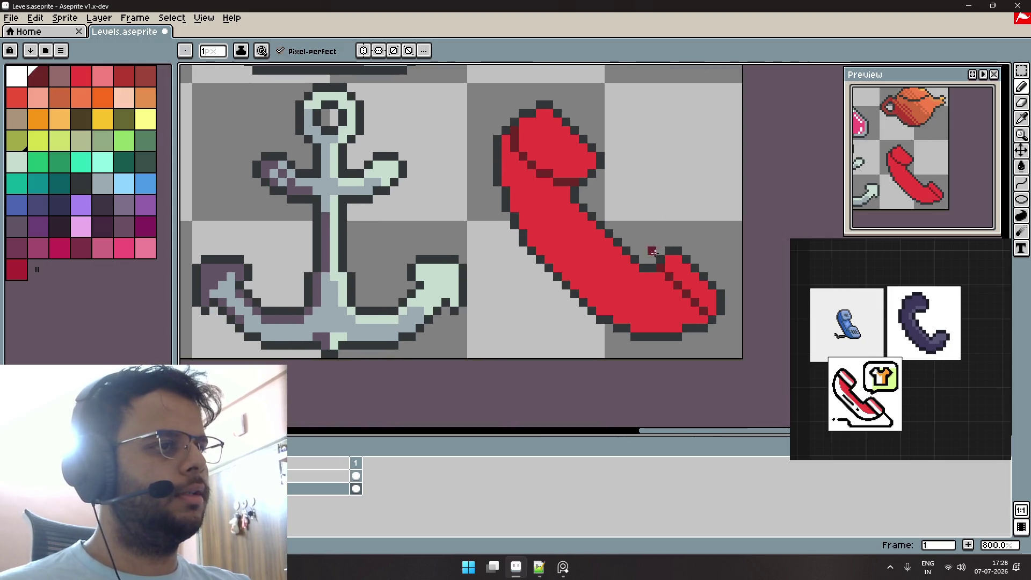
scroll(708, 289, up, 4)
click(641, 268)
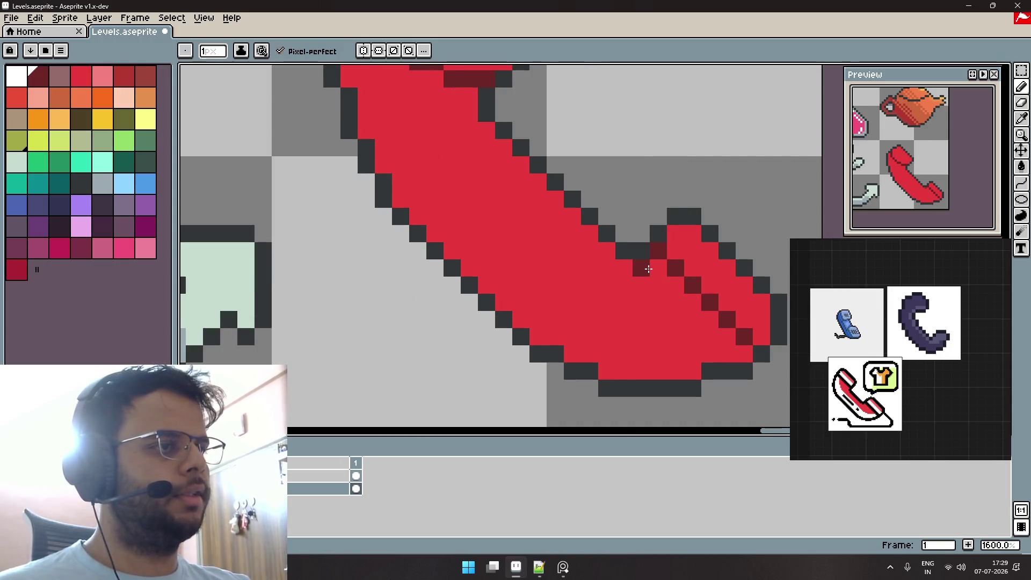
click(658, 285)
mouse_move(674, 302)
mouse_down()
mouse_move(756, 326)
mouse_move(673, 267)
mouse_up()
Repaint stray dark pixels and the upper diagonal shading back to red.
alt+click(757, 324)
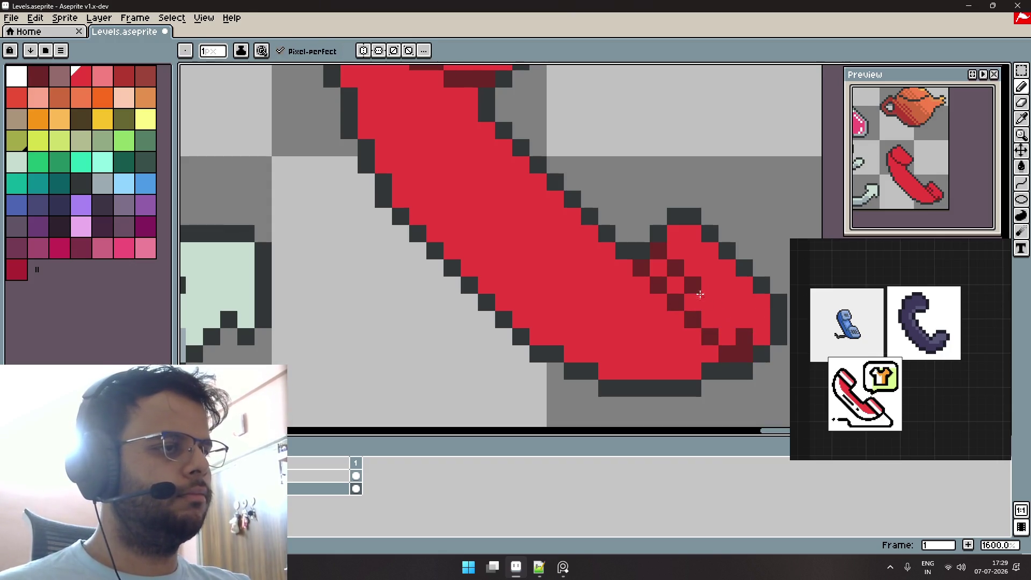
click(660, 251)
click(746, 334)
scroll(735, 304, down, 3)
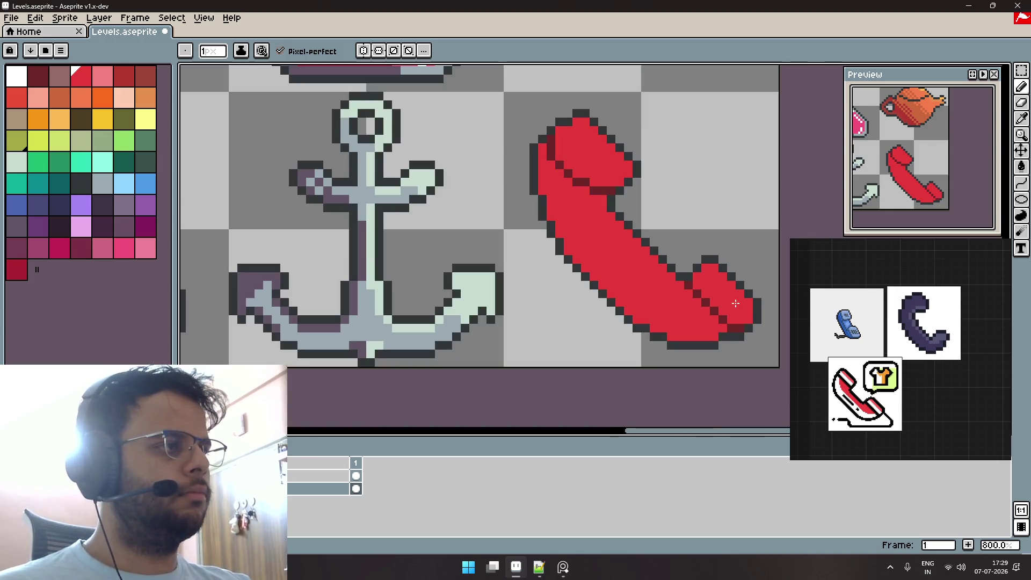
scroll(592, 218, up, 3)
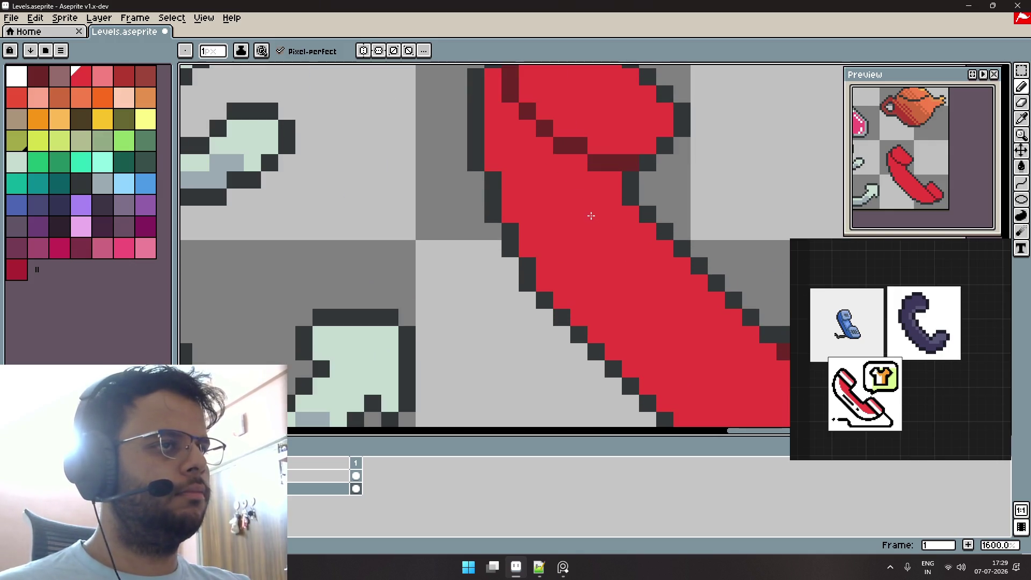
drag(615, 236, 508, 163)
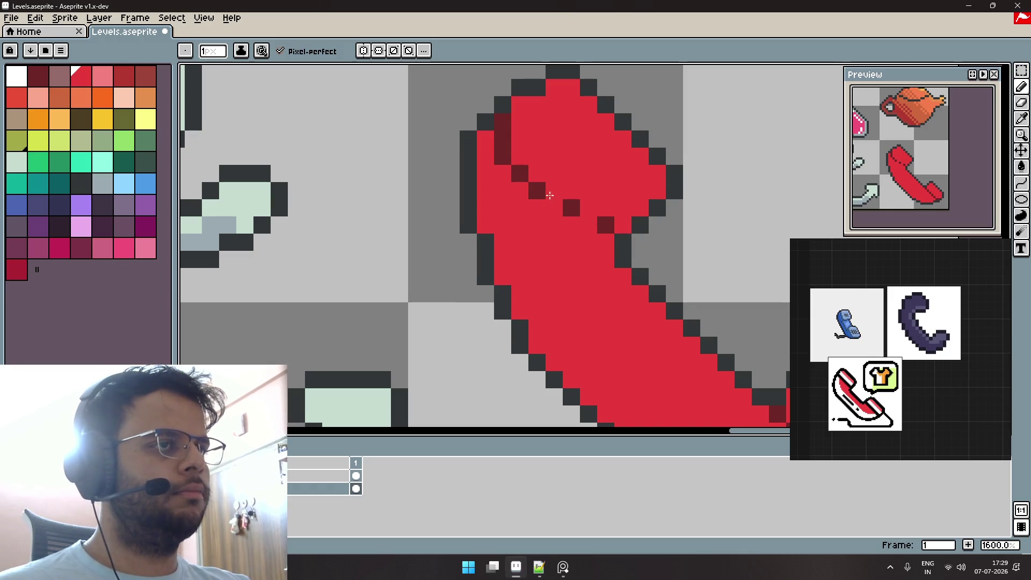
click(571, 207)
click(606, 225)
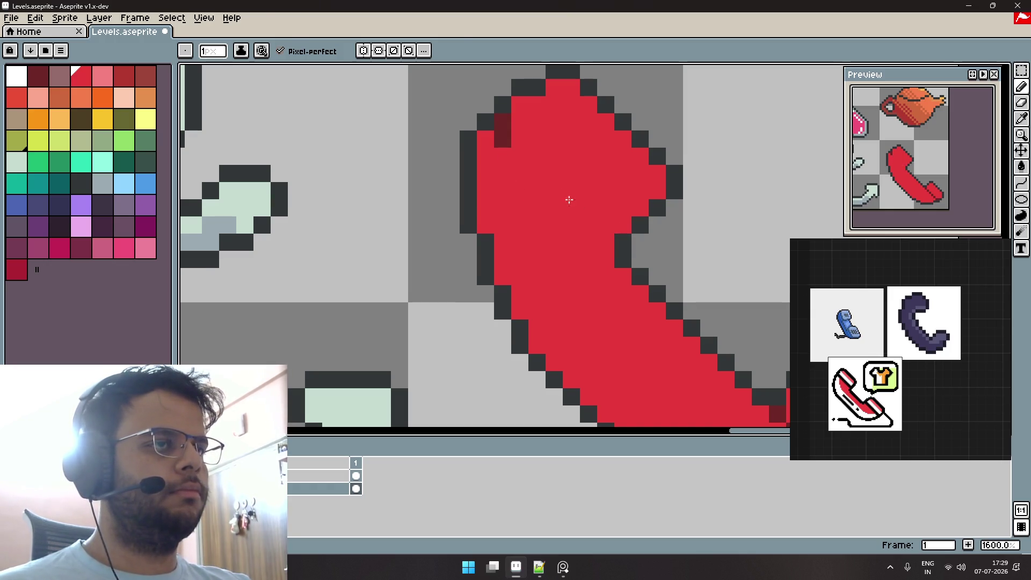
Draw a clean dark-red diagonal seam line across the earpiece.
alt+click(504, 126)
click(525, 156)
drag(523, 157, 622, 223)
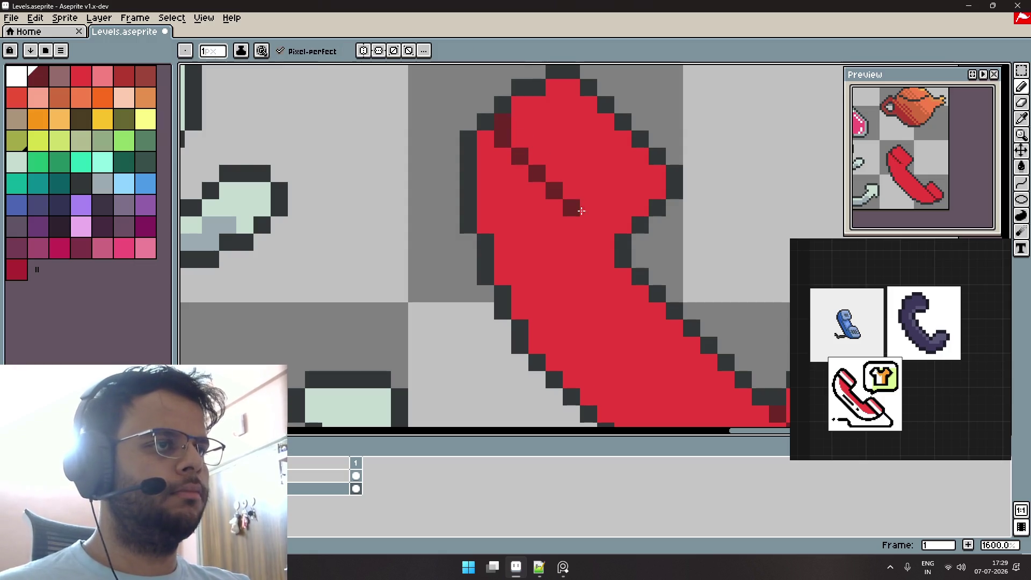
click(676, 242)
key(ctrl+z)
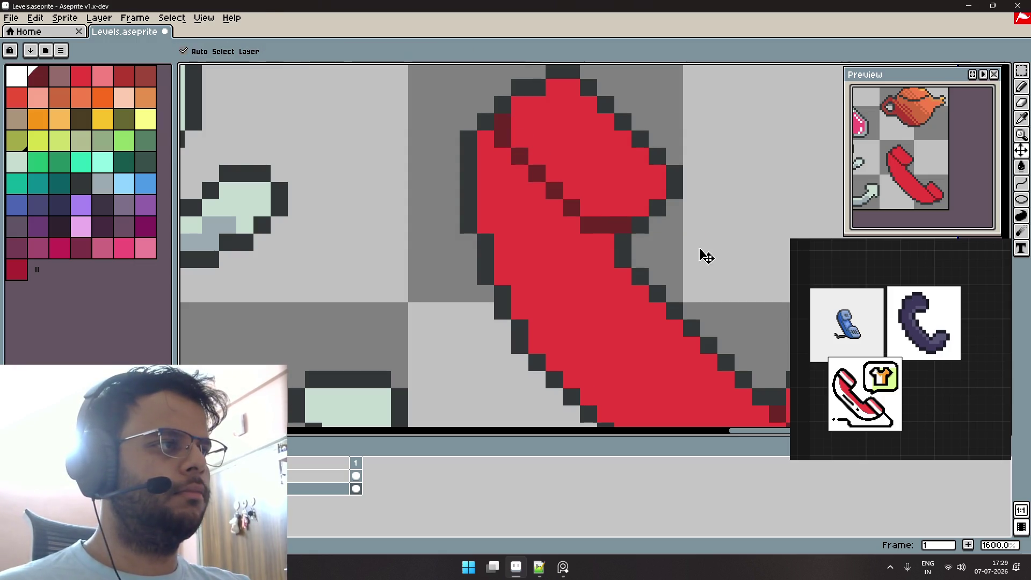
key(ctrl+z)
key(ctrl+z)
click(522, 131)
drag(522, 131, 623, 223)
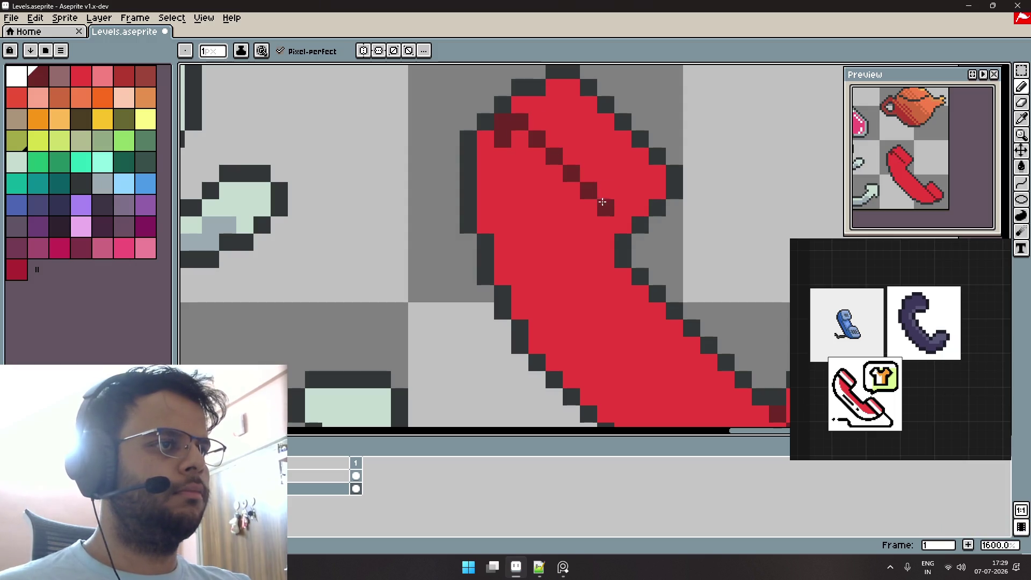
click(564, 246)
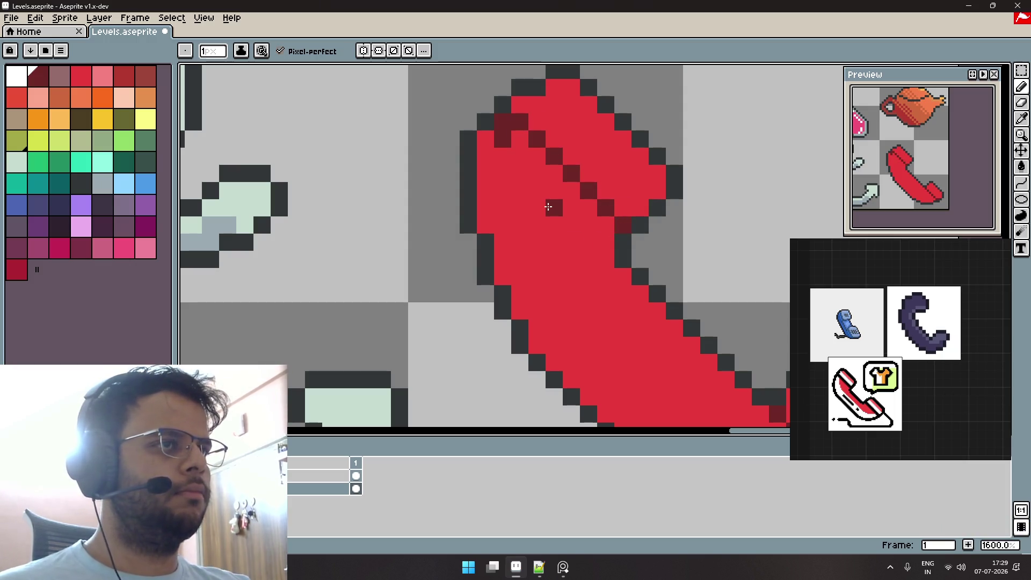
Make the handset's main bright red the drawing colour again.
alt+click(527, 157)
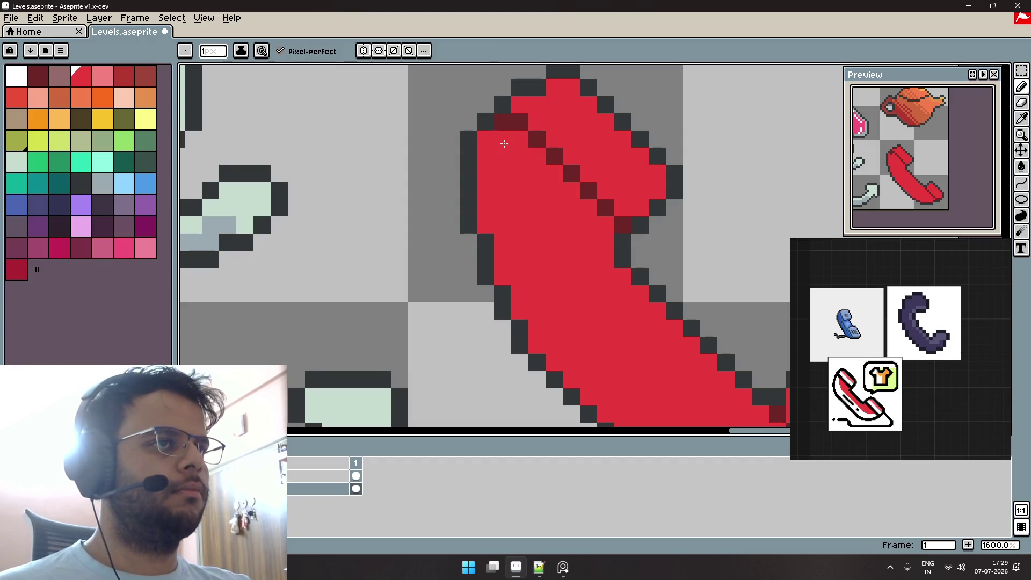
scroll(558, 217, down, 3)
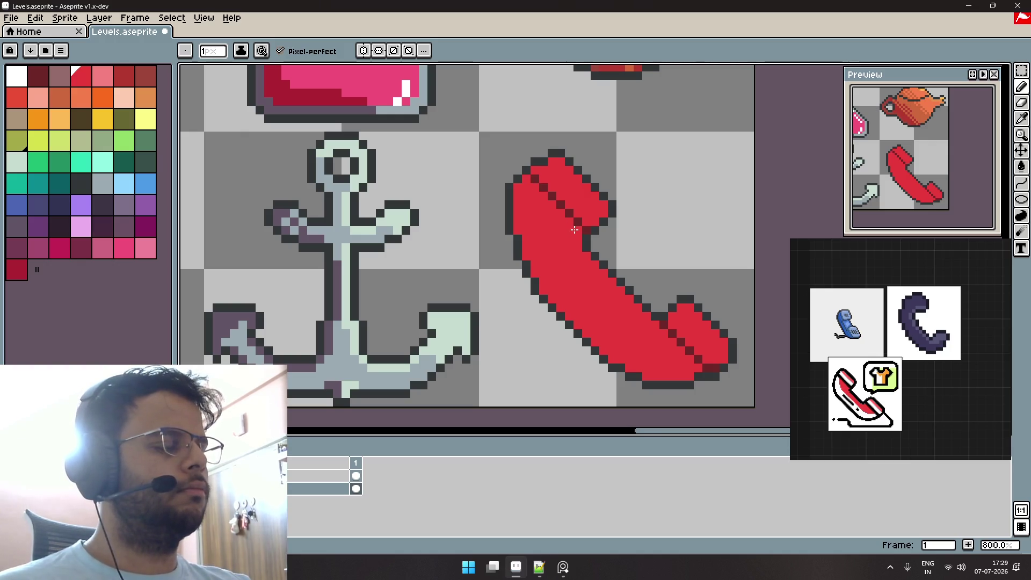
scroll(574, 230, up, 1)
scroll(545, 230, up, 1)
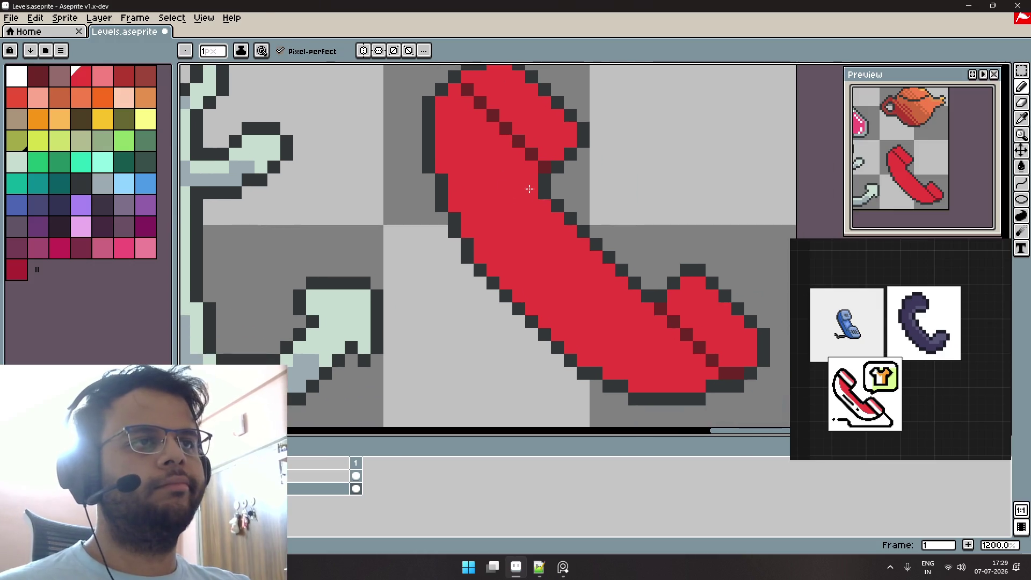
alt+click(541, 108)
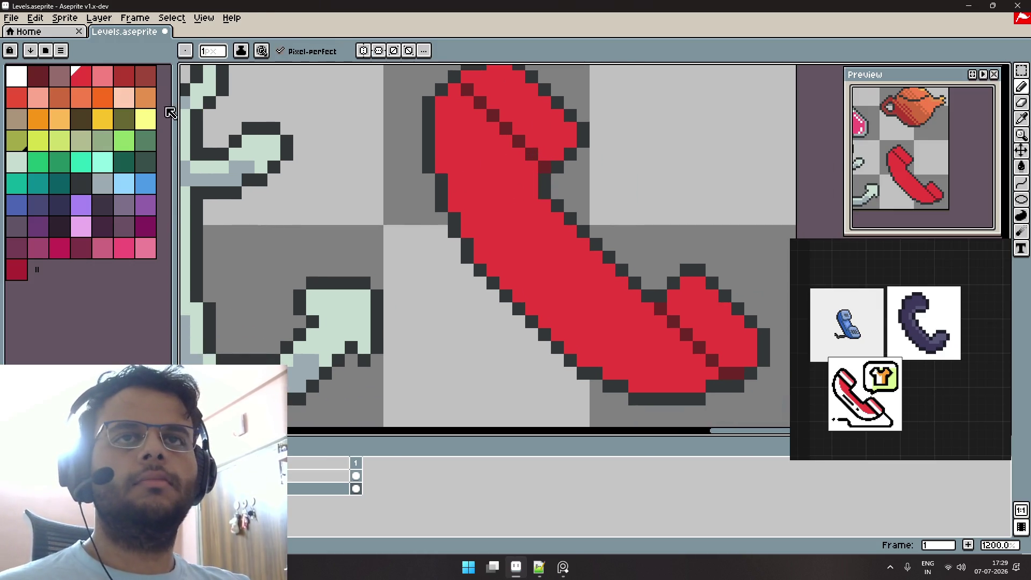
Paint light-red highlight pixels along the phone's top edge and earpiece bump.
scroll(389, 237, down, 5)
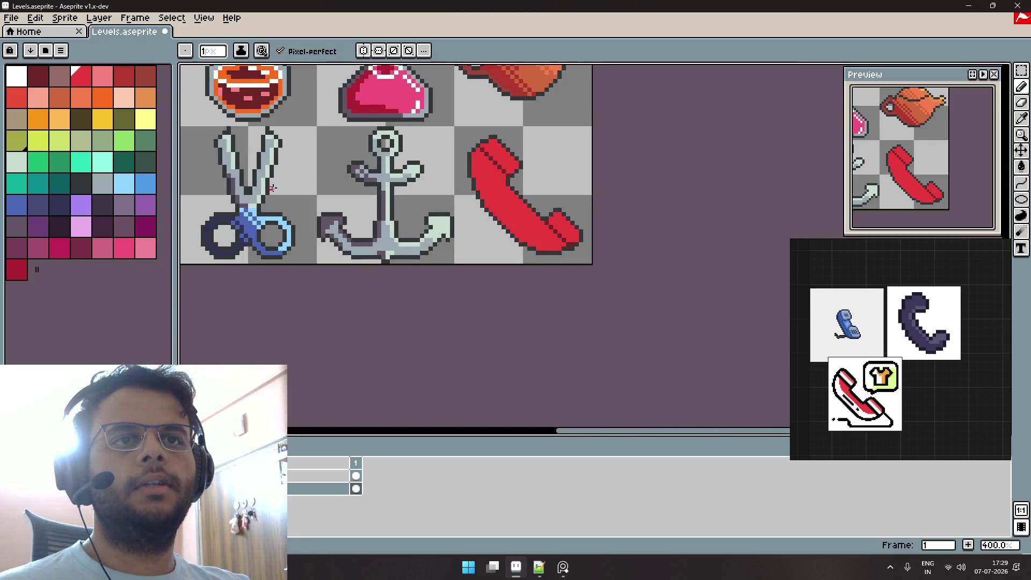
scroll(320, 276, up, 5)
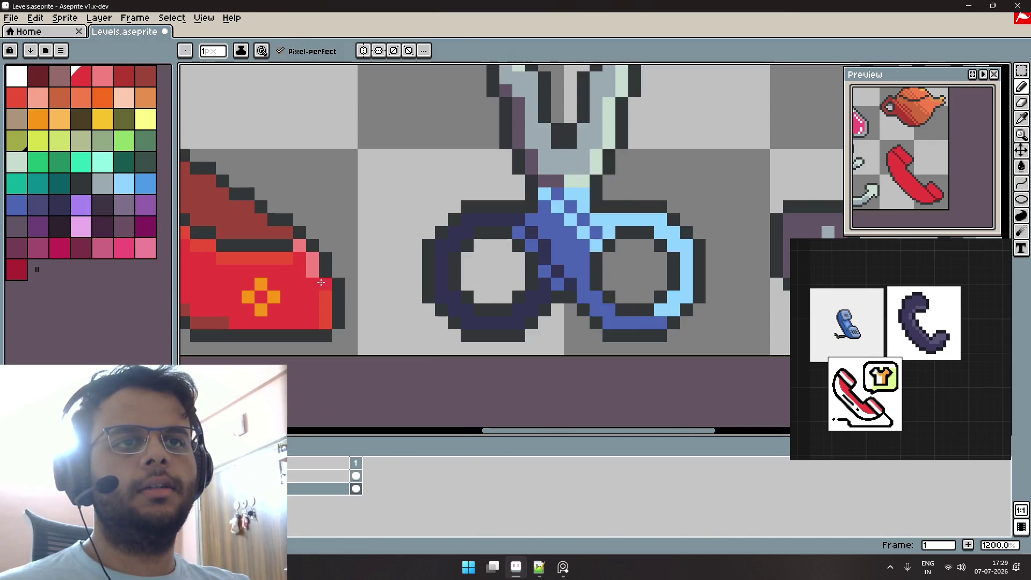
drag(574, 208, 305, 254)
scroll(305, 254, down, 5)
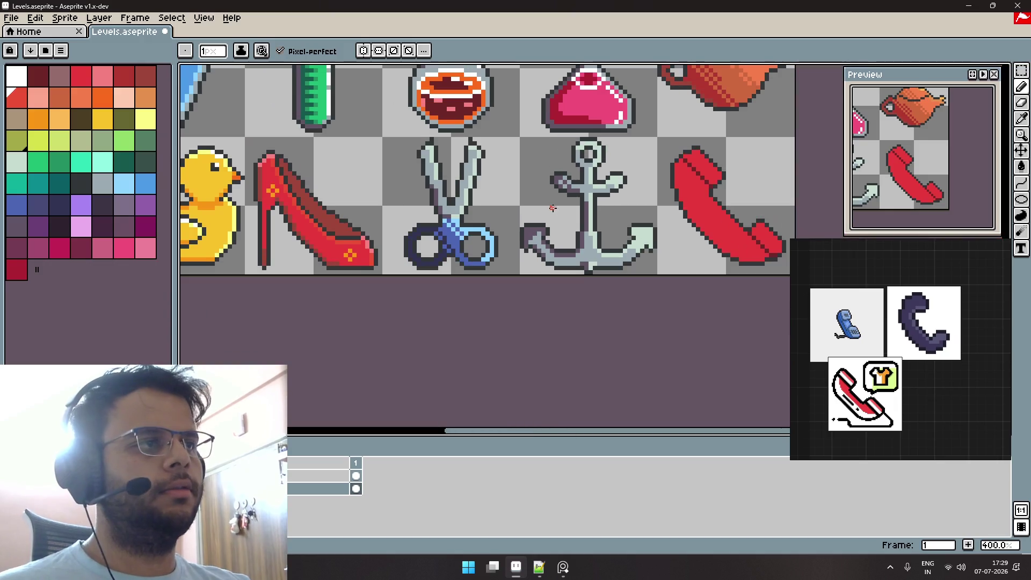
drag(656, 149, 470, 206)
scroll(470, 206, up, 3)
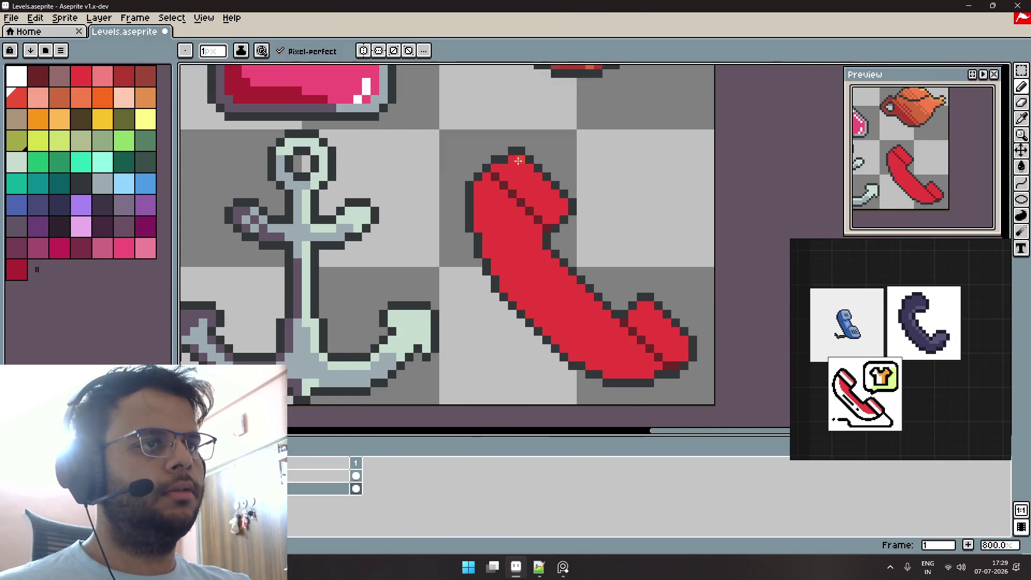
drag(530, 168, 564, 202)
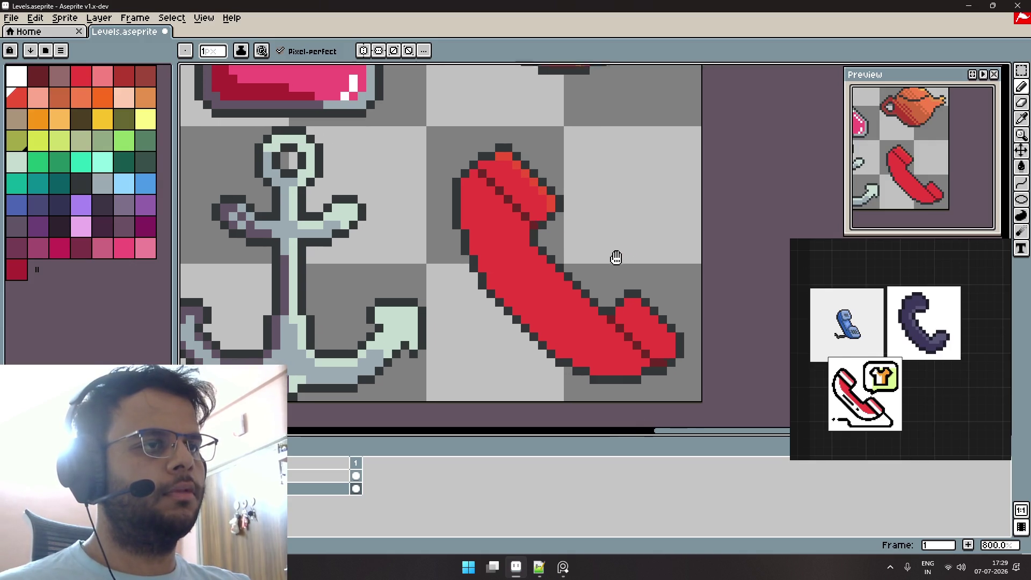
scroll(614, 258, up, 3)
mouse_move(539, 272)
mouse_down()
mouse_move(564, 274)
mouse_move(489, 192)
mouse_move(588, 294)
mouse_move(593, 341)
mouse_up()
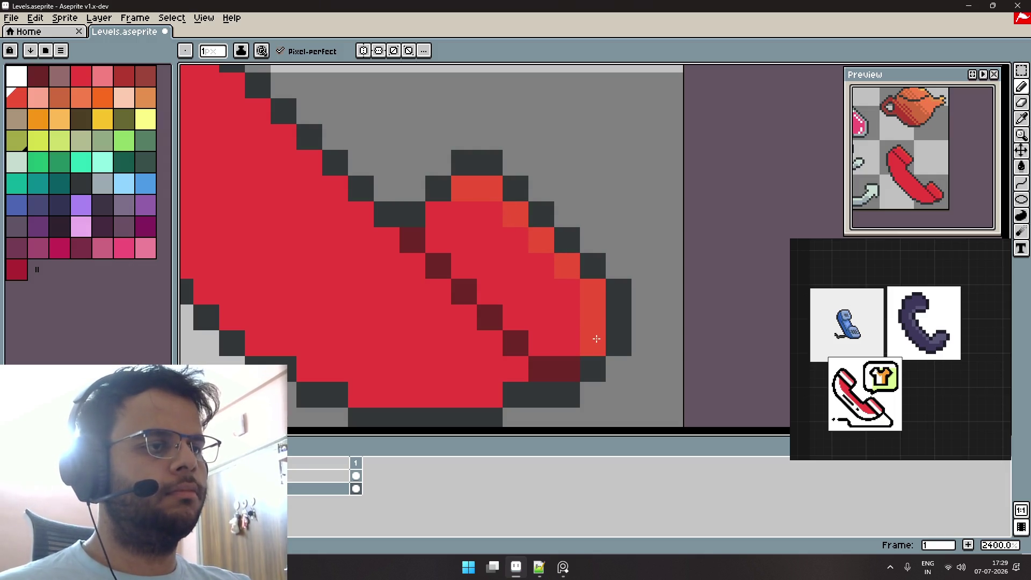
Pan across the sheet to the shoe and sample its shading colour.
scroll(569, 276, down, 2)
scroll(563, 273, down, 1)
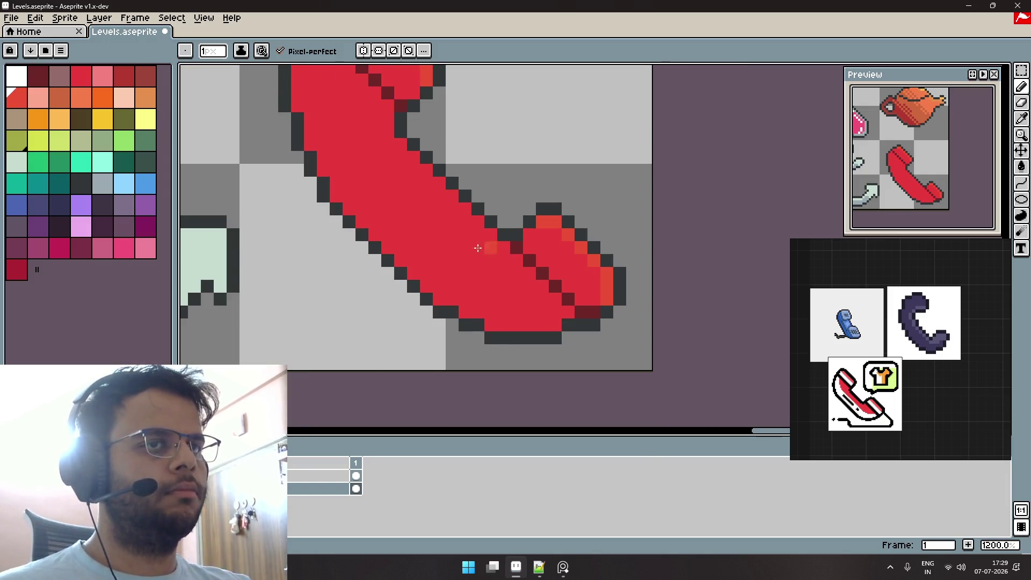
scroll(563, 273, down, 2)
scroll(495, 189, up, 1)
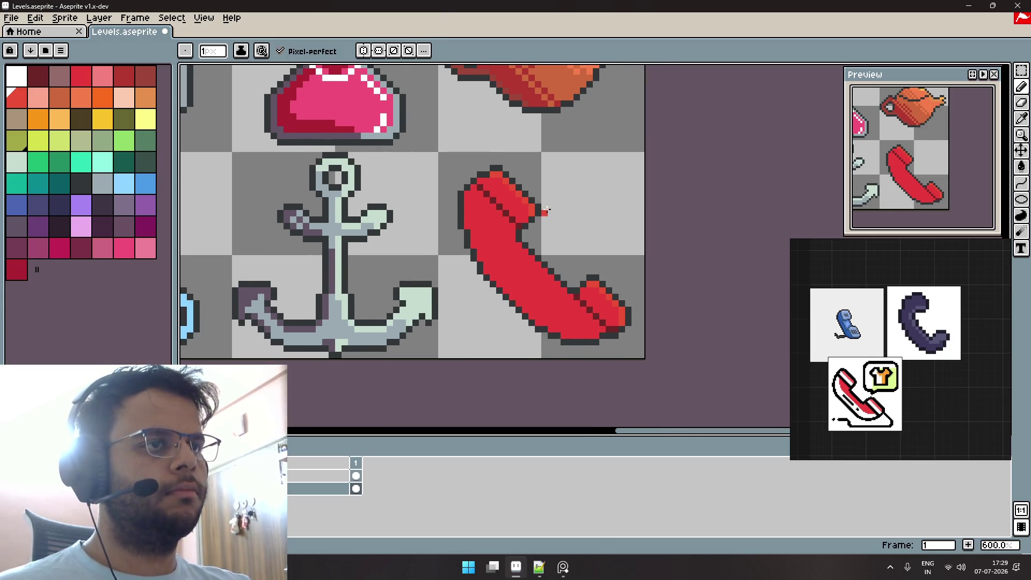
scroll(546, 210, left, 4)
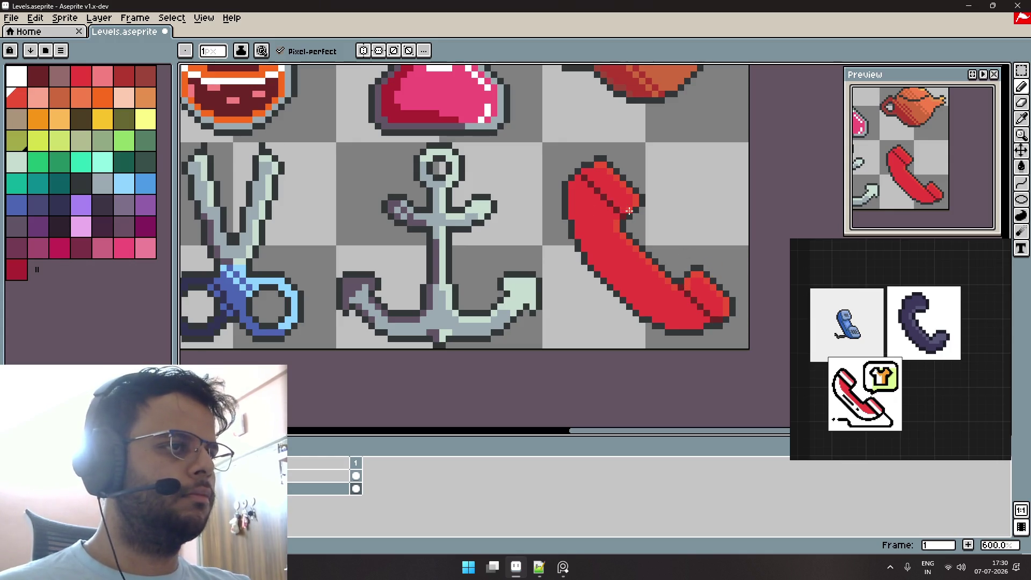
scroll(625, 212, up, 3)
scroll(613, 202, down, 4)
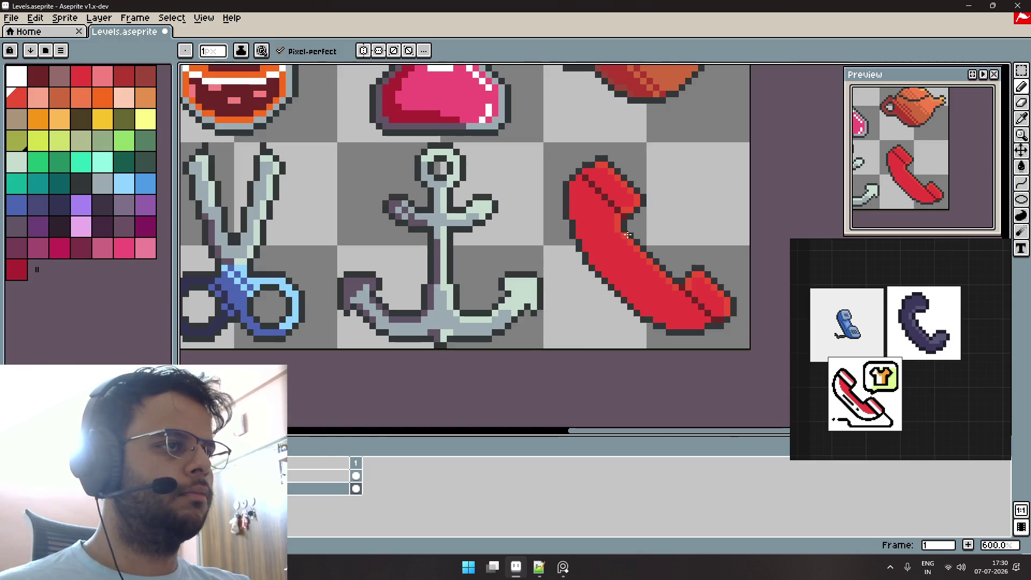
scroll(618, 224, left, 5)
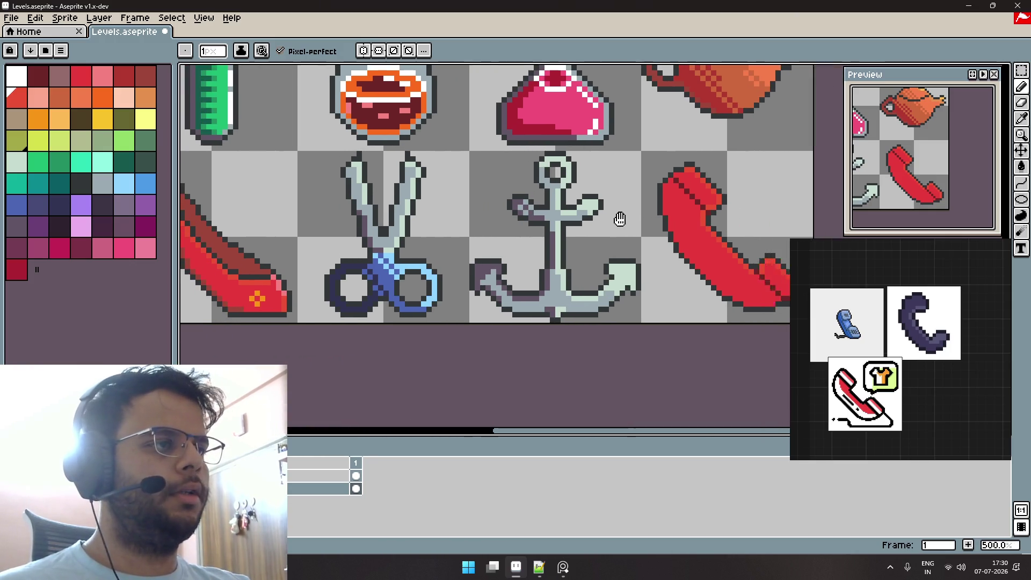
key(alt)
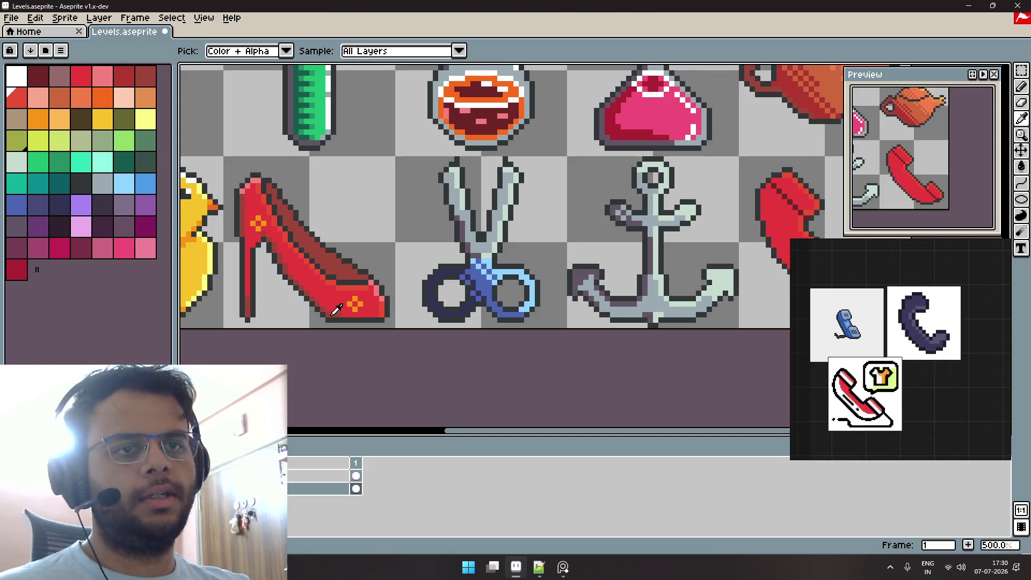
Paint a dark brownish-red shadow along the handset's bottom, undoing a stray left-side stroke.
scroll(424, 224, right, 8)
scroll(425, 224, right, 2)
scroll(566, 285, up, 5)
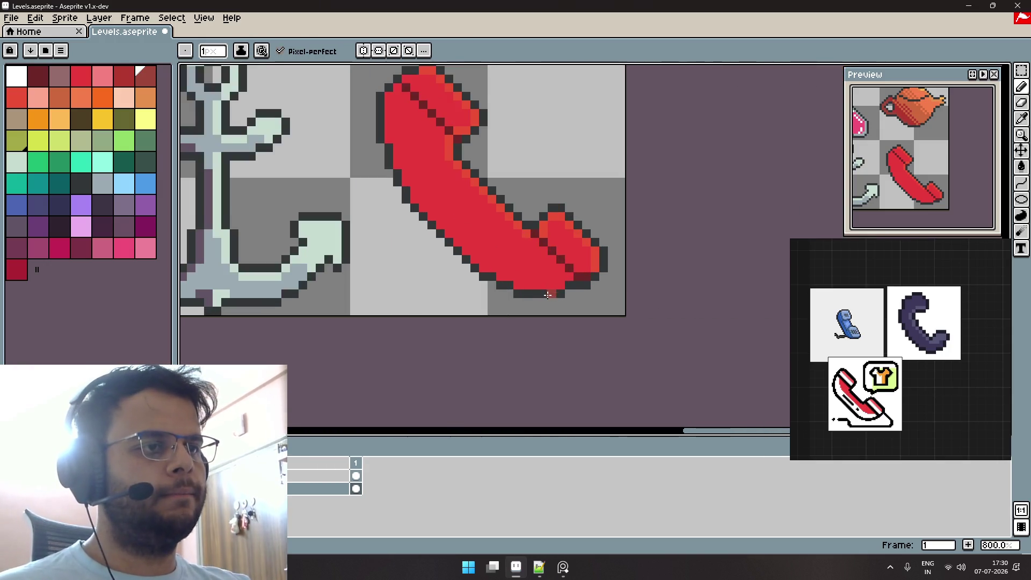
drag(582, 279, 499, 273)
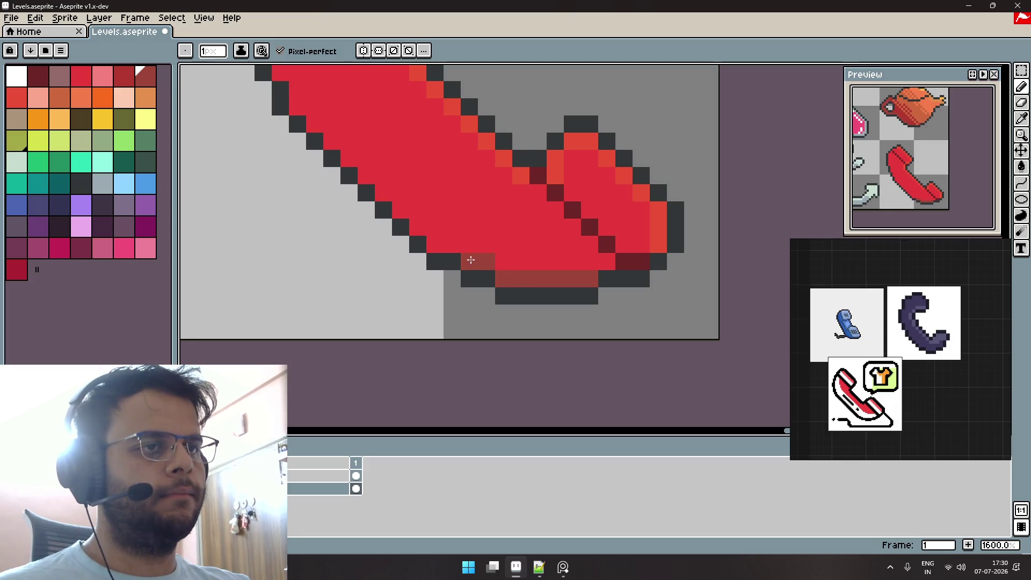
drag(437, 238, 536, 291)
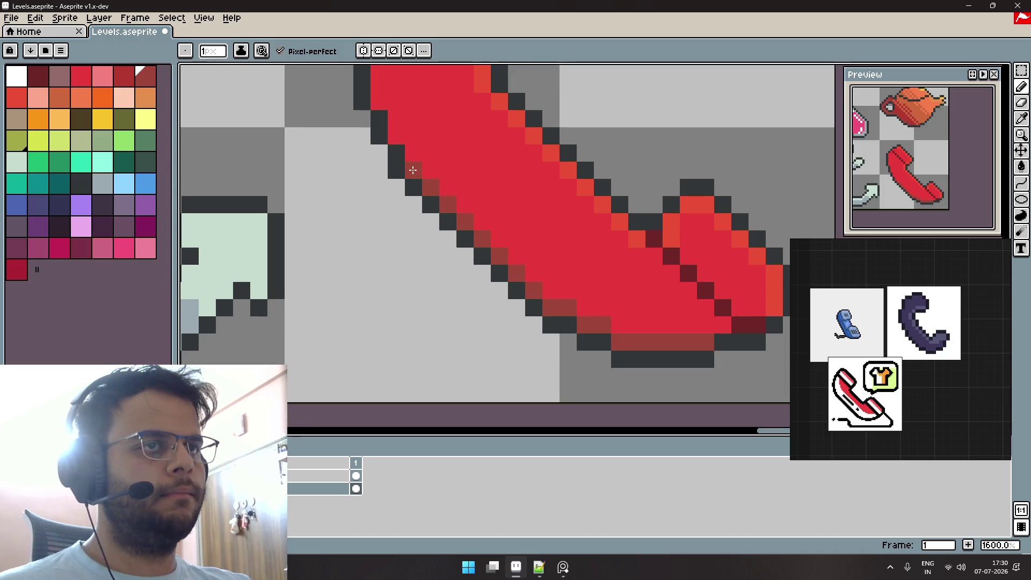
scroll(463, 218, up, 3)
scroll(463, 218, left, 3)
mouse_move(451, 201)
mouse_down()
mouse_move(425, 144)
mouse_move(484, 220)
mouse_move(458, 140)
mouse_up()
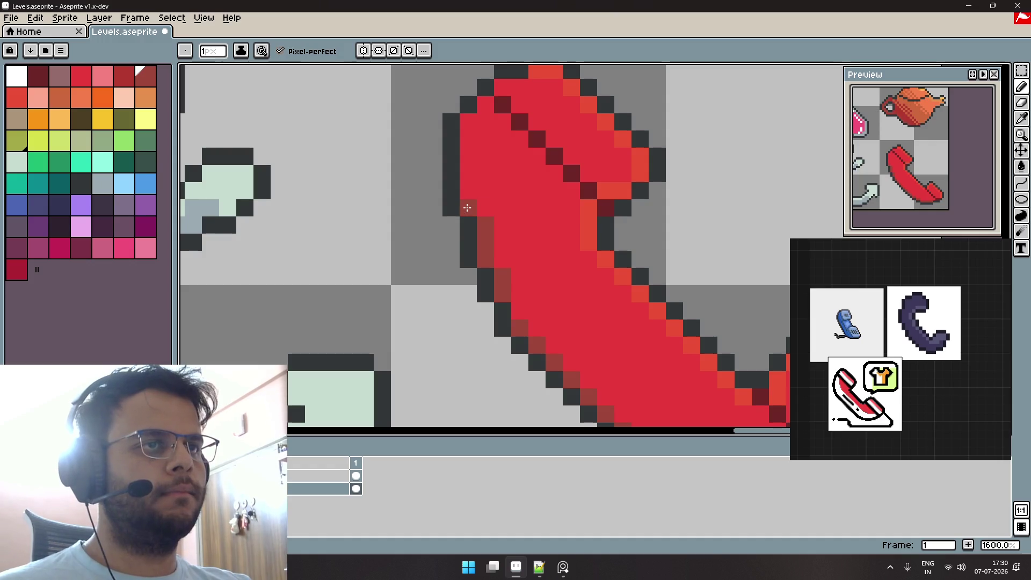
key(ctrl+z)
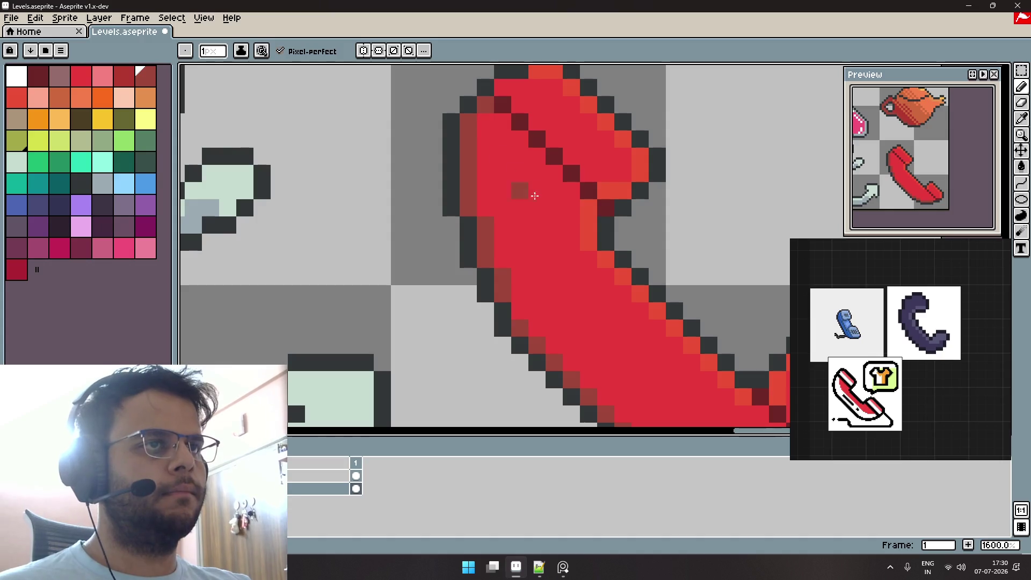
Paint muted dark-red shading down the handset's left edge.
scroll(478, 116, down, 3)
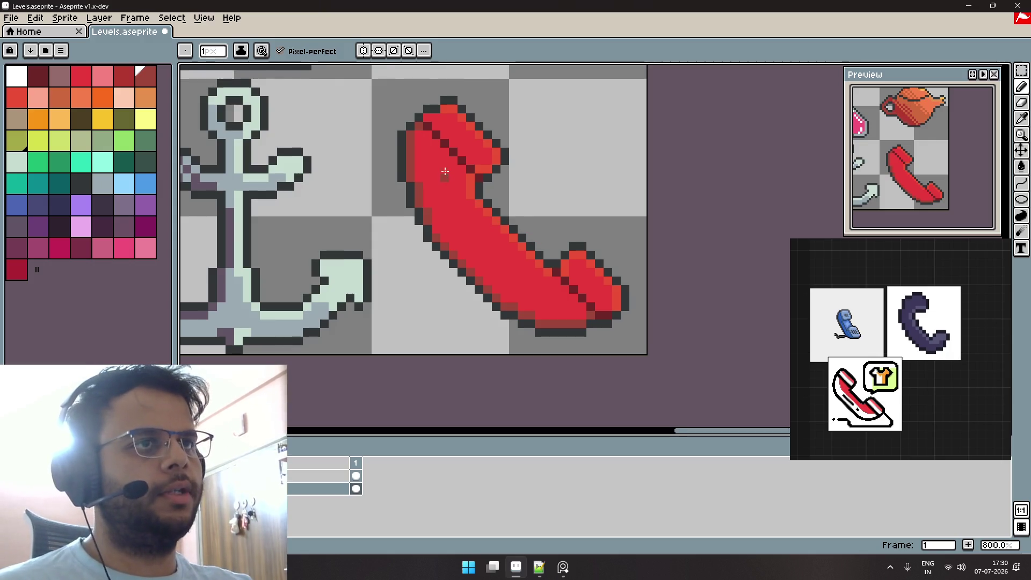
scroll(445, 171, up, 3)
drag(451, 164, 553, 274)
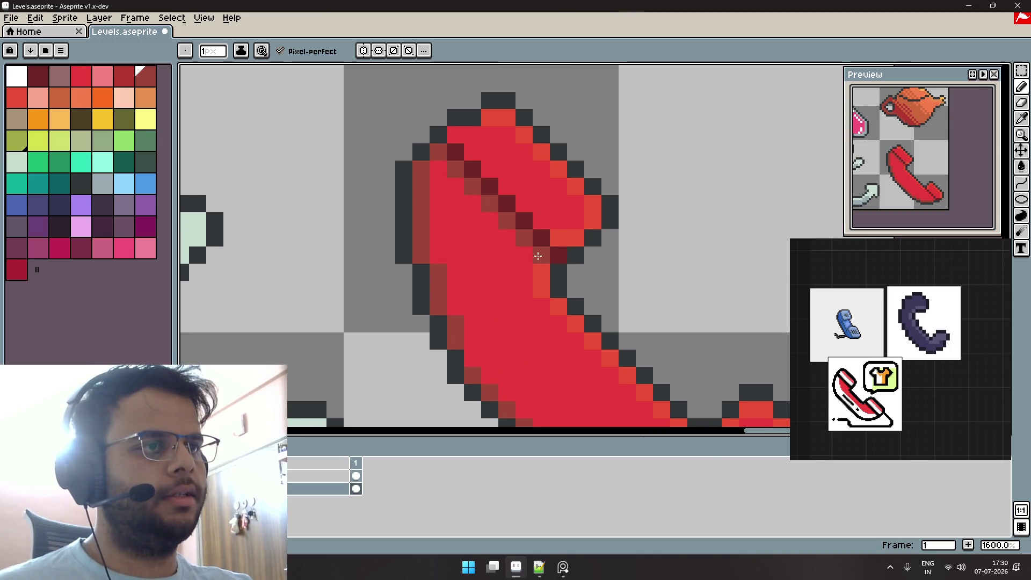
scroll(459, 214, down, 4)
scroll(580, 178, up, 5)
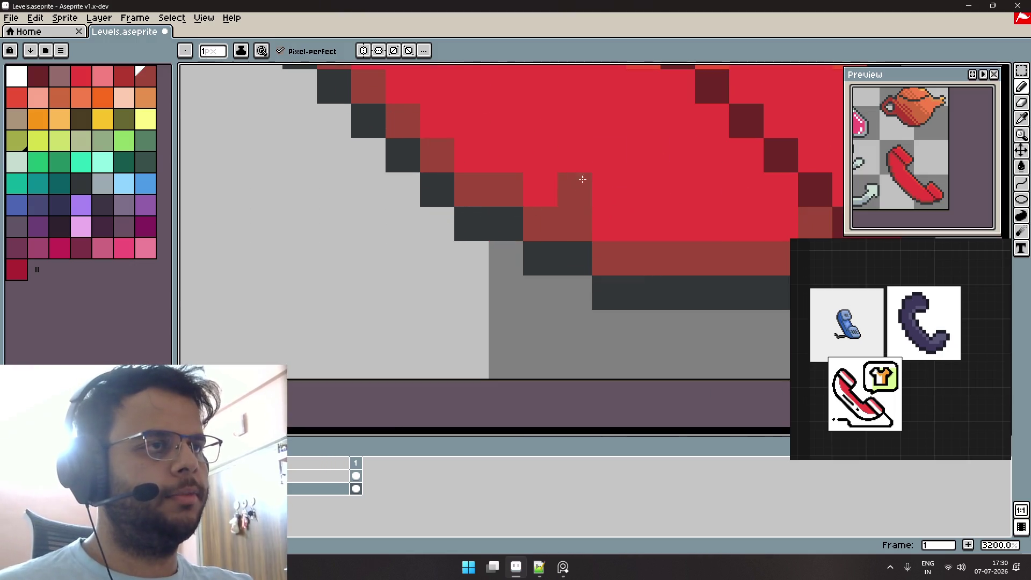
scroll(466, 235, up, 2)
scroll(410, 231, down, 5)
Repaint muted-red shading along the diagonal seam, adding one extra seam pixel.
drag(409, 178, 478, 246)
click(547, 212)
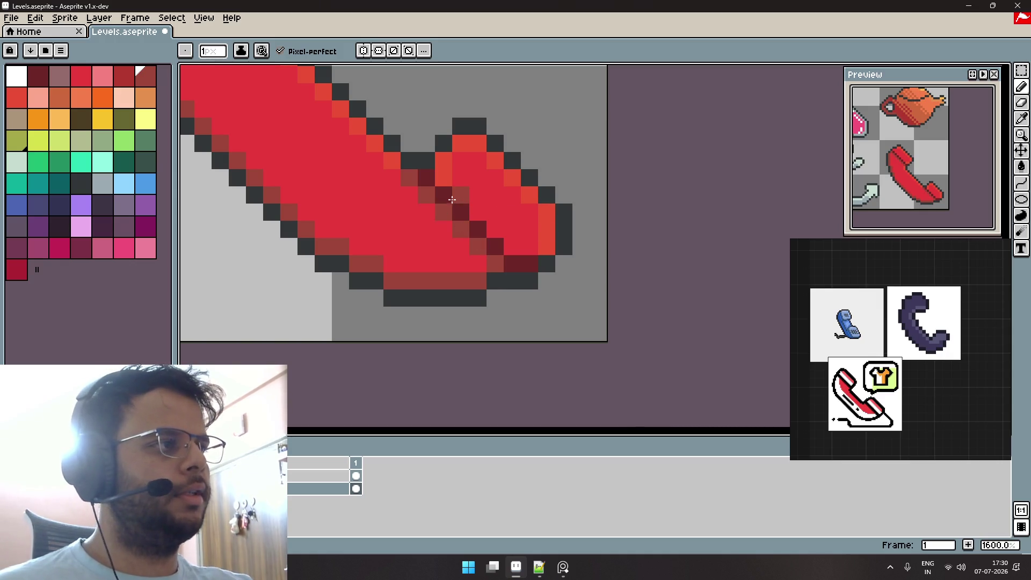
scroll(449, 207, down, 3)
drag(423, 231, 525, 230)
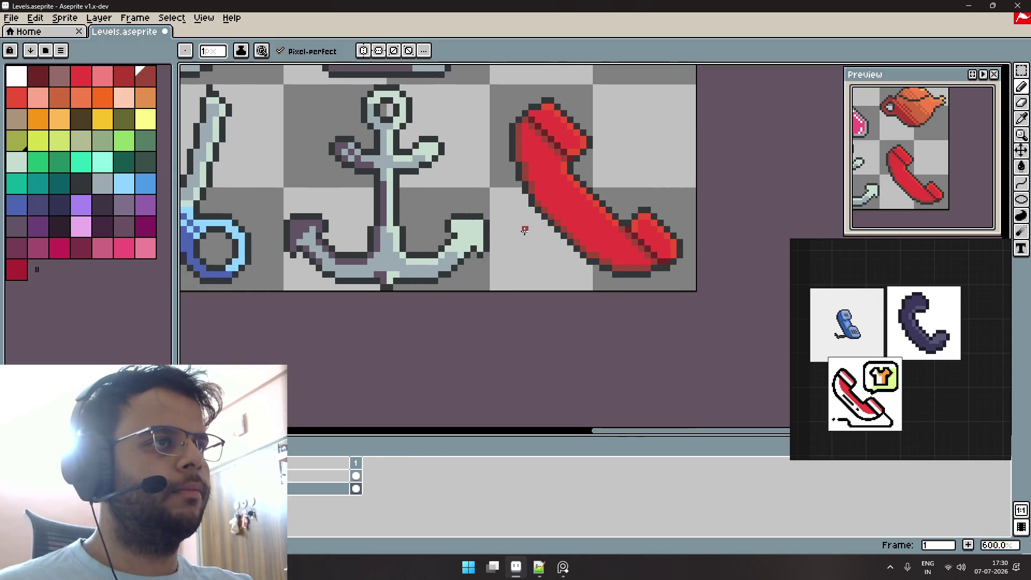
drag(460, 219, 510, 221)
scroll(416, 217, down, 3)
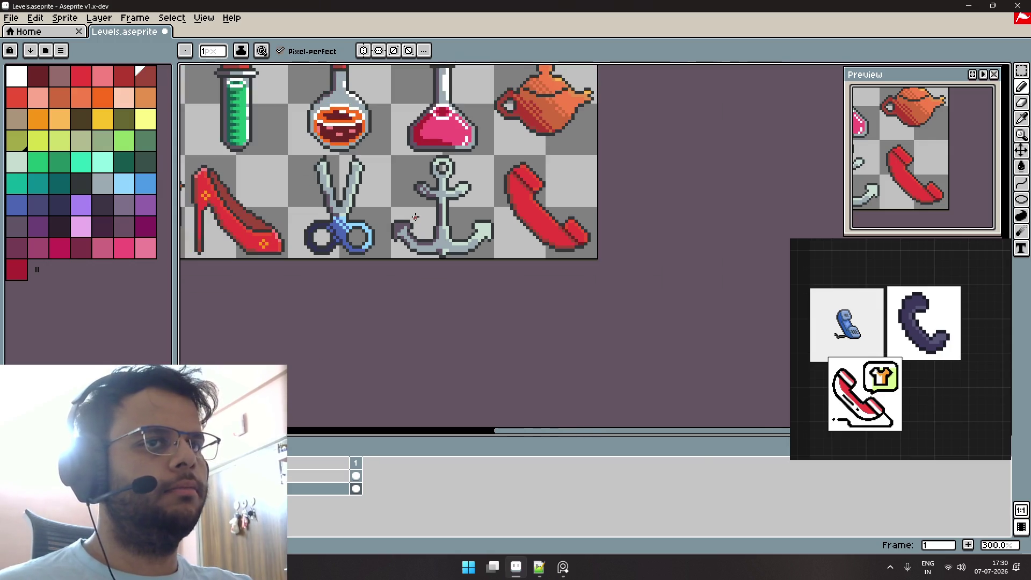
Zoom in on the receiver and draw a light-pink highlight along its upper-right edge.
scroll(259, 236, up, 2)
scroll(414, 230, up, 2)
scroll(467, 231, up, 2)
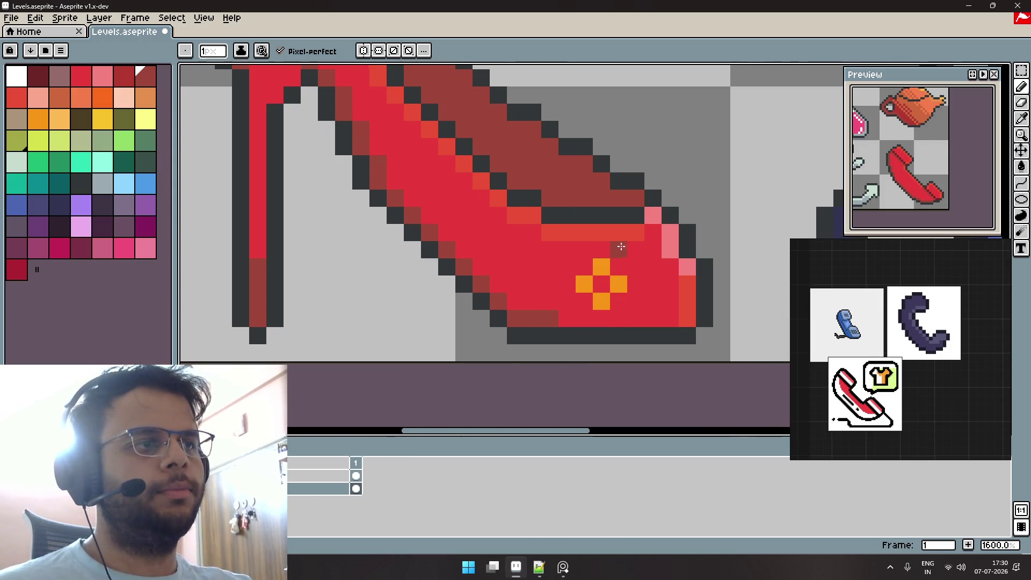
scroll(464, 240, up, 1)
scroll(622, 242, down, 6)
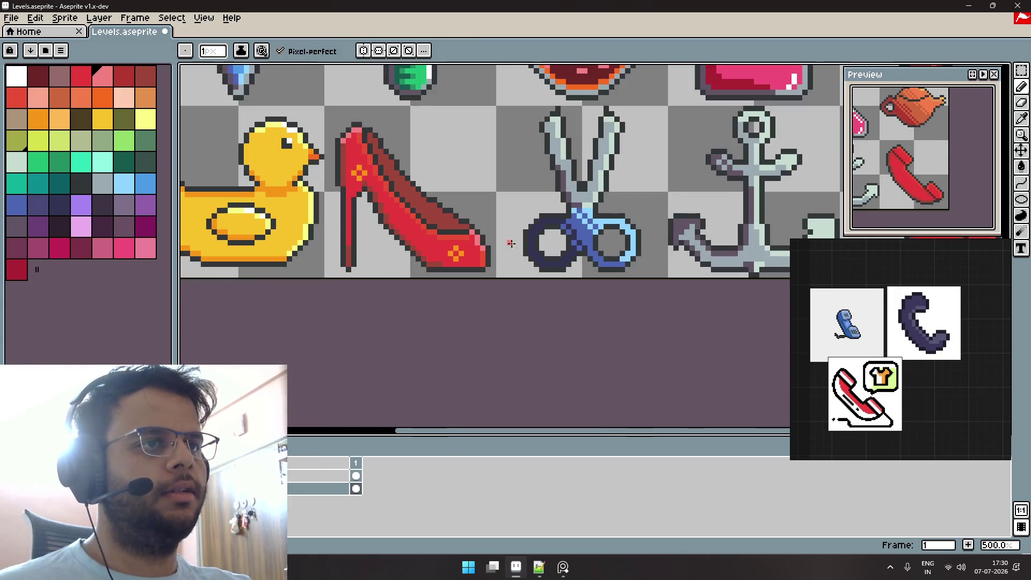
scroll(649, 223, down, 2)
scroll(744, 202, up, 8)
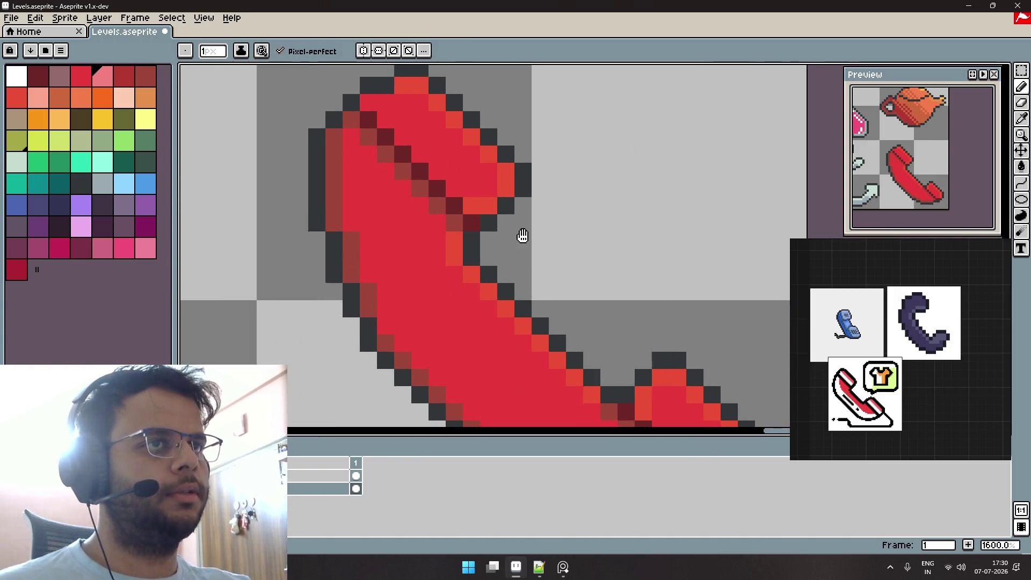
drag(471, 129, 522, 188)
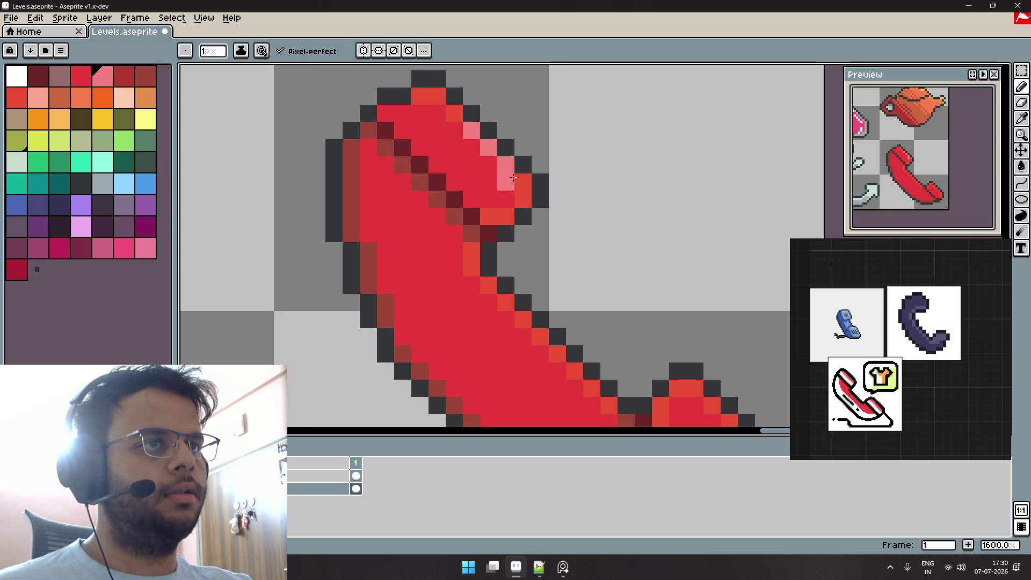
click(572, 235)
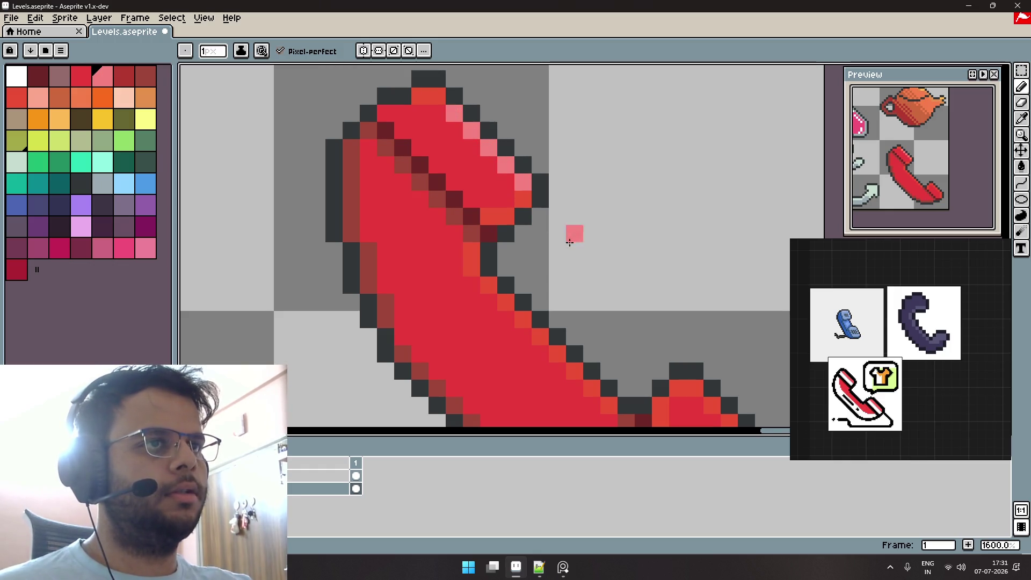
Reframe the receiver and paint a second light-pink highlight along its top edge.
scroll(566, 244, down, 1)
scroll(567, 244, down, 1)
drag(566, 244, 467, 158)
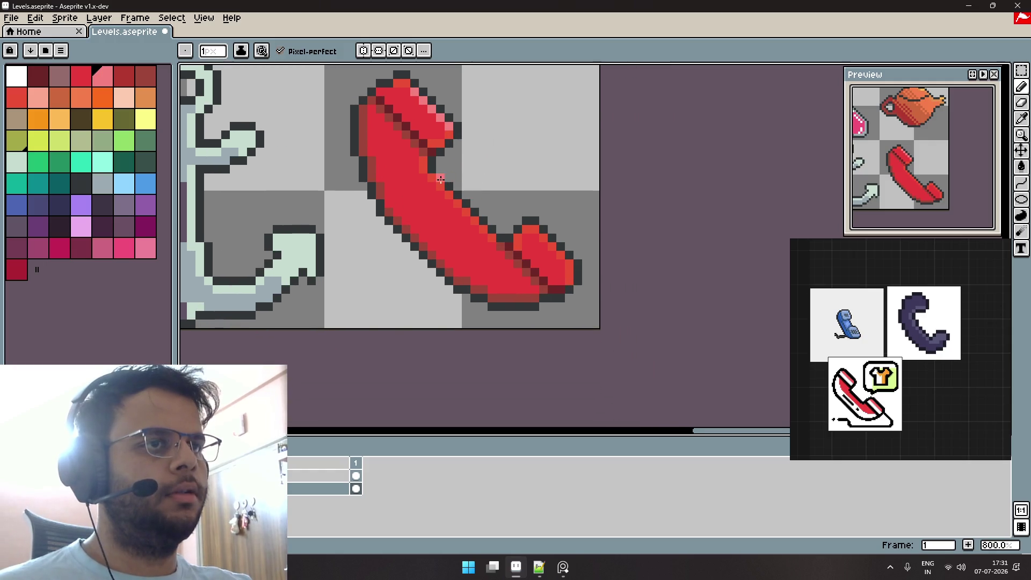
mouse_move(494, 228)
mouse_down()
mouse_move(473, 201)
mouse_move(528, 191)
mouse_move(517, 221)
mouse_up()
scroll(508, 210, down, 2)
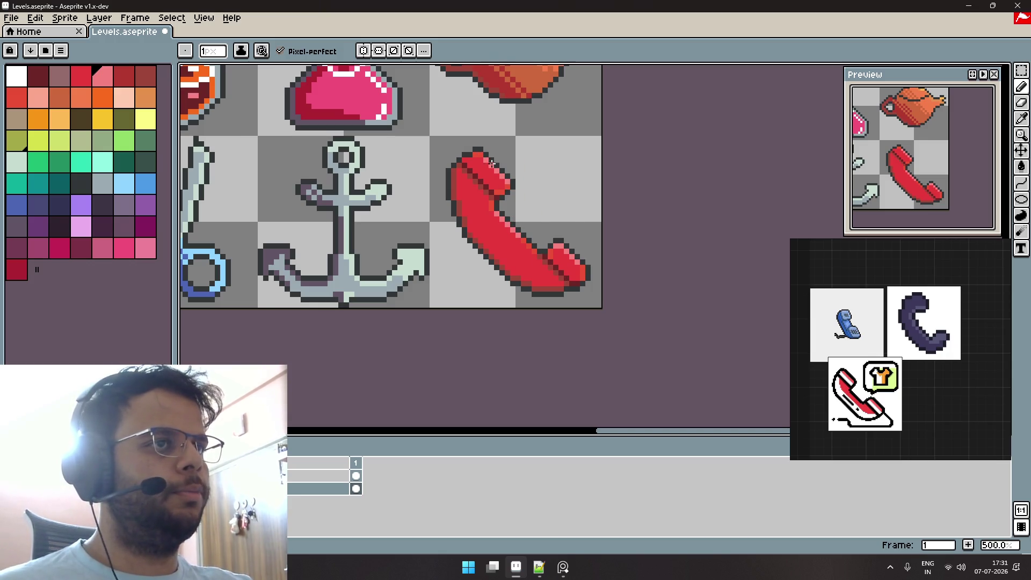
drag(479, 160, 513, 189)
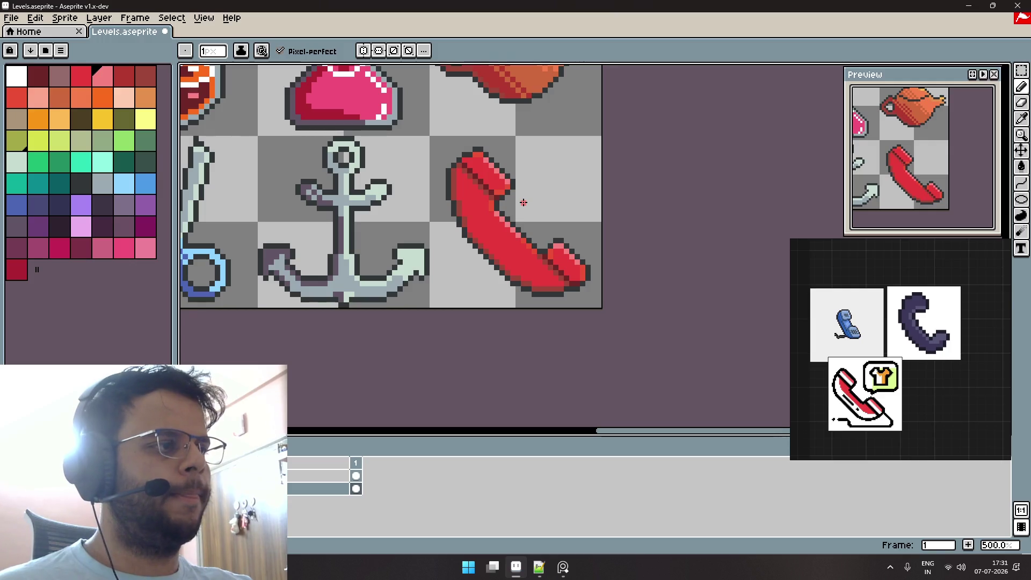
scroll(527, 184, down, 3)
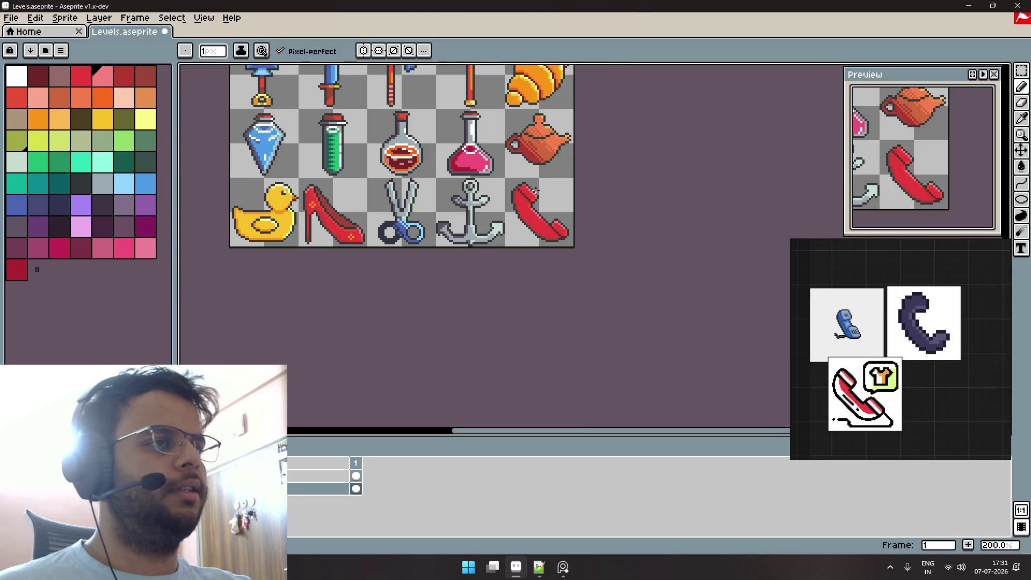
Try a dark-grey line across the earpiece, then undo it.
scroll(536, 191, up, 5)
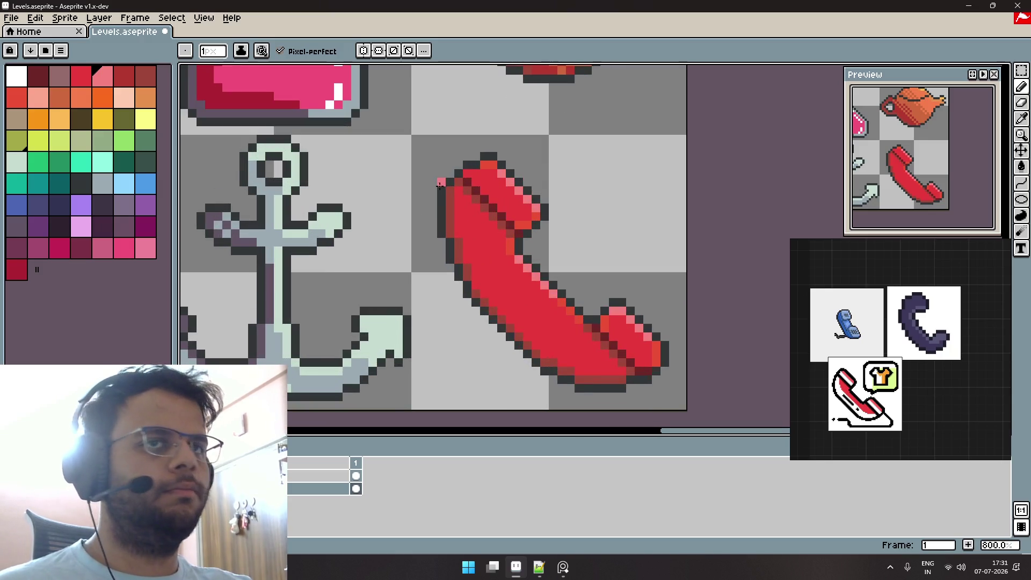
alt+click(445, 199)
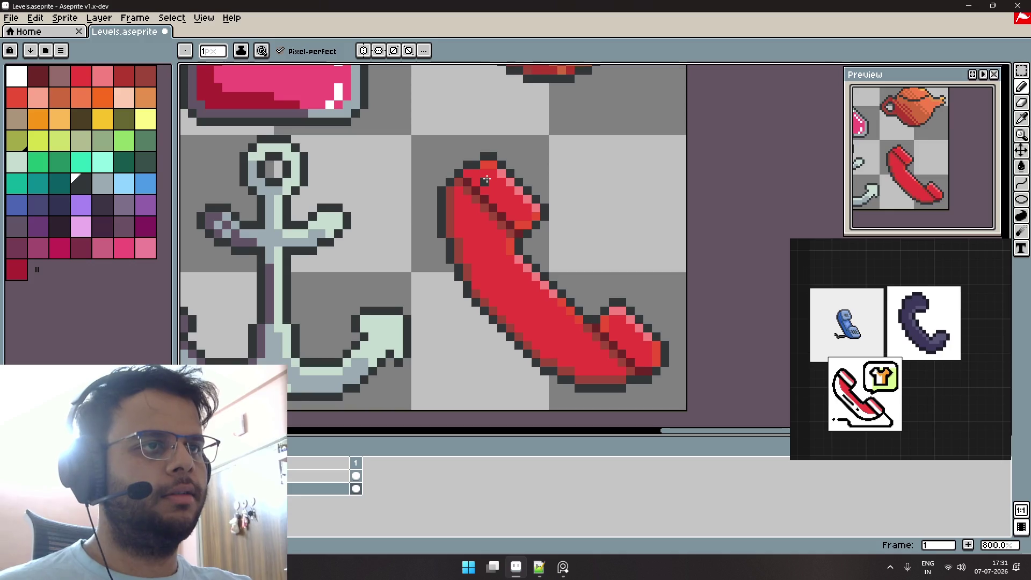
drag(493, 179, 502, 198)
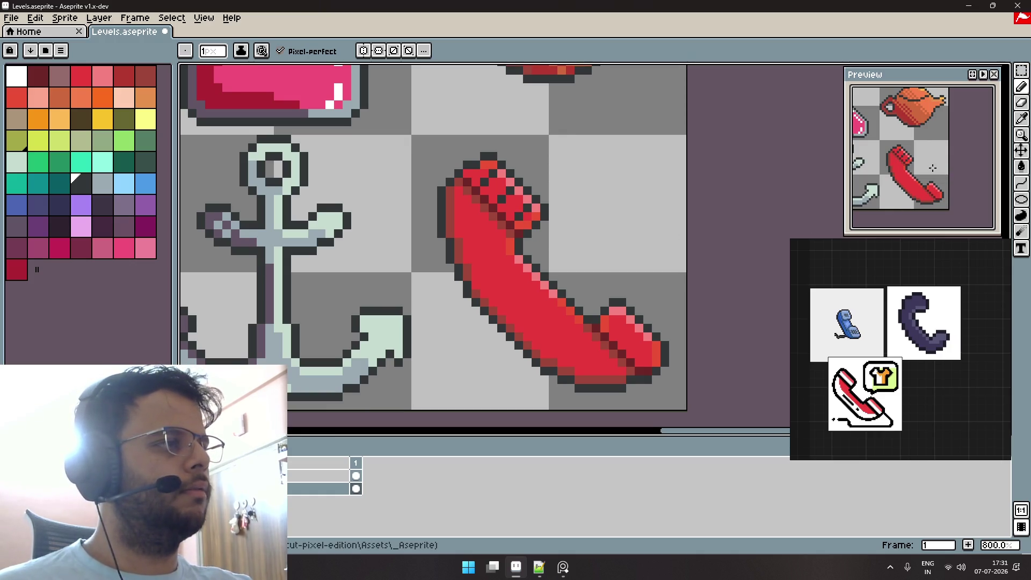
scroll(921, 162, up, 1)
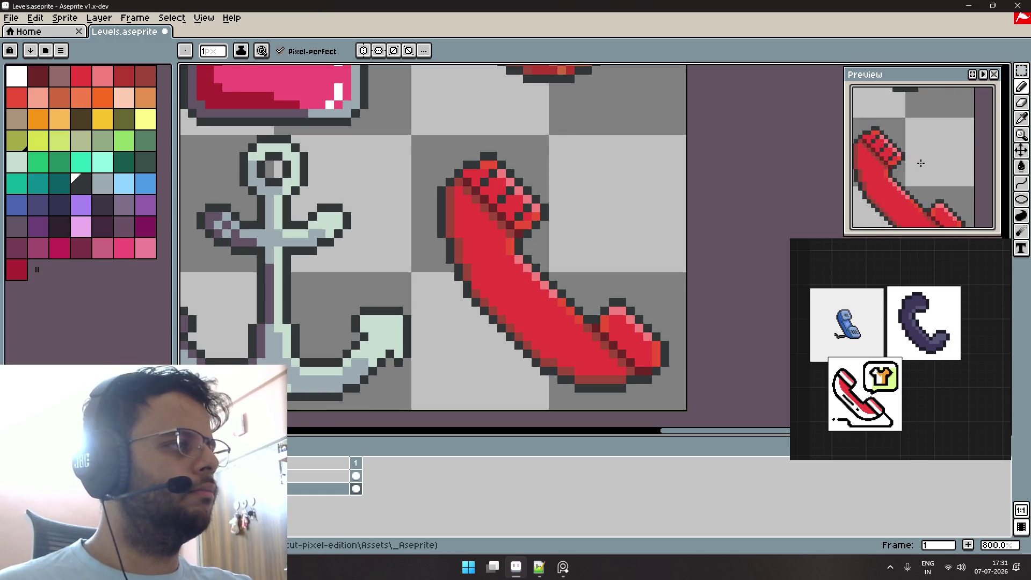
scroll(916, 162, down, 1)
scroll(951, 167, down, 1)
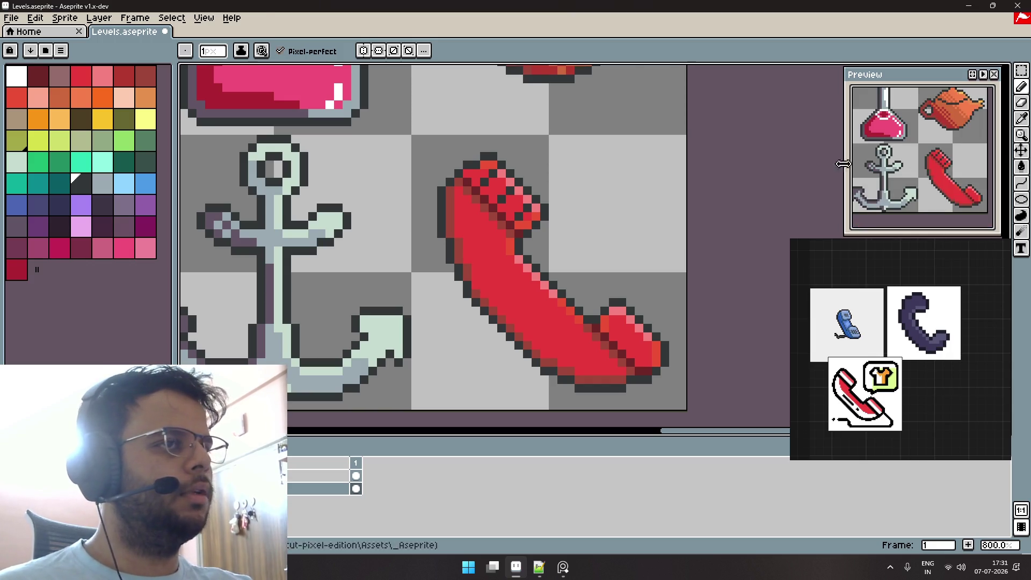
key(ctrl+z)
key(v)
scroll(598, 171, down, 3)
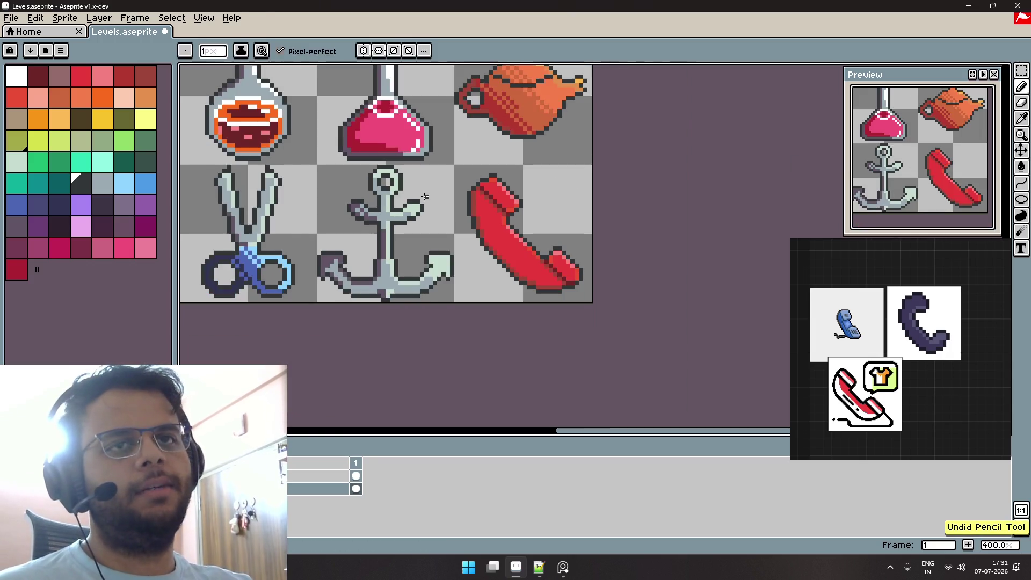
Pick the dark-red swatch and pencil a ridge of pixels across the earpiece.
key(b)
alt+click(486, 206)
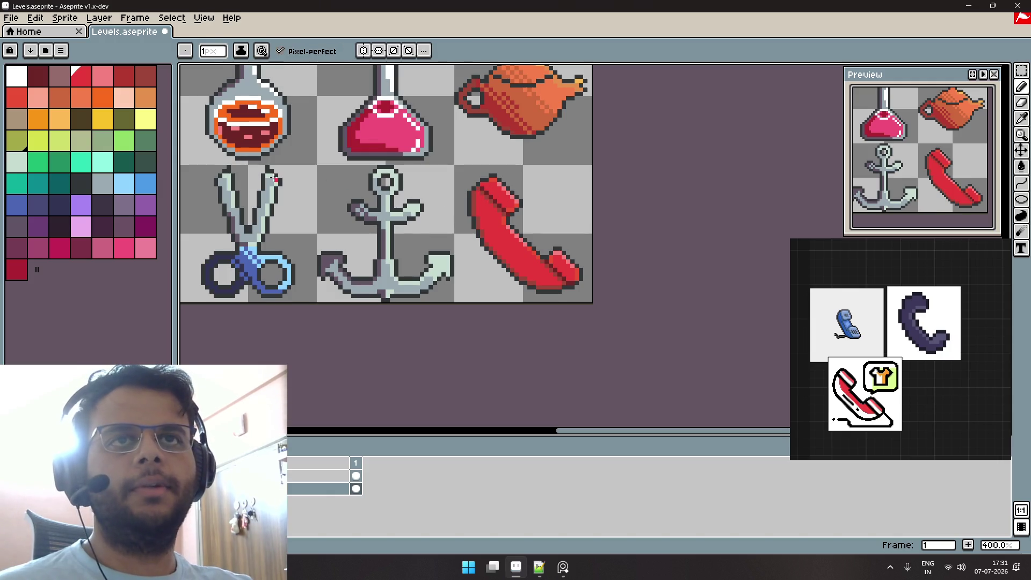
click(39, 77)
scroll(473, 177, up, 4)
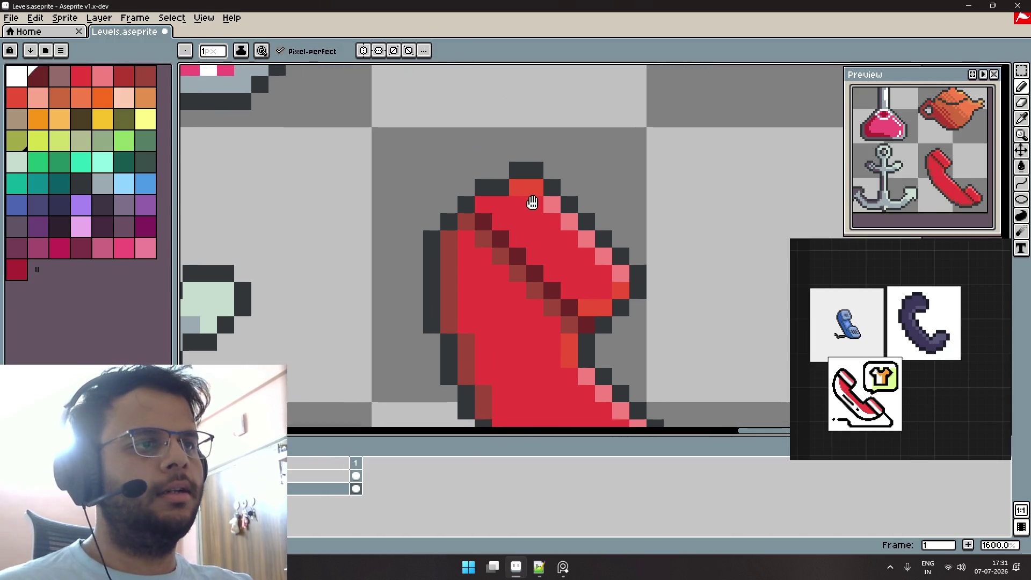
click(523, 211)
click(553, 248)
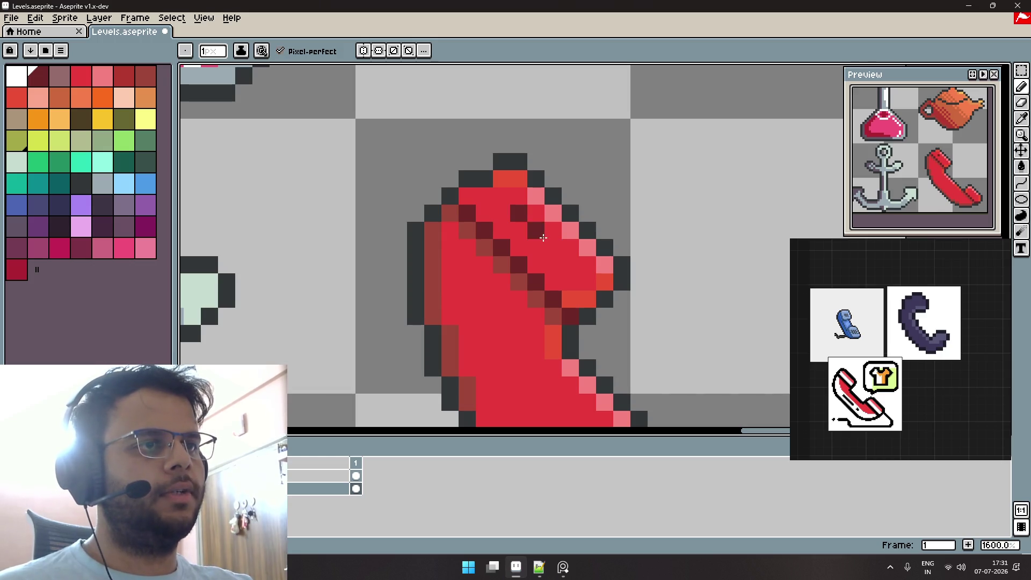
click(536, 230)
click(501, 196)
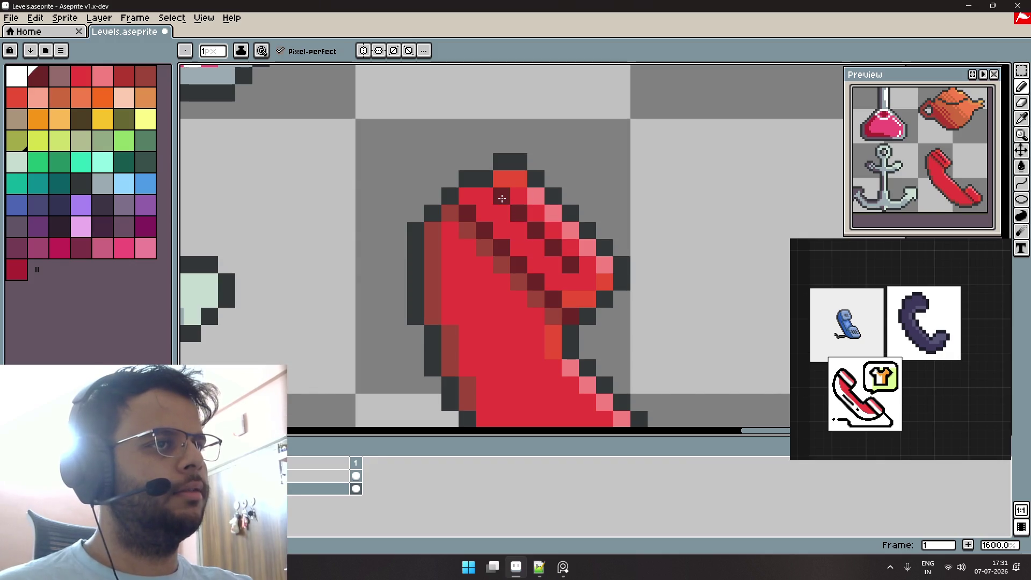
key(v)
key(b)
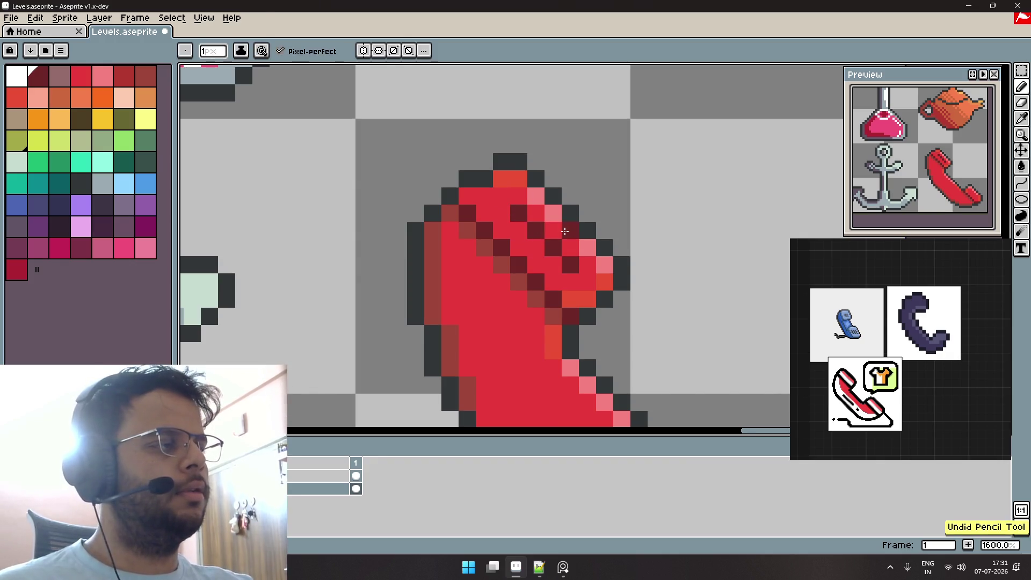
Add dark-red ridge pixels on the mouthpiece, undoing the last stroke.
drag(546, 237, 514, 177)
scroll(514, 177, down, 1)
click(509, 267)
click(522, 280)
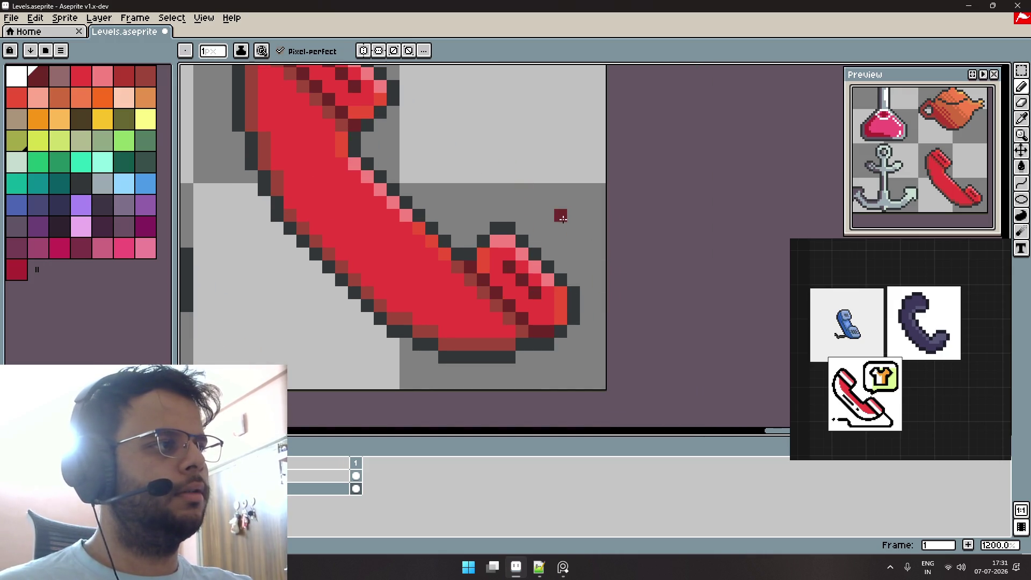
scroll(538, 211, down, 4)
key(ctrl+z)
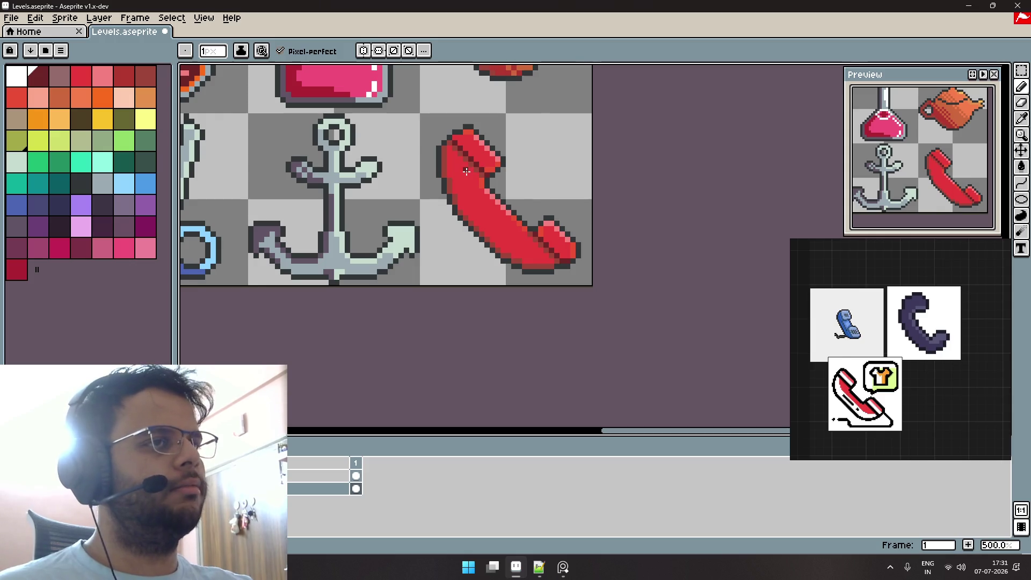
scroll(452, 189, down, 1)
scroll(383, 216, up, 2)
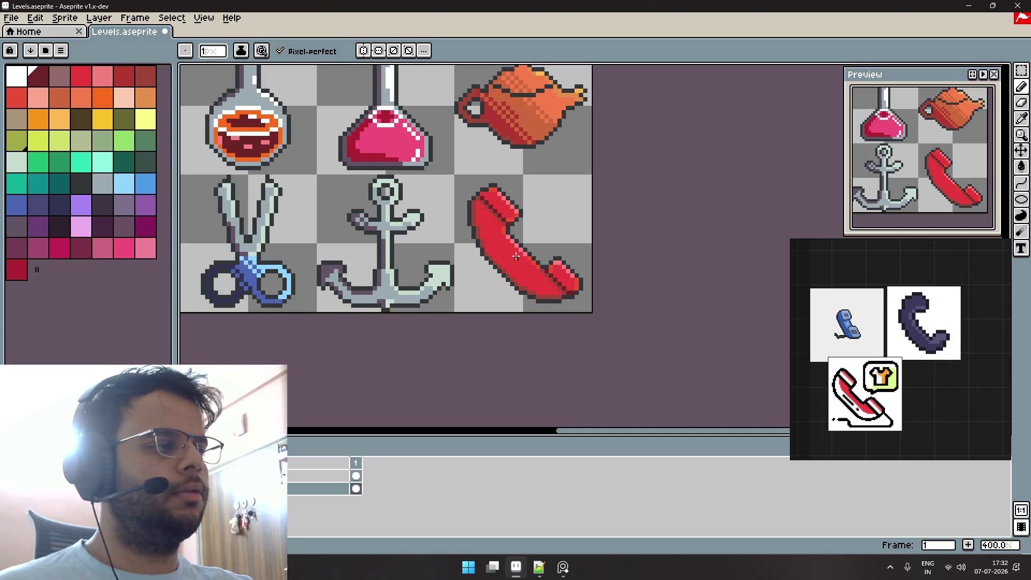
scroll(516, 256, down, 1)
scroll(518, 247, down, 2)
scroll(515, 231, up, 3)
scroll(515, 231, down, 2)
scroll(600, 230, up, 1)
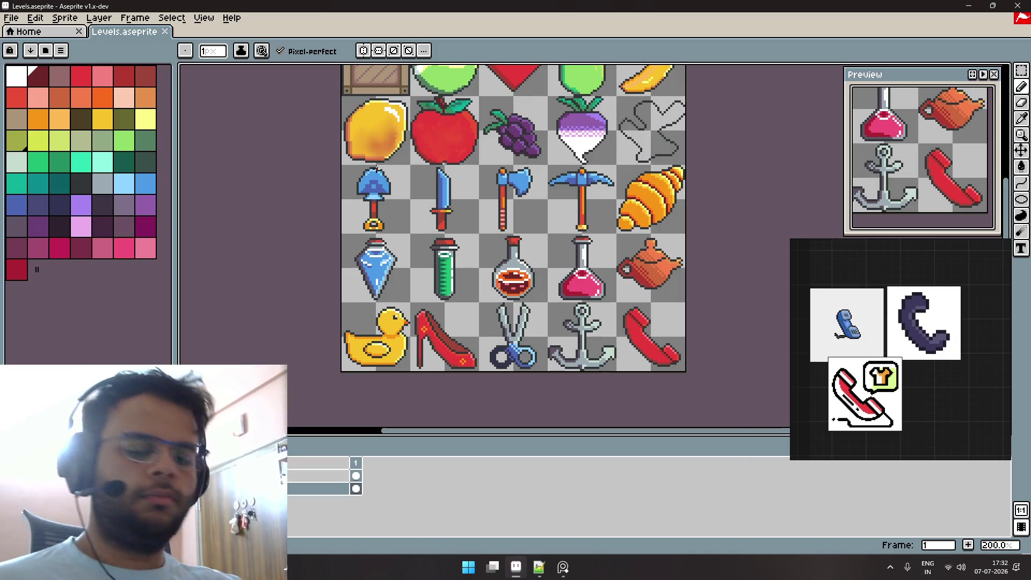
key(super)
text(firefox)
Launch Firefox and Unity Hub, then open the top project in Unity.
key(Return)
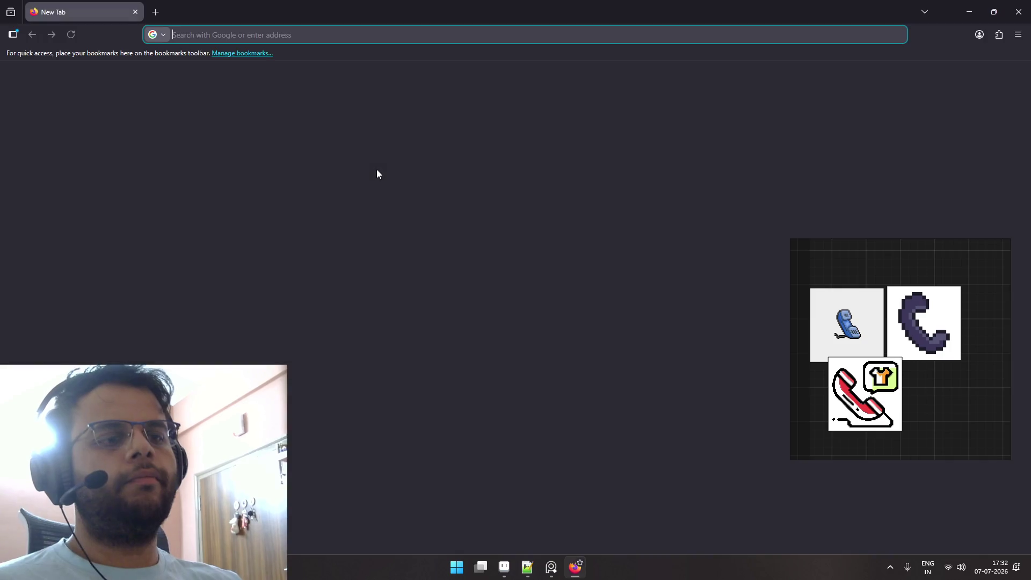
key(super)
text(unity hub)
key(Return)
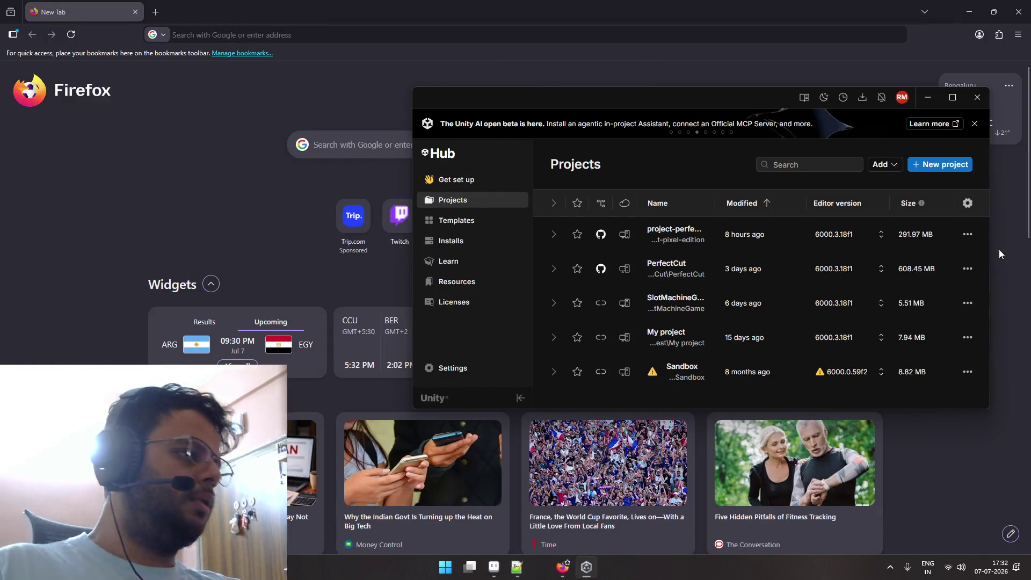
click(687, 235)
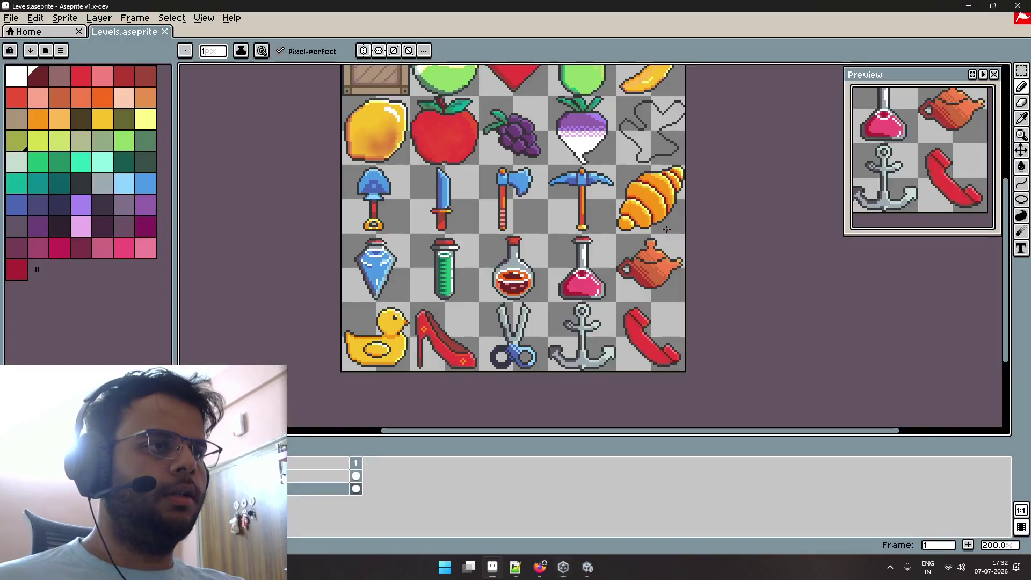
Zoom the sprite sheet and cycle windows back to Levels.aseprite.
scroll(666, 229, up, 1)
scroll(554, 312, up, 1)
scroll(633, 191, up, 2)
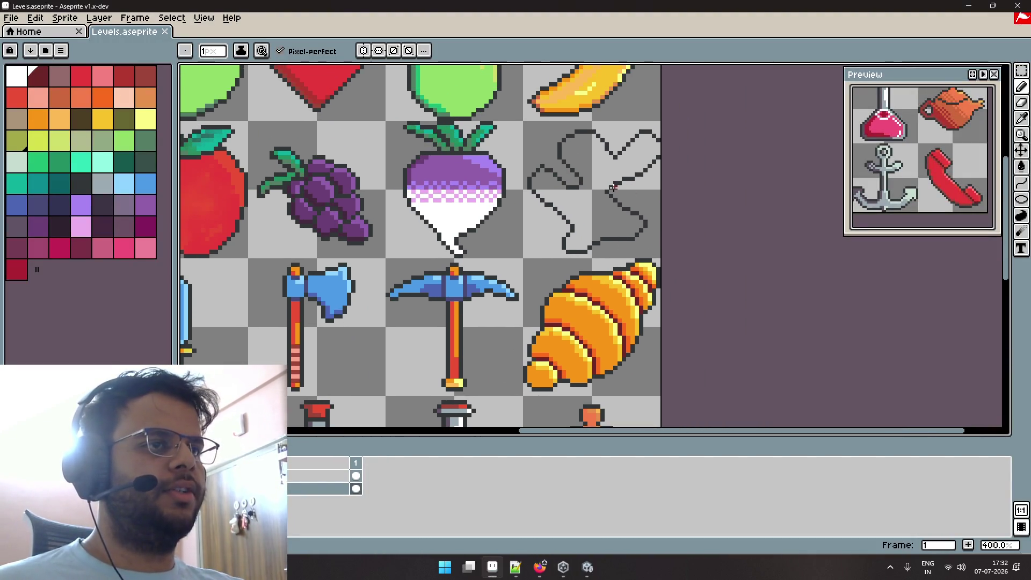
key(alt+Tab)
key(alt+shift+Tab)
key(alt+shift+Tab)
key(alt+Tab)
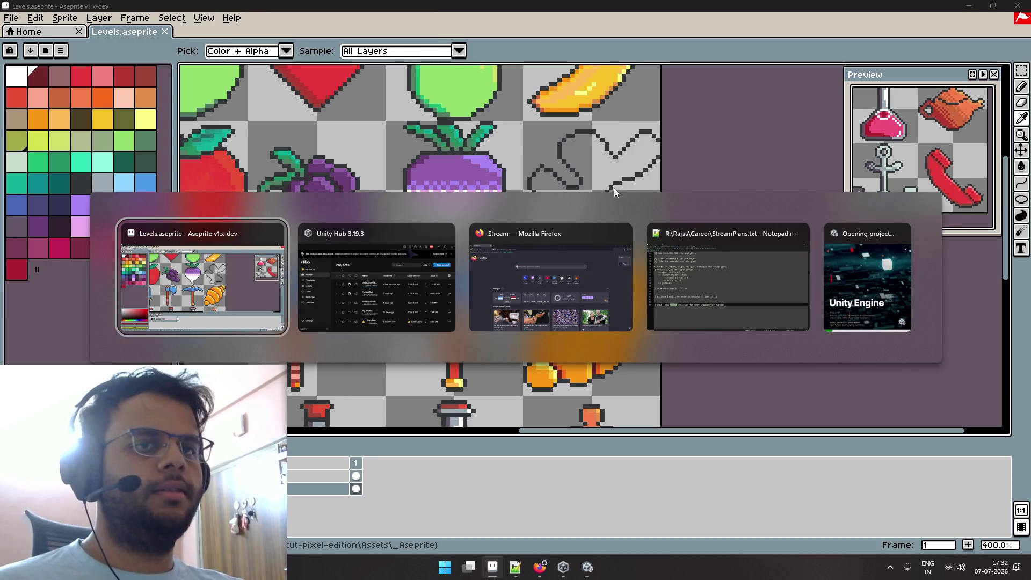
Launch the reference image app, open the latest board and pan to the phone images.
key(super)
text(putty)
key(Escape)
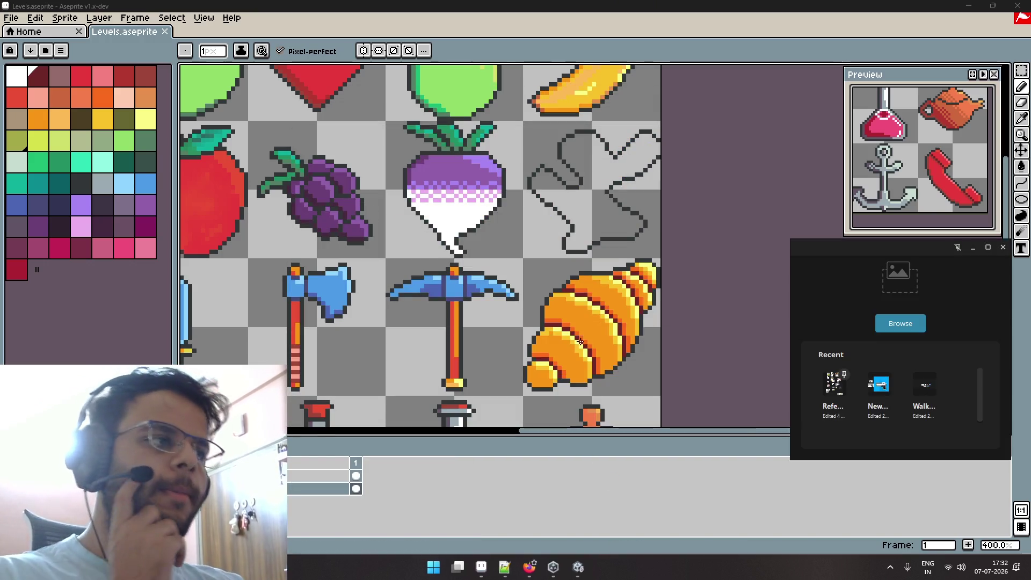
click(833, 382)
scroll(892, 328, down, 2)
scroll(892, 329, down, 2)
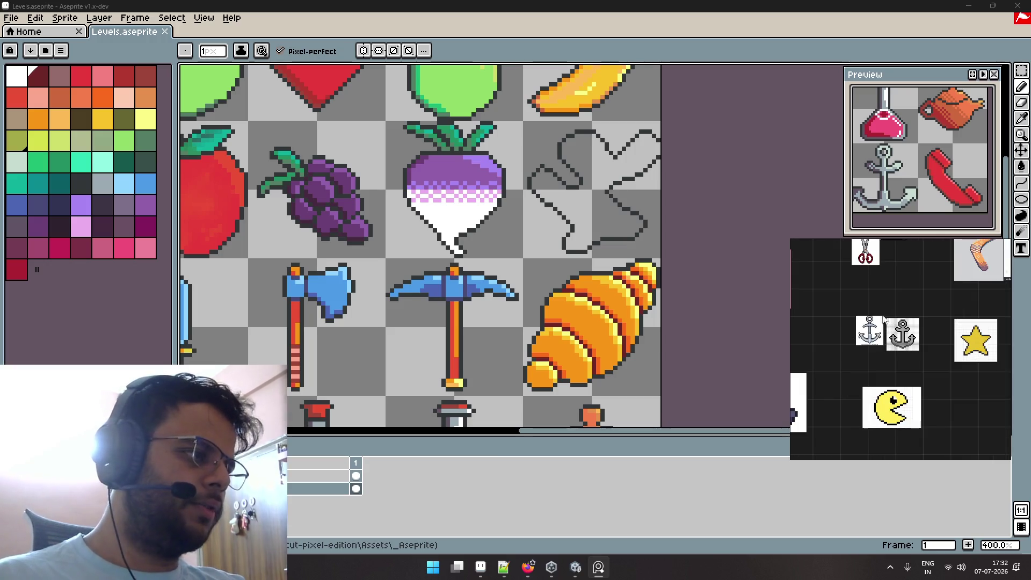
drag(883, 318, 948, 269)
drag(896, 362, 969, 330)
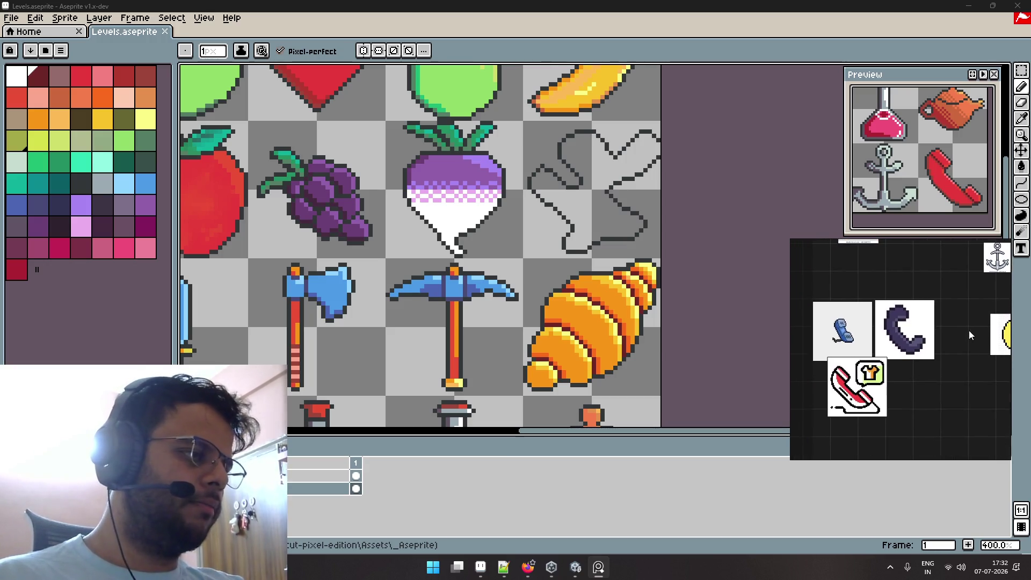
Switch over to Firefox's new tab.
key(super)
key(Escape)
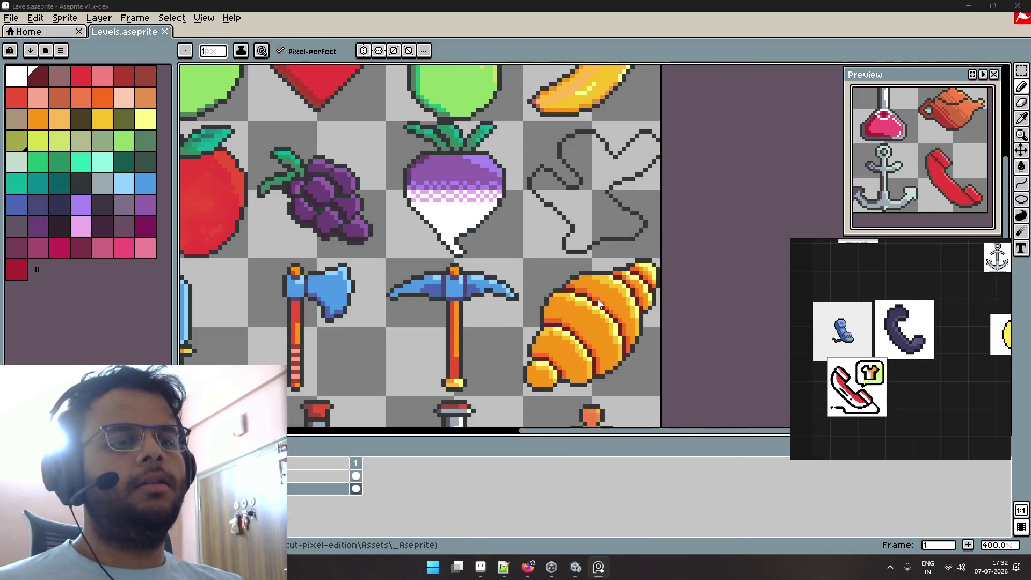
key(alt+Tab)
key(alt+Tab)
key(alt+Tab)
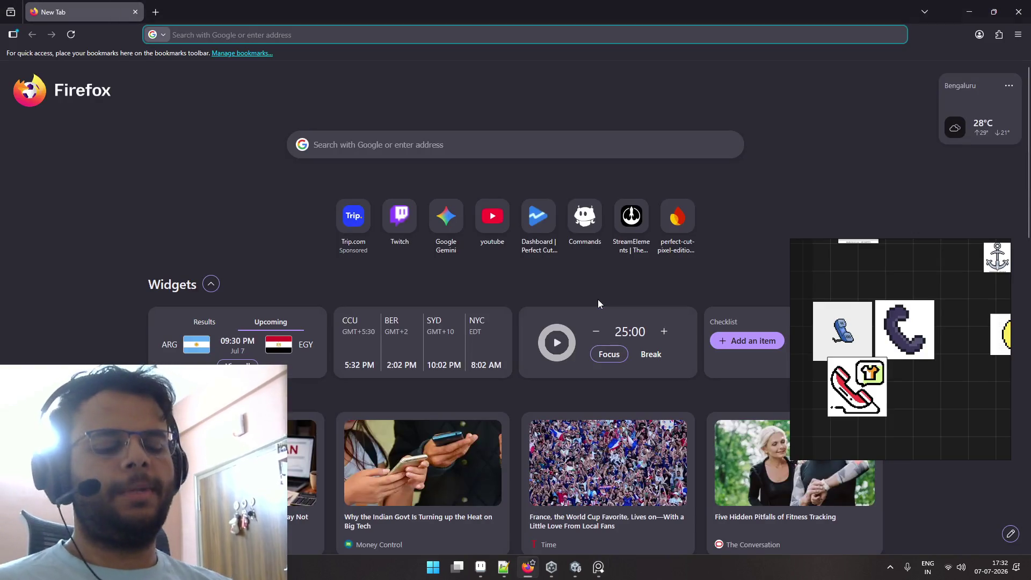
Search Google for 'is pacman copyrighted'.
text(pacman in)
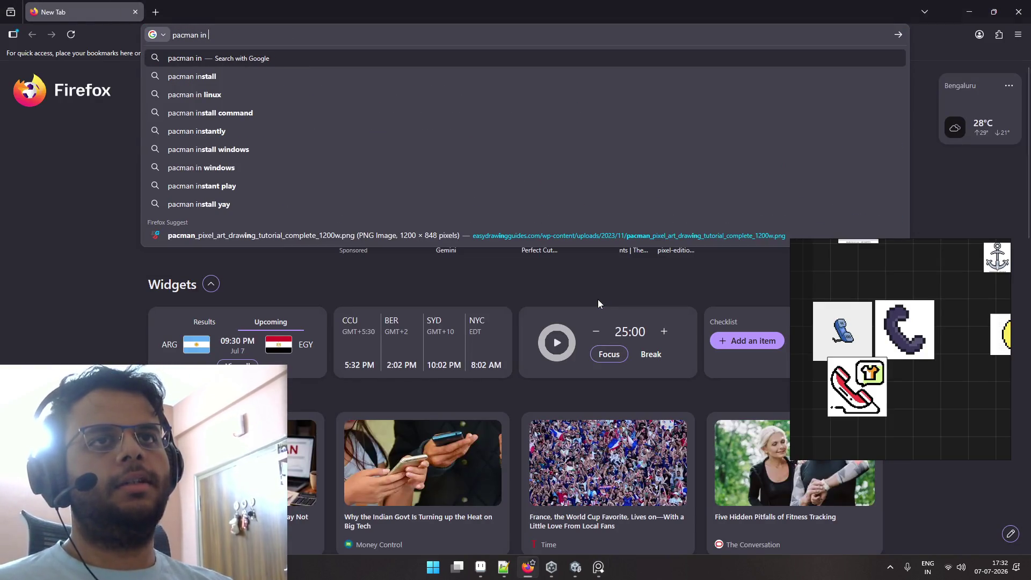
key(ctrl+a)
text(is pacman c)
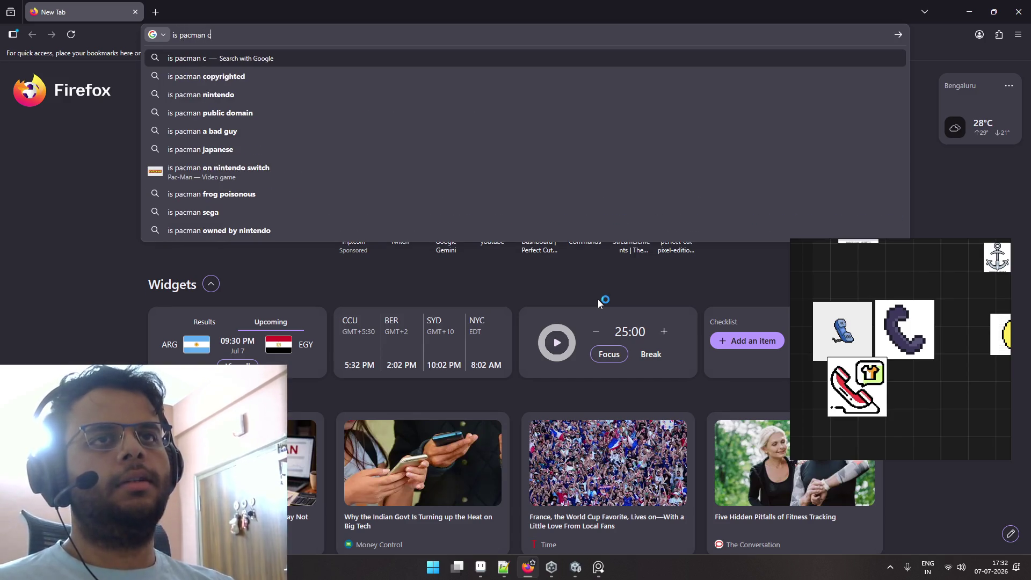
key(Down)
key(Return)
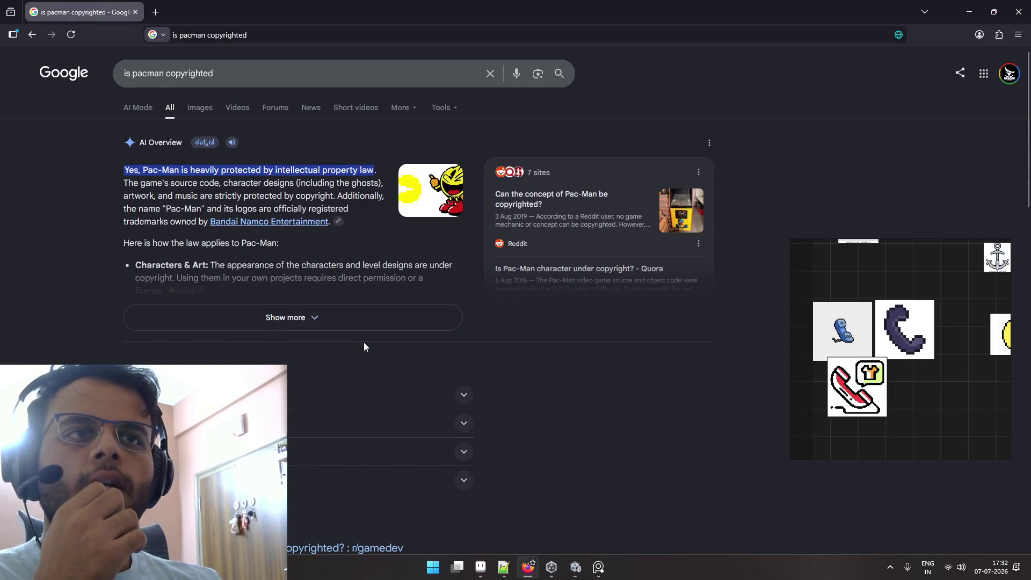
Expand and read the full AI Overview, then select the Pac-Man reference tile.
scroll(364, 346, down, 3)
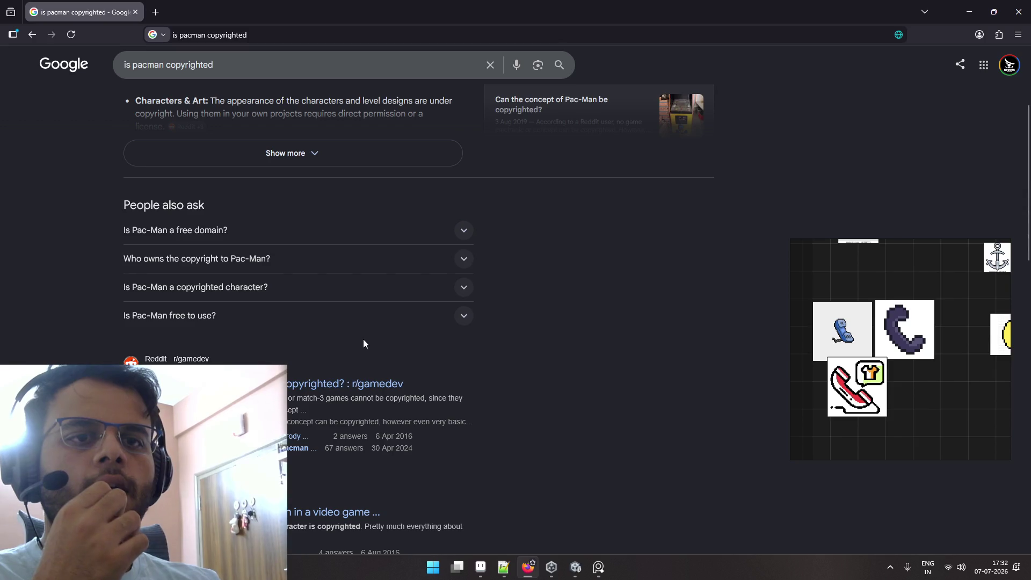
click(330, 236)
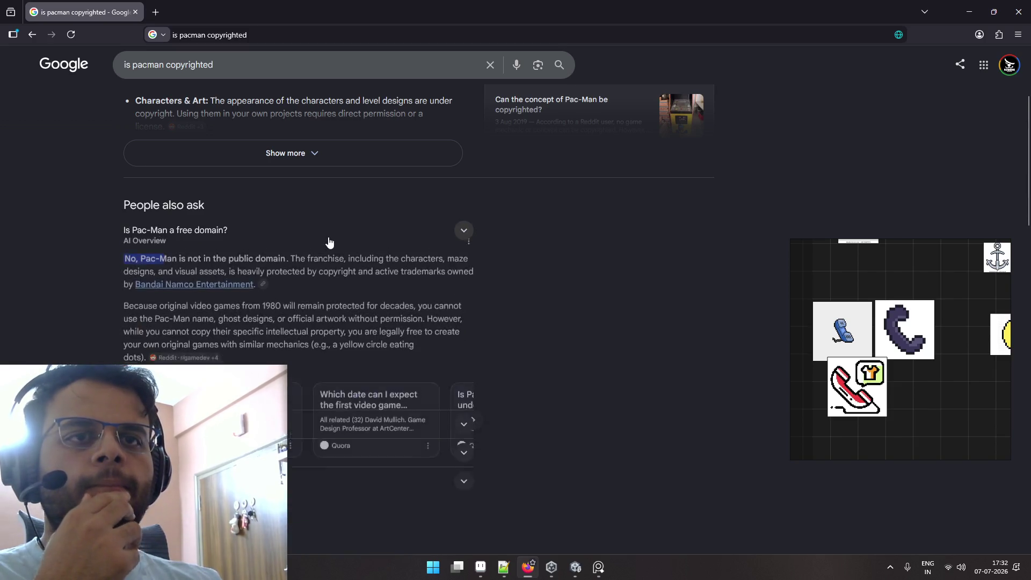
click(329, 236)
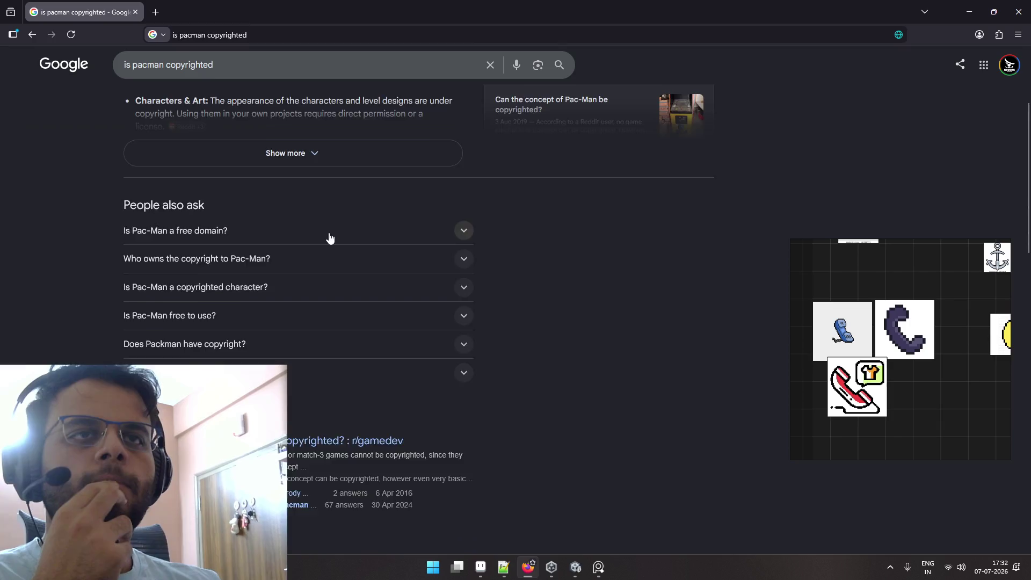
scroll(329, 236, up, 3)
click(248, 329)
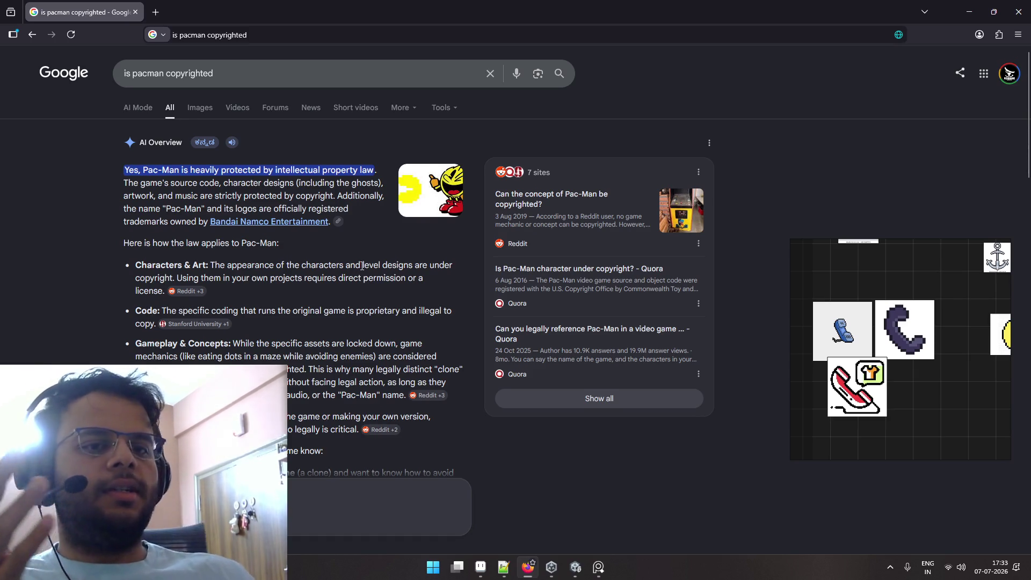
scroll(361, 267, down, 2)
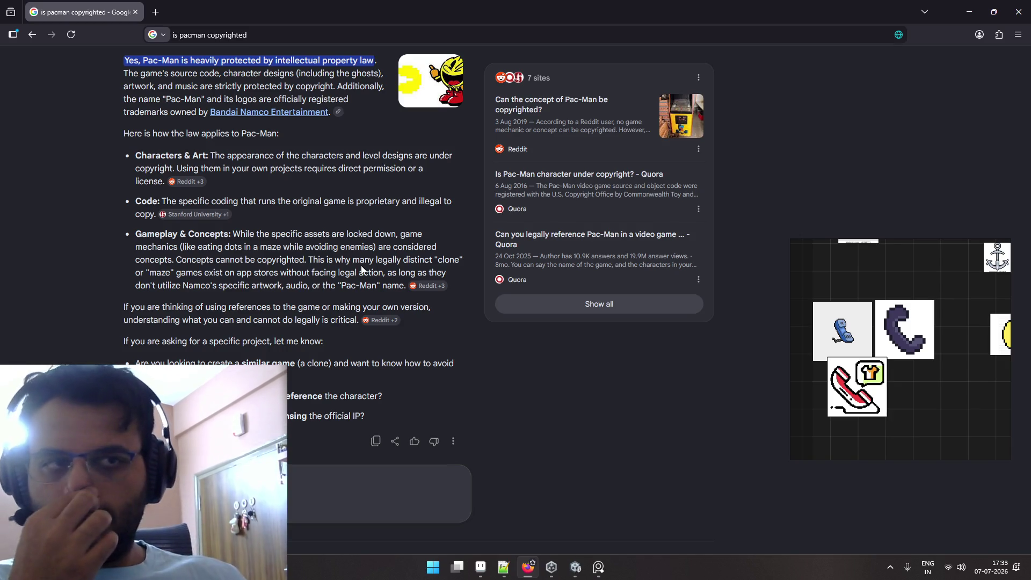
scroll(361, 268, down, 2)
scroll(362, 269, up, 4)
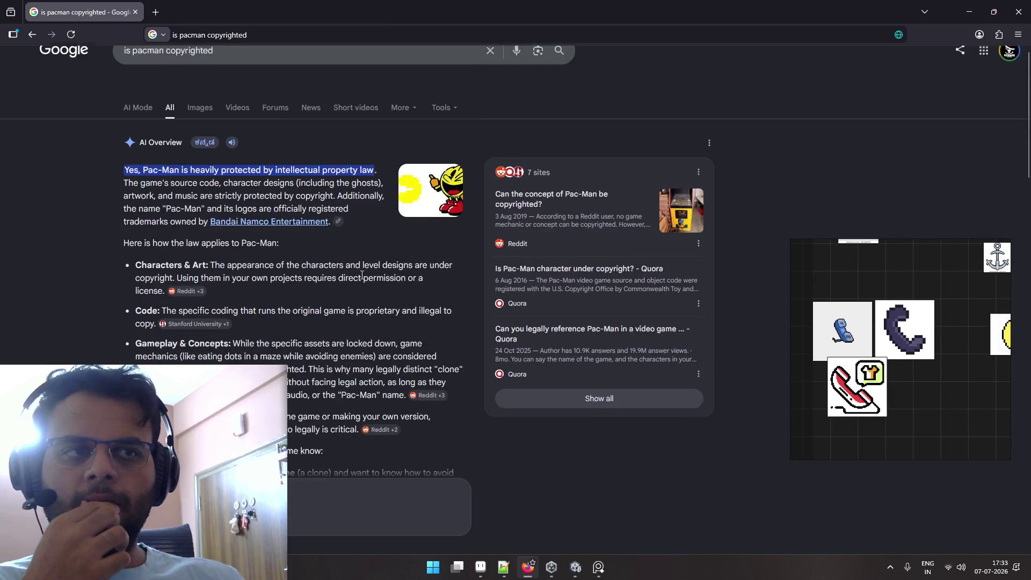
scroll(214, 144, down, 4)
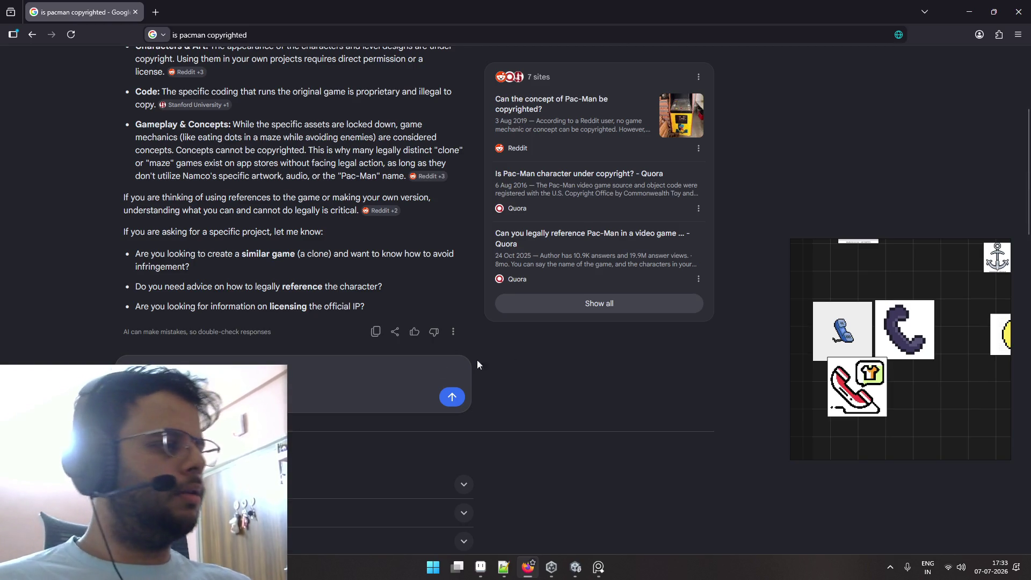
click(895, 341)
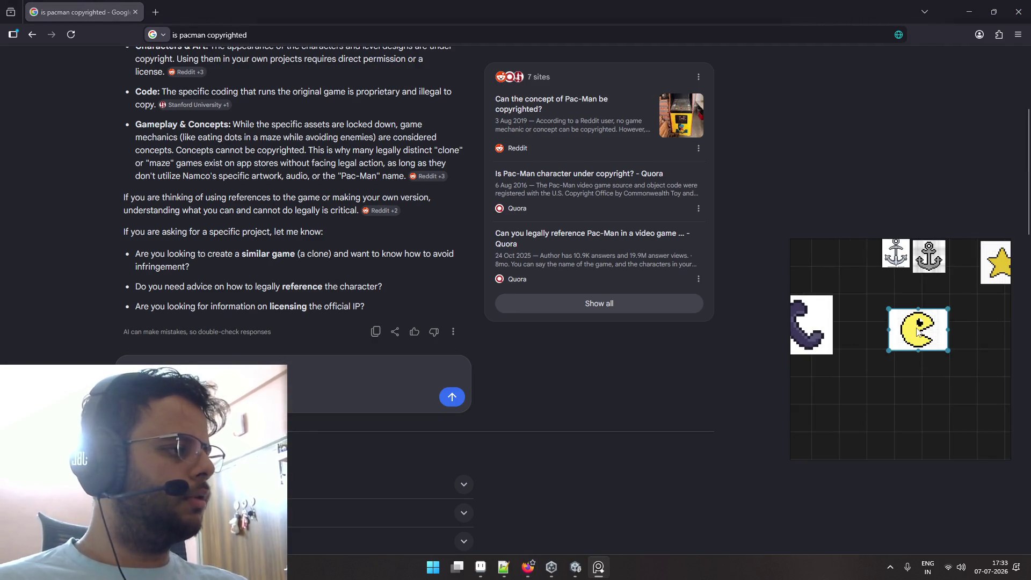
Paste the copied Pac-Man sprite into the AI box and ask whether it can be recoloured and used.
right_click(919, 325)
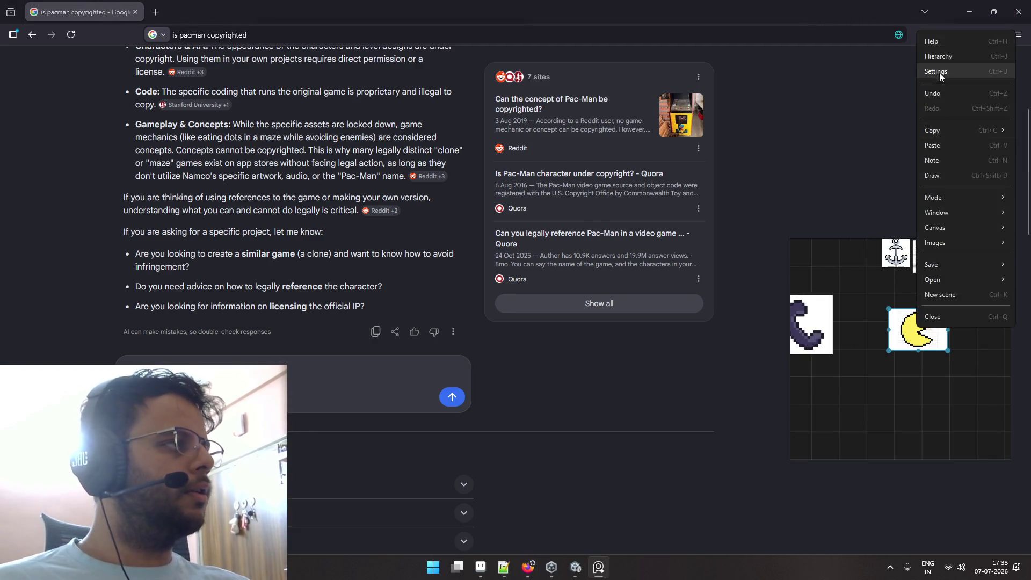
mouse_move(940, 264)
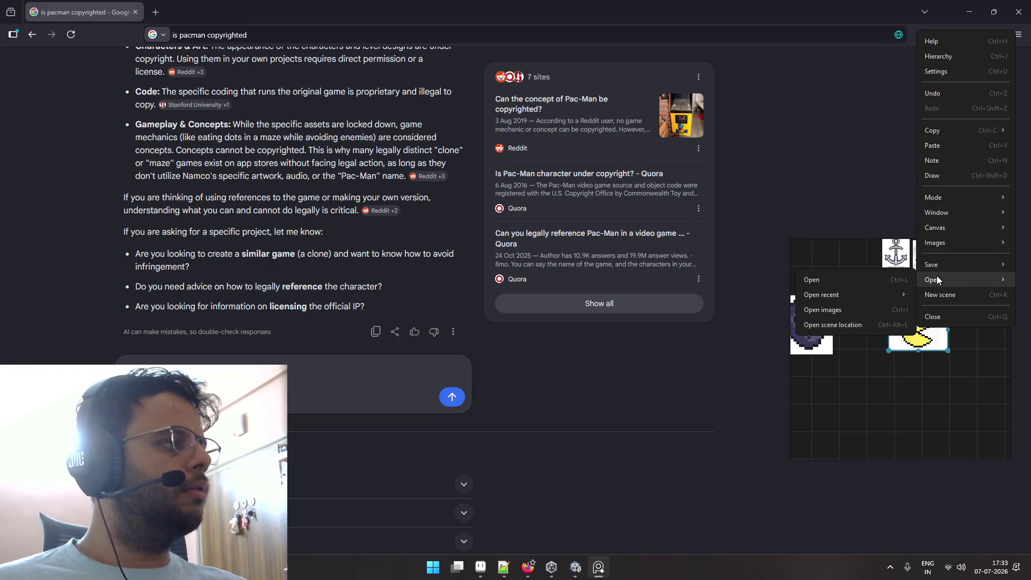
click(939, 130)
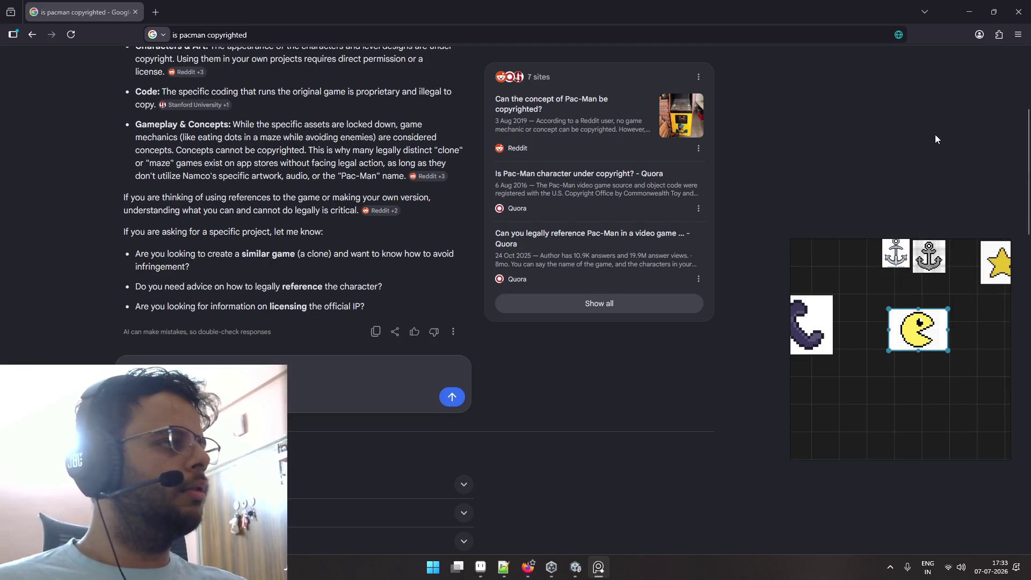
click(329, 366)
key(ctrl+v)
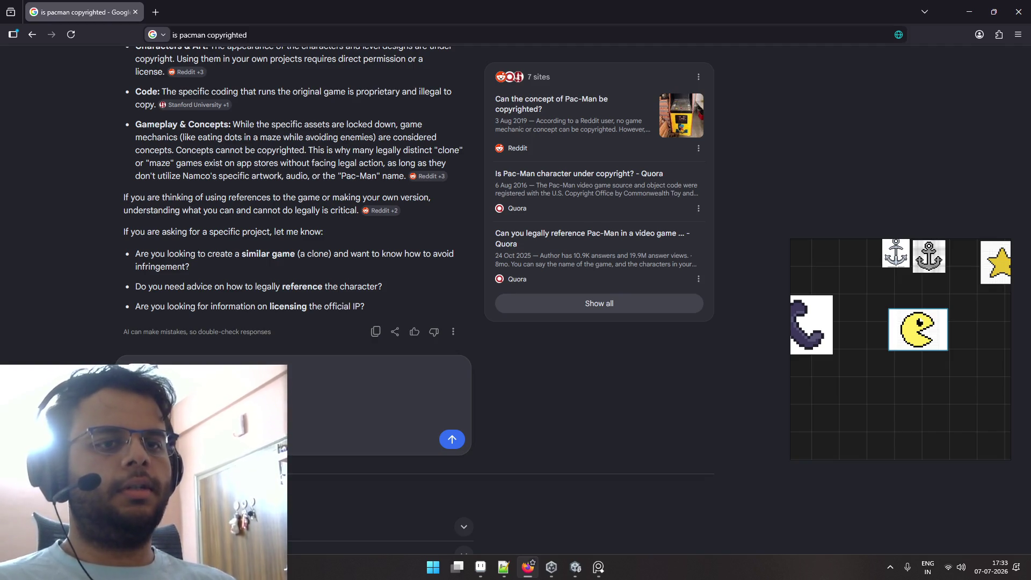
text(at? )
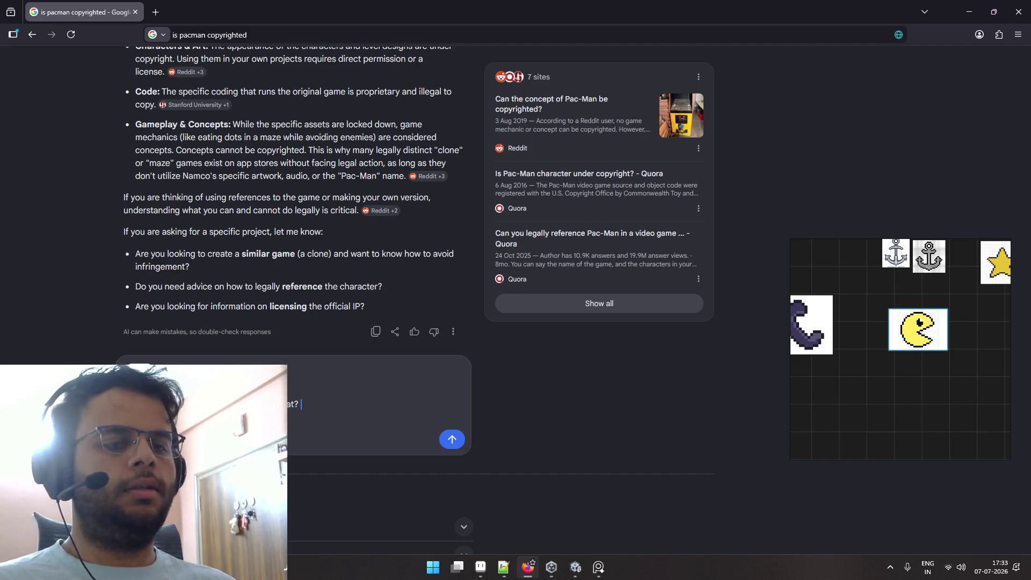
text(or can I change)
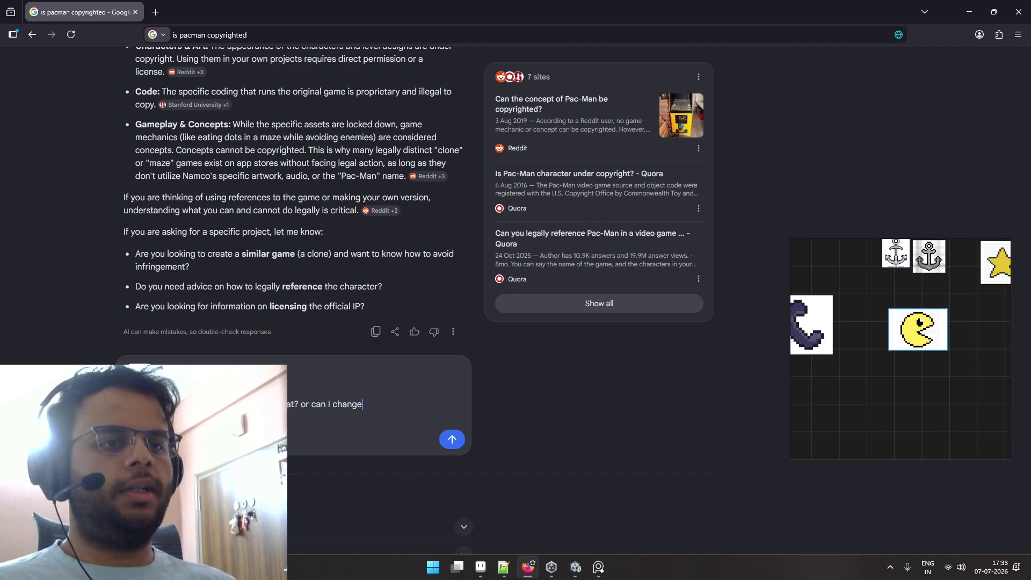
text( it's color and)
key(shift+Return)
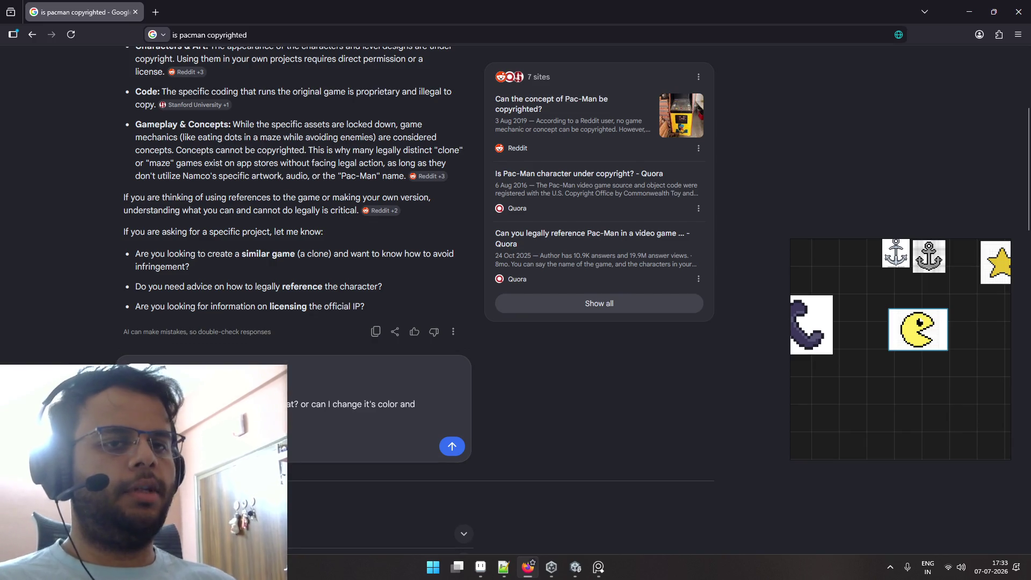
key(Return)
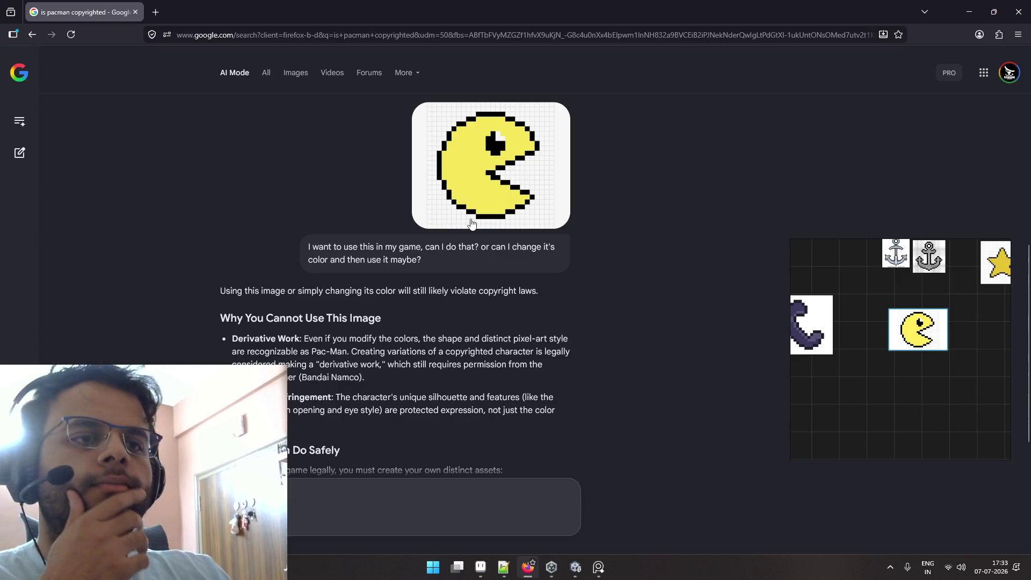
Read the AI Mode reply, go back to the regular results, and select the Pac-Man tile.
scroll(470, 228, down, 2)
drag(231, 239, 475, 238)
click(475, 239)
scroll(475, 240, down, 2)
scroll(475, 240, down, 2)
scroll(477, 243, down, 2)
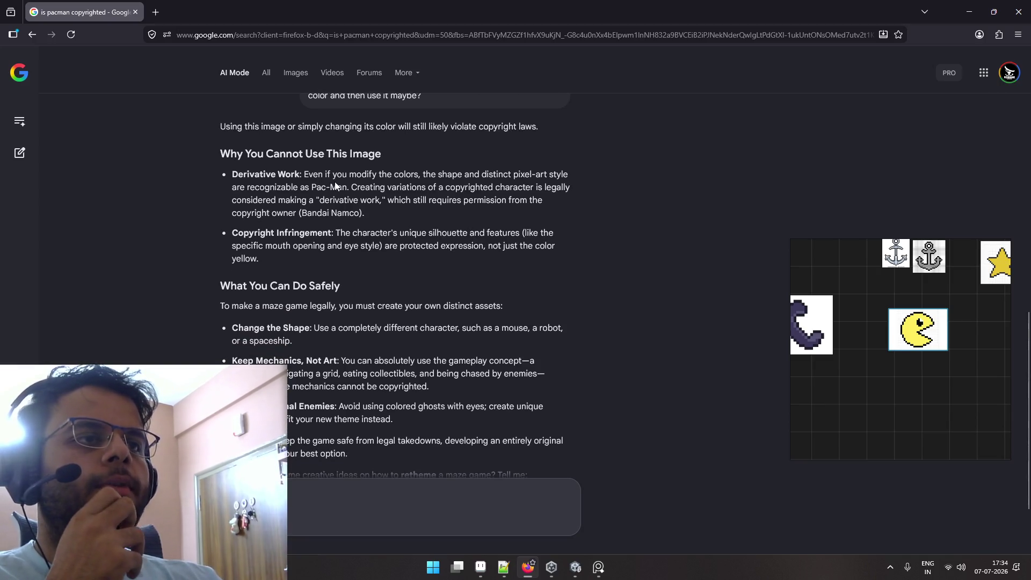
scroll(335, 186, down, 2)
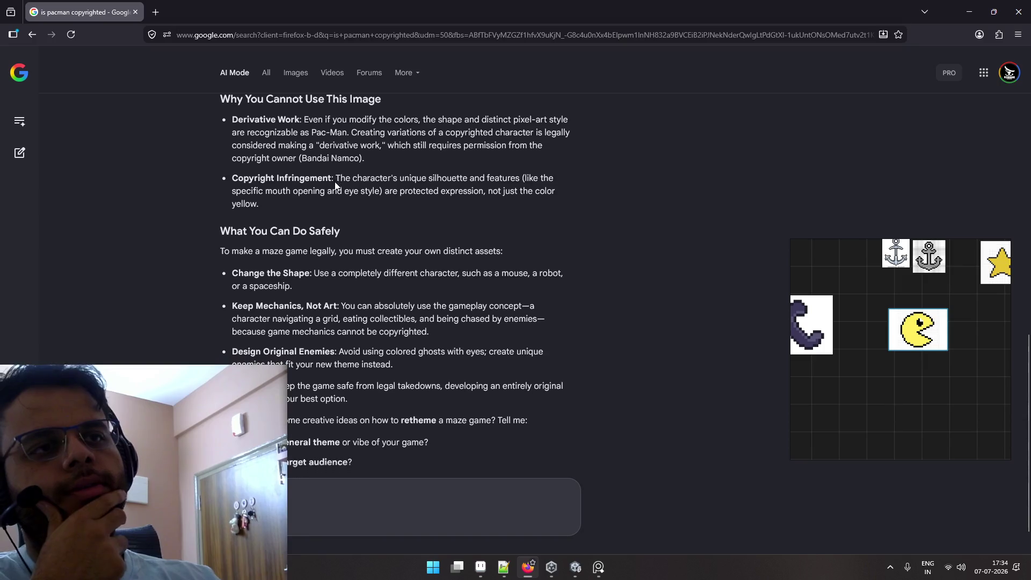
scroll(338, 183, down, 2)
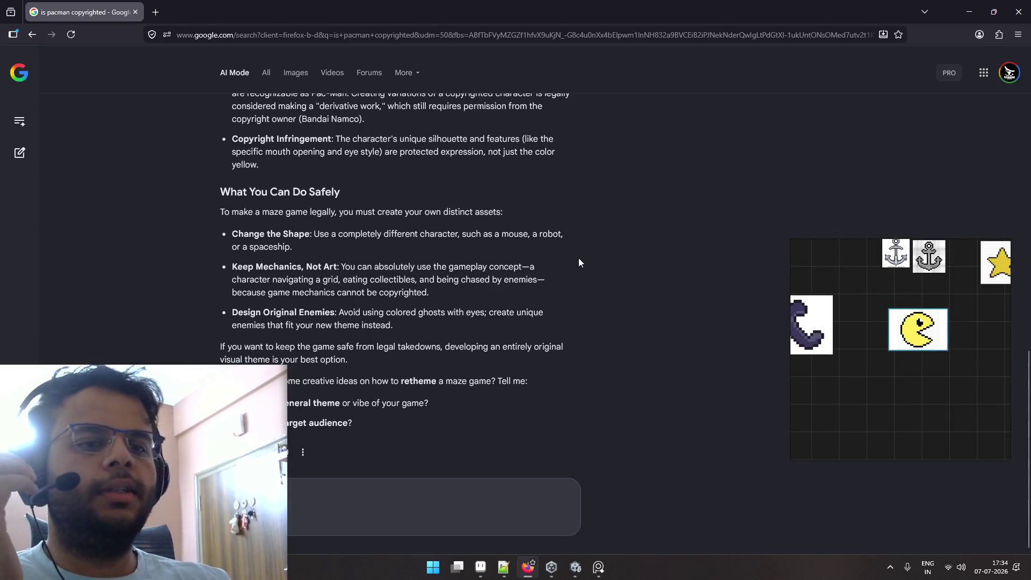
key(alt+Left)
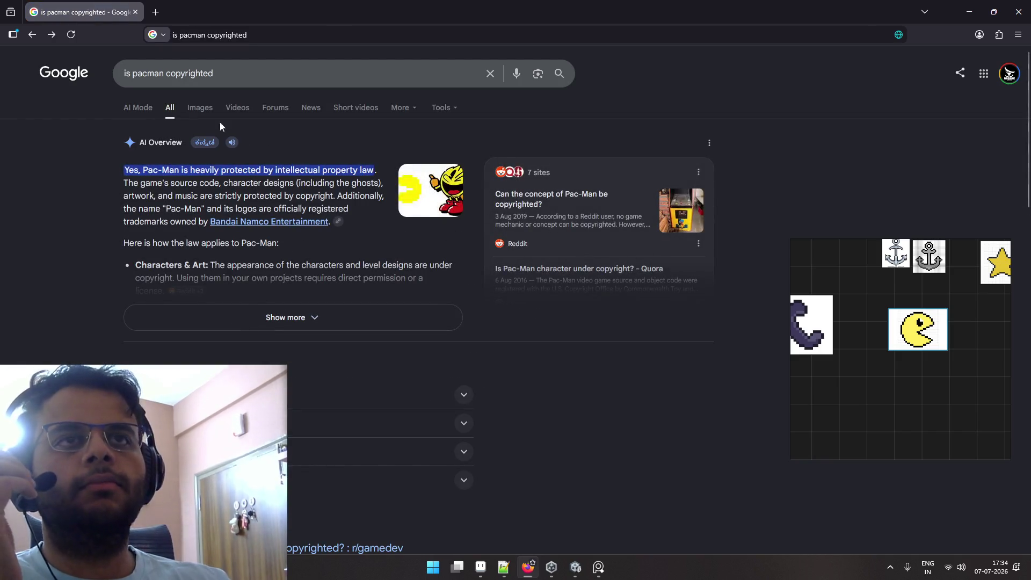
click(924, 325)
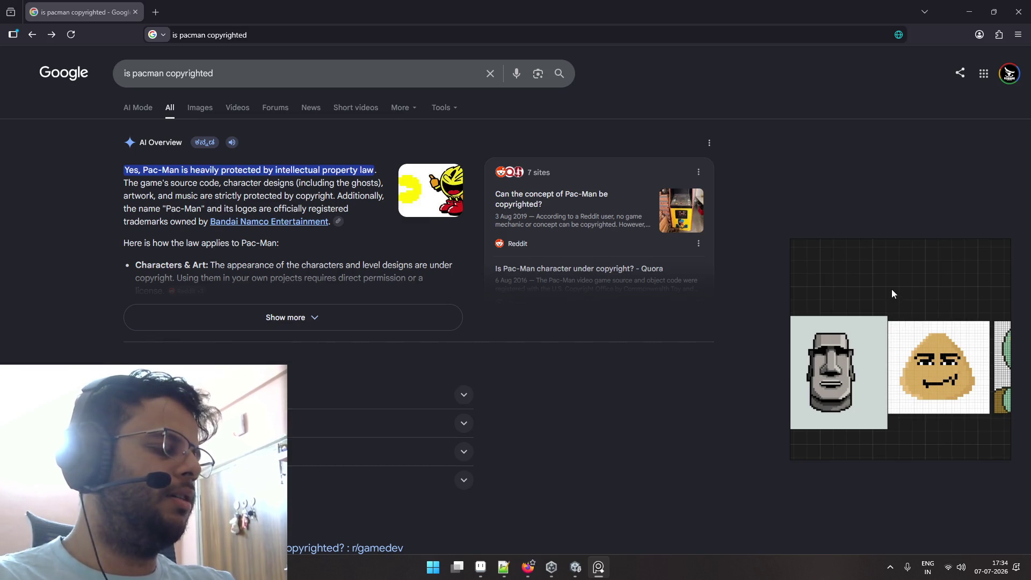
Search for 'pau character', then refine the query to 'PAU meme'.
click(279, 66)
triple_click(279, 66)
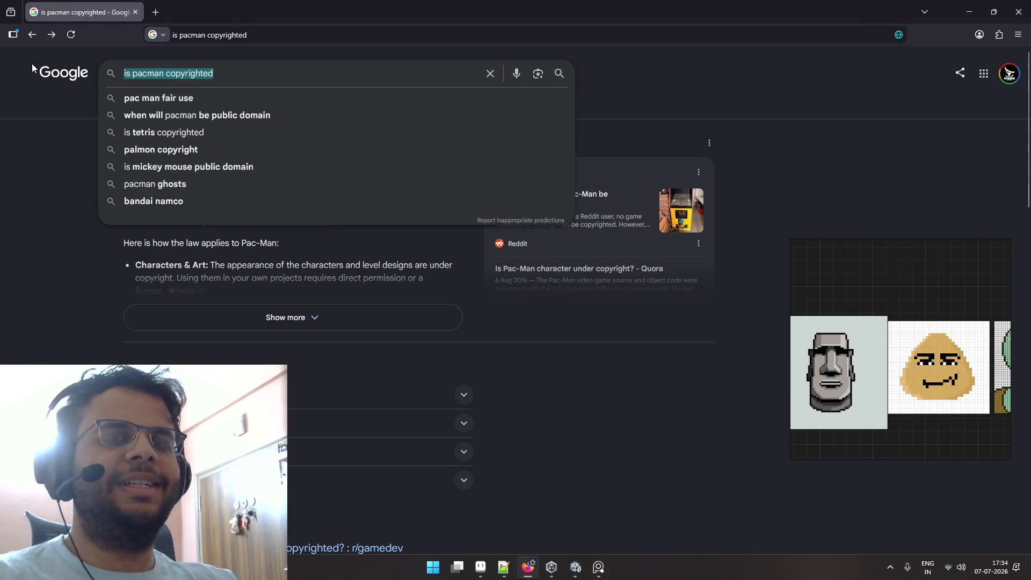
text(pau)
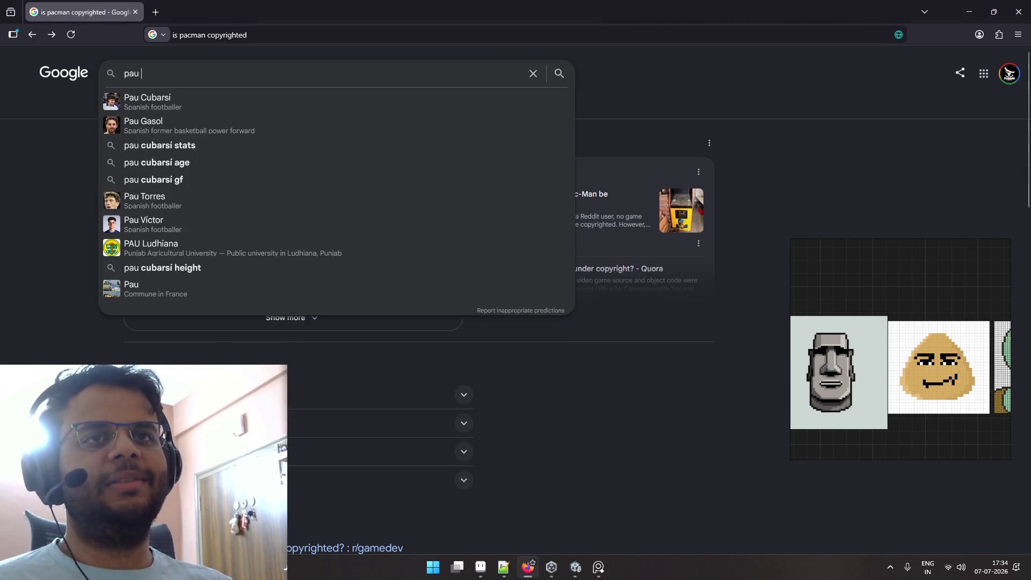
text( character)
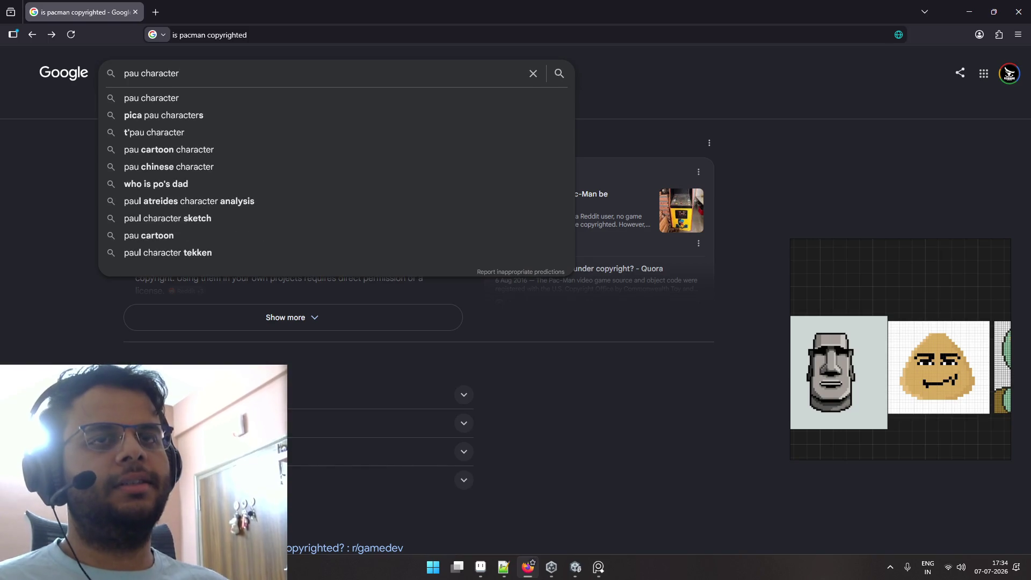
key(ctrl+shift+Left)
text(m)
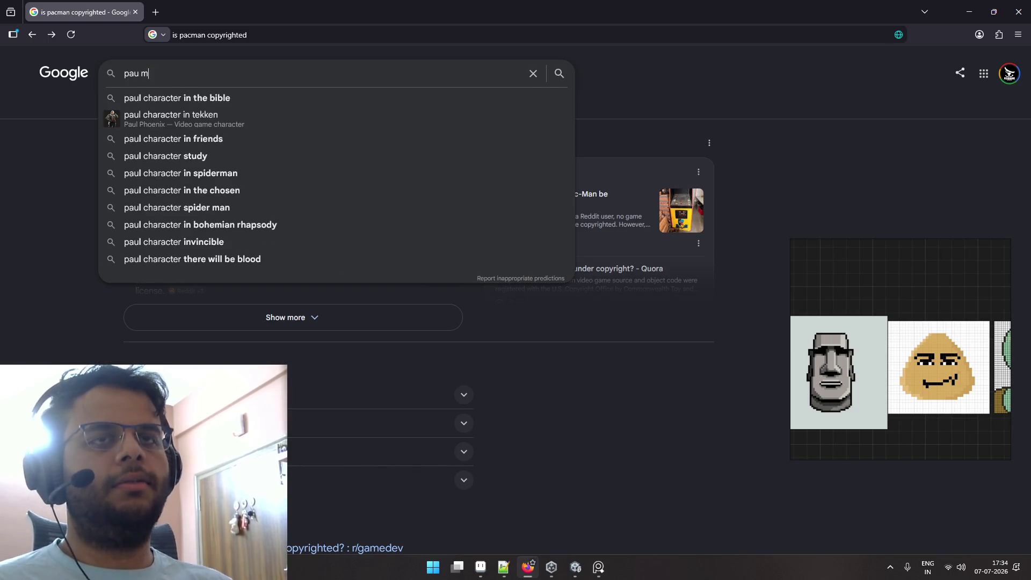
text(eme)
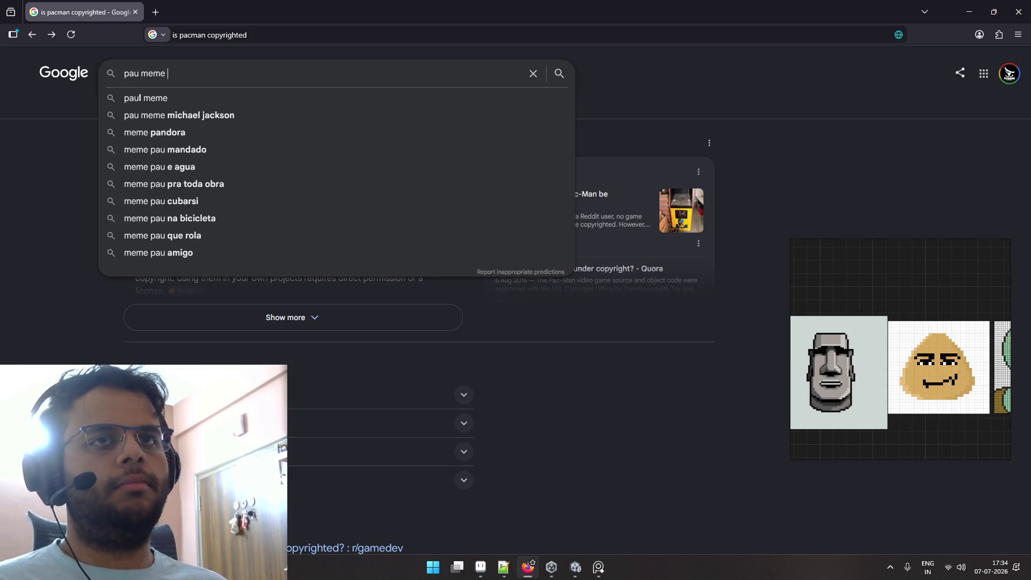
key(Return)
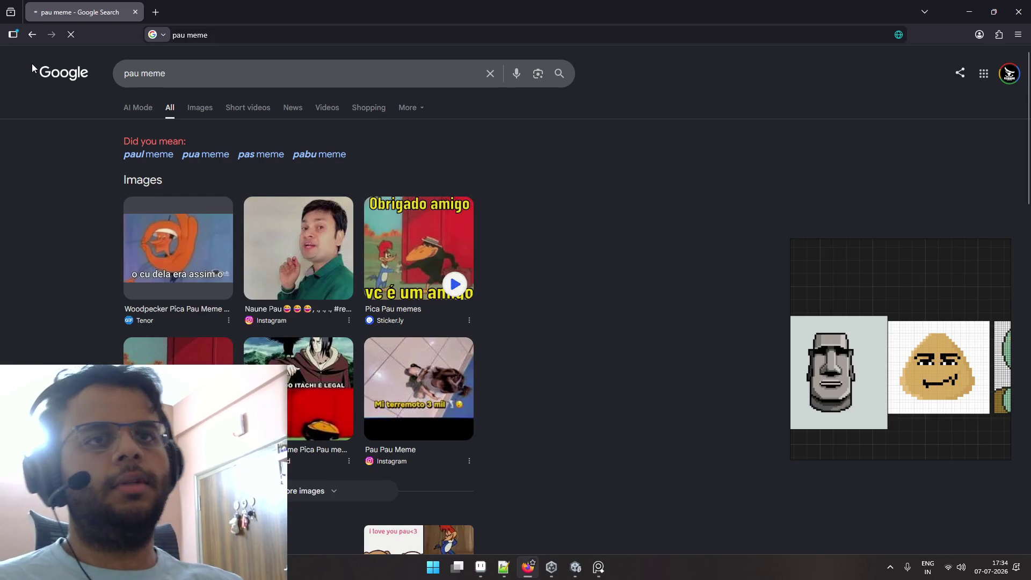
double_click(141, 72)
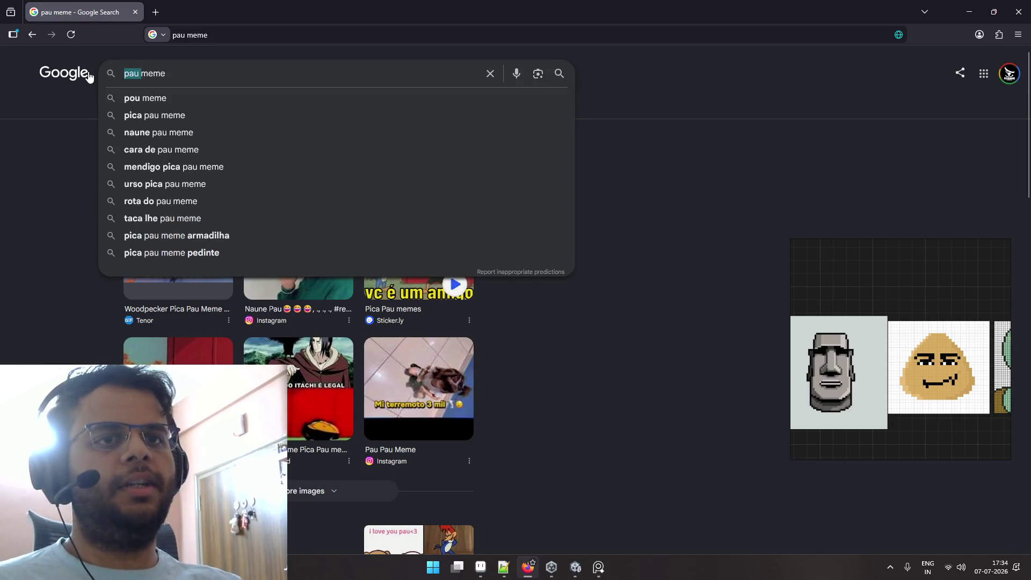
text(PAU)
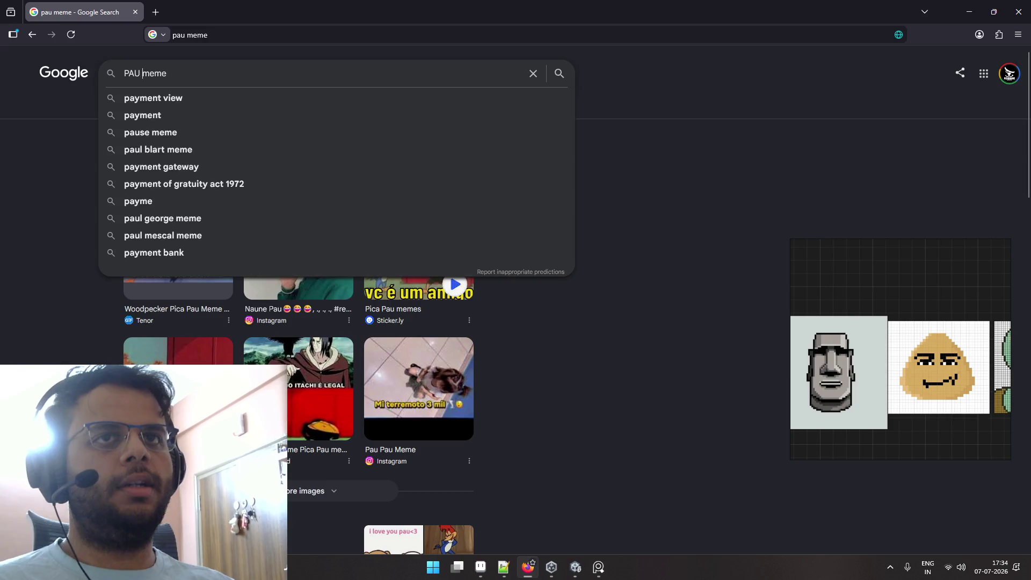
key(Return)
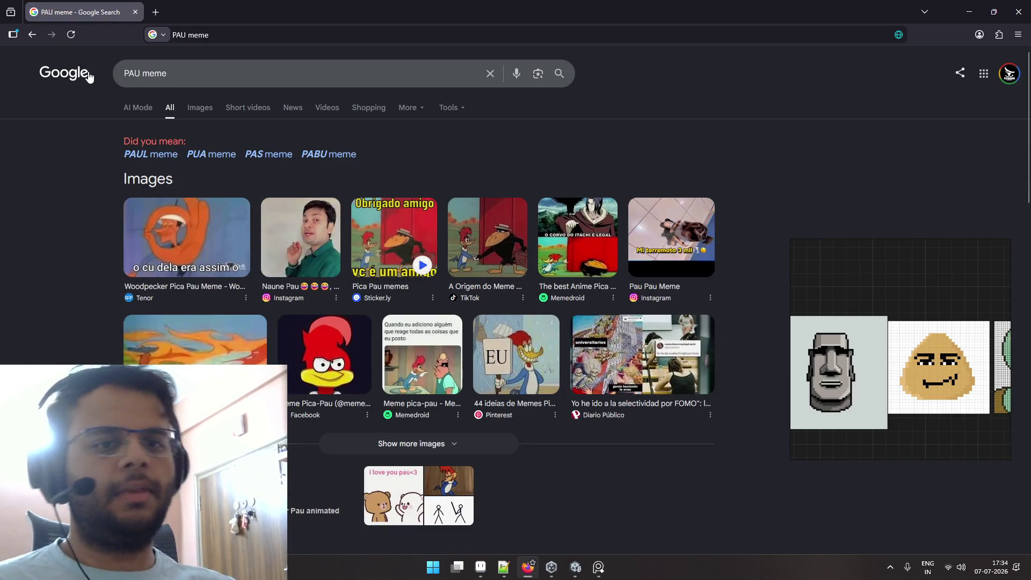
Refine the query to 'PAU face meme', then correct it to 'POU face meme'.
click(164, 71)
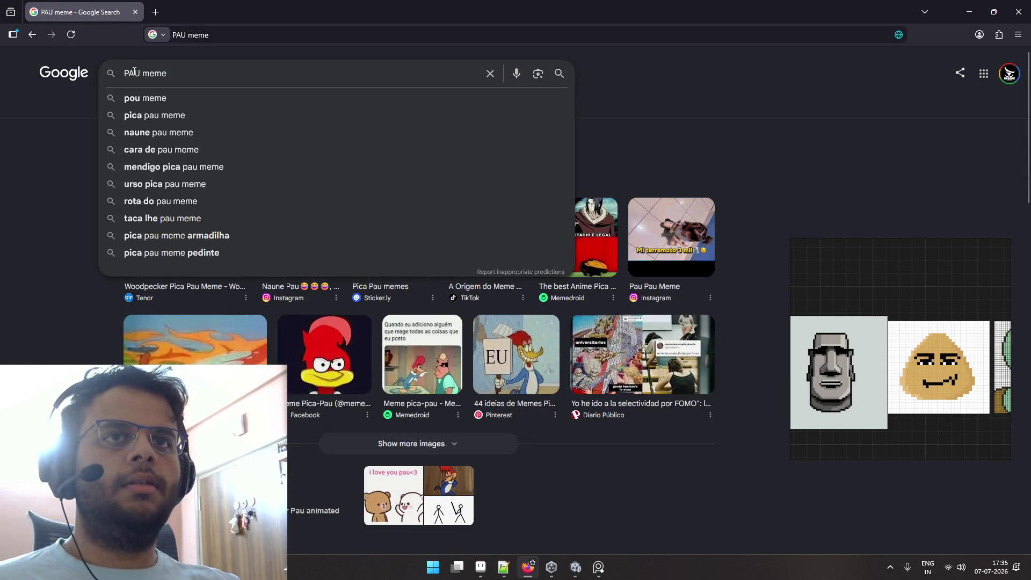
double_click(138, 74)
click(142, 75)
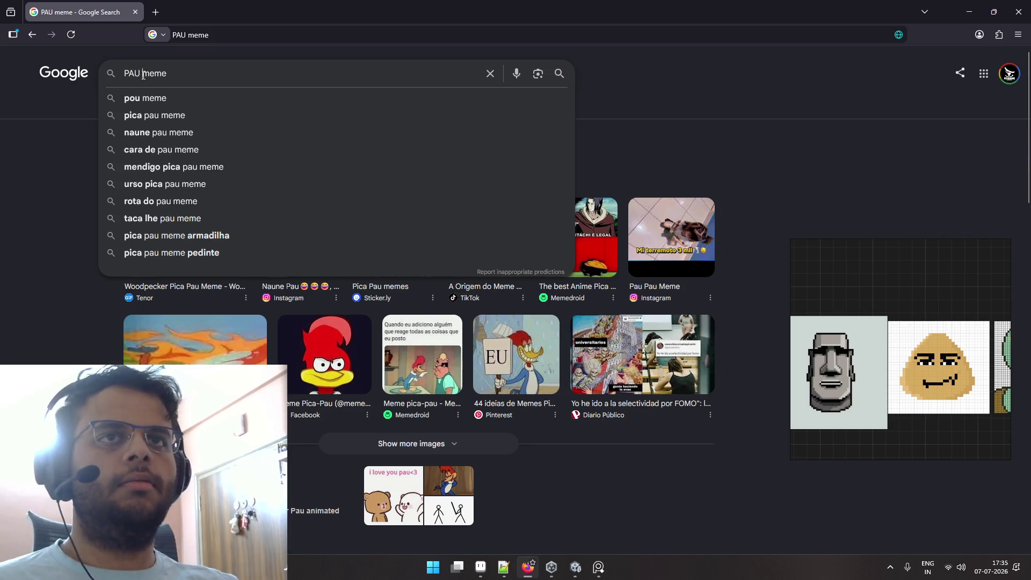
text(face)
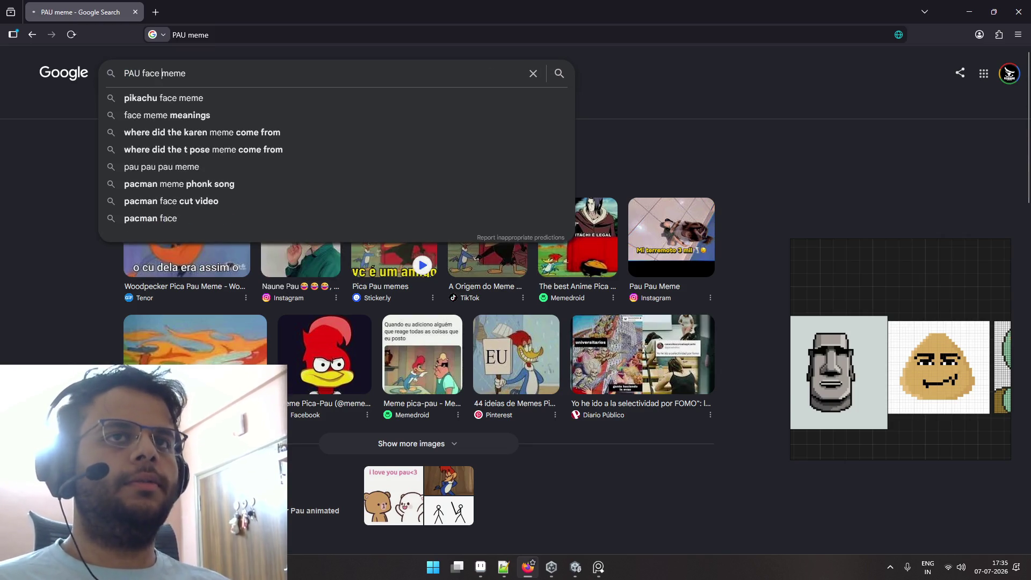
key(Return)
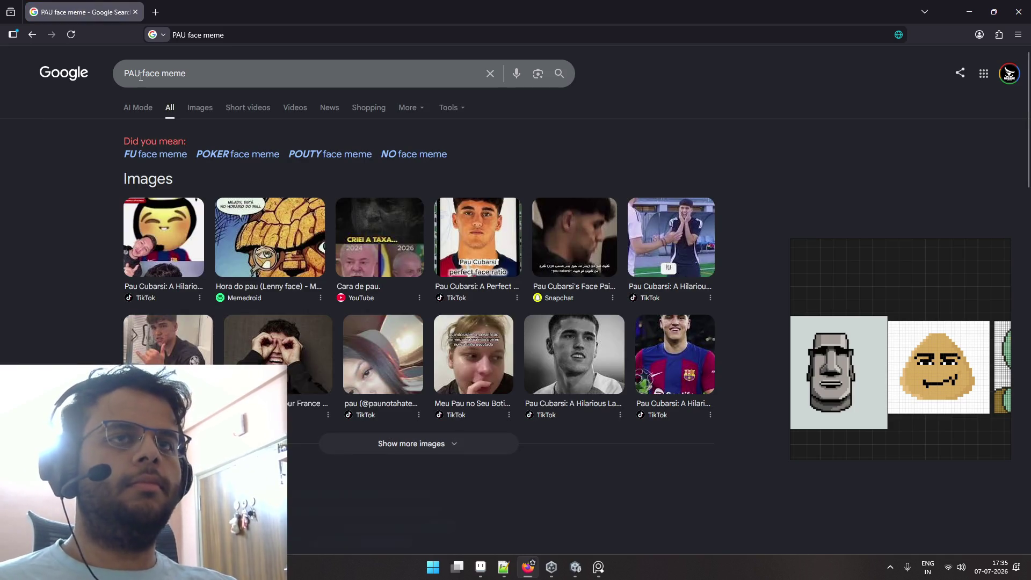
click(134, 75)
key(BackSpace)
text(O)
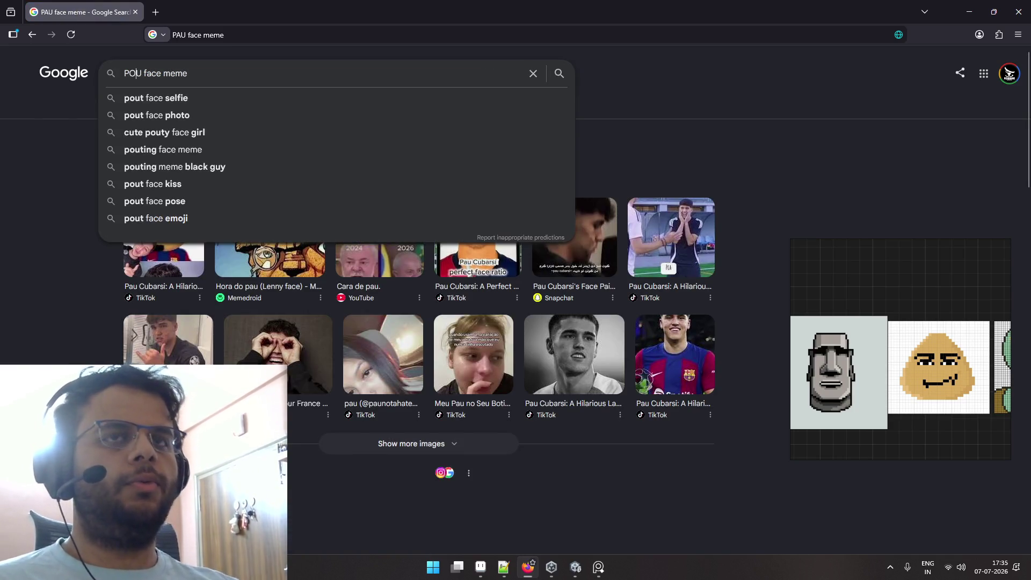
key(Return)
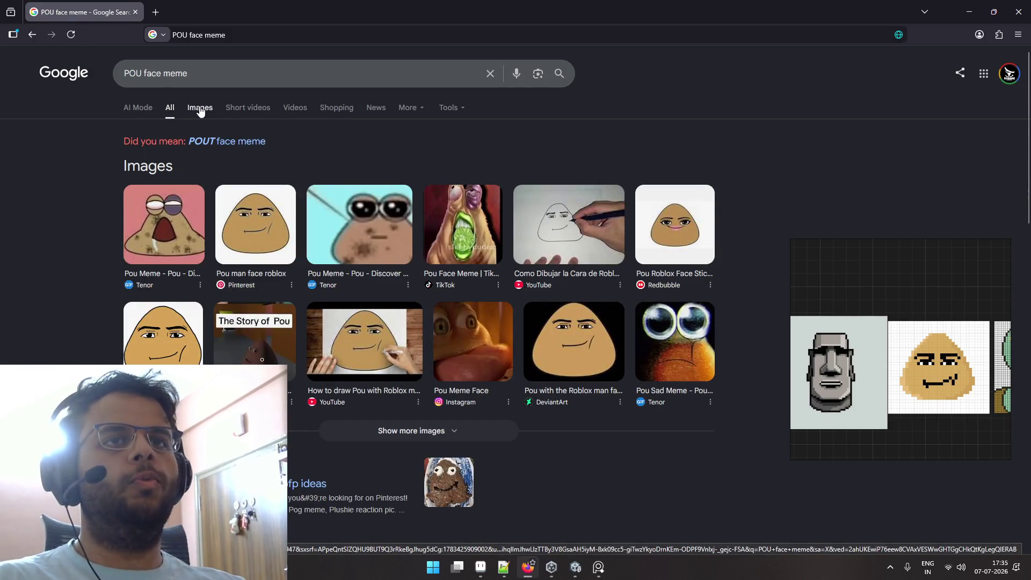
Browse the POU face meme image results, then return to the Aseprite sprite sheet.
click(201, 110)
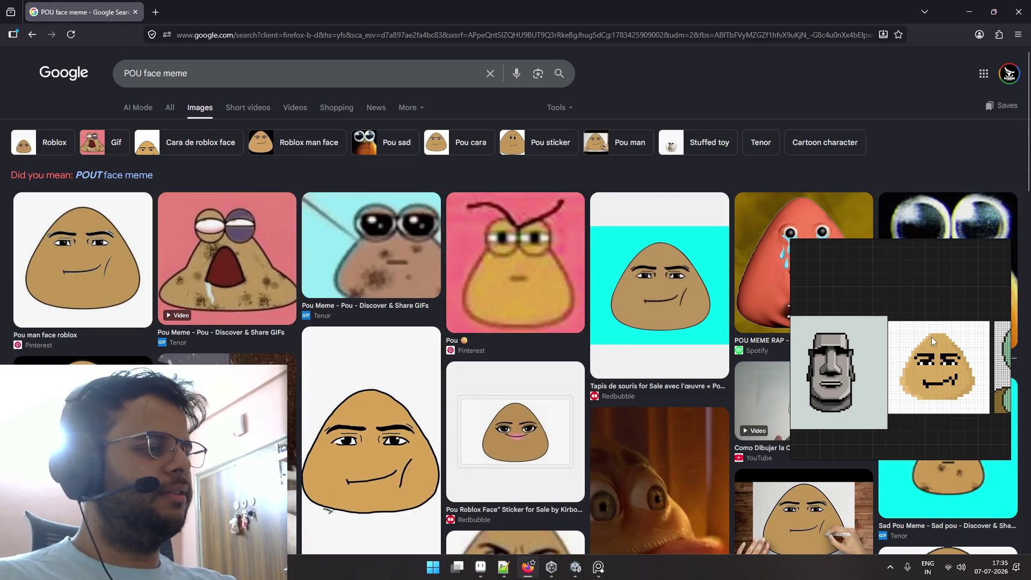
scroll(656, 305, down, 2)
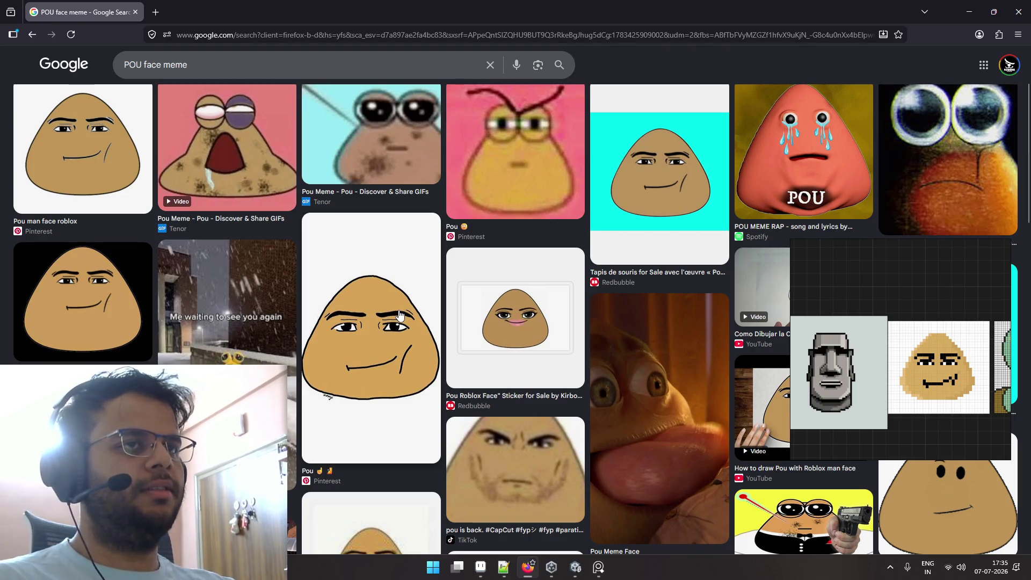
key(alt+Tab)
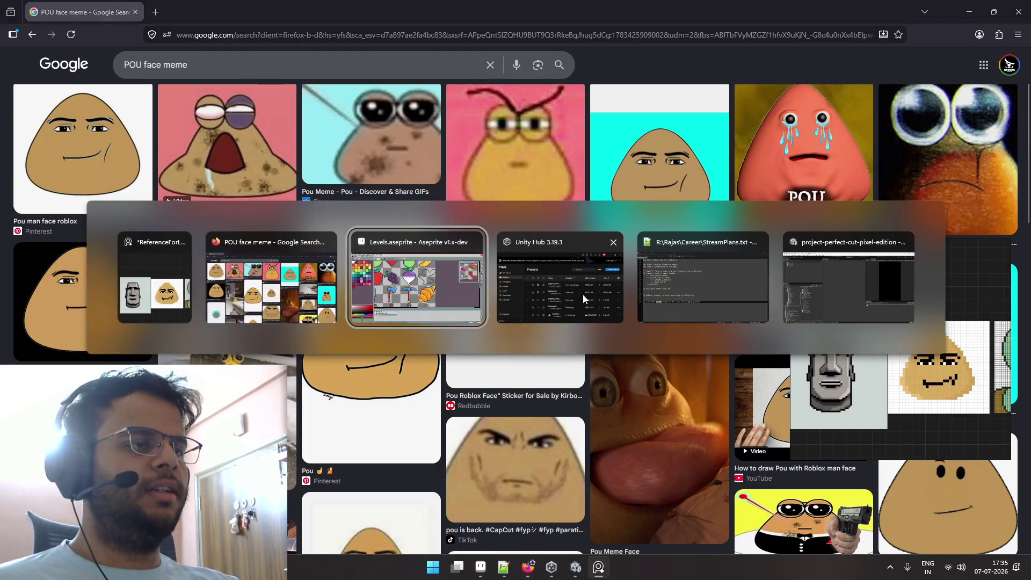
scroll(592, 260, up, 3)
scroll(588, 256, up, 6)
scroll(591, 260, up, 10)
scroll(564, 253, down, 1)
Erase the old outline beside the turnip, select that empty cell, and switch to the Pencil.
mouse_move(537, 243)
mouse_down()
mouse_move(594, 219)
mouse_move(575, 288)
mouse_move(518, 295)
mouse_move(596, 218)
mouse_up()
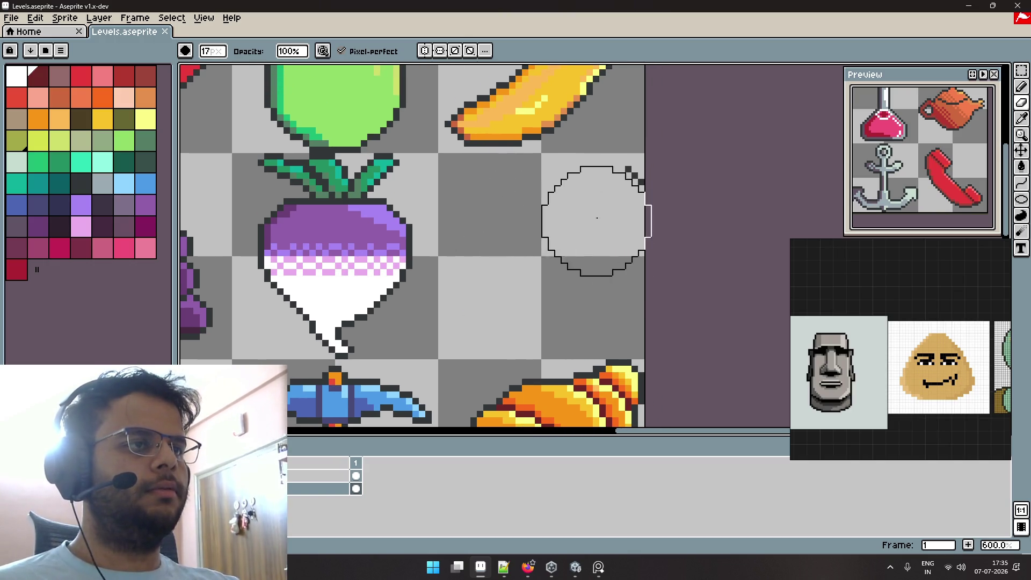
key(m)
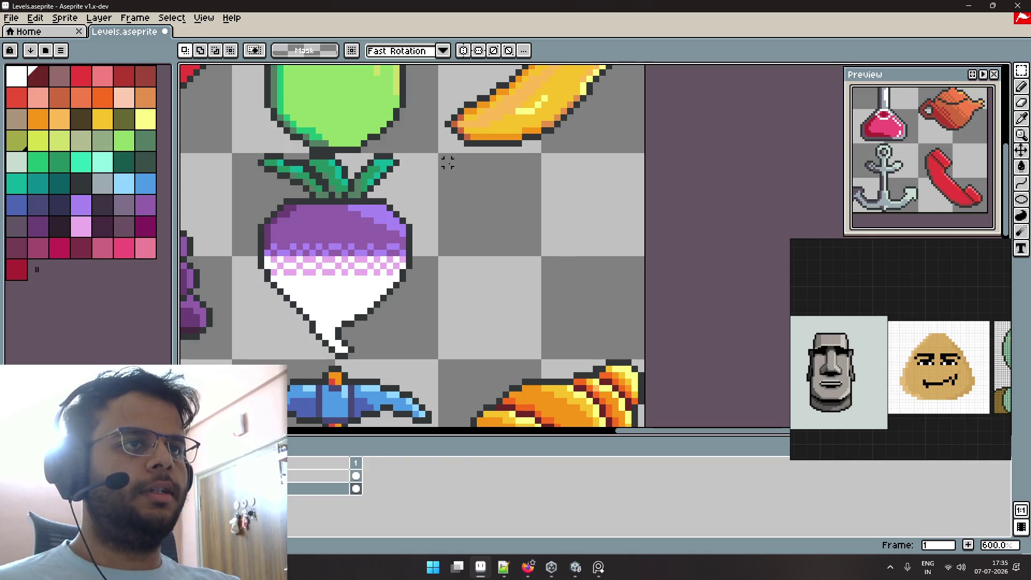
drag(438, 154, 647, 361)
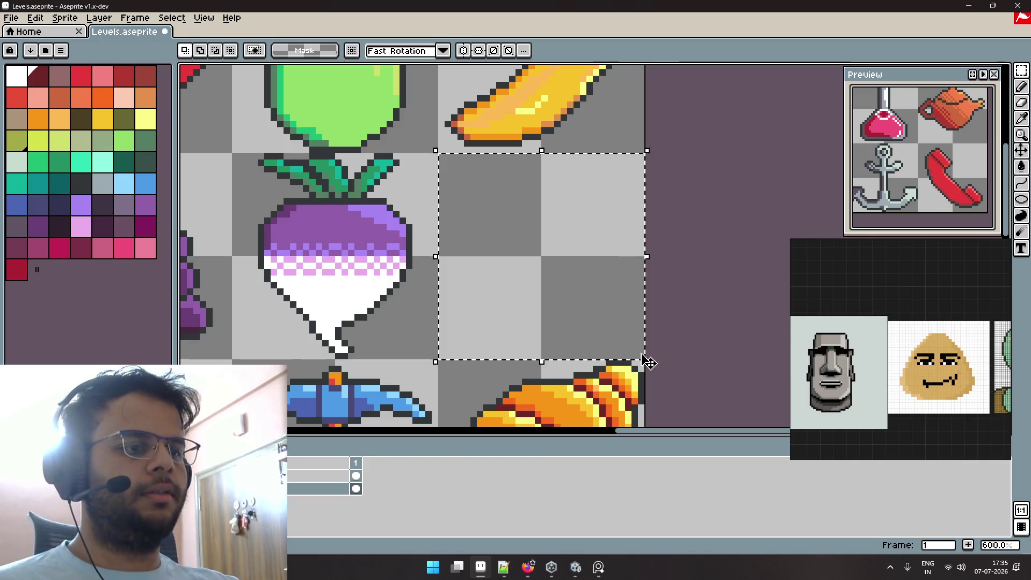
scroll(500, 295, right, 2)
scroll(499, 295, down, 1)
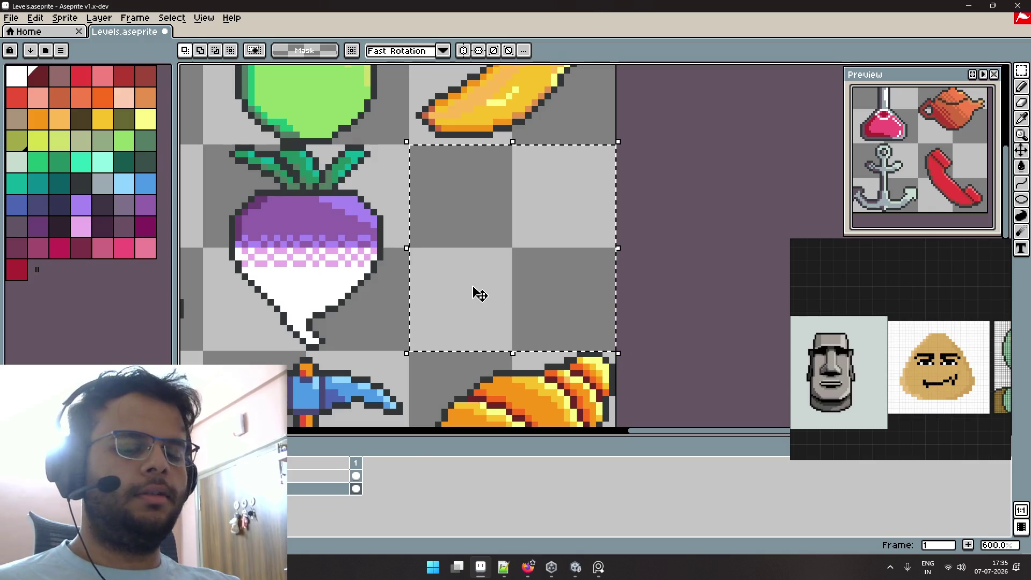
key(i)
key(b)
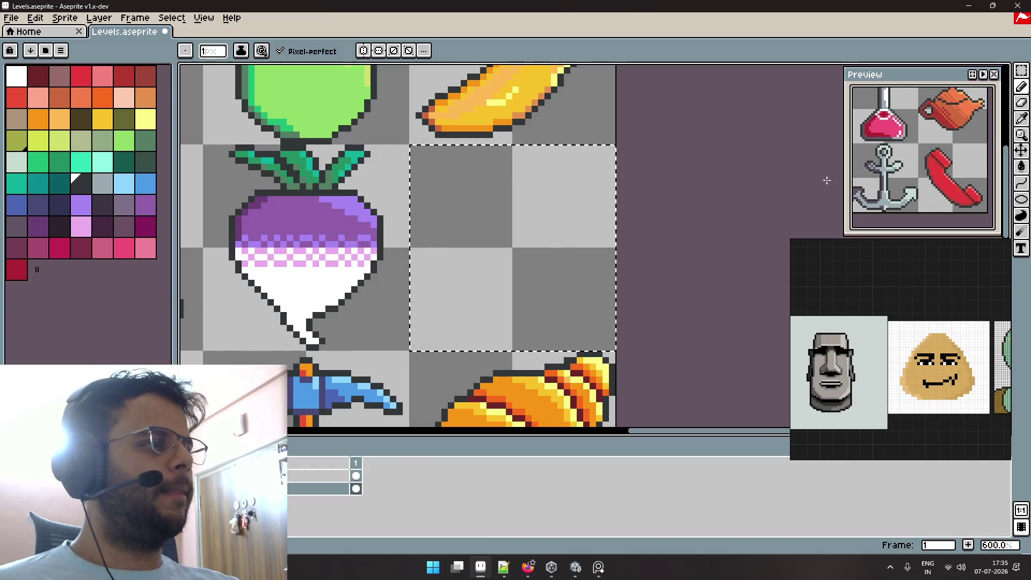
Enable horizontal mirror symmetry and move its axis to the cell's centre.
click(363, 50)
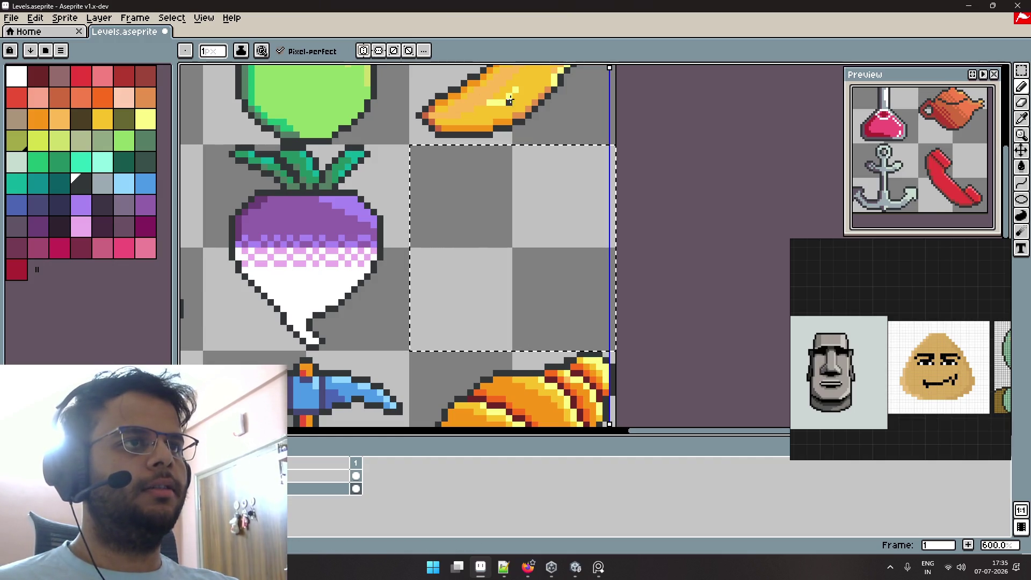
scroll(509, 100, down, 3)
scroll(590, 126, down, 2)
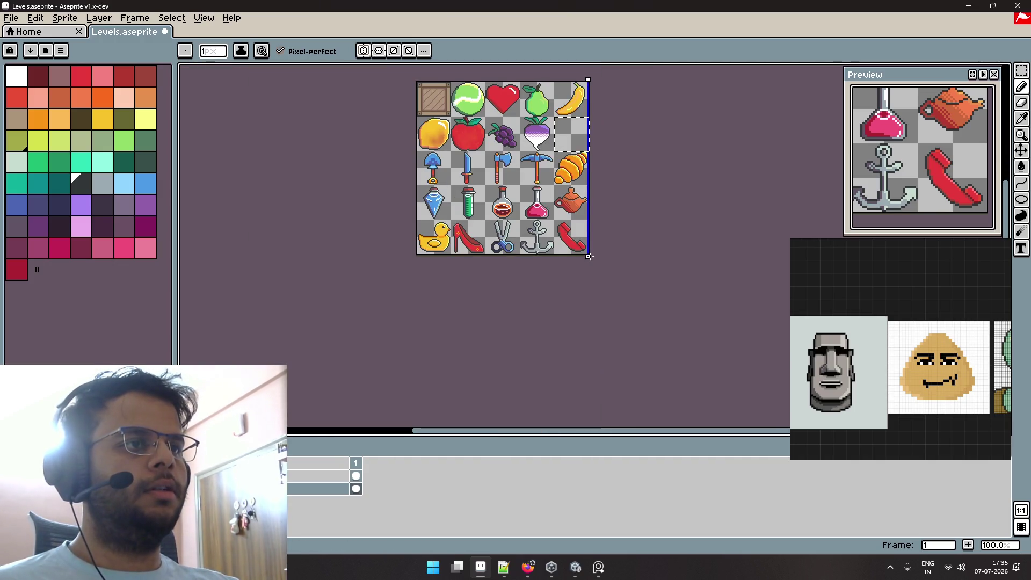
drag(590, 258, 572, 258)
scroll(567, 97, up, 4)
scroll(628, 203, up, 1)
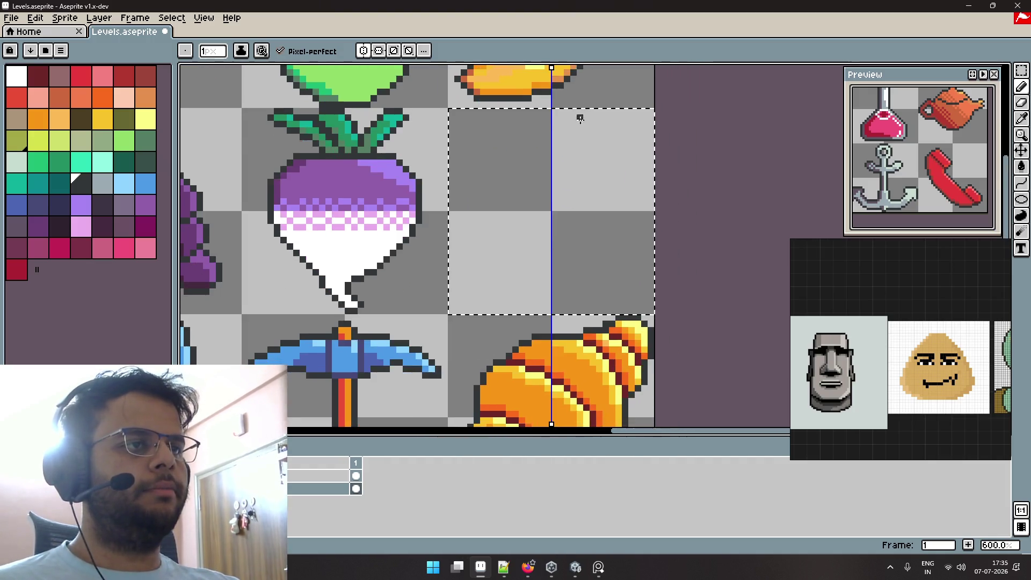
scroll(571, 166, up, 1)
mouse_move(567, 169)
mouse_down()
mouse_move(546, 140)
mouse_move(536, 148)
mouse_up()
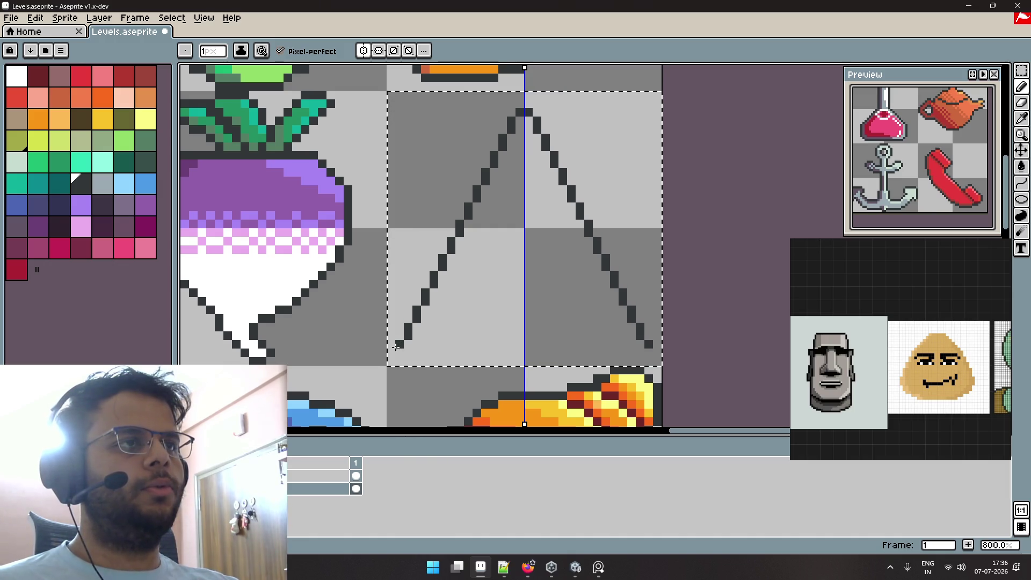
Undo the earlier triangle attempt, then place mirrored base-end pixels joined by a base line.
key(ctrl+z)
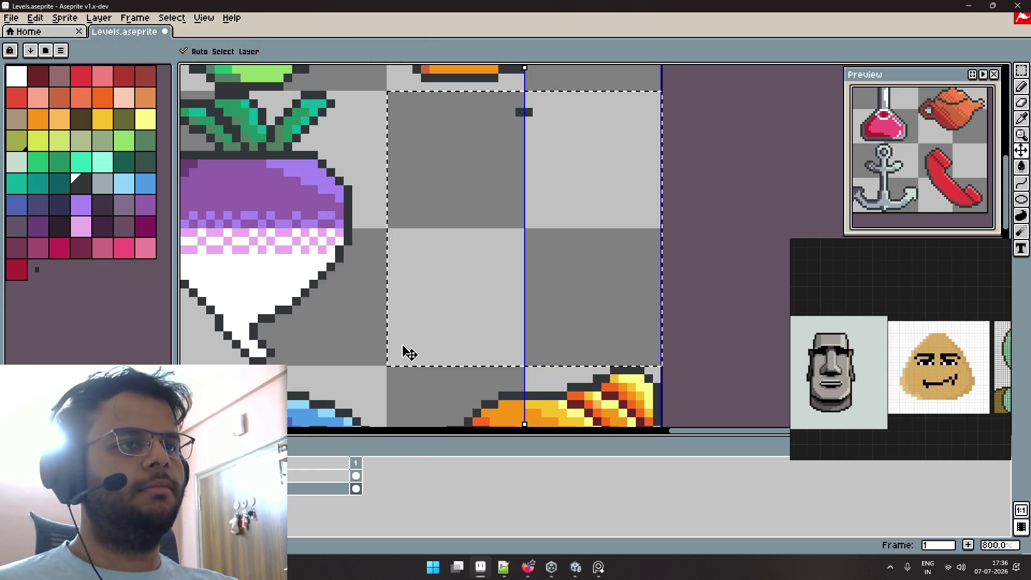
key(ctrl+z)
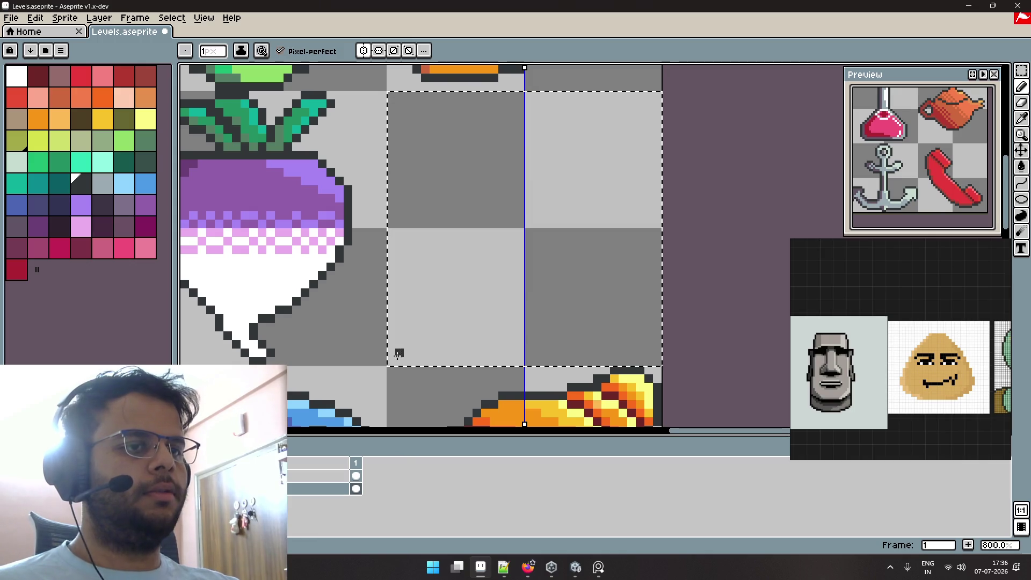
click(408, 345)
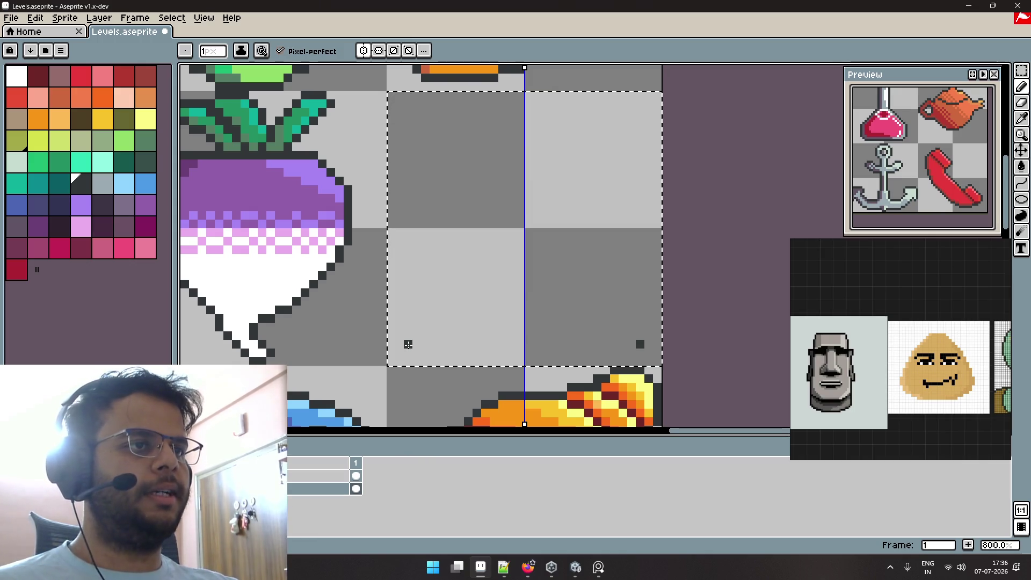
drag(472, 344, 524, 344)
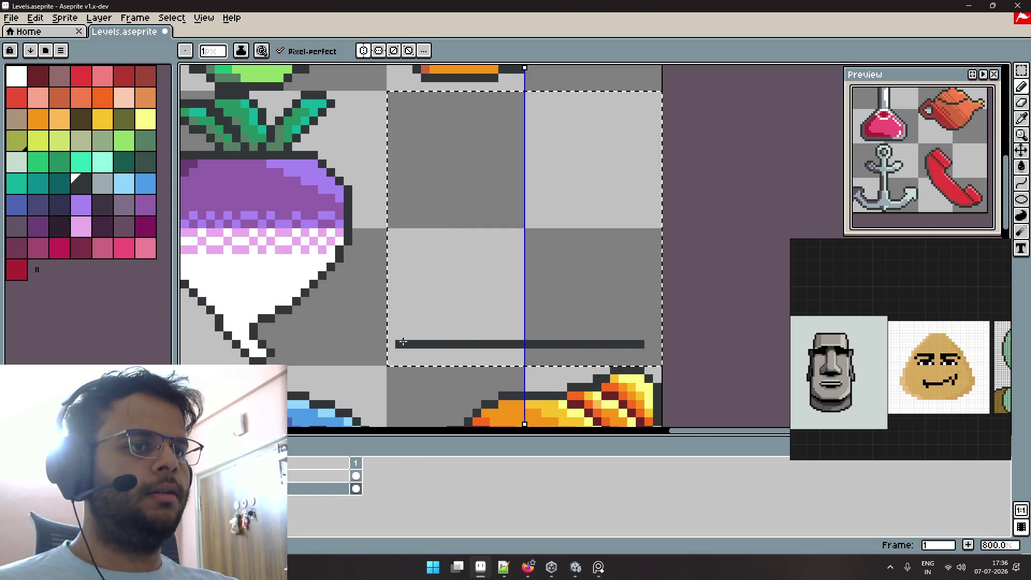
Draw mirrored slanted sides up to an apex, then undo, redo and undo them again.
mouse_move(417, 335)
mouse_down()
mouse_move(513, 164)
mouse_move(509, 146)
mouse_move(520, 155)
mouse_up()
key(ctrl+z)
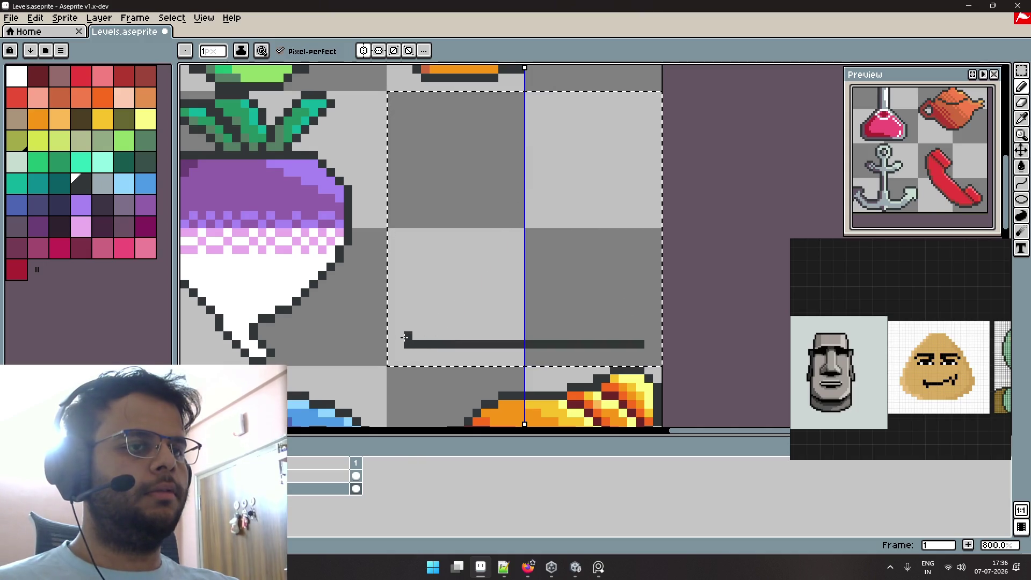
key(ctrl+y)
key(ctrl+z)
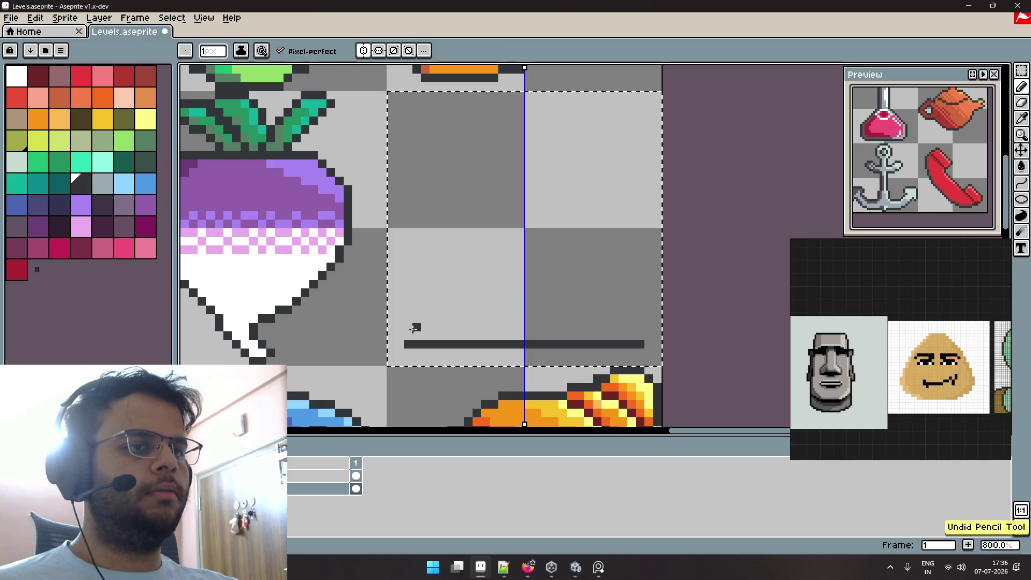
Retry the mirrored sides from above the base ends, then undo back to the two end dots.
click(404, 334)
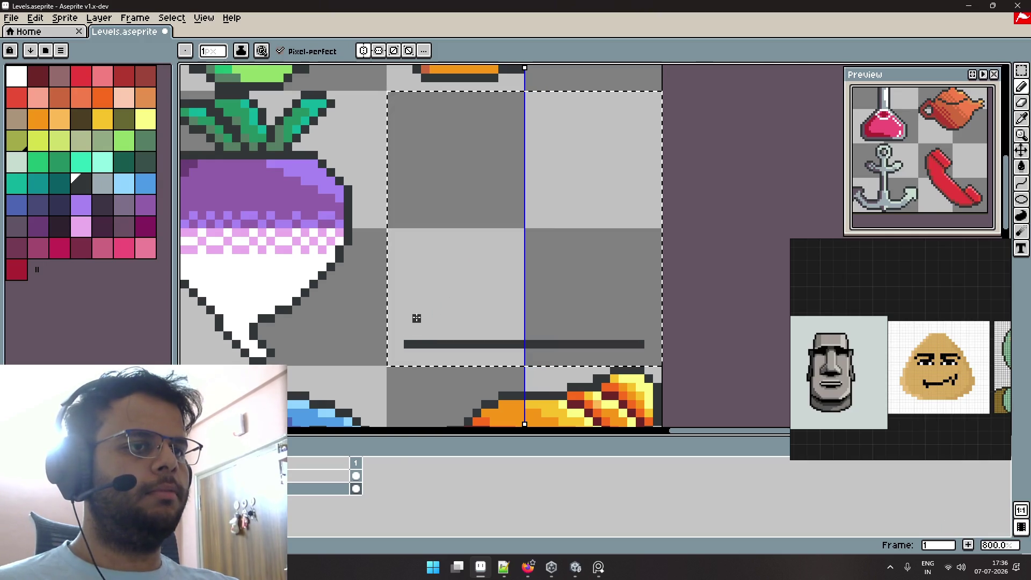
shift+click(485, 189)
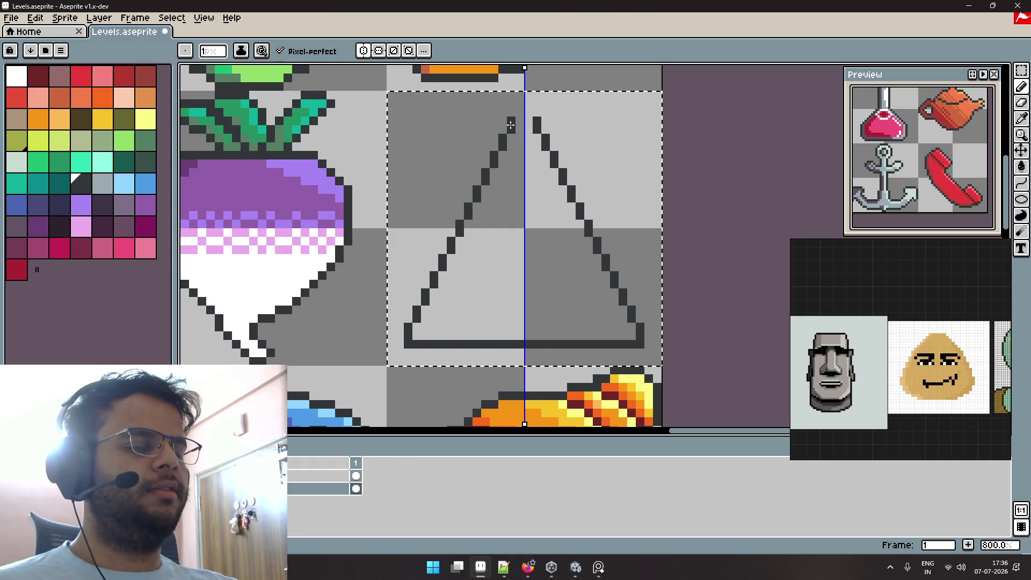
key(ctrl+z)
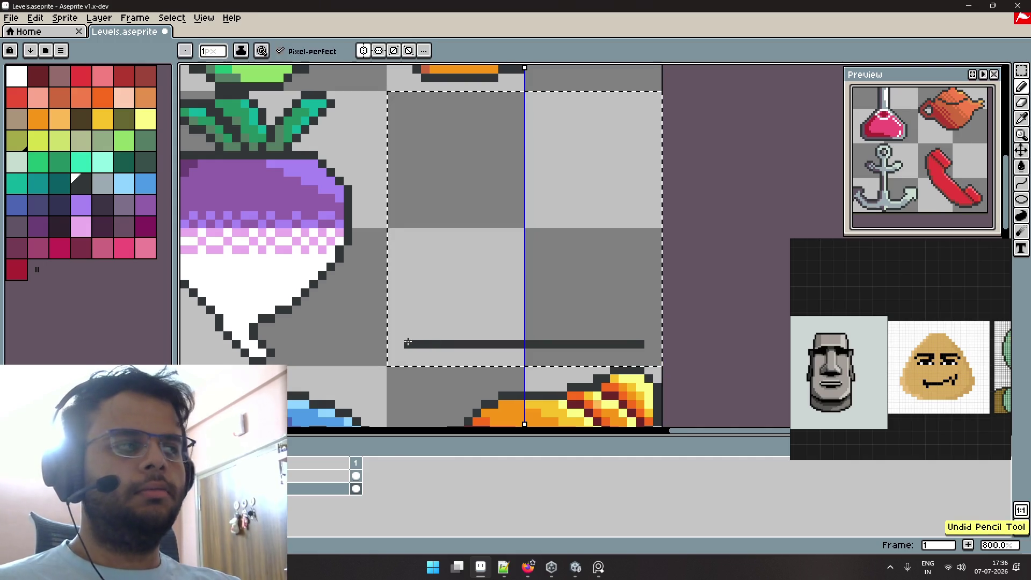
key(ctrl+z)
click(1022, 203)
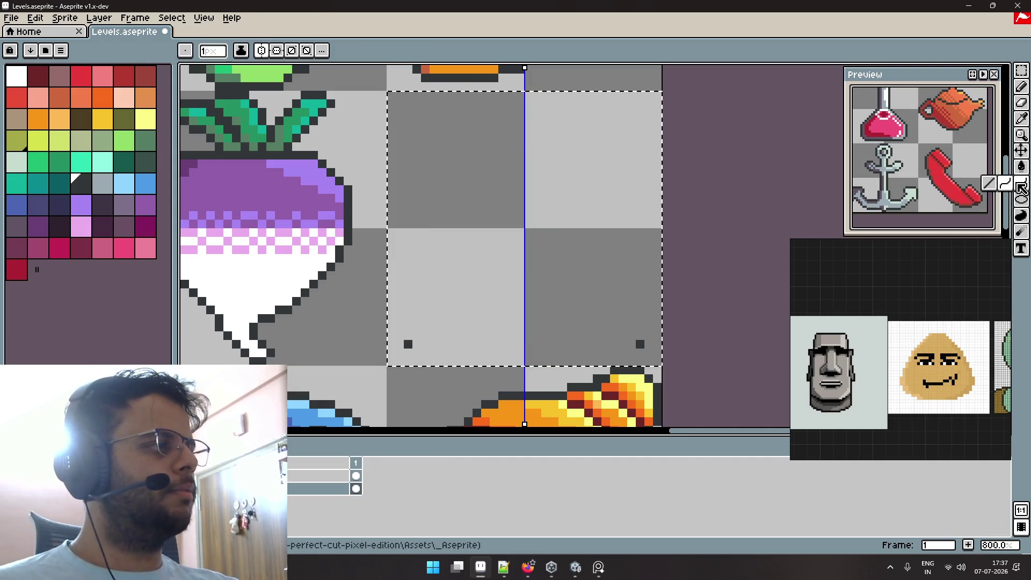
Undo the stray pencil marks, clearing the two base pixels from the cell.
click(1021, 167)
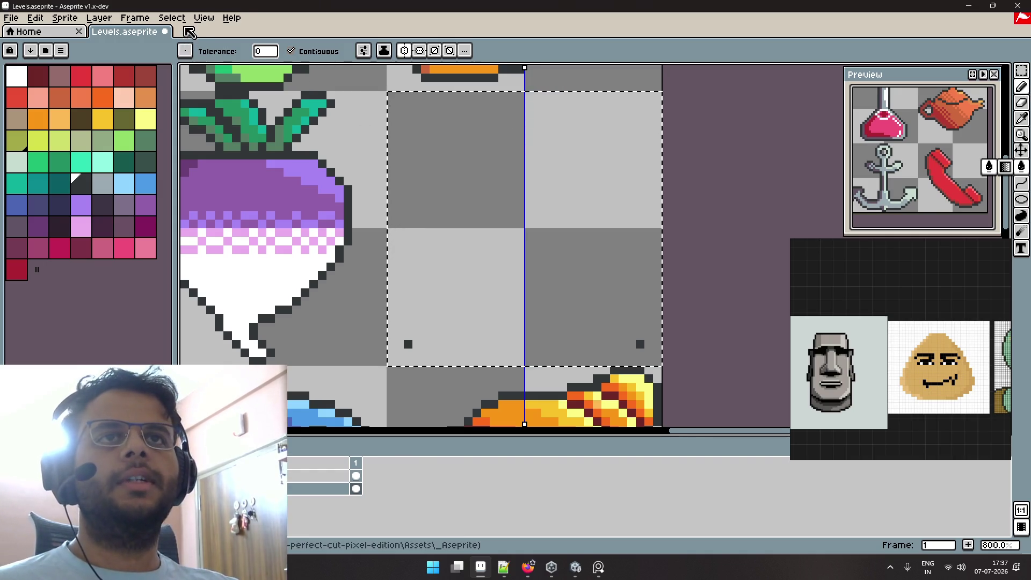
click(172, 18)
mouse_move(198, 20)
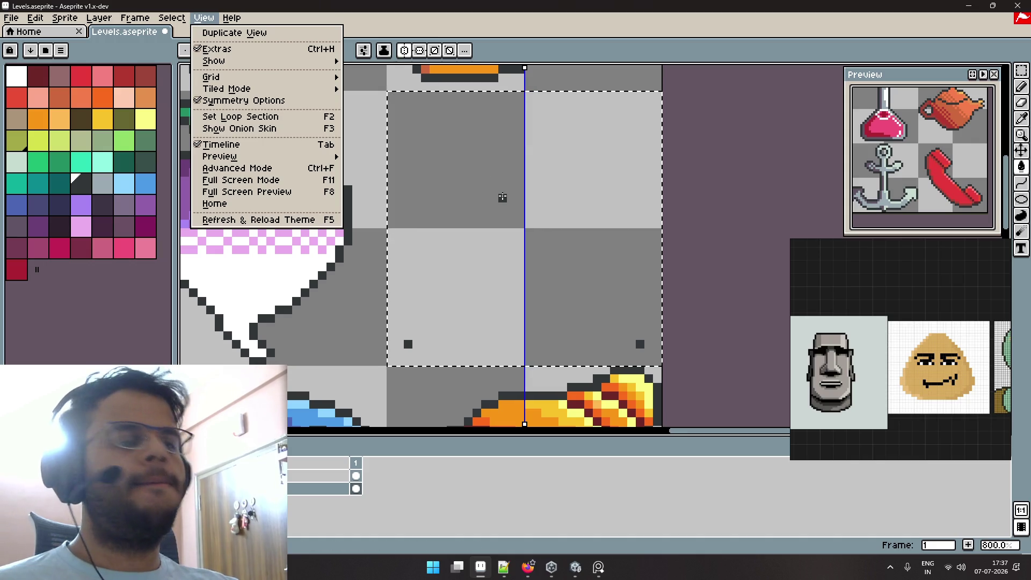
key(Escape)
key(ctrl+z)
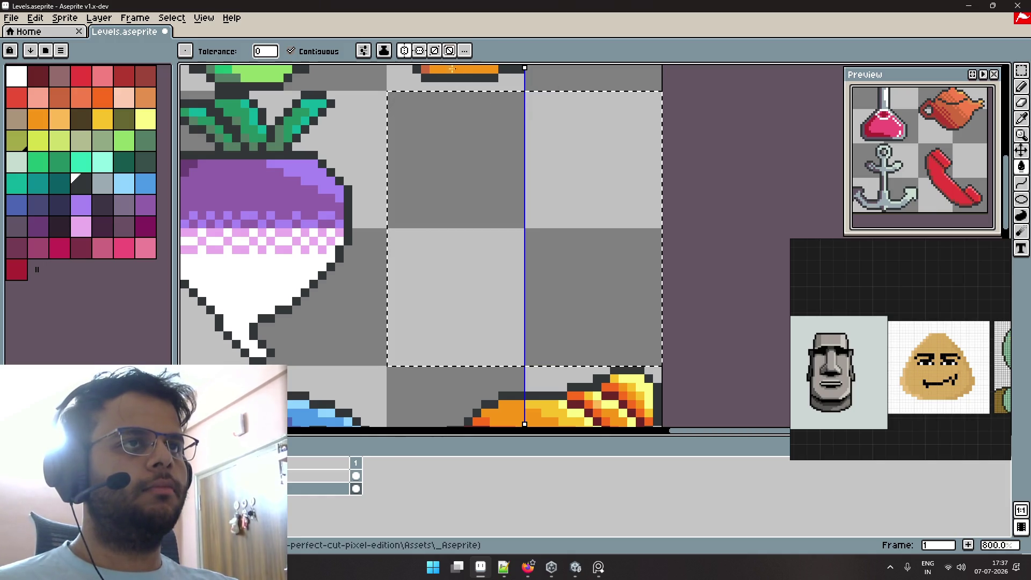
Zoom out and pull the selection up to the empty top-row cell beside the turnip.
scroll(453, 68, down, 4)
drag(460, 188, 460, 82)
drag(595, 347, 612, 85)
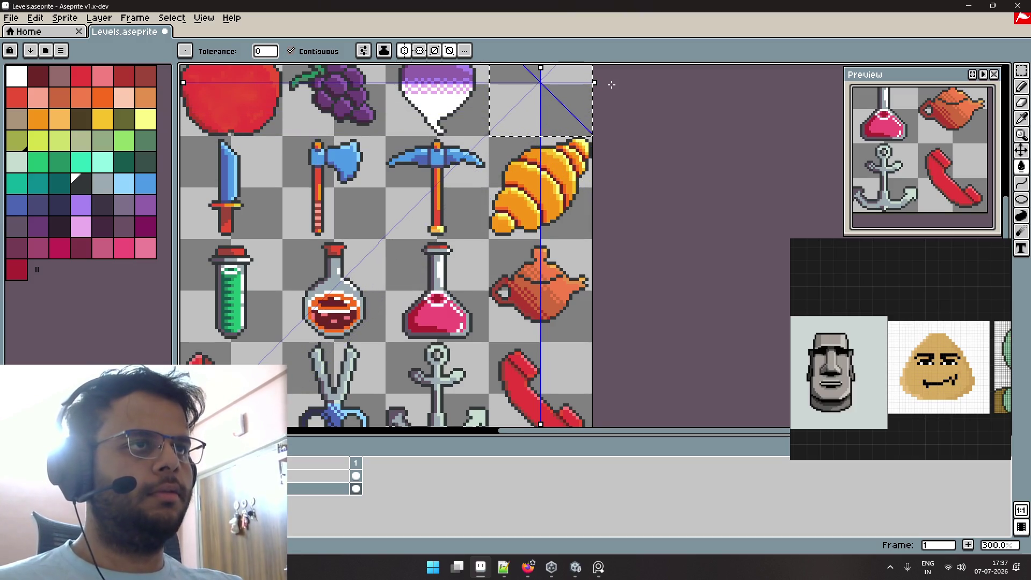
Centre the view on the empty cell and nudge the selection's height to fit it.
scroll(612, 84, up, 4)
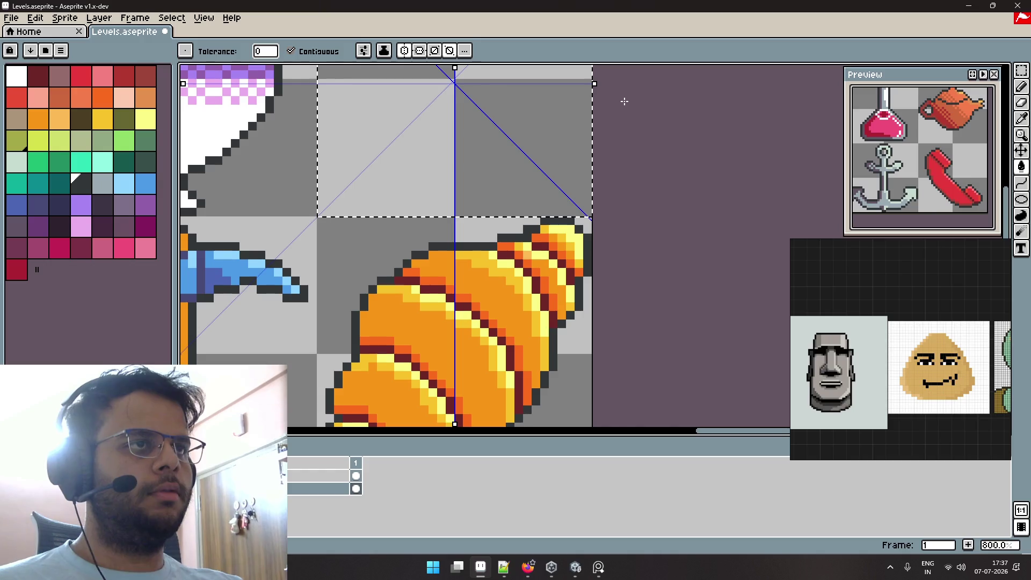
drag(625, 101, 667, 256)
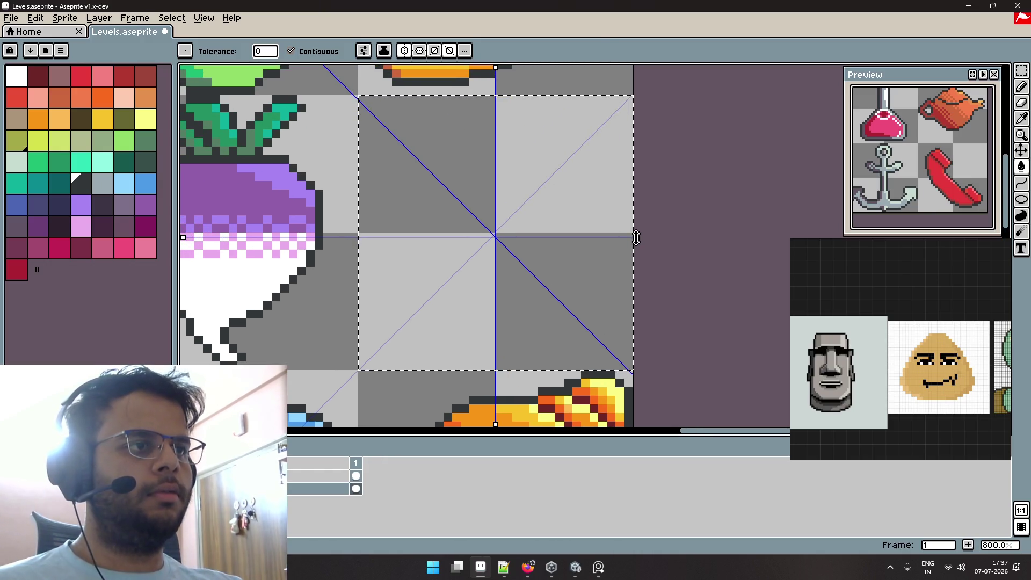
drag(636, 238, 636, 234)
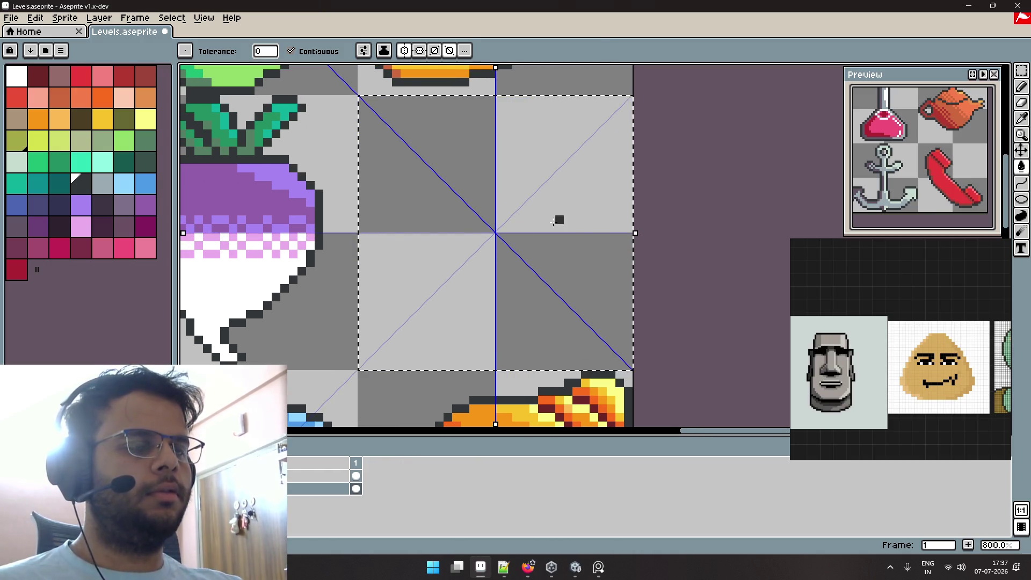
scroll(558, 220, down, 2)
scroll(547, 236, up, 2)
scroll(542, 246, up, 1)
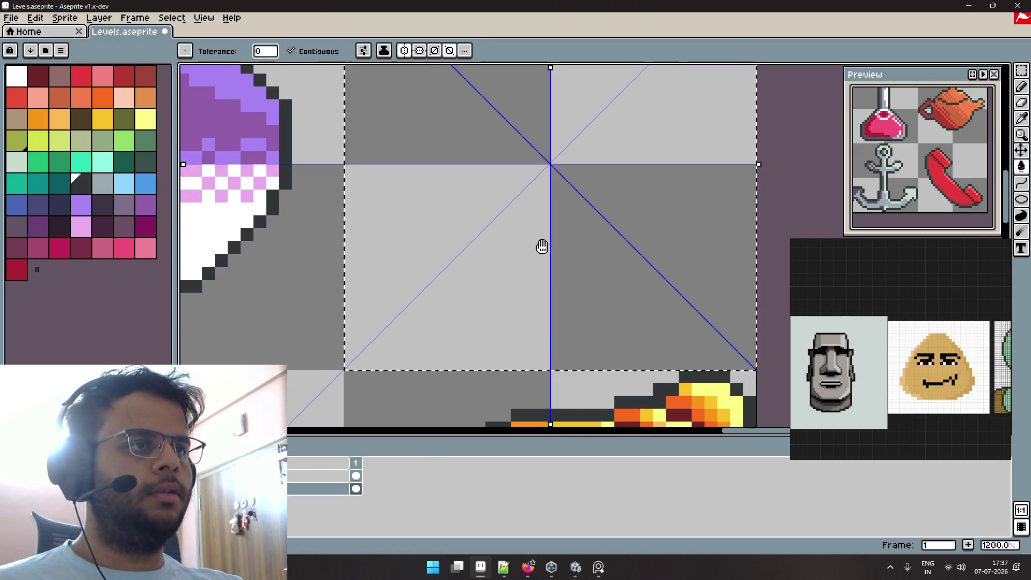
drag(542, 246, 476, 256)
scroll(479, 258, down, 2)
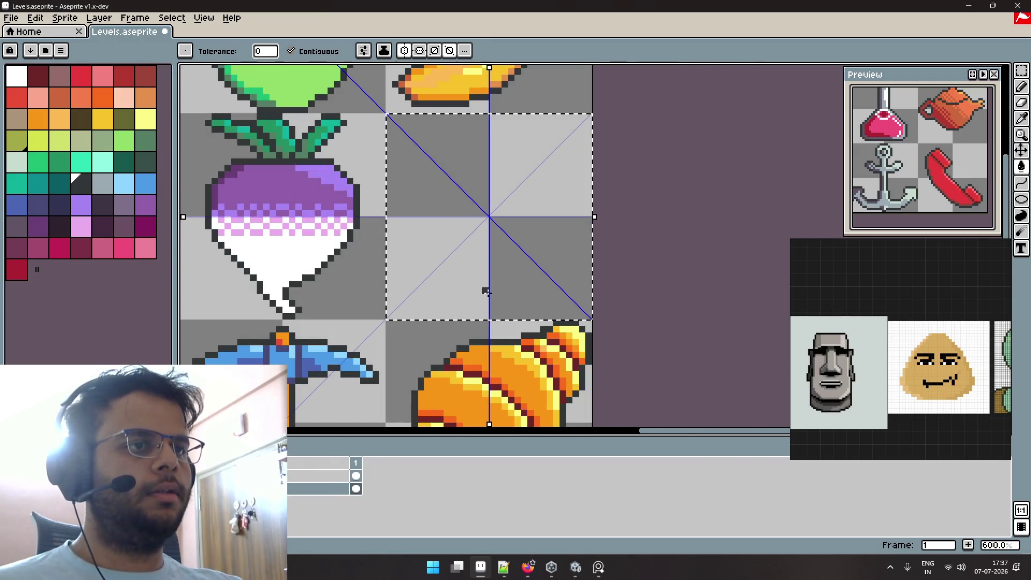
Pencil a four-way mirrored square frame with marks at its edge midpoints.
key(b)
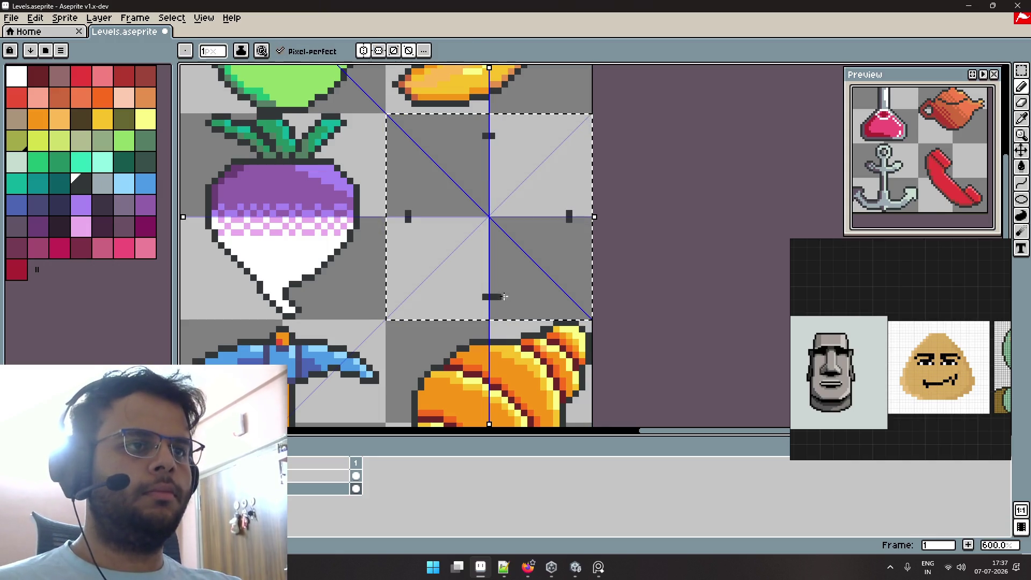
key(ctrl+z)
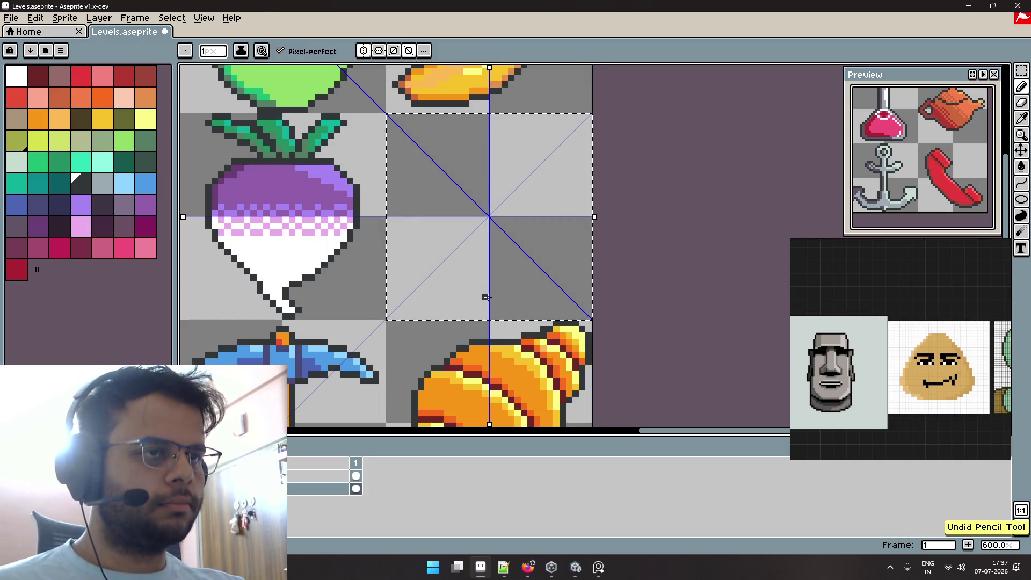
click(487, 297)
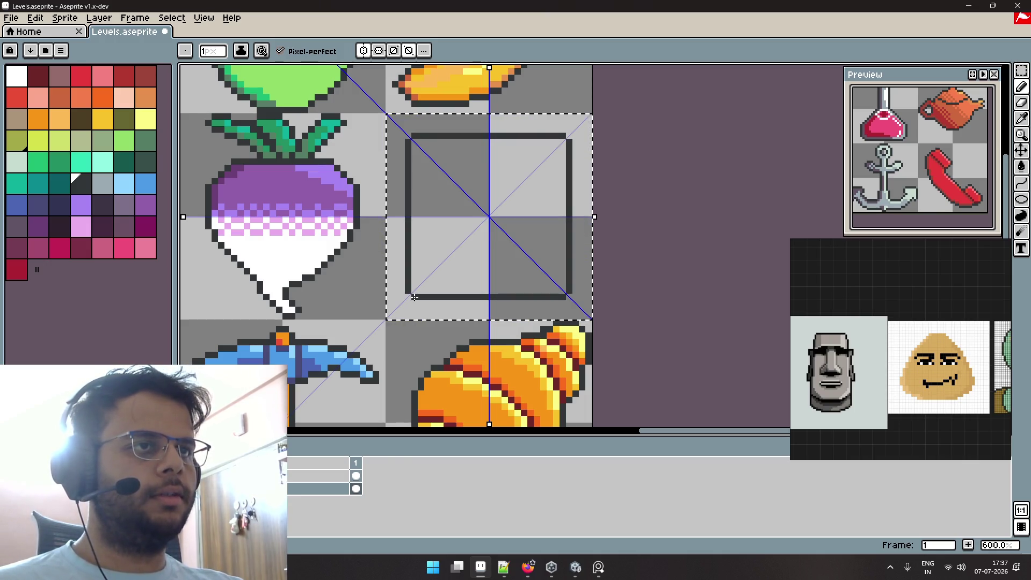
drag(414, 297, 487, 143)
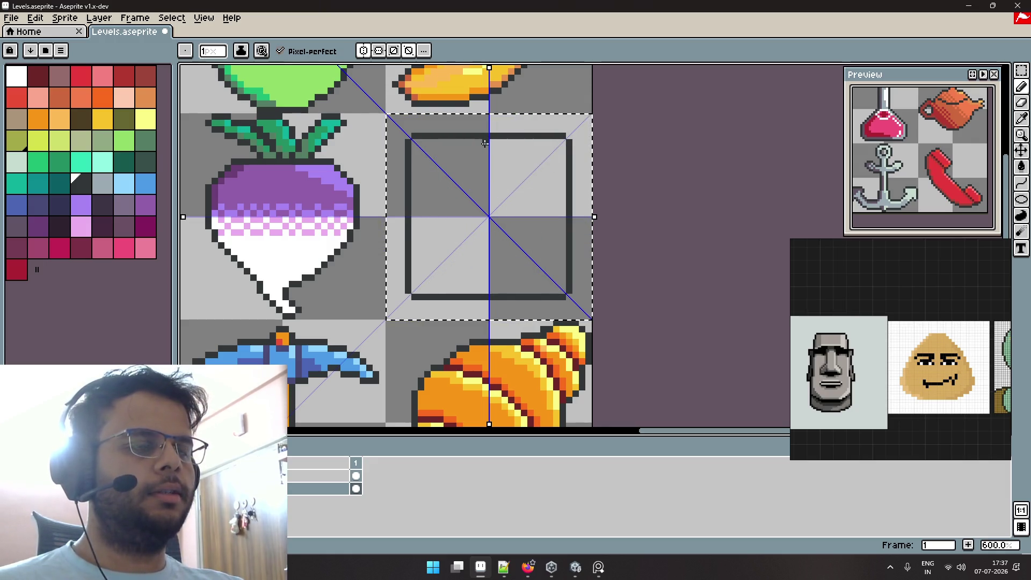
click(486, 142)
With the Eraser on vertical and horizontal symmetry, erase the square's side edges.
click(408, 50)
click(393, 50)
click(379, 50)
click(363, 51)
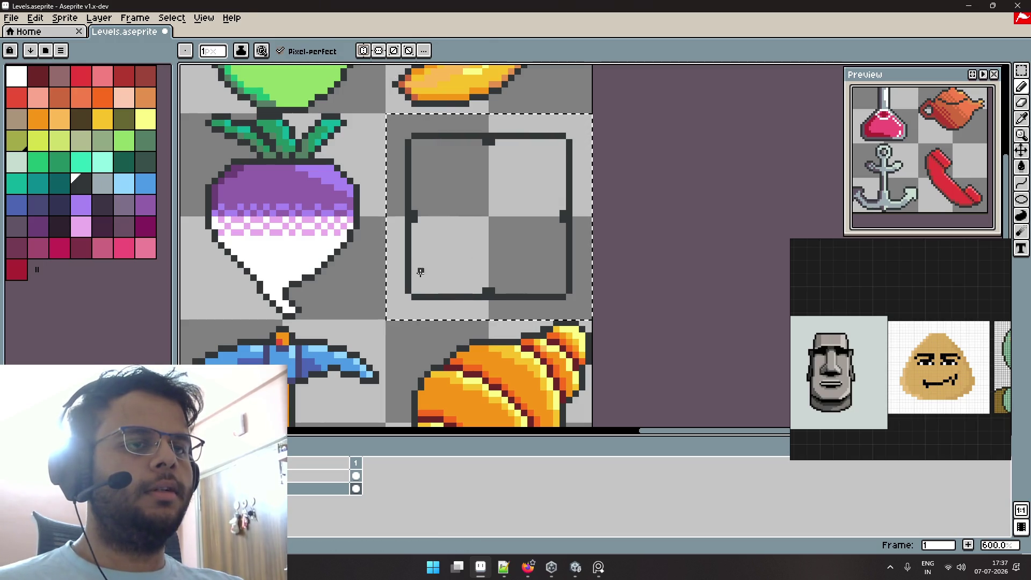
key(b)
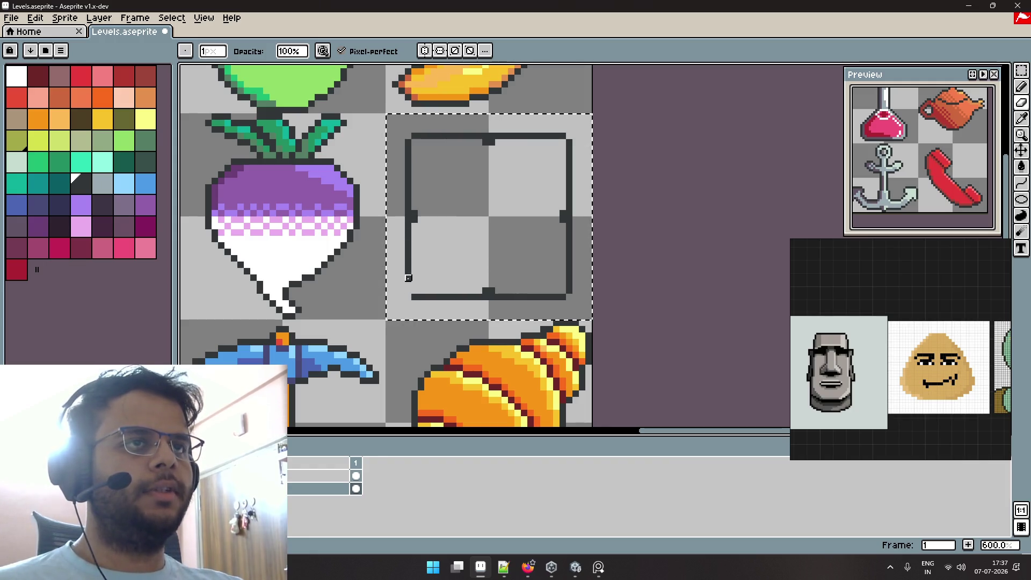
click(424, 51)
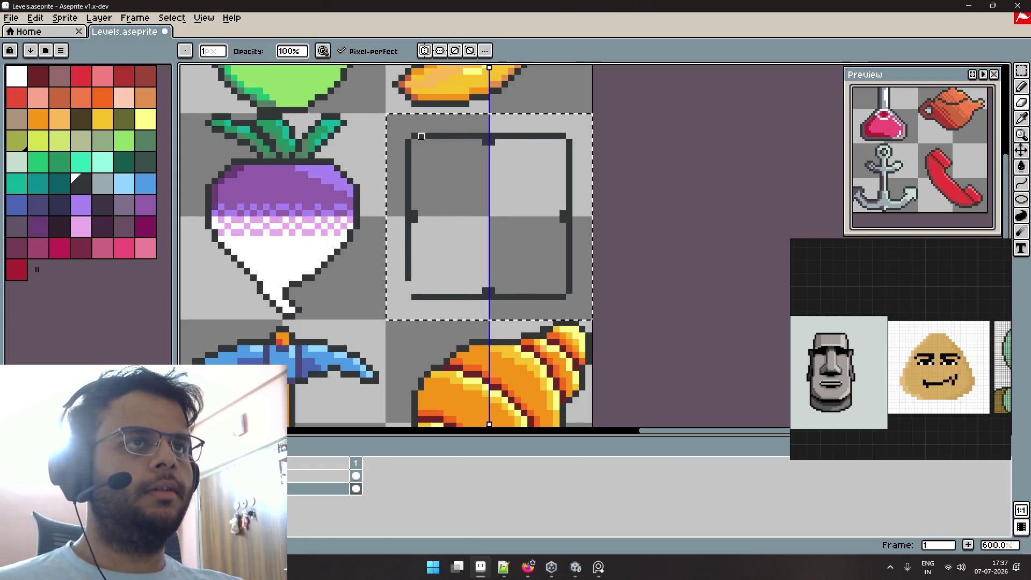
click(440, 50)
drag(415, 272, 408, 240)
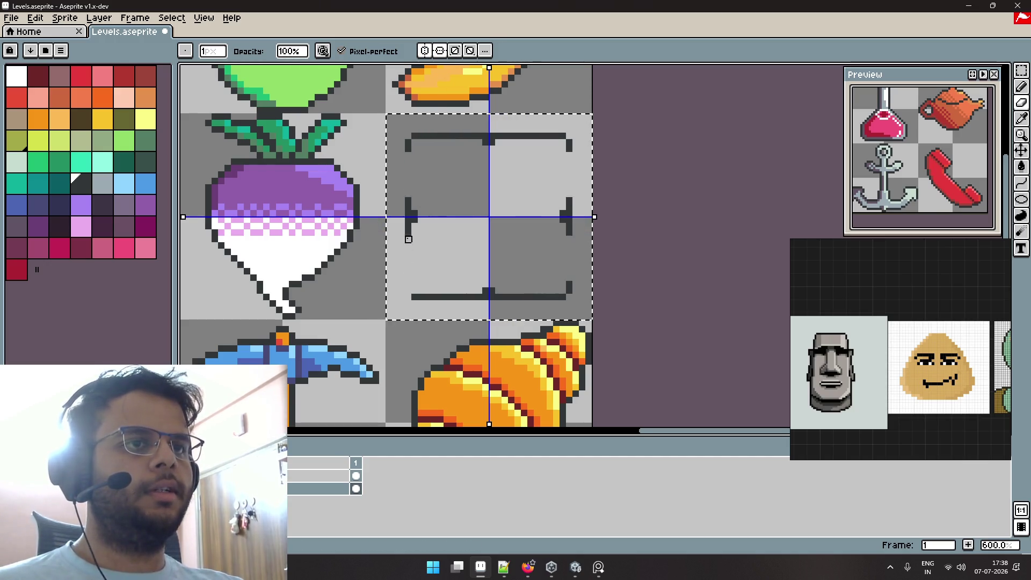
drag(408, 141, 408, 148)
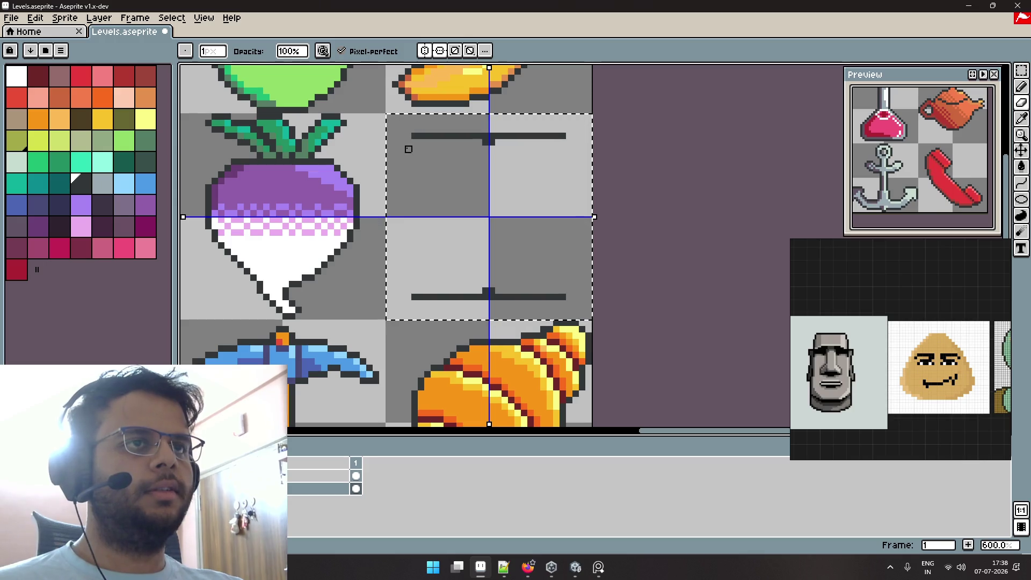
Restore the bar ends and draw mirrored diagonals joining the bars into an hourglass.
key(ctrl+z)
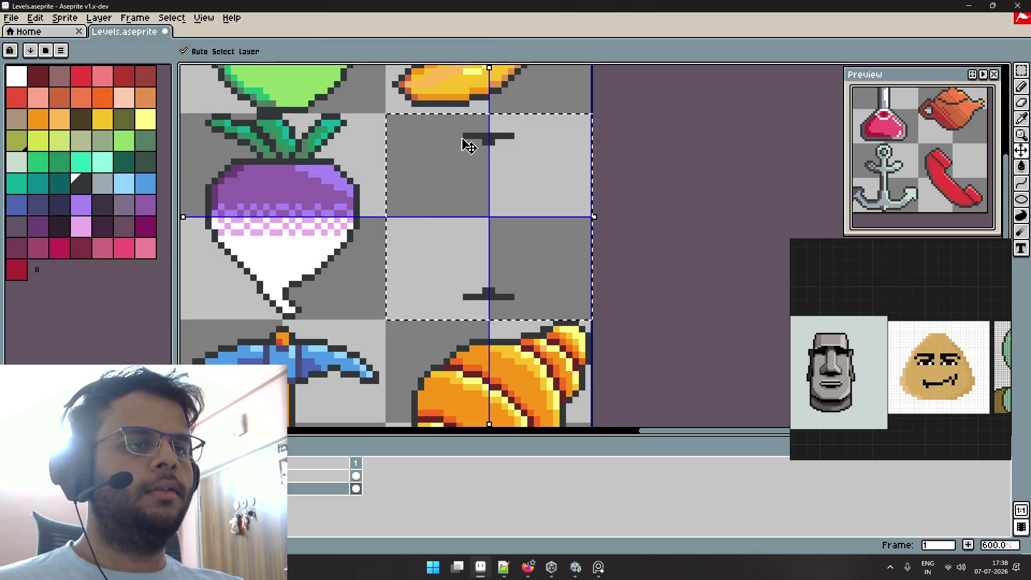
key(b)
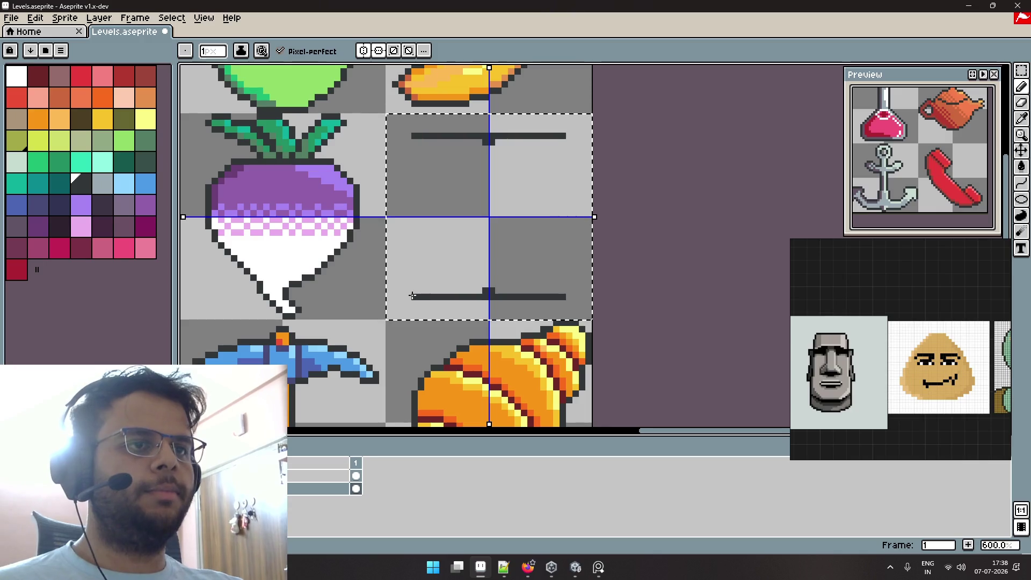
drag(411, 280, 485, 147)
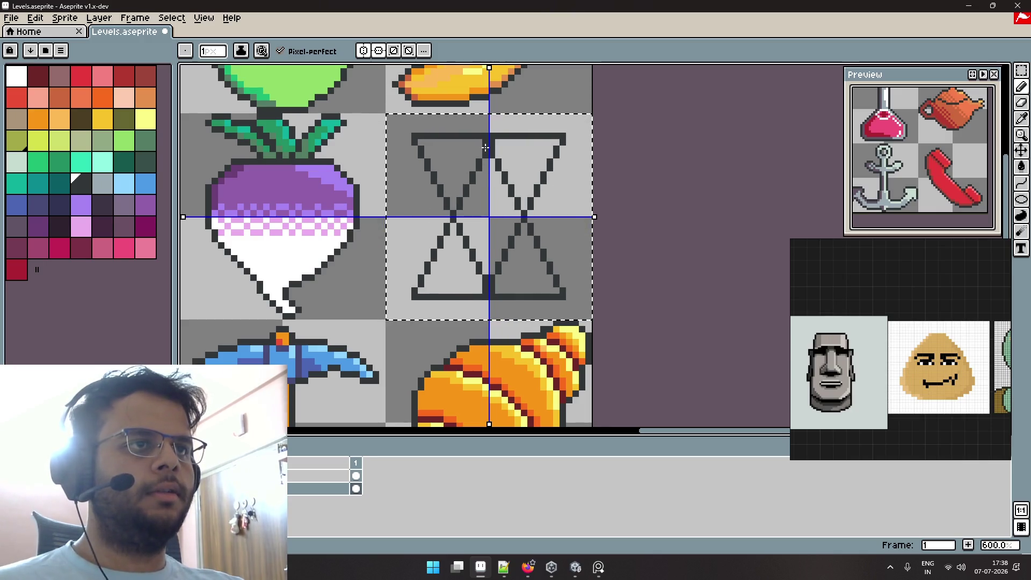
Turn off symmetry and draw a diagonal from bottom-left up to the top bar.
click(379, 51)
click(363, 51)
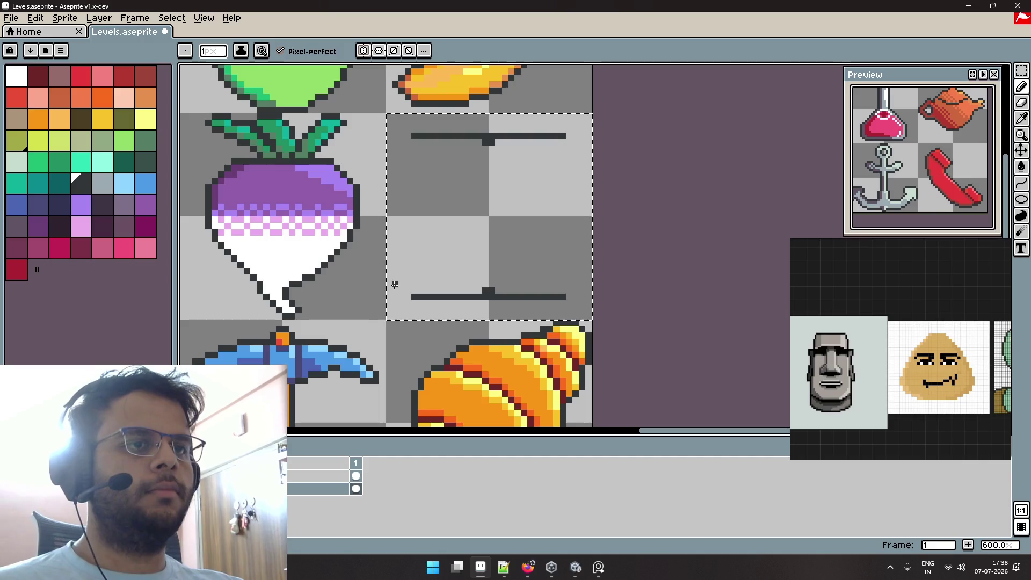
click(408, 296)
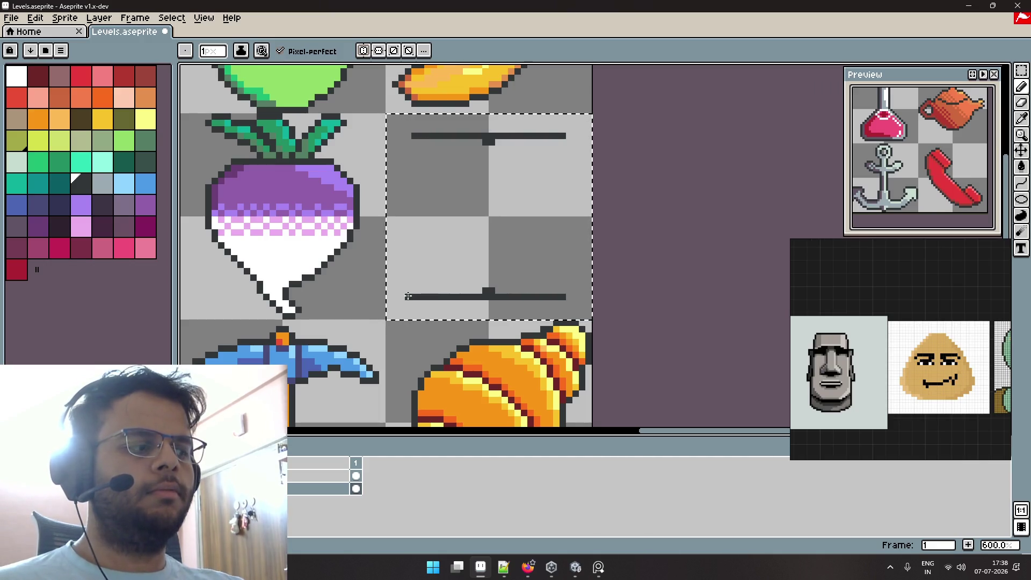
key(ctrl+z)
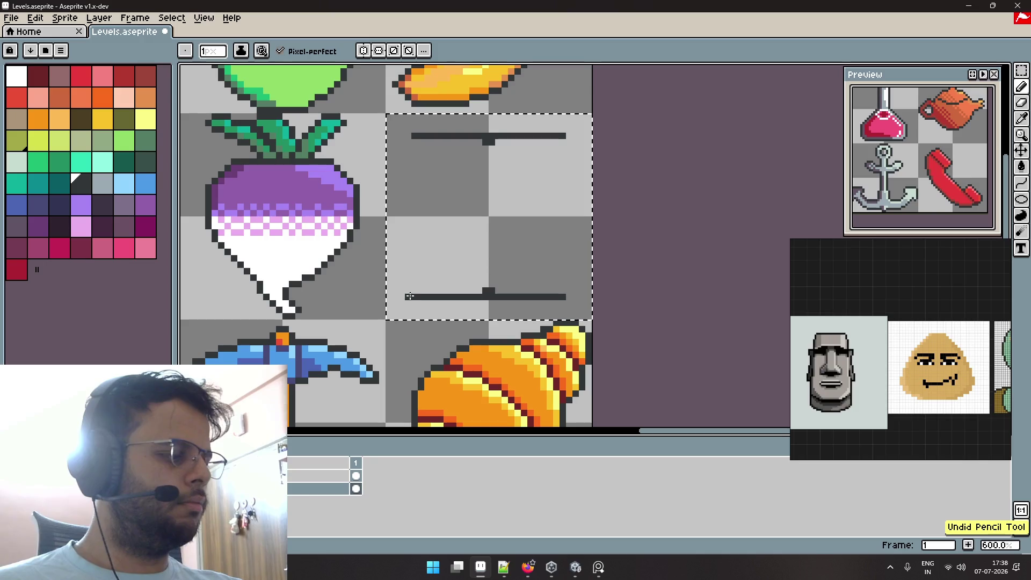
drag(416, 294, 481, 147)
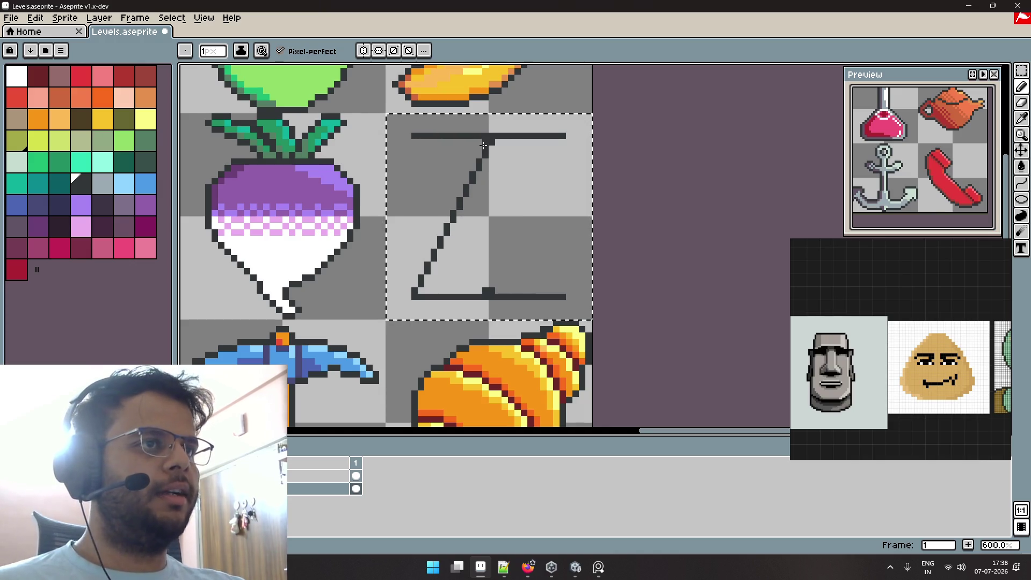
drag(483, 144, 486, 141)
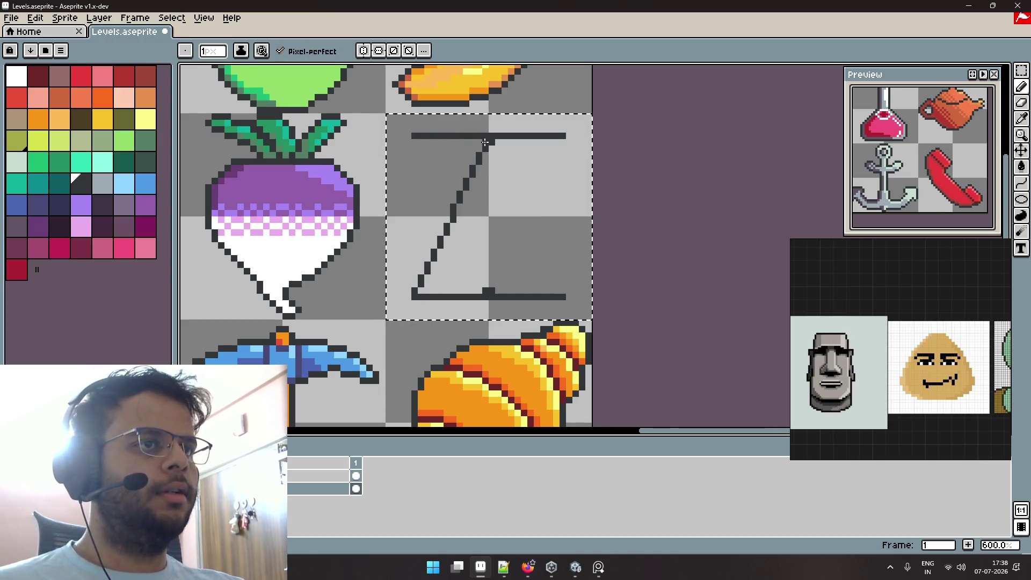
Try the triangle's right side, undo both diagonals, and enlarge the eraser to 21px.
shift+click(561, 293)
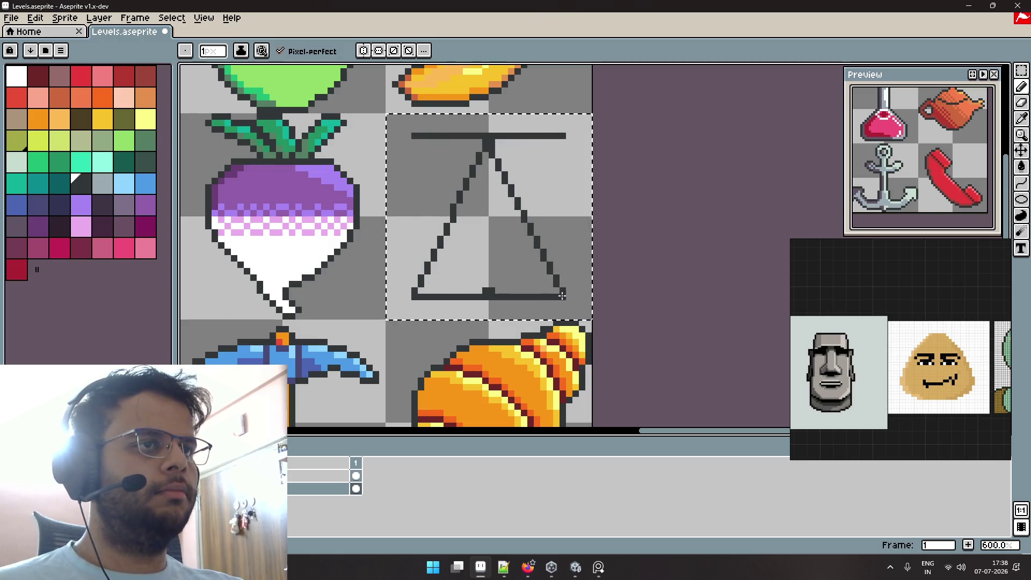
key(ctrl+z)
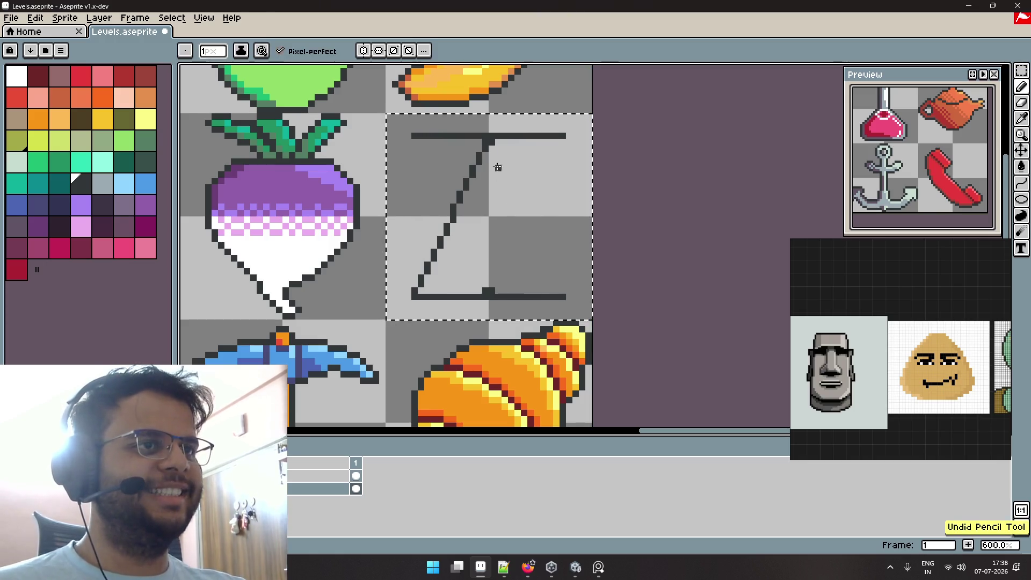
key(ctrl+z)
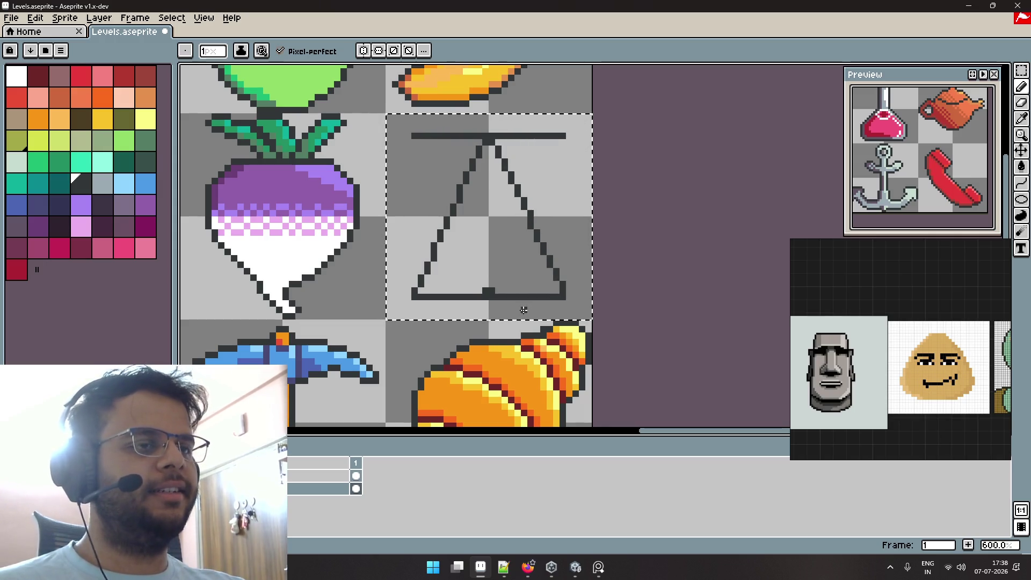
key(b)
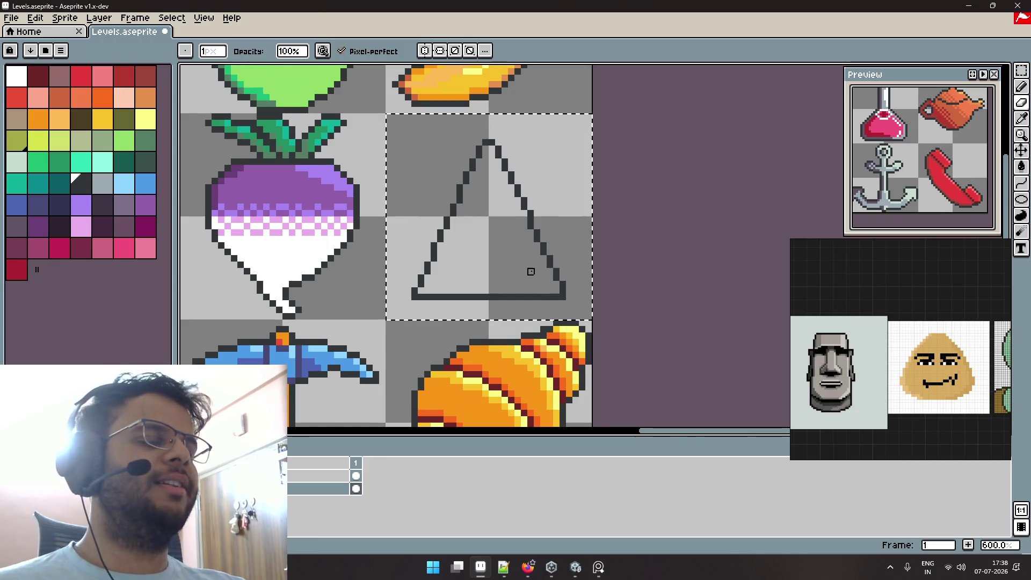
key(bracketright)
key(bracketright)
key(bracketright)
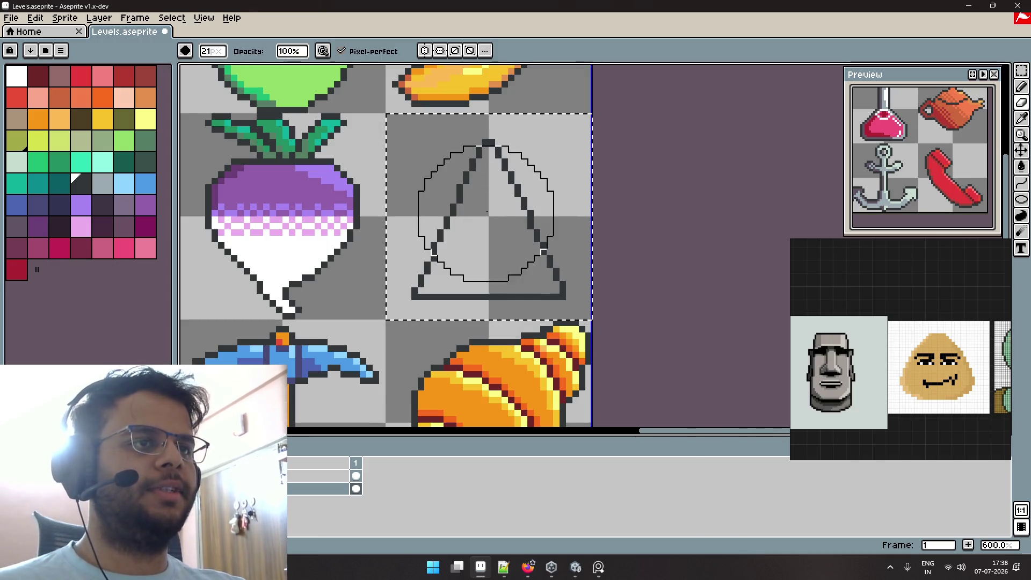
Erase the triangle with the 21px round eraser, then reduce the brush size to 1px.
drag(485, 231, 419, 243)
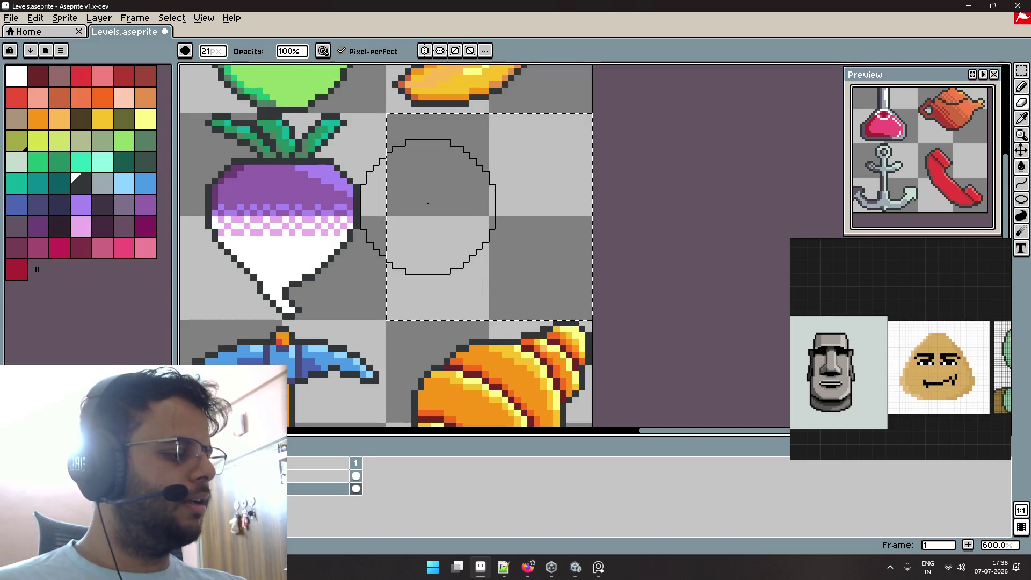
scroll(449, 198, down, 1)
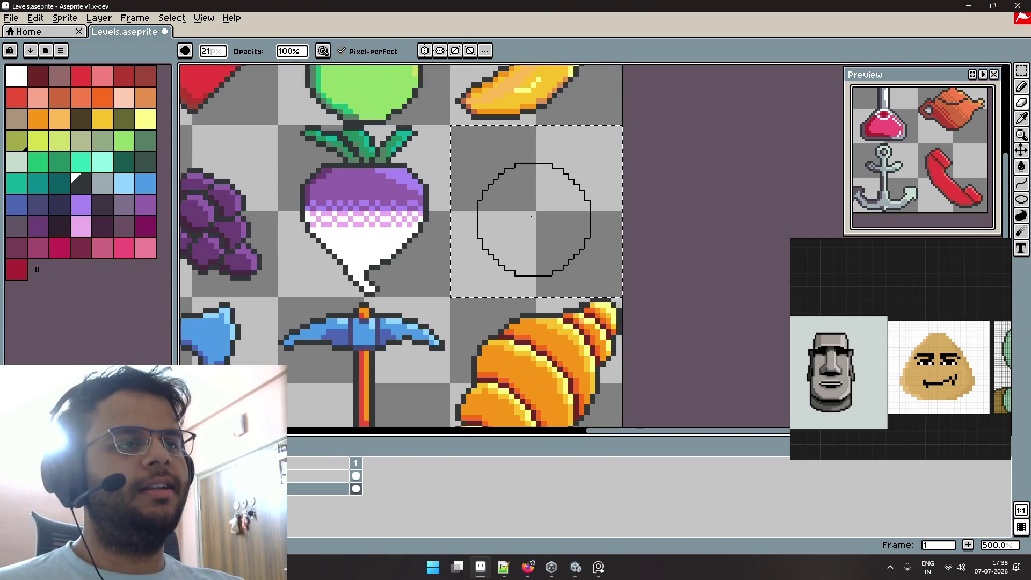
key(bracketleft)
key(bracketleft)
key(bracketleft)
key(bracketleft)
key(bracketleft)
key(bracketleft)
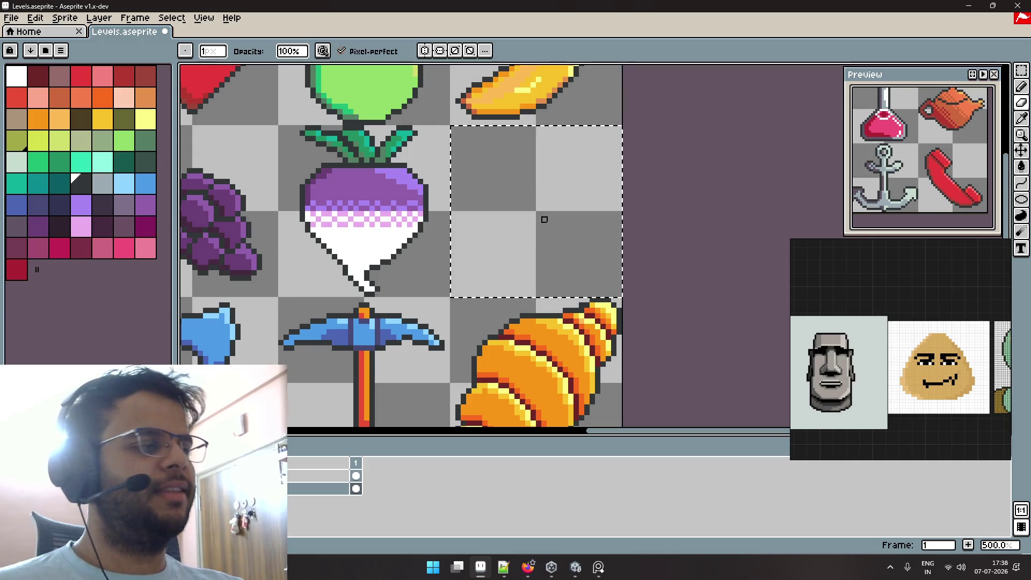
scroll(543, 219, right, 1)
scroll(905, 307, down, 1)
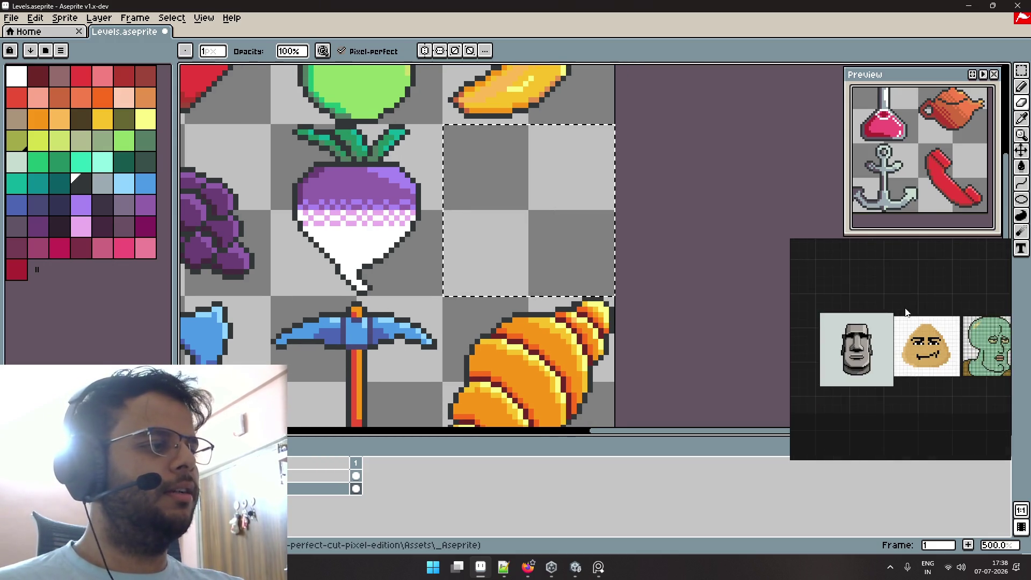
scroll(879, 282, up, 3)
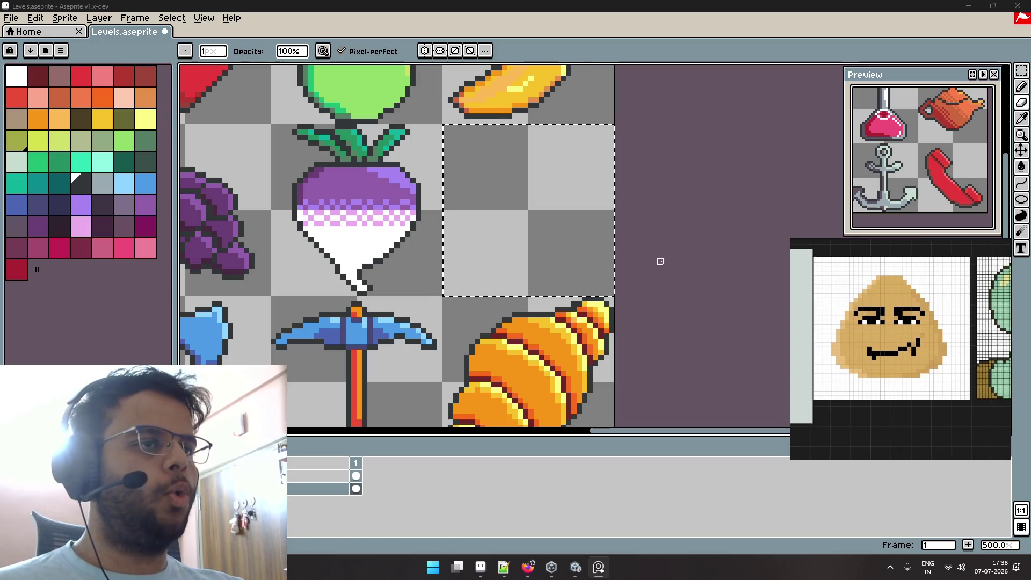
scroll(501, 228, up, 1)
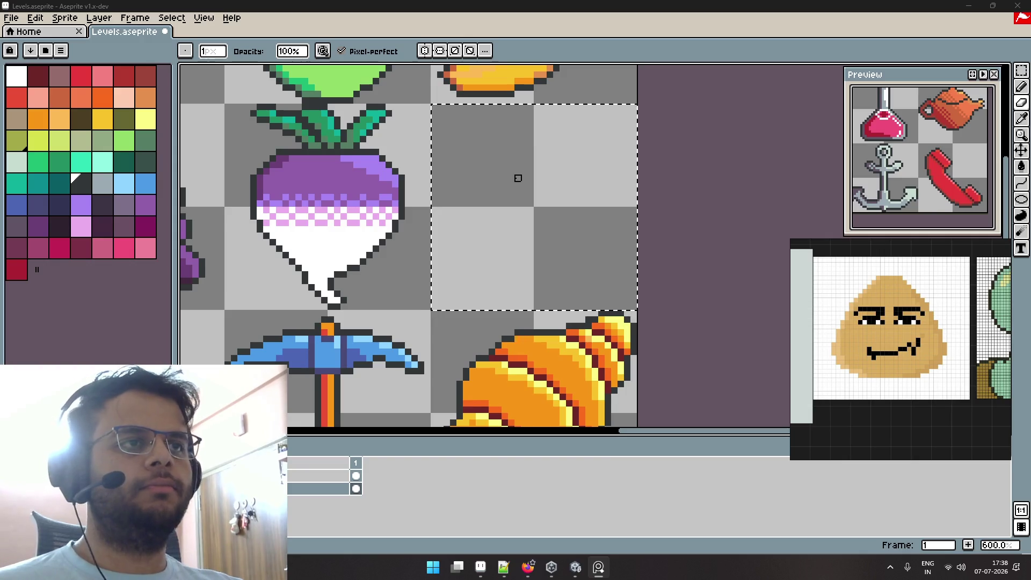
Take the Pencil with vertical-axis symmetry and draw a mirrored base line in the cell.
key(v)
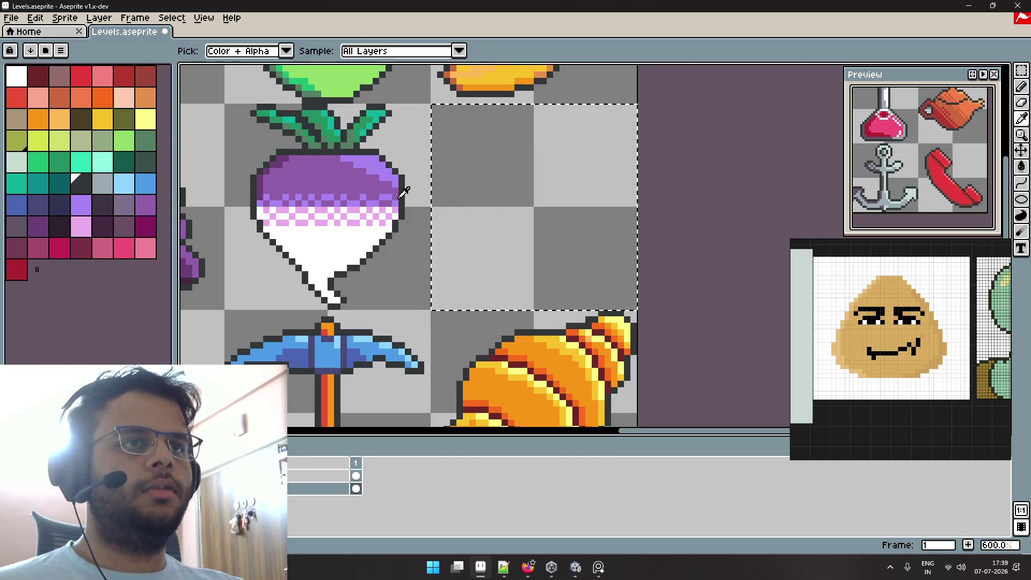
key(e)
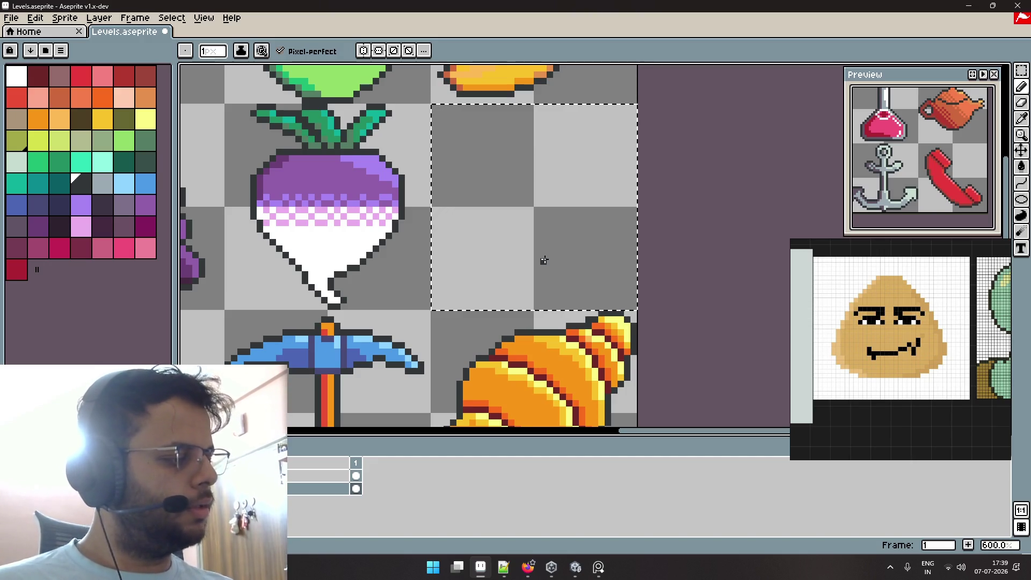
click(363, 50)
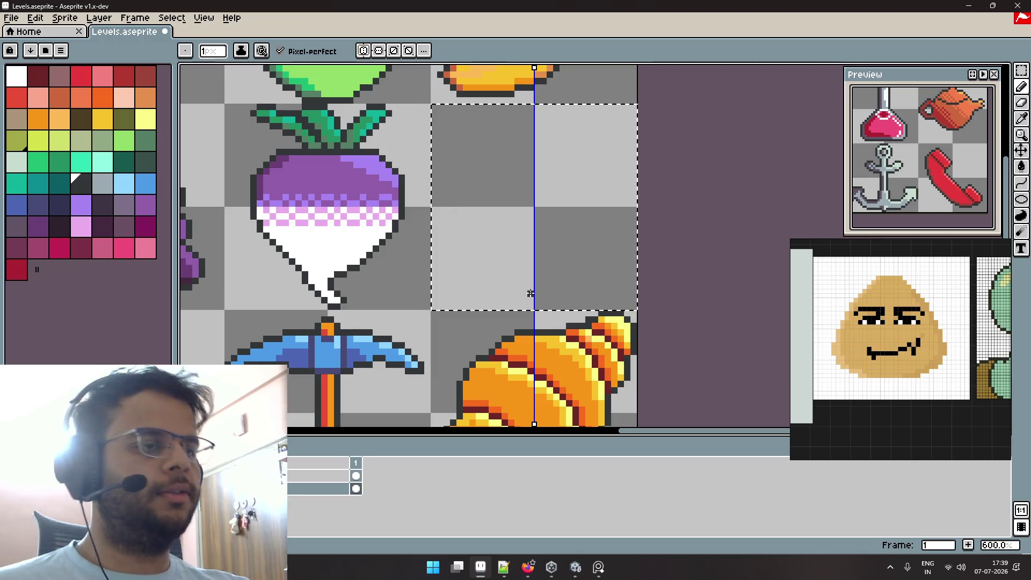
drag(531, 293, 450, 292)
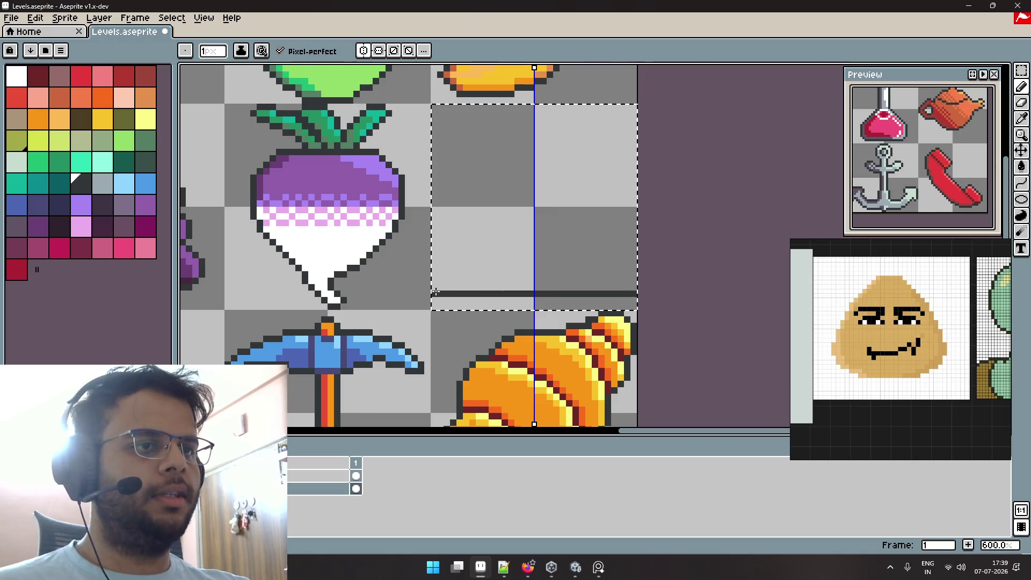
drag(452, 293, 445, 293)
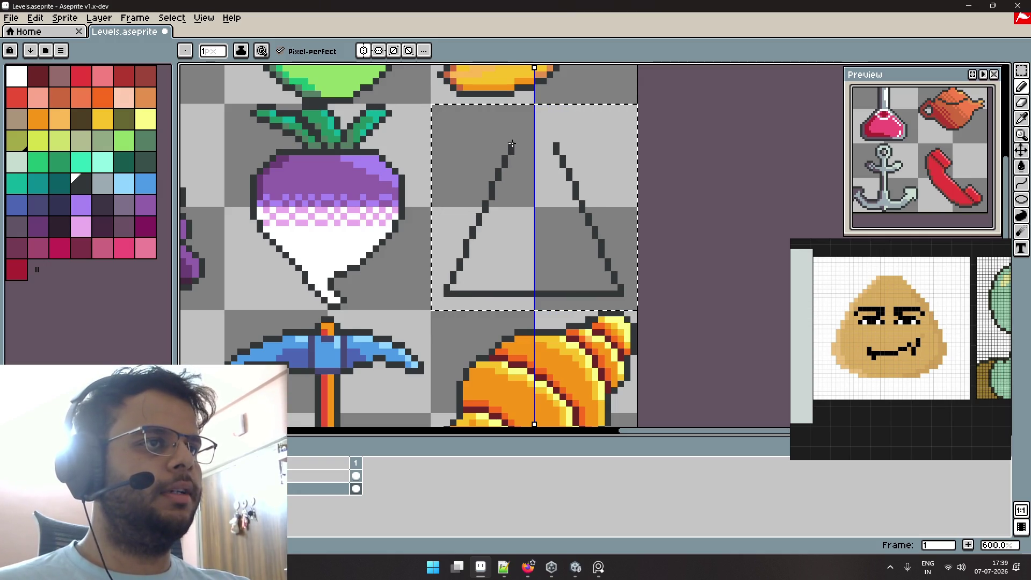
Redraw the base along the cell's bottom edge and add mirrored sides meeting at an apex.
mouse_move(526, 126)
mouse_down()
mouse_move(530, 105)
mouse_move(531, 122)
mouse_up()
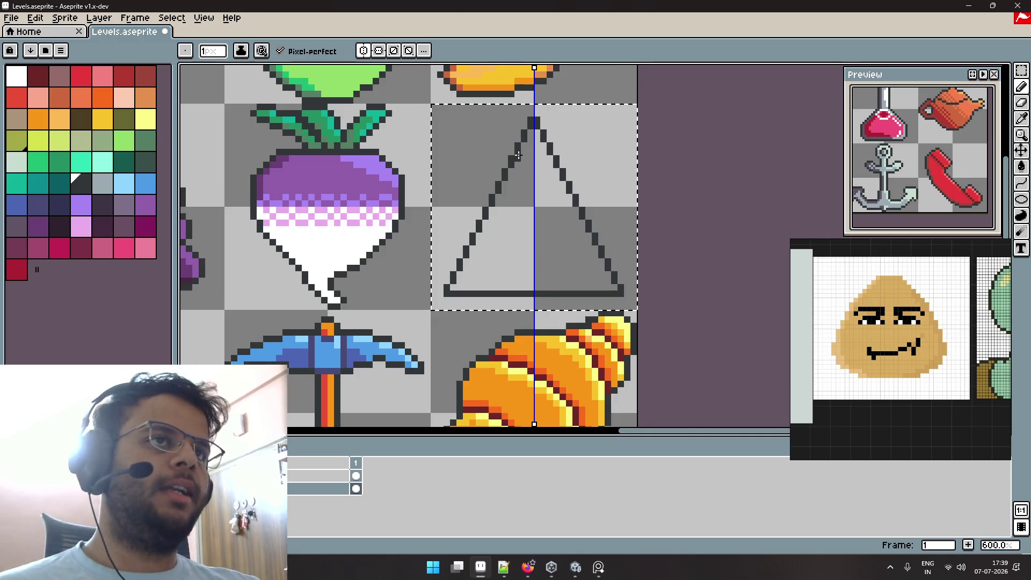
key(ctrl+z)
key(ctrl+z)
key(ctrl+z)
drag(636, 306, 434, 305)
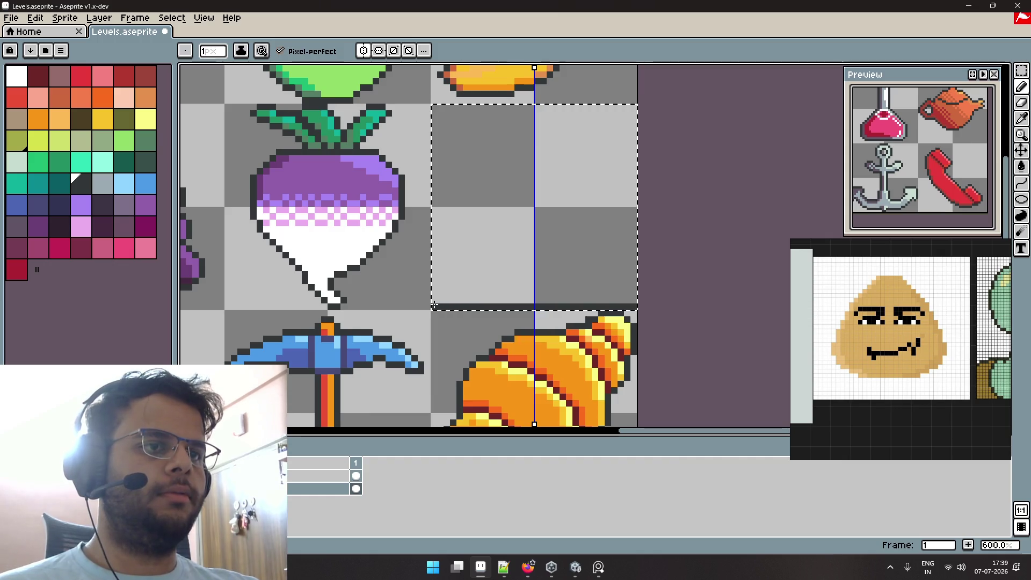
shift+click(529, 108)
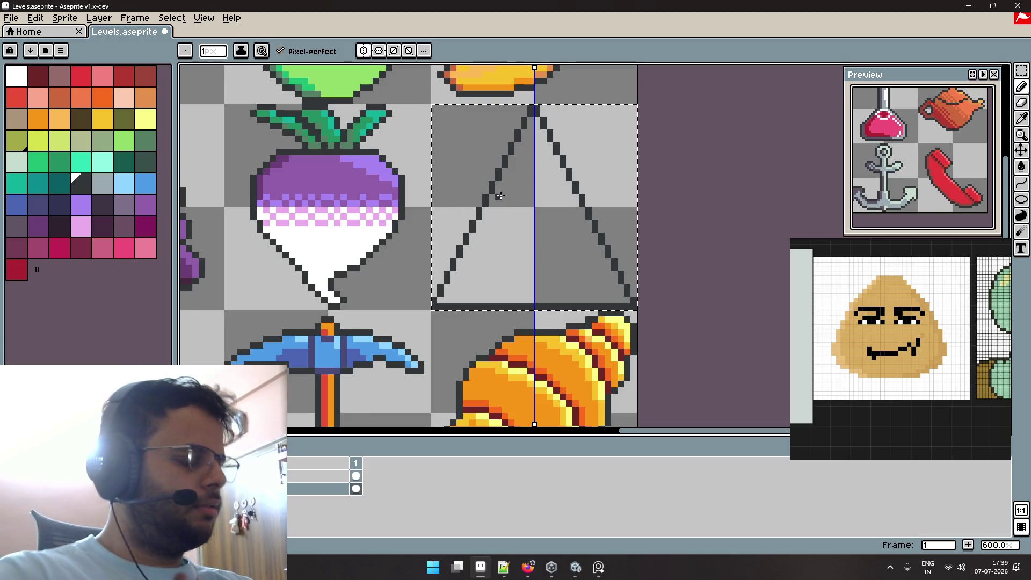
Try shrinking the triangle with transform handles, then undo the resize and the triangle.
key(m)
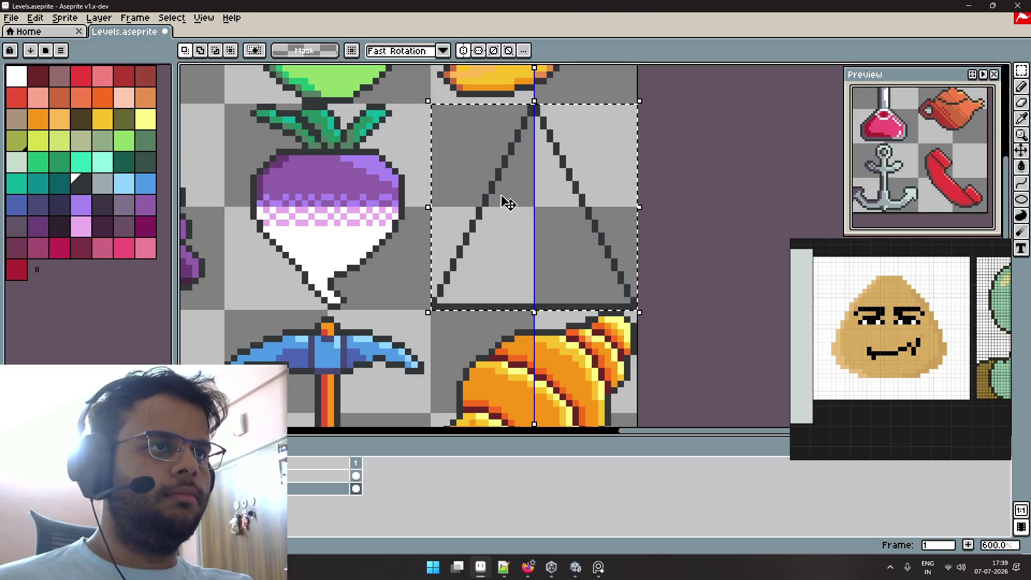
click(640, 313)
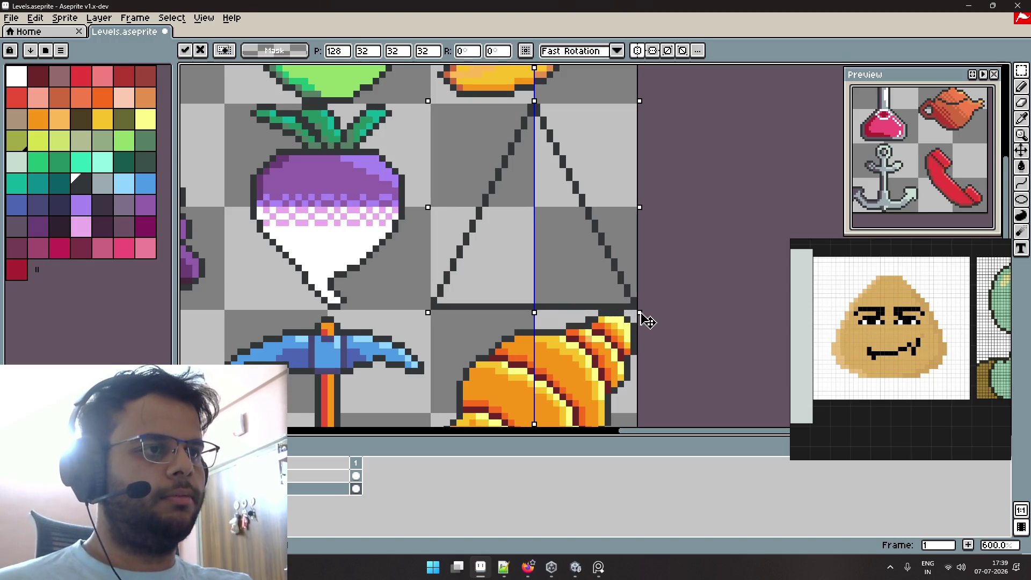
drag(640, 312, 630, 302)
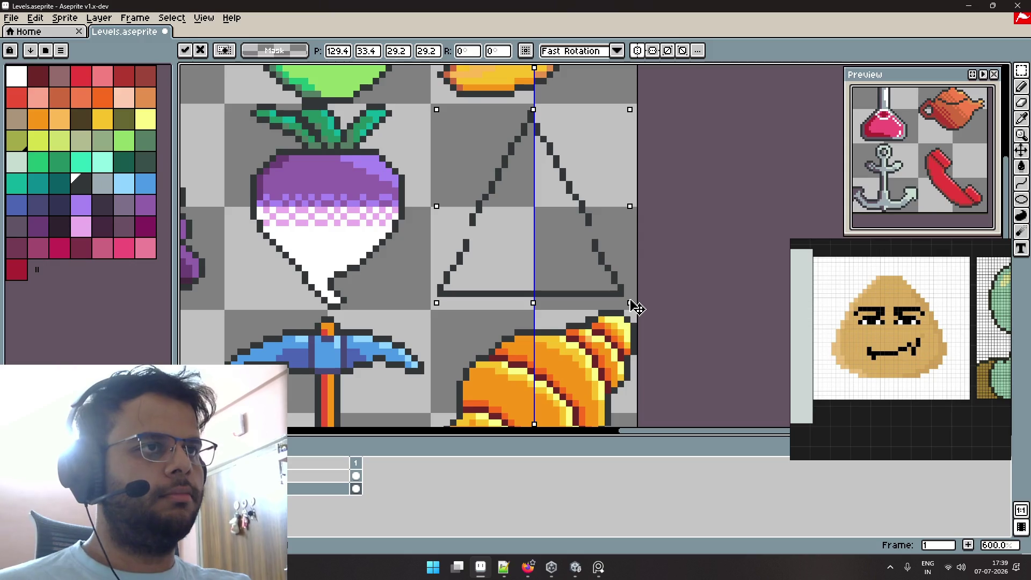
key(ctrl+z)
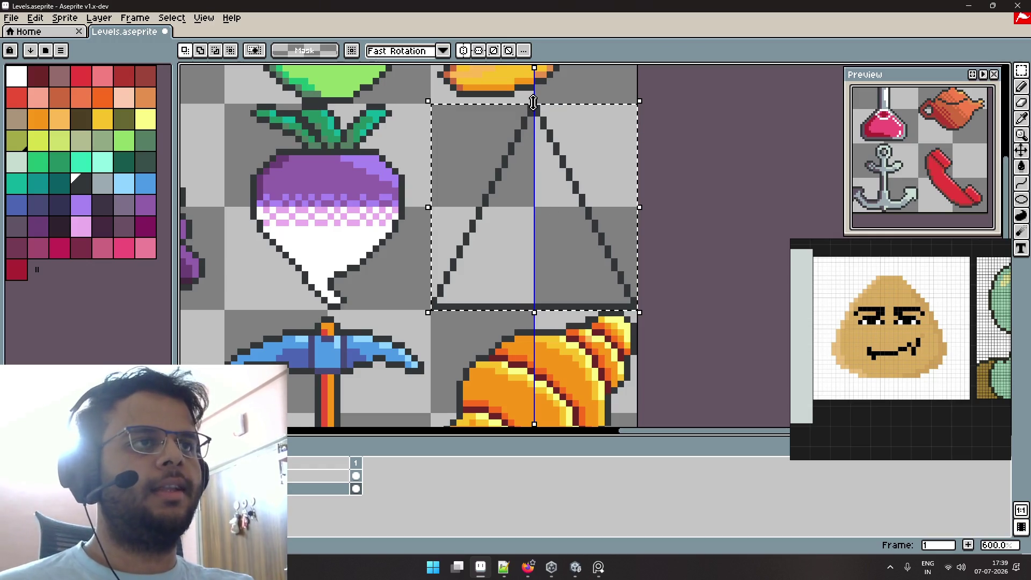
key(ctrl+z)
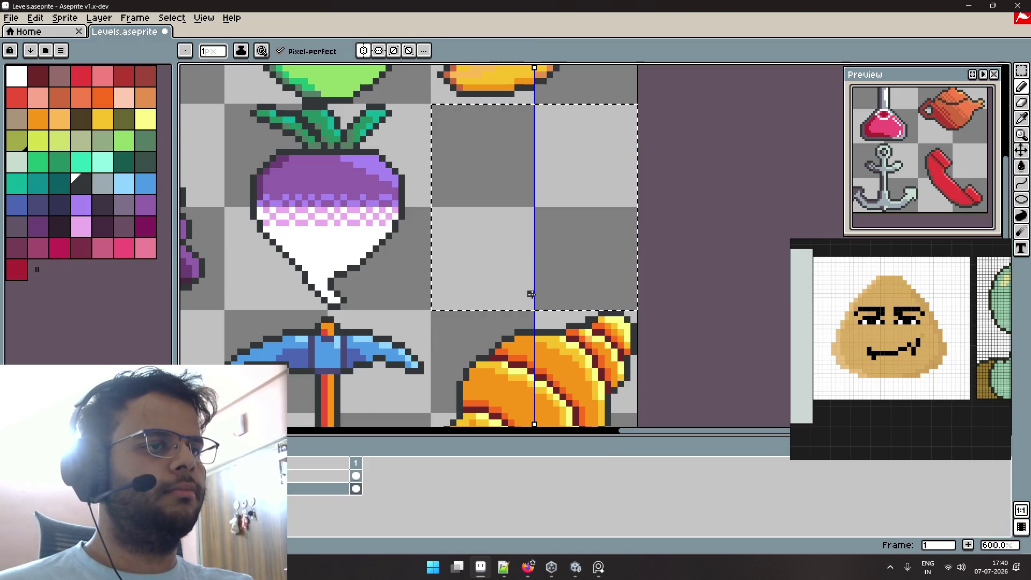
Test and undo a line and bottom-centre pixels, then add horizontal-axis mirroring.
drag(623, 288, 446, 289)
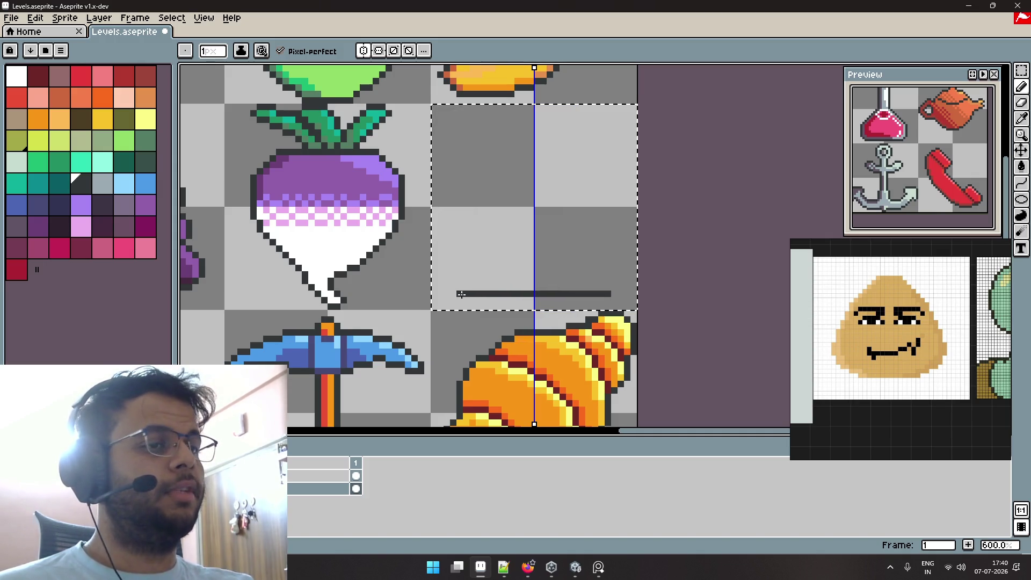
key(ctrl+z)
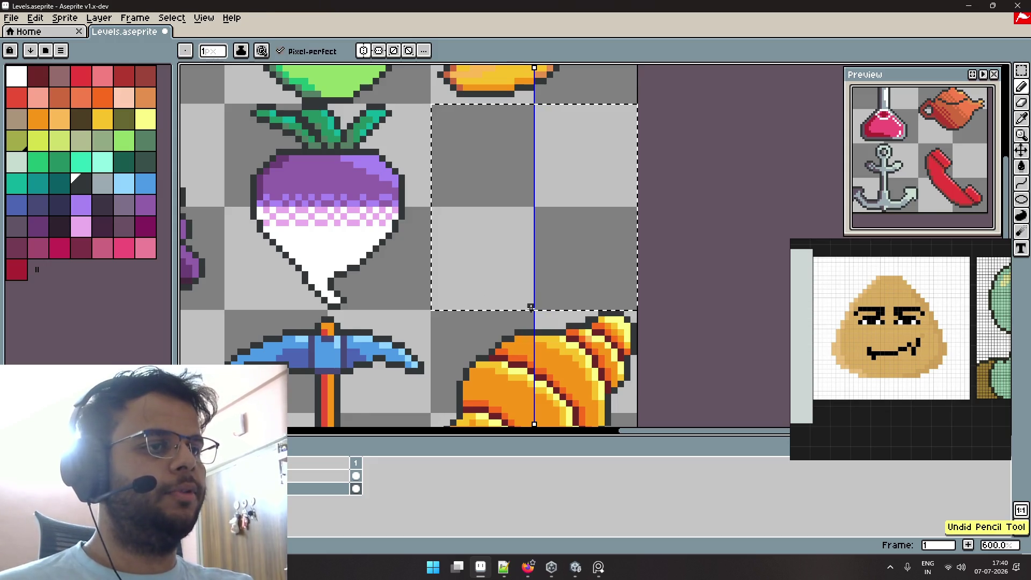
click(532, 305)
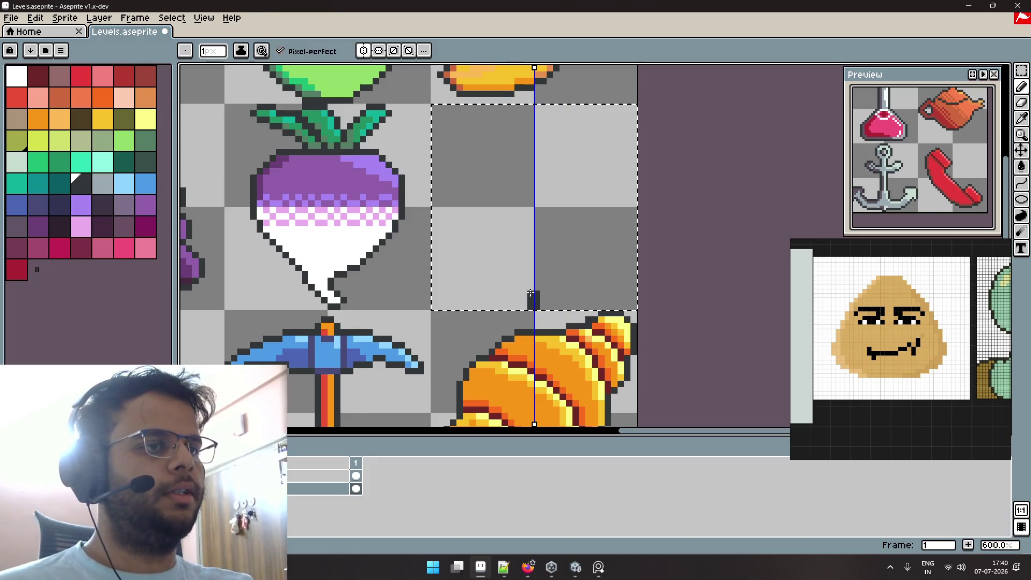
key(ctrl+z)
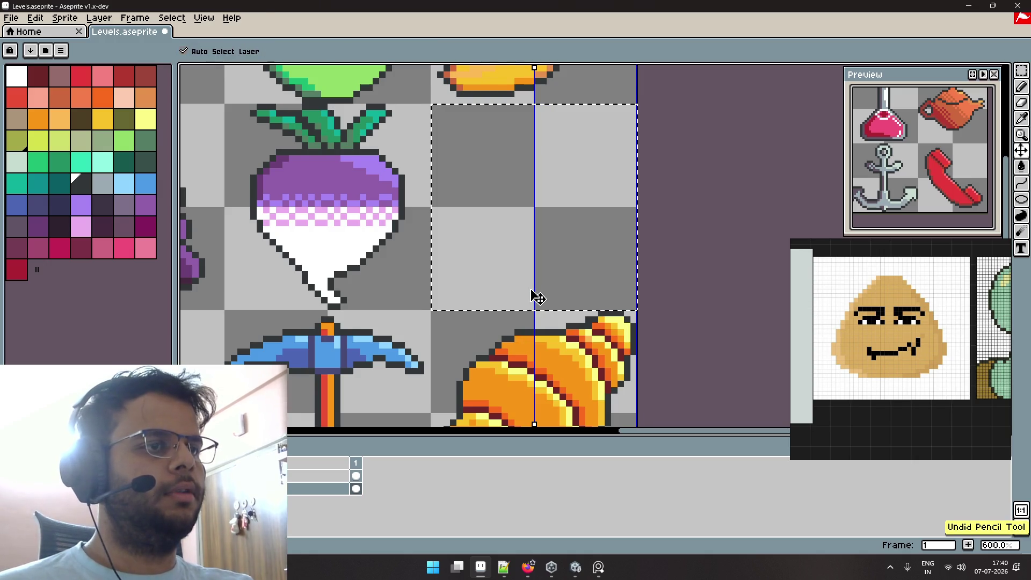
click(378, 51)
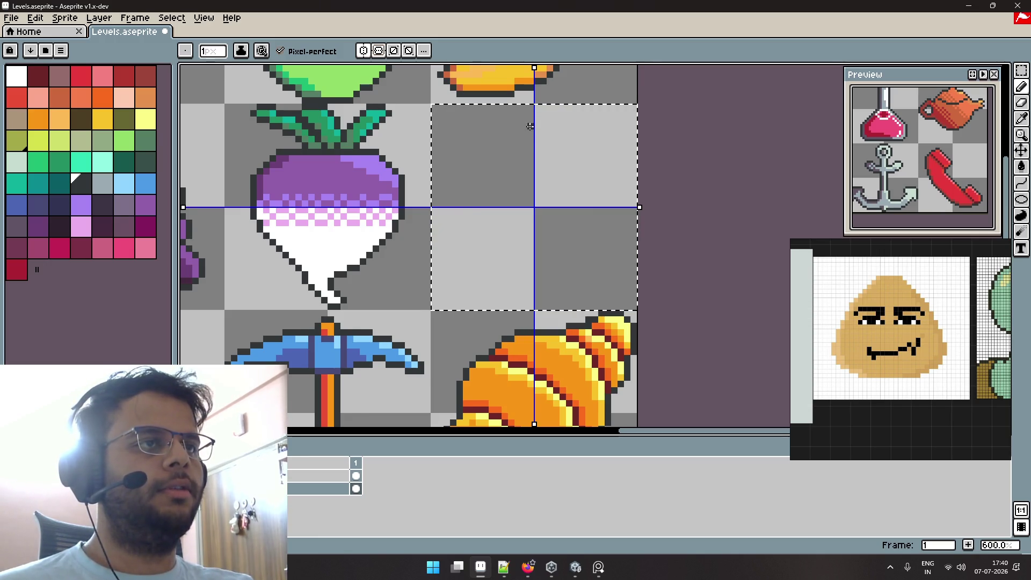
Pencil dark markers above and below centre, then outline a white square around the centre.
click(530, 133)
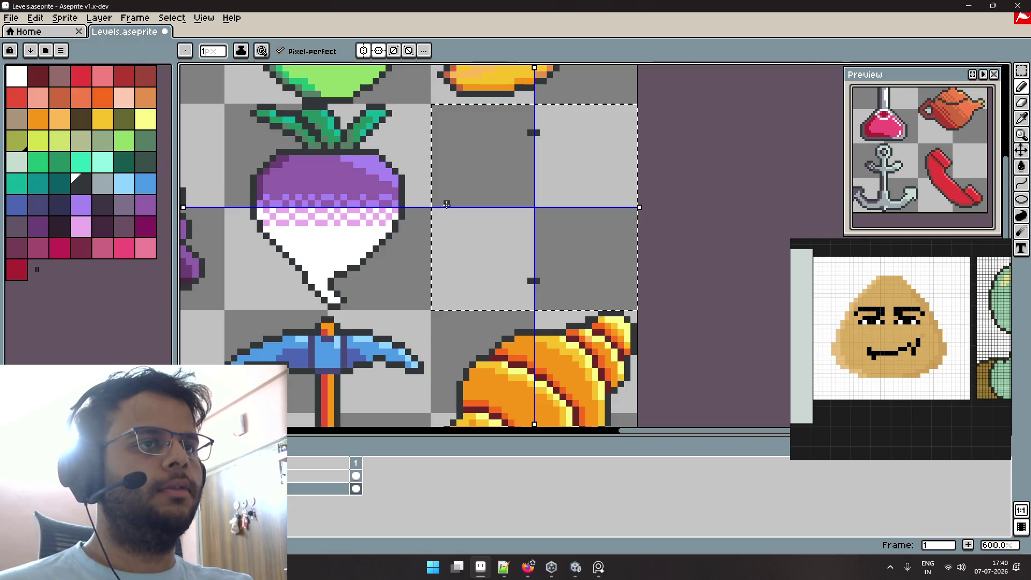
scroll(527, 182, up, 4)
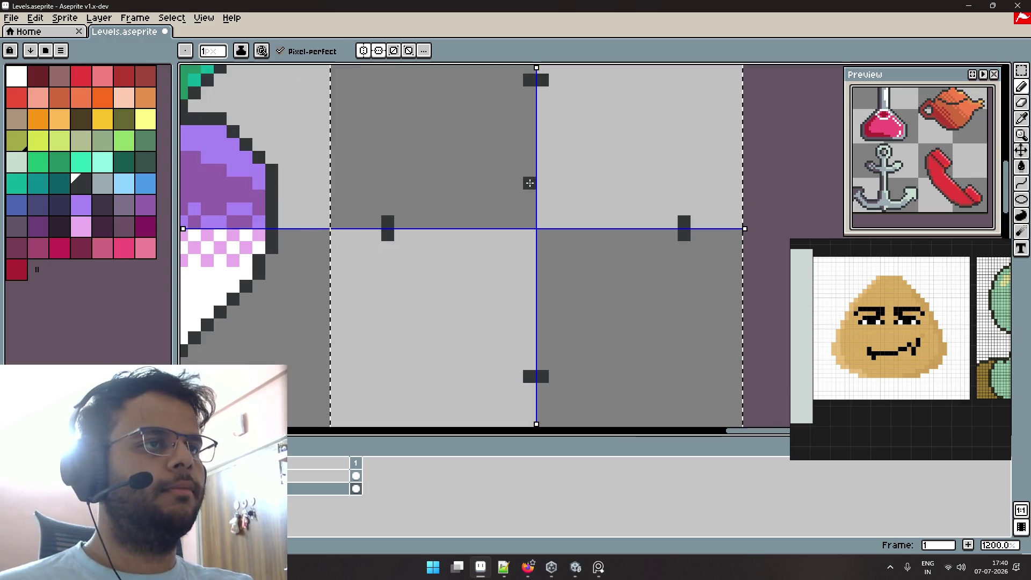
scroll(529, 184, down, 3)
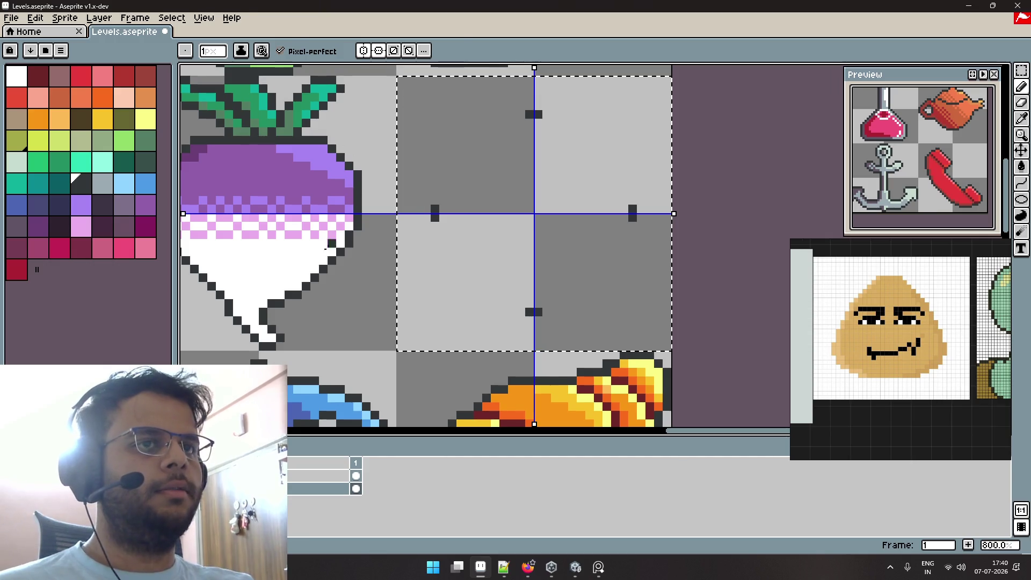
drag(426, 217, 427, 209)
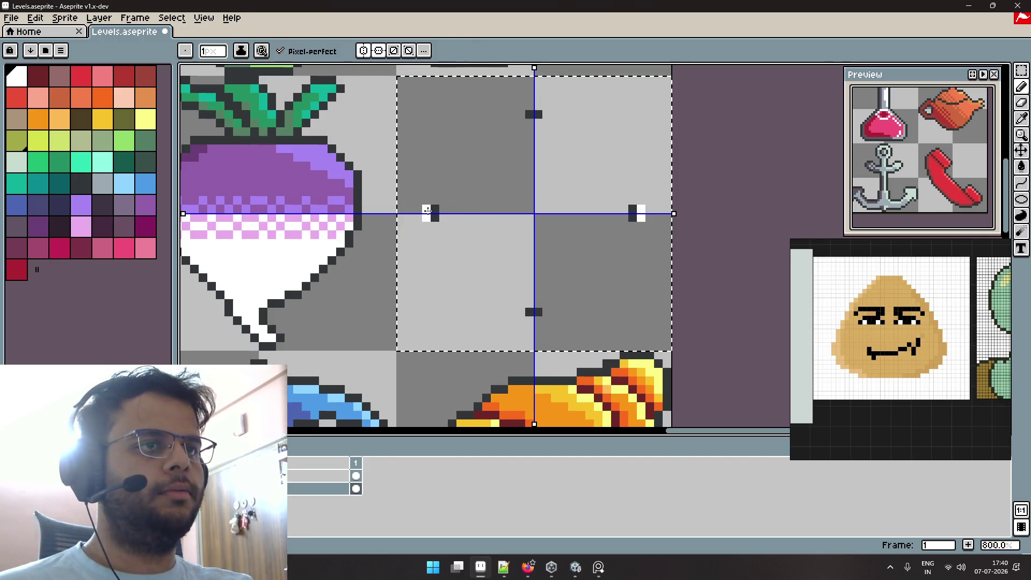
click(530, 106)
drag(519, 106, 426, 213)
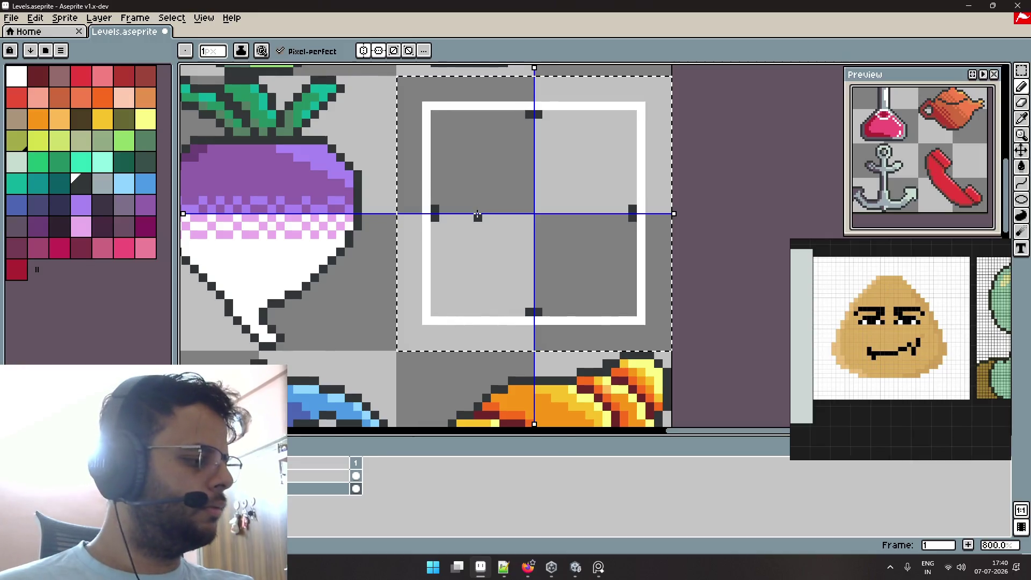
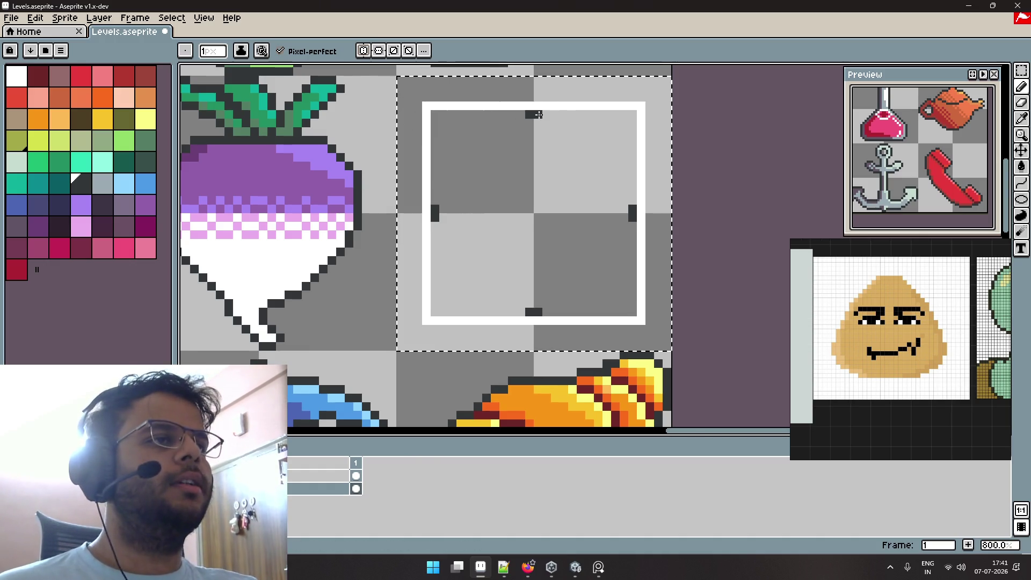
Move the white frame's top marker pixel two pixels right so it sits at the frame's centre.
scroll(546, 140, up, 8)
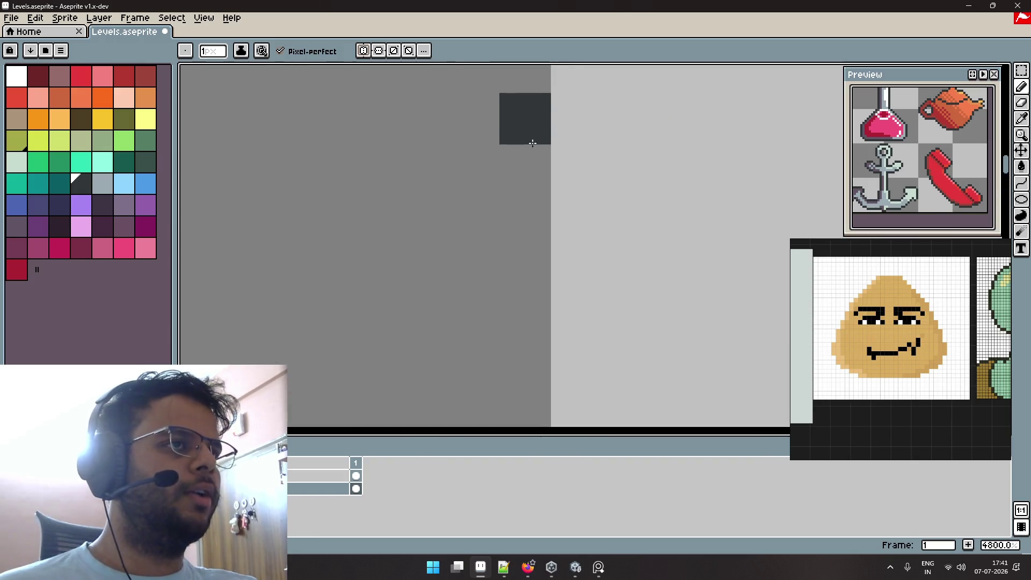
drag(571, 146, 553, 166)
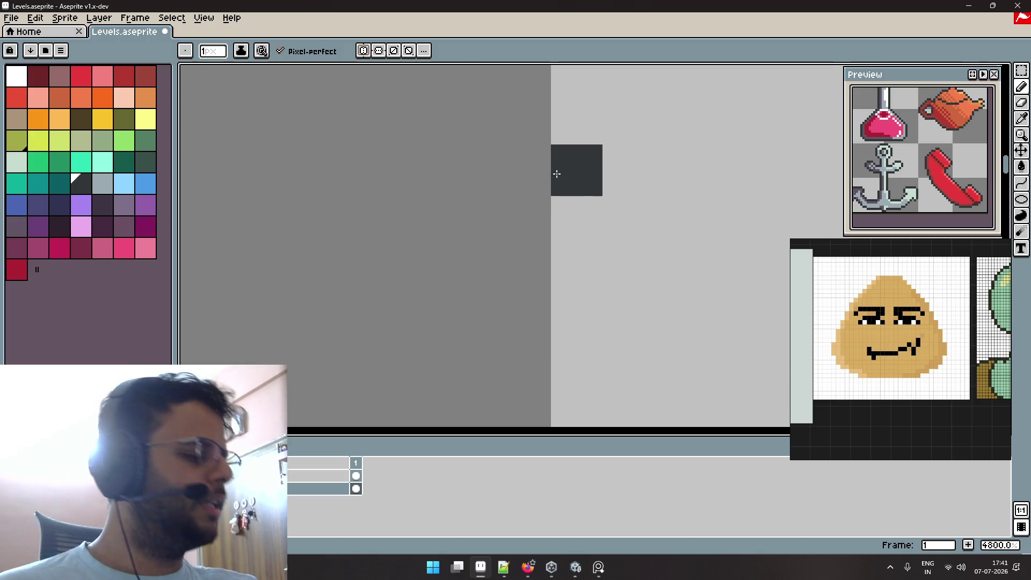
scroll(554, 167, down, 4)
scroll(557, 172, down, 1)
scroll(557, 172, down, 1)
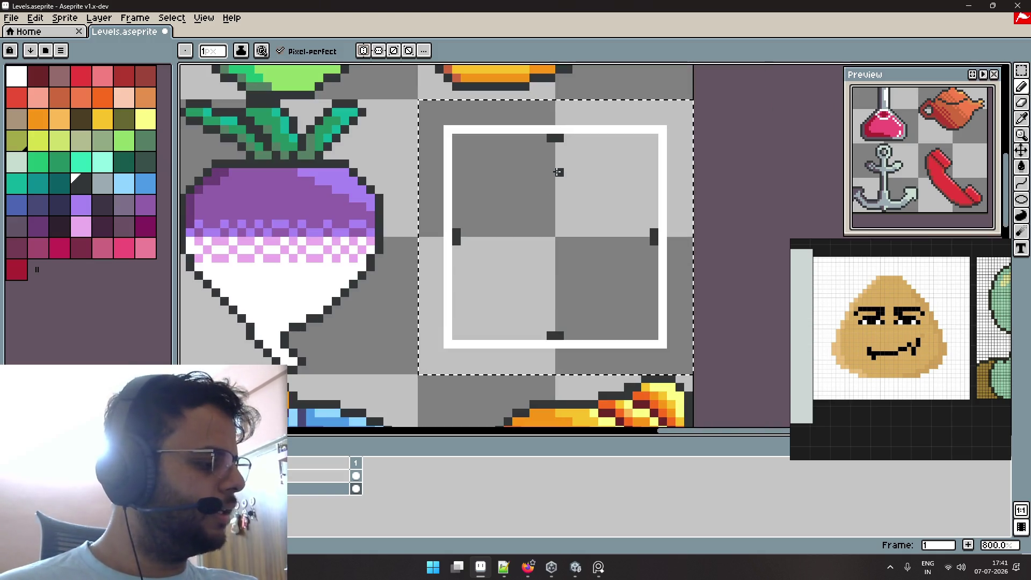
drag(551, 156, 557, 153)
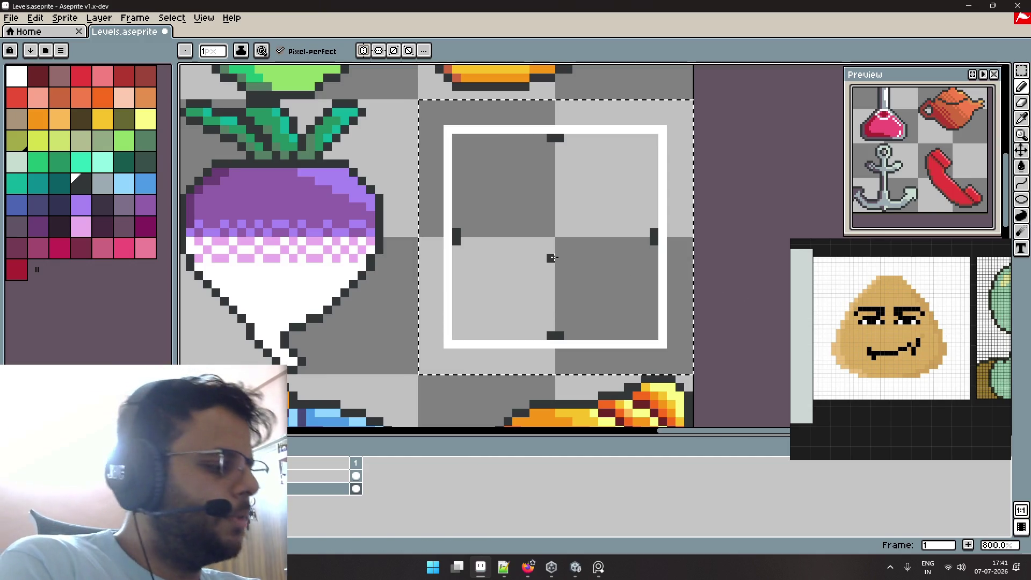
scroll(553, 257, down, 4)
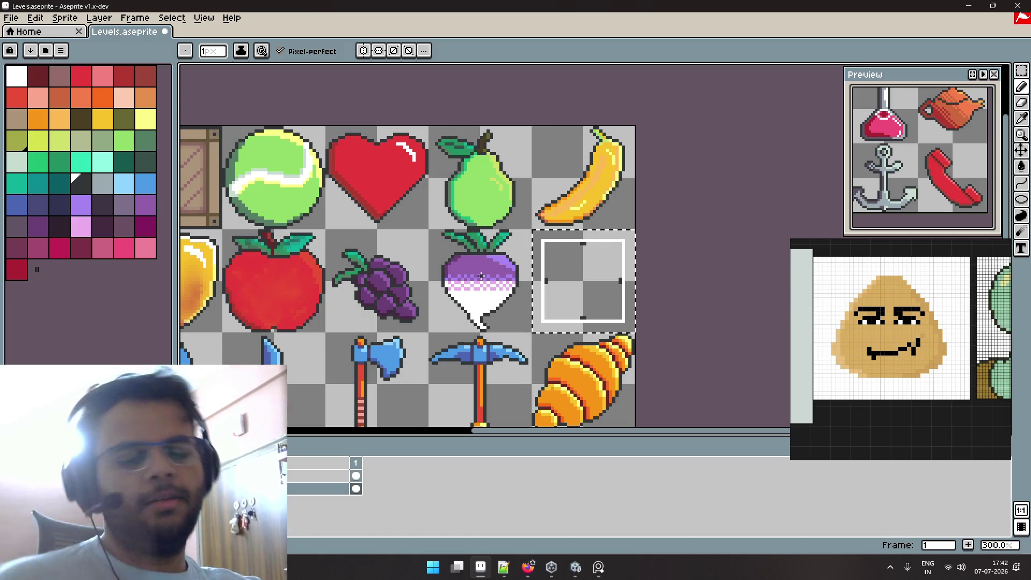
Pencil a dark triangle outline from the bottom marker and erase a stray left-edge pixel.
scroll(617, 280, up, 4)
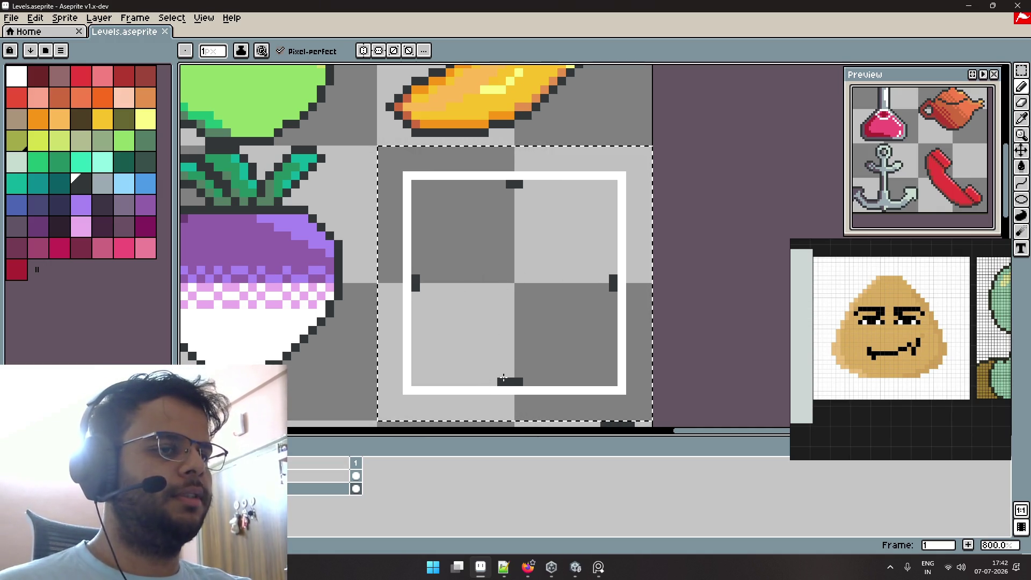
click(514, 382)
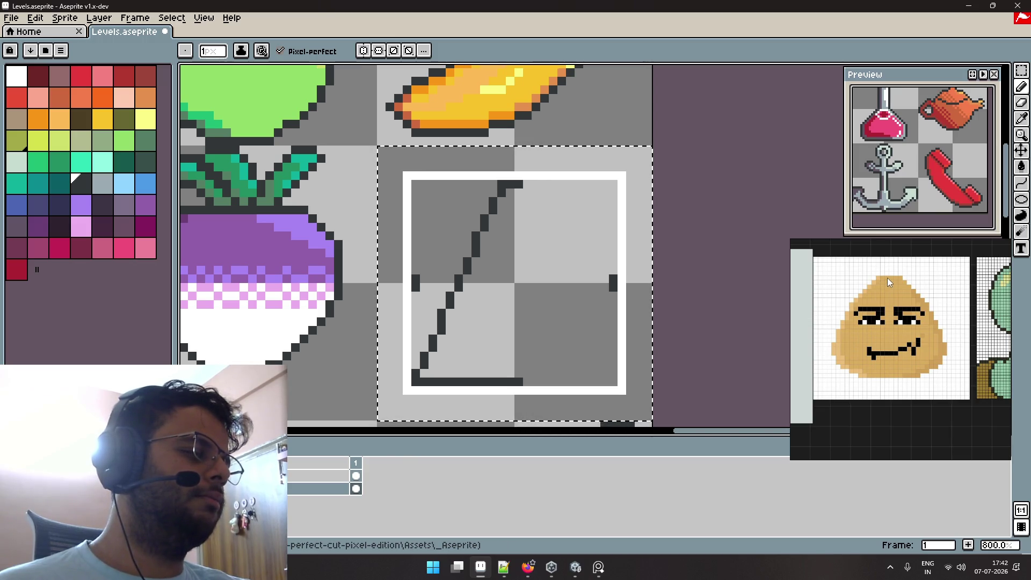
click(523, 379)
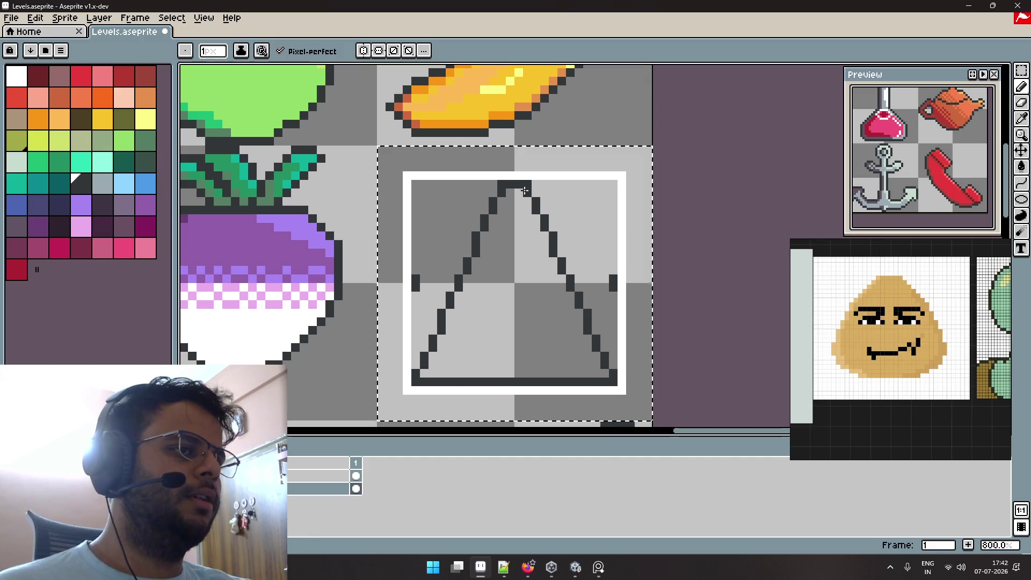
key(e)
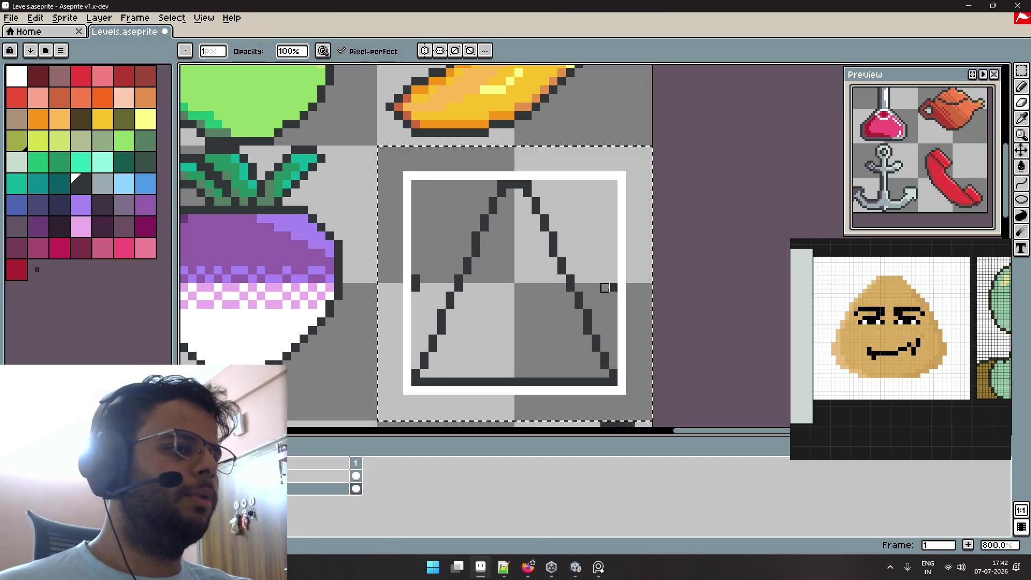
click(416, 279)
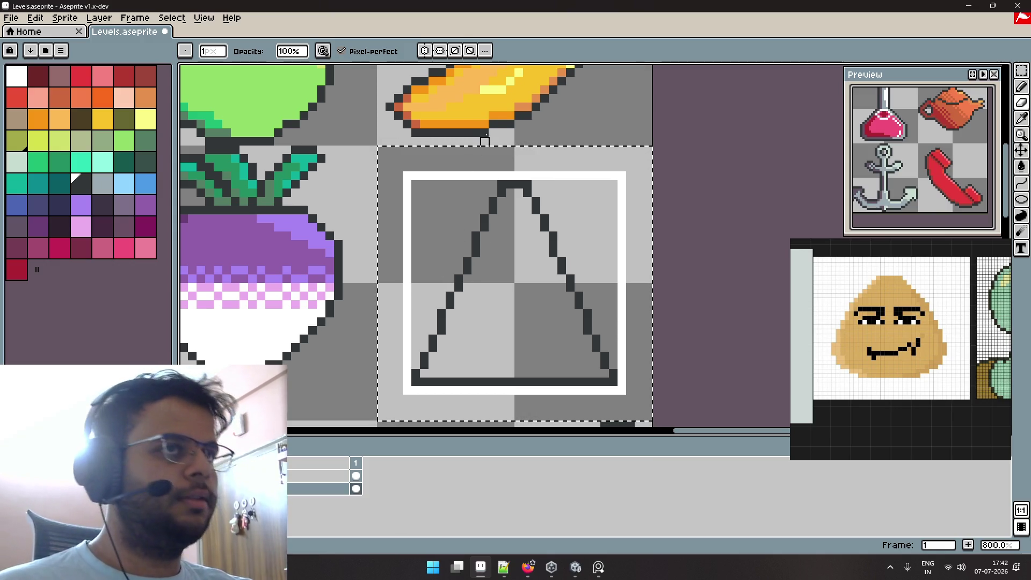
Turn on mirror symmetry across both axes and erase the white frame around the triangle.
click(424, 50)
click(439, 50)
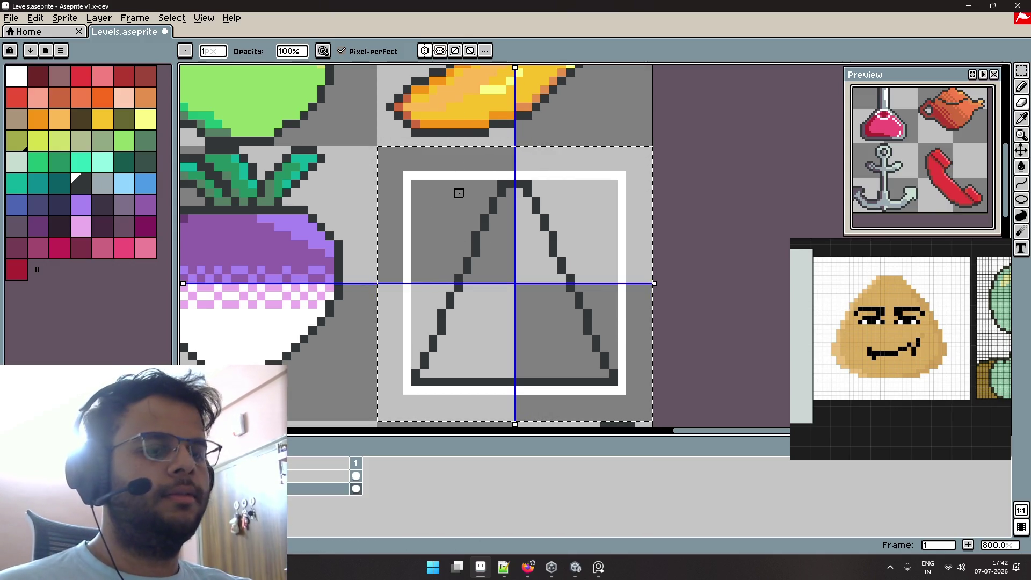
drag(501, 176, 433, 176)
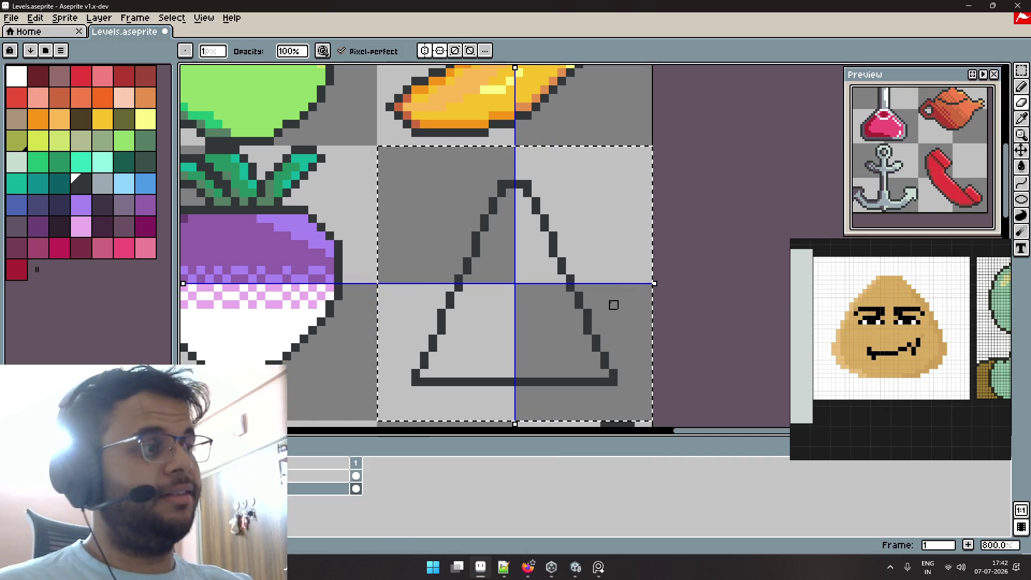
scroll(894, 347, down, 2)
Zoom and pan across the PureRef reference board to find more images.
scroll(894, 346, down, 3)
scroll(894, 347, up, 2)
scroll(866, 333, up, 3)
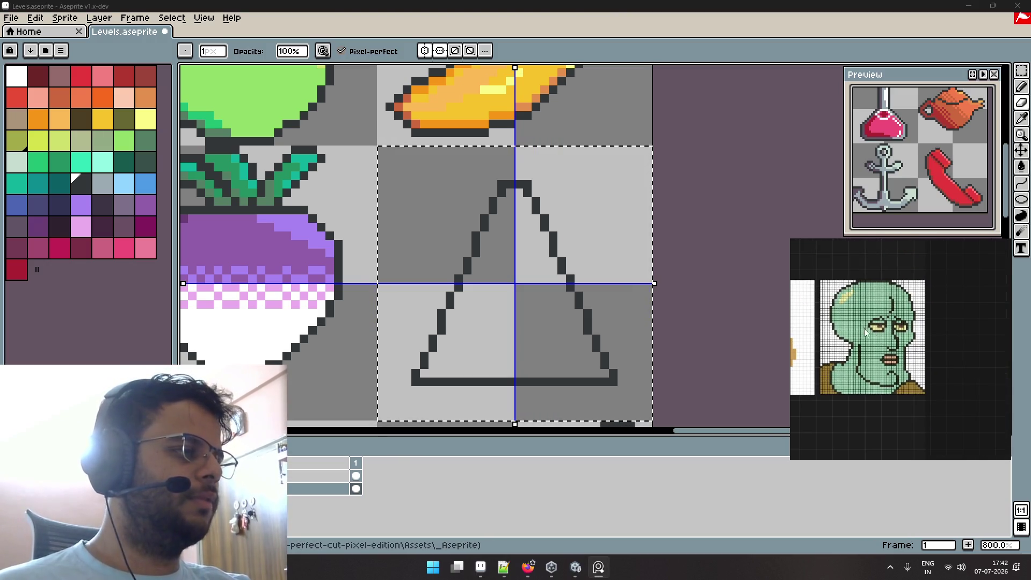
scroll(864, 322, left, 1)
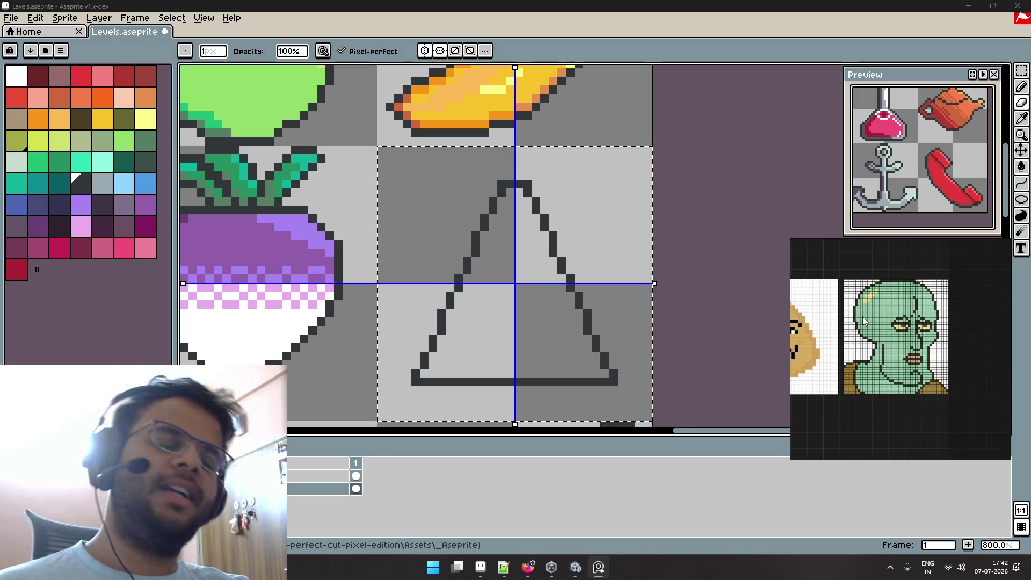
scroll(864, 321, left, 1)
scroll(886, 320, down, 1)
scroll(912, 316, left, 1)
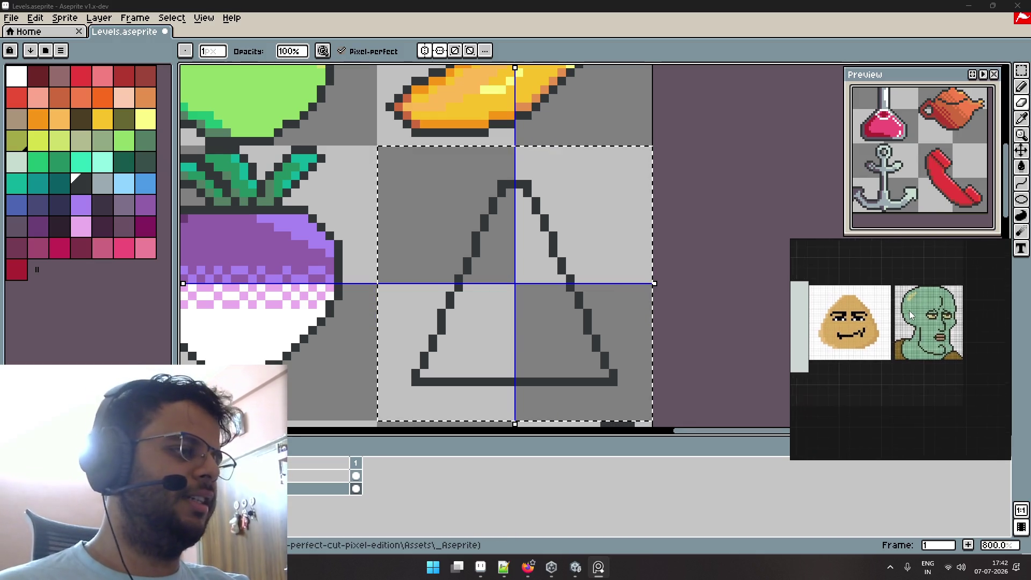
scroll(912, 316, left, 1)
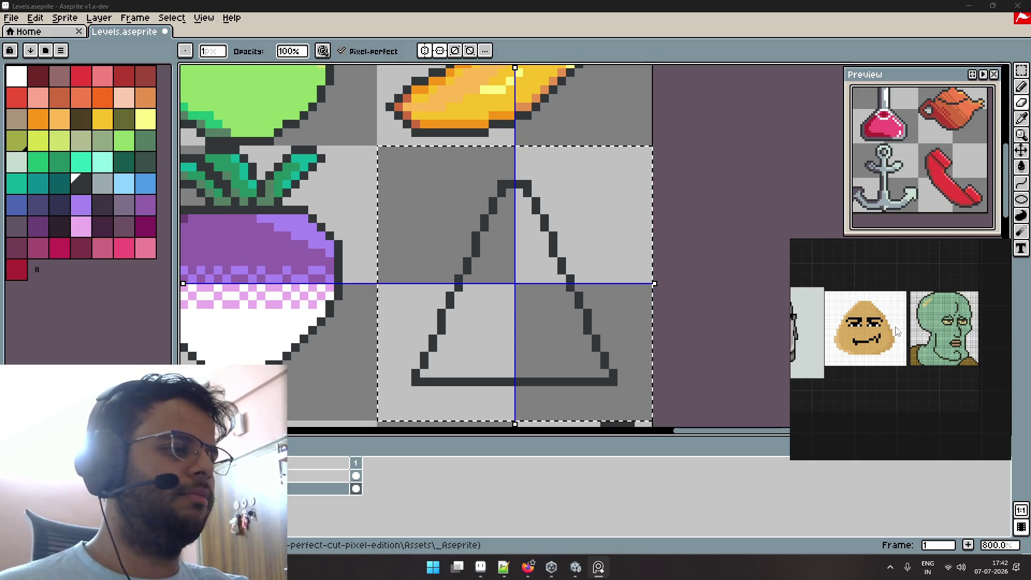
scroll(870, 333, left, 1)
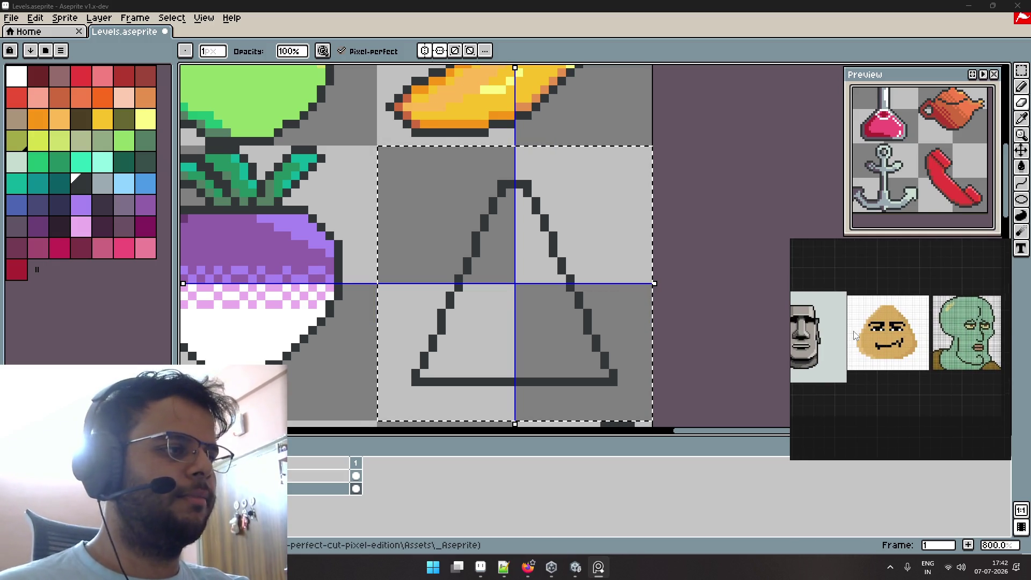
scroll(855, 336, left, 2)
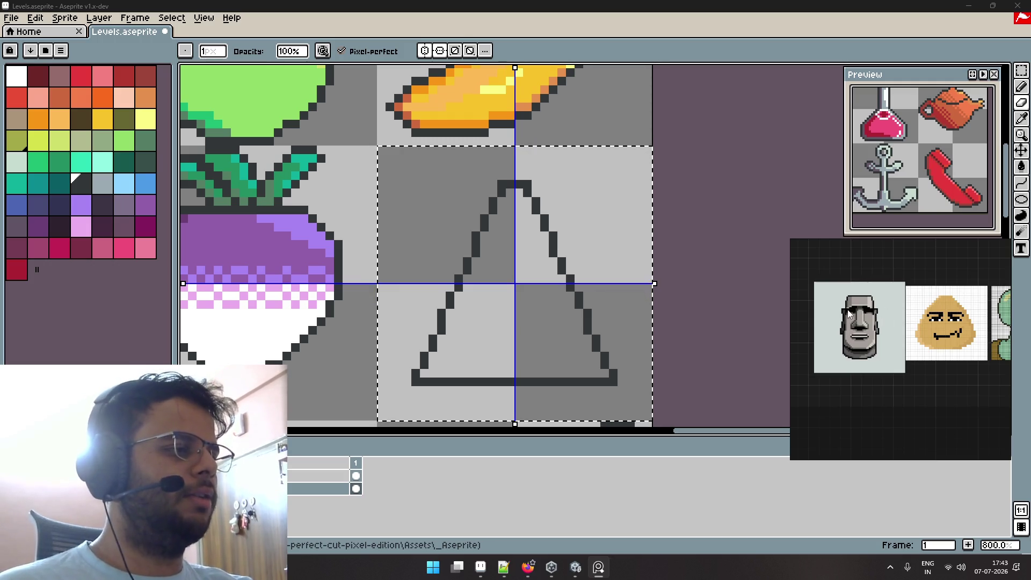
mouse_move(970, 312)
mouse_down()
mouse_move(857, 312)
mouse_move(933, 378)
mouse_up()
scroll(908, 317, down, 3)
scroll(933, 379, up, 2)
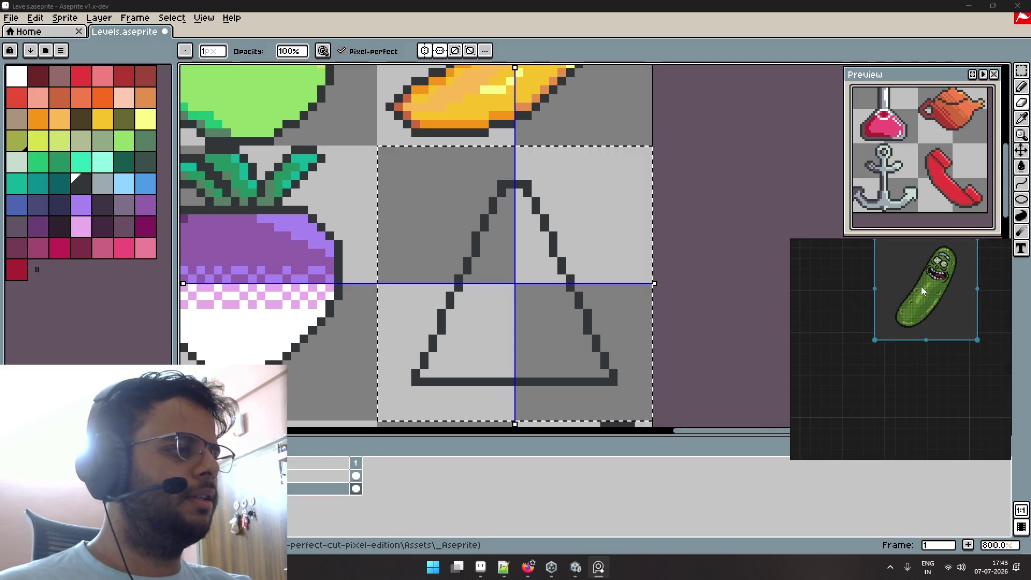
Move the pickle image lower and bring the Moai, Pou and Squidward references into view.
drag(913, 293, 913, 424)
mouse_move(890, 361)
mouse_down()
mouse_move(875, 261)
mouse_move(929, 300)
mouse_up()
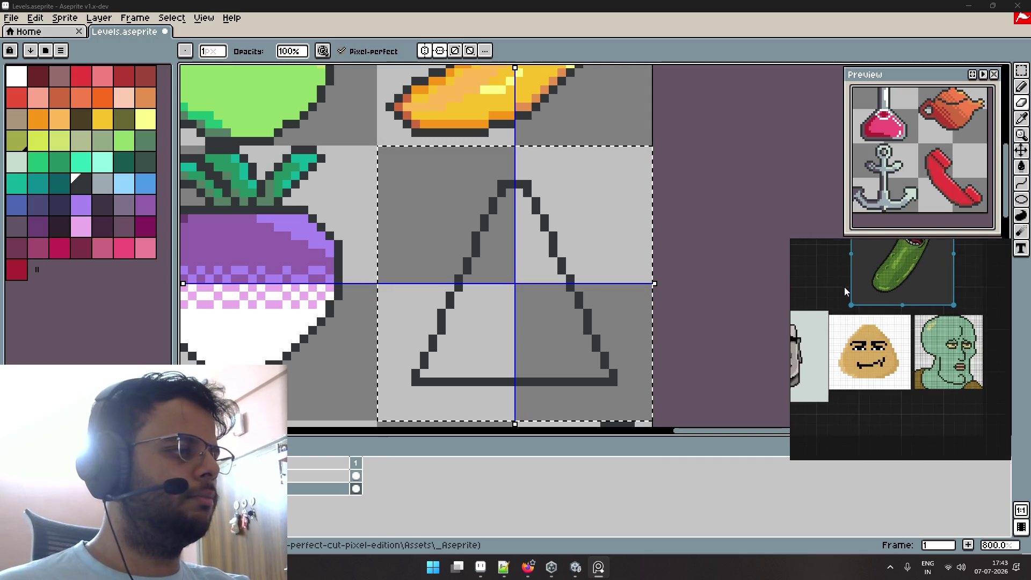
scroll(844, 287, up, 3)
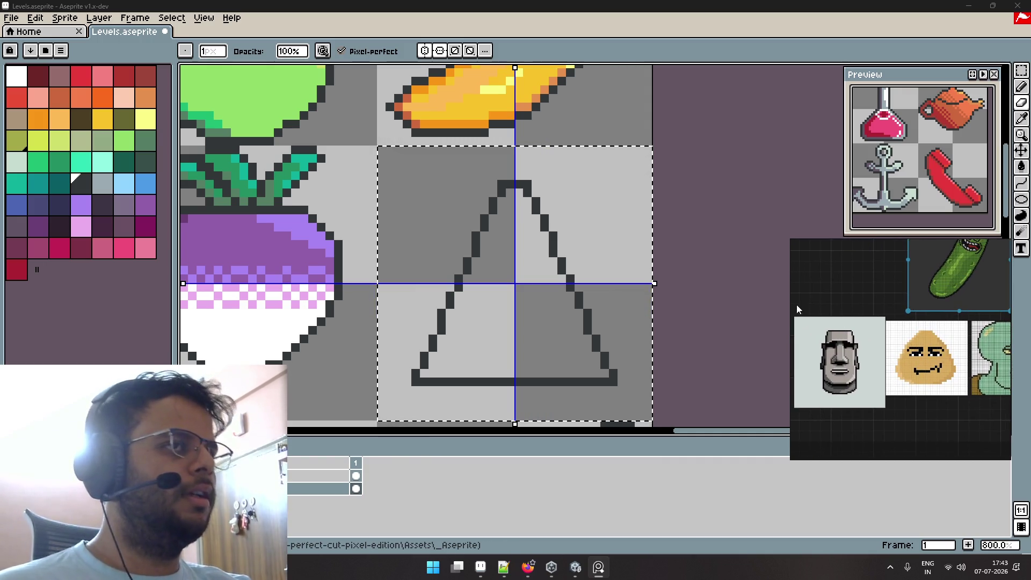
scroll(596, 280, down, 3)
scroll(597, 279, down, 4)
scroll(596, 280, up, 5)
scroll(604, 189, down, 1)
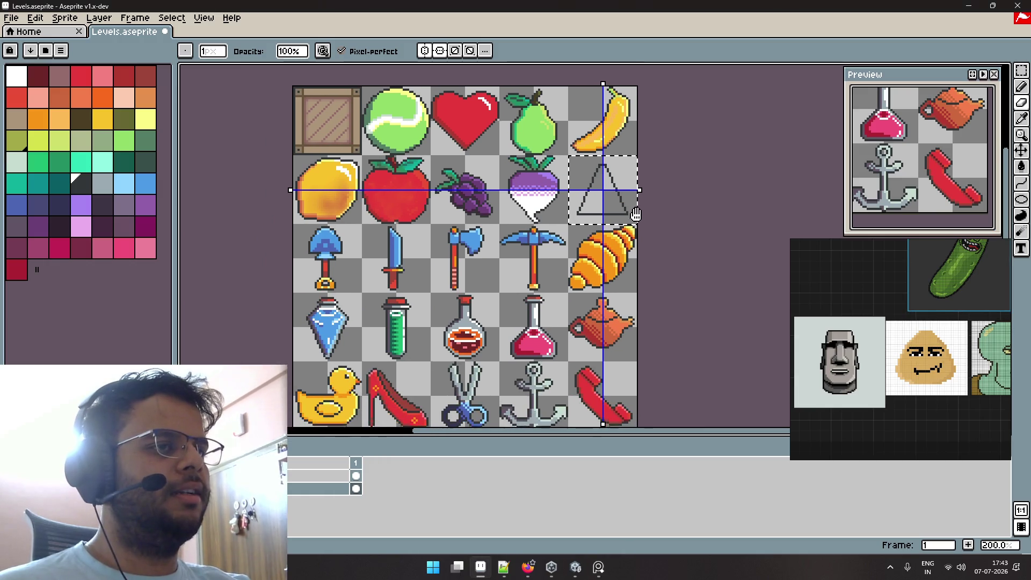
Zoom in on the triangle tile, leave the pencil, and switch the Symmetry toggle off.
scroll(638, 183, down, 2)
scroll(655, 202, up, 1)
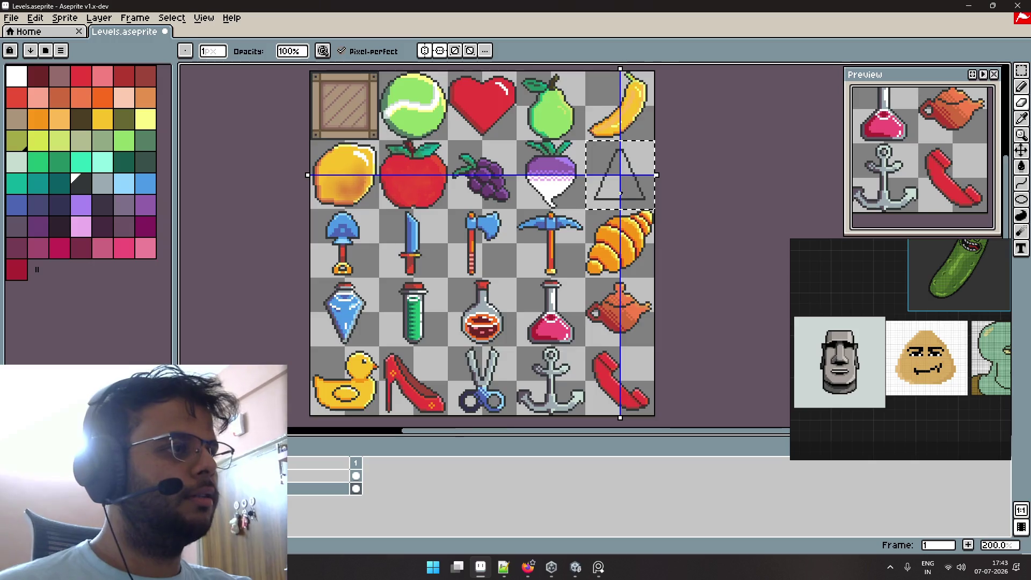
scroll(639, 187, up, 2)
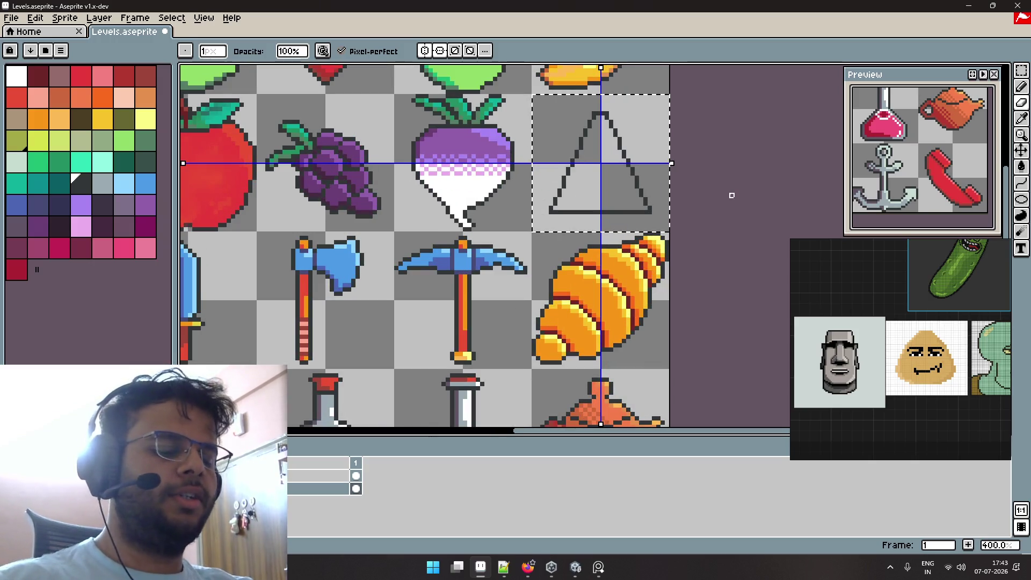
key(shift+l)
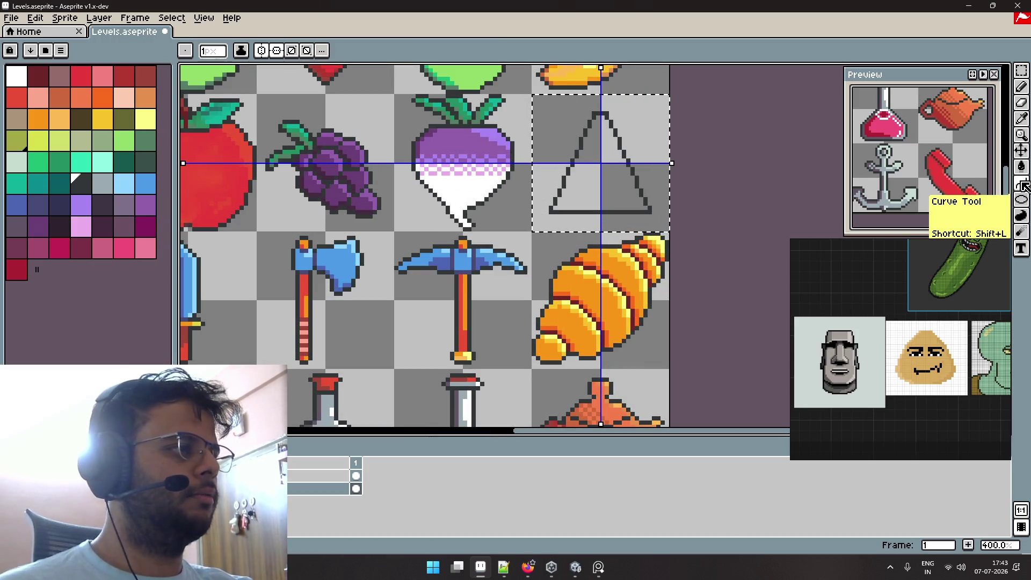
scroll(595, 220, up, 1)
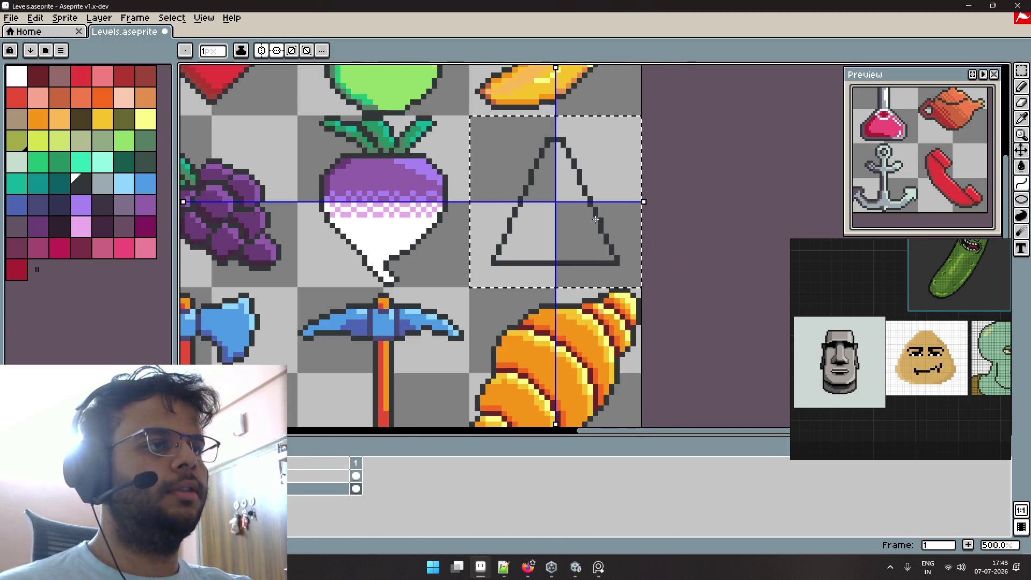
click(278, 52)
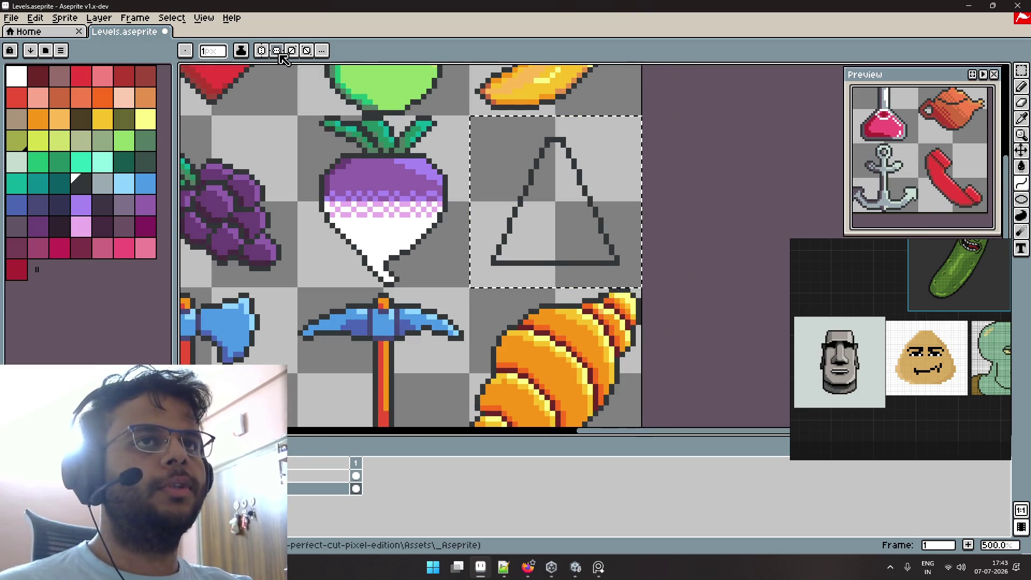
Set the pencil to a 9 px round brush and undo the triangle sketch strokes.
key(b)
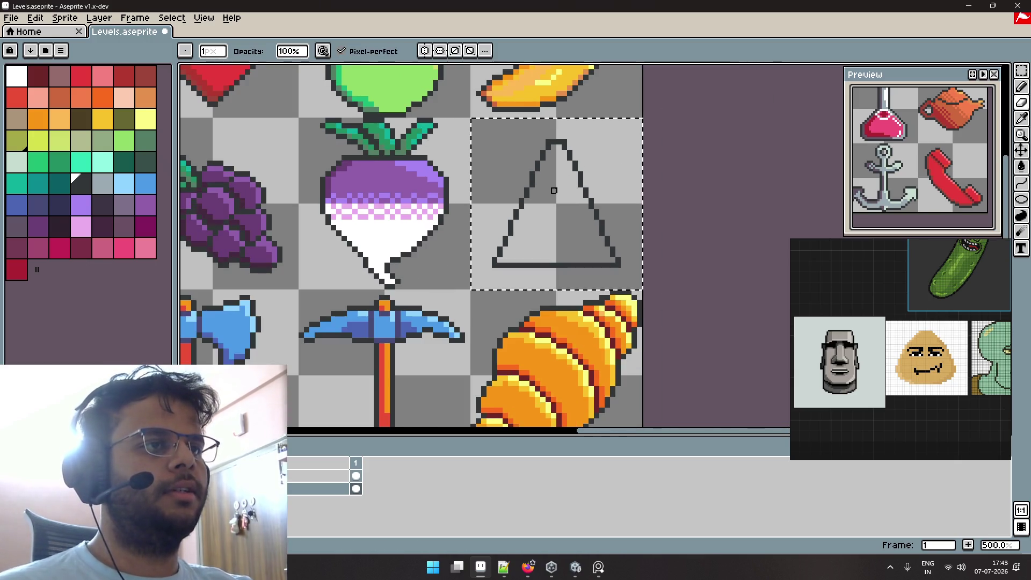
key(plus)
key(plus)
key(plus)
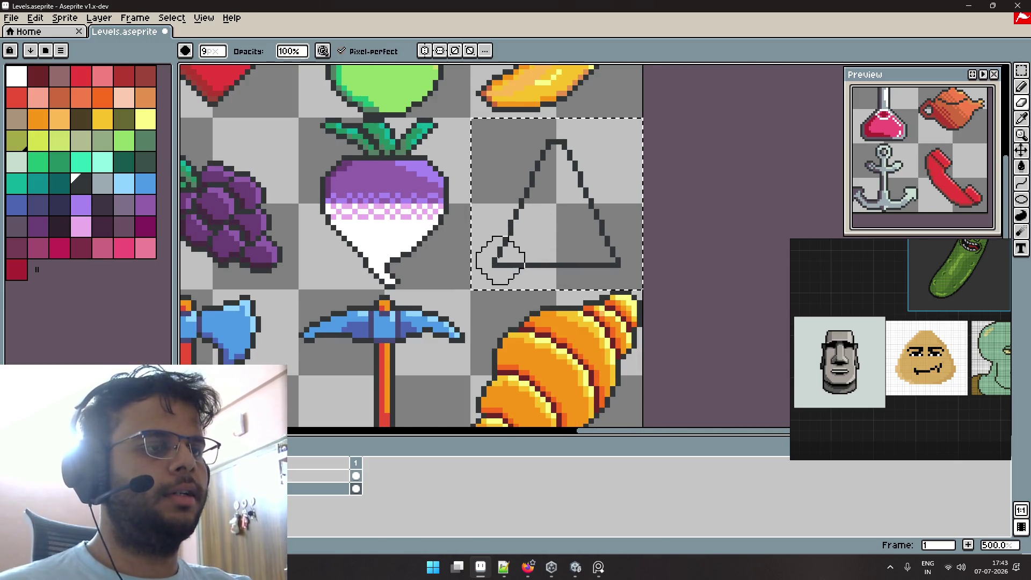
scroll(497, 255, up, 1)
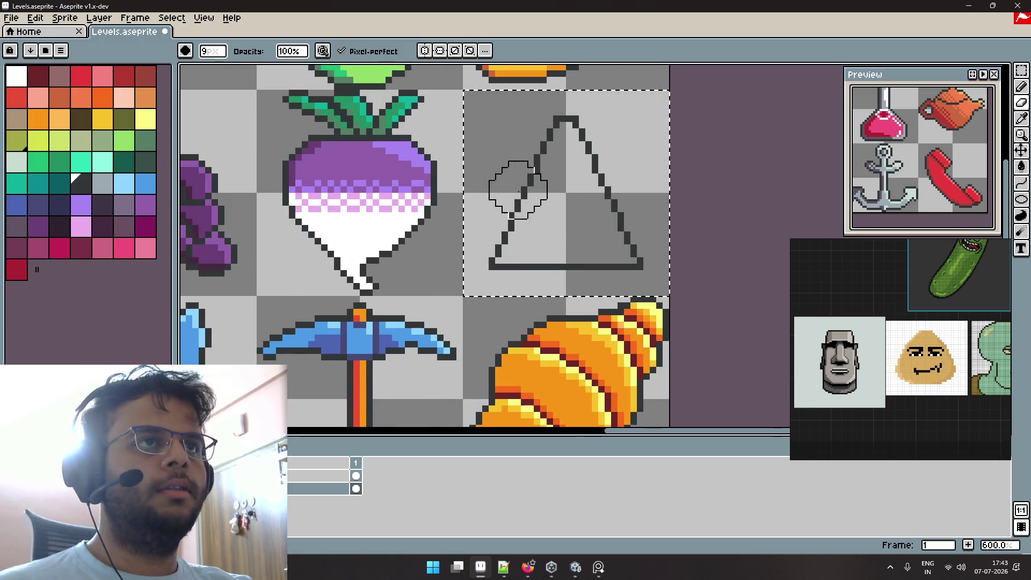
scroll(518, 191, up, 1)
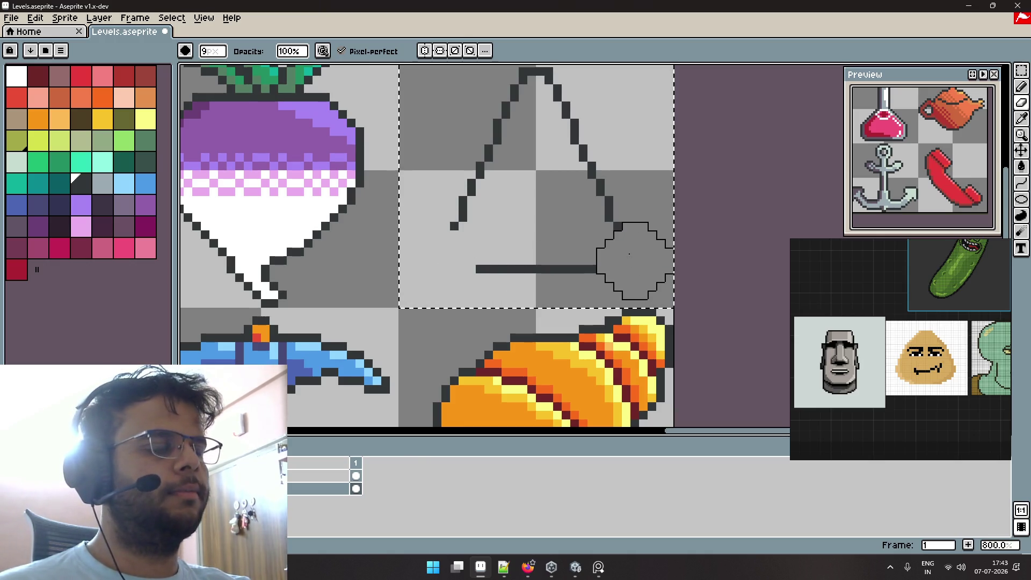
scroll(631, 256, up, 2)
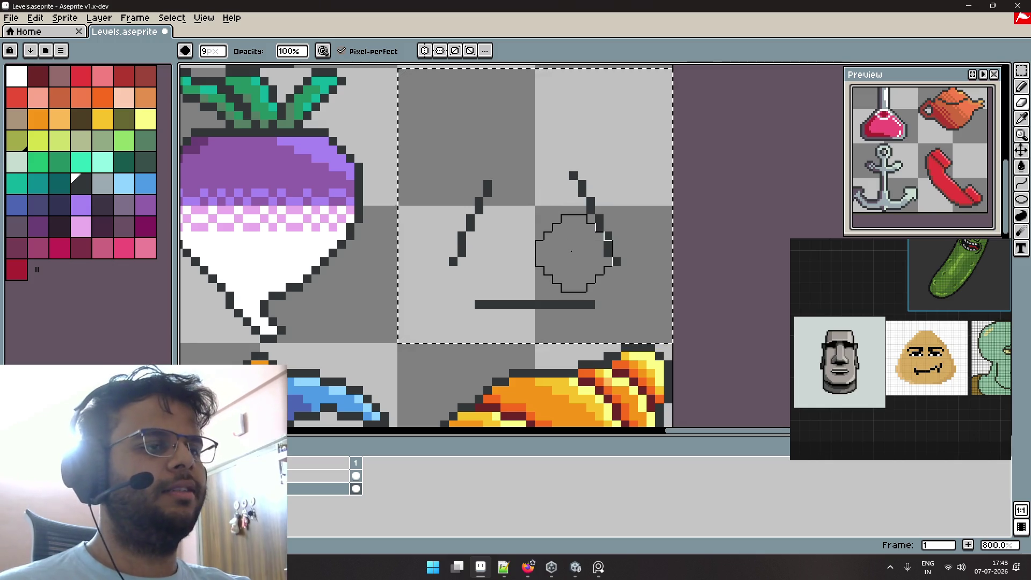
key(ctrl+z)
key(ctrl+z)
key(ctrl+z)
key(ctrl+z)
key(ctrl+z)
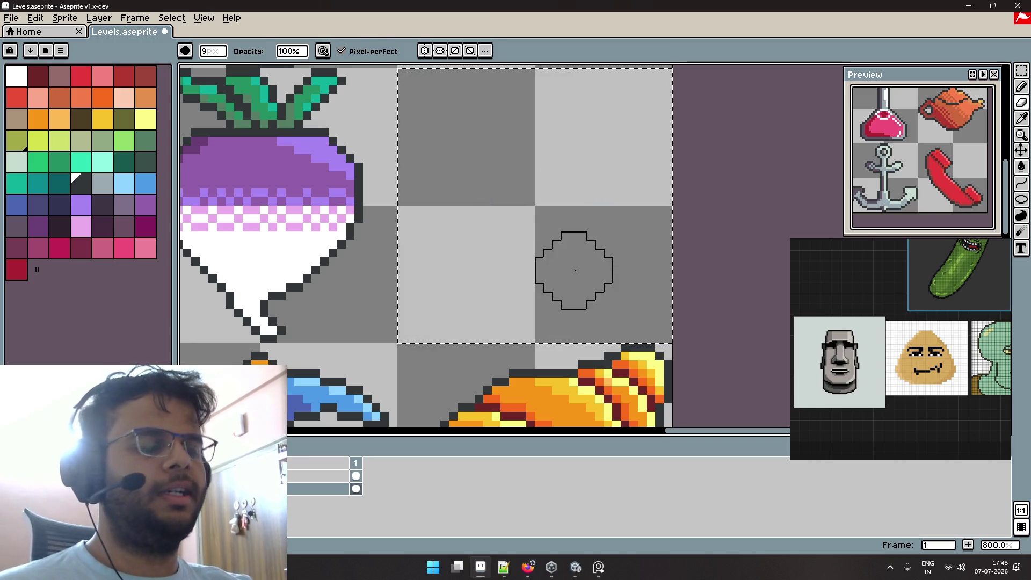
key(e)
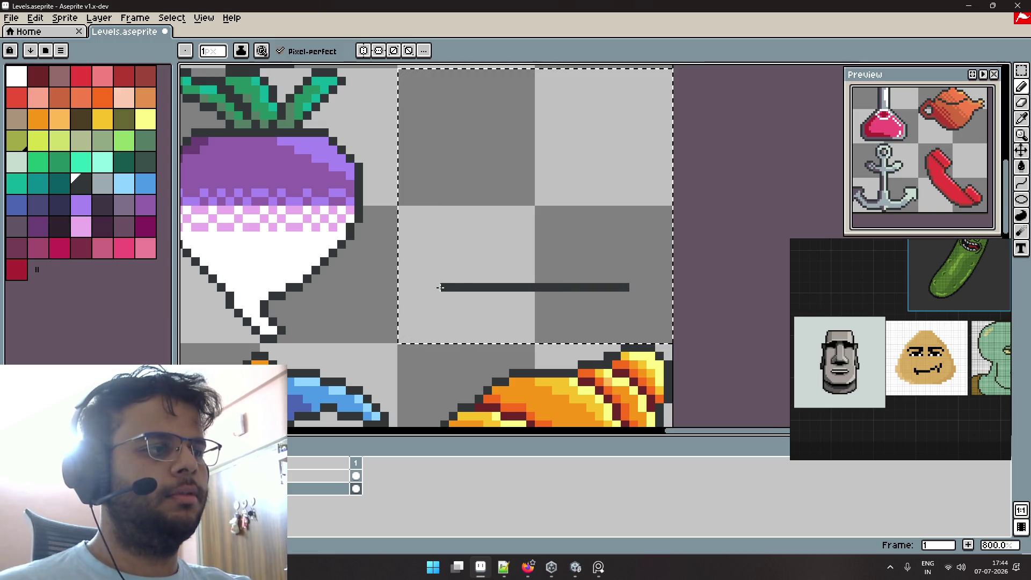
Draw a symmetric bottom curve, trimming stray pixels and settling on the steeper U shape.
key(ctrl+z)
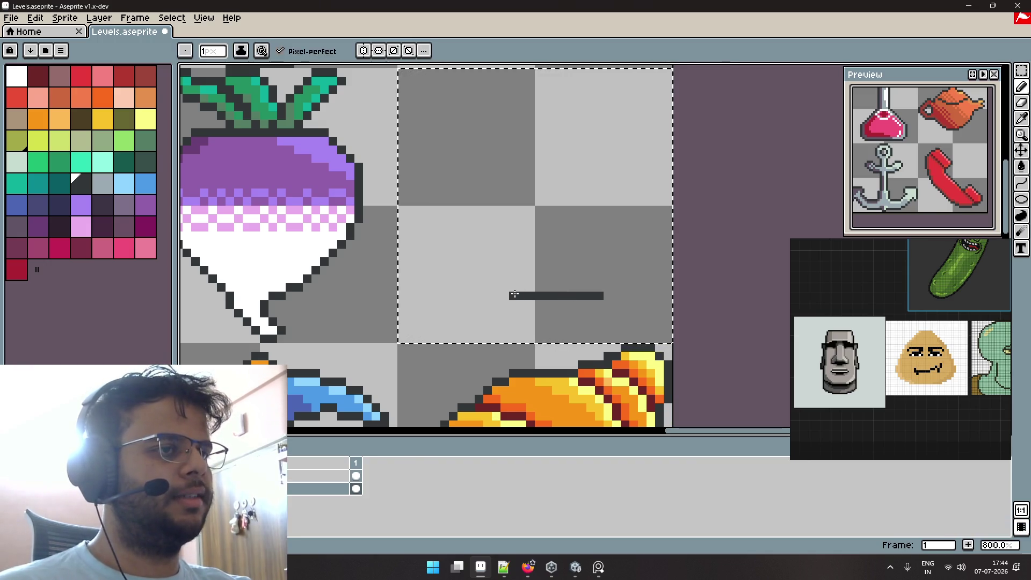
key(ctrl+z)
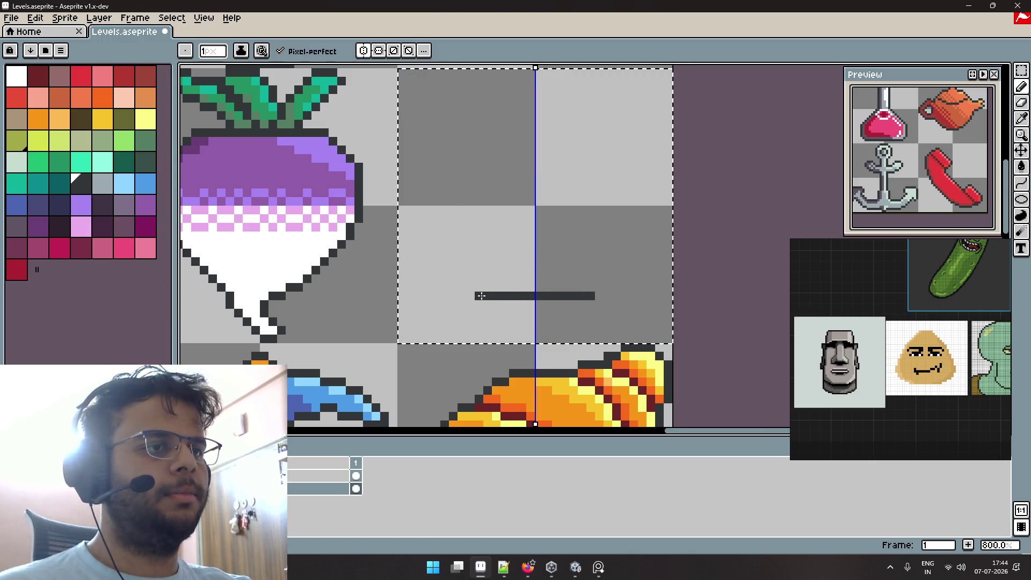
key(ctrl+z)
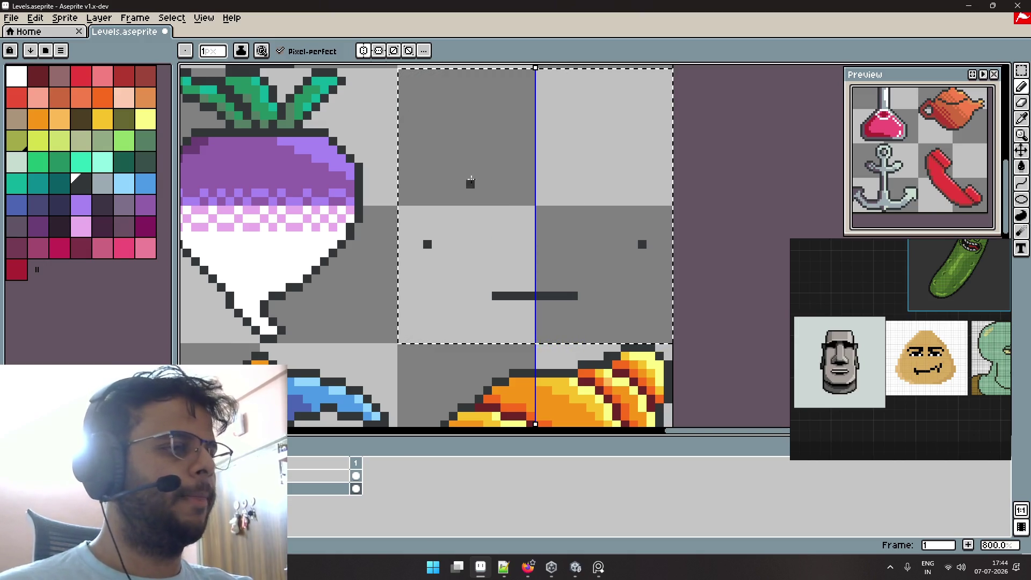
key(l)
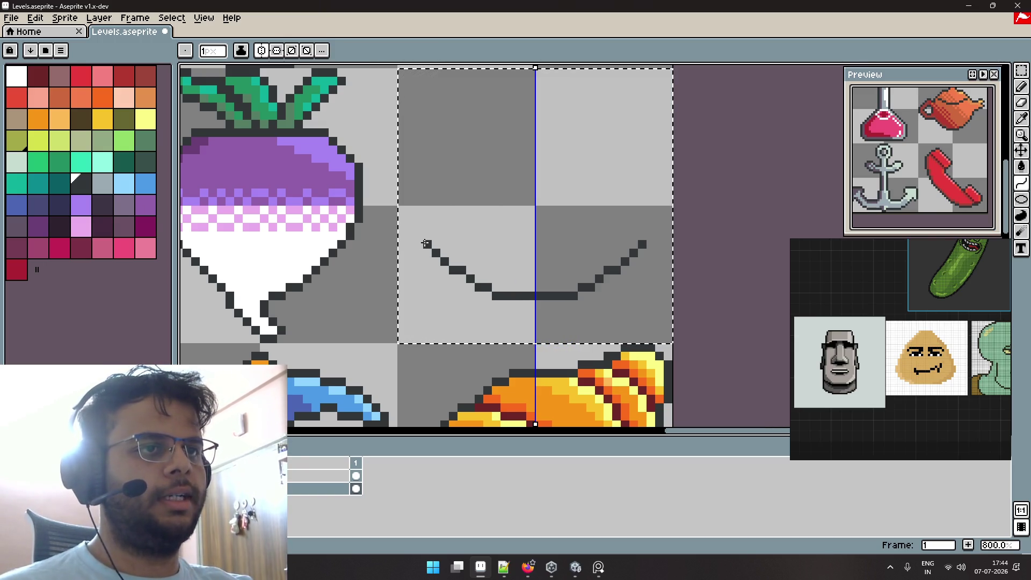
key(ctrl+z)
key(ctrl+y)
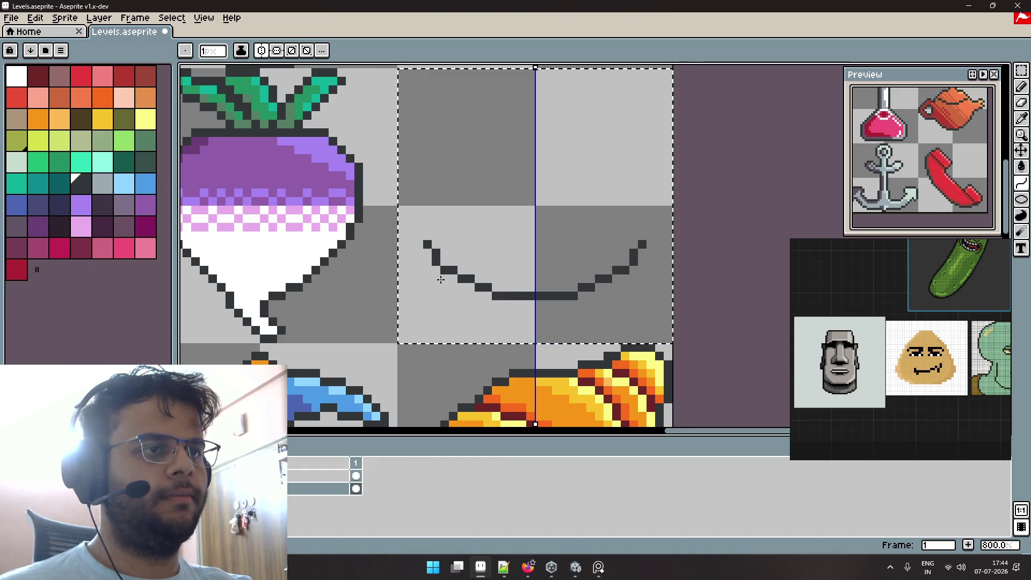
key(ctrl+z)
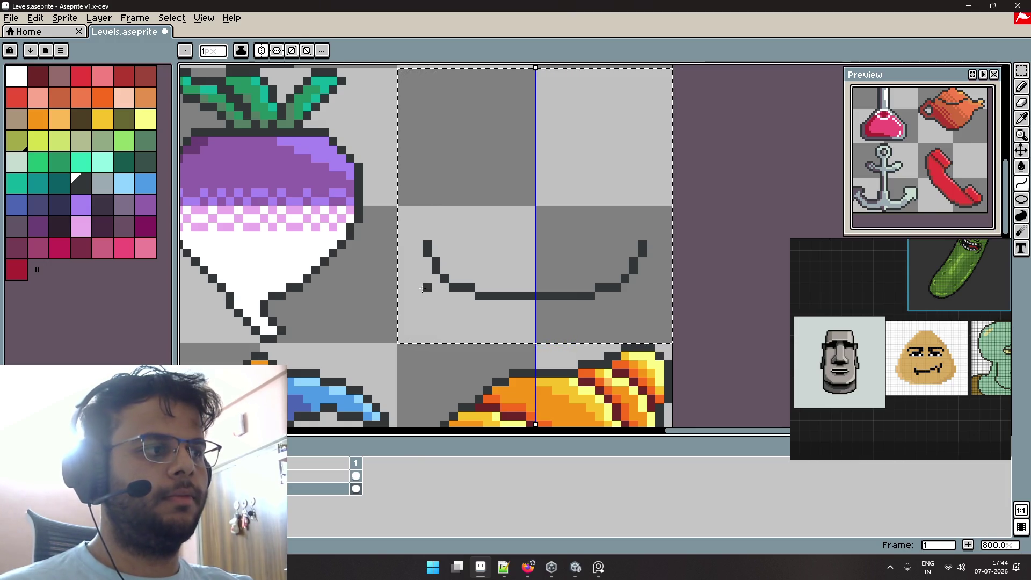
scroll(419, 176, up, 2)
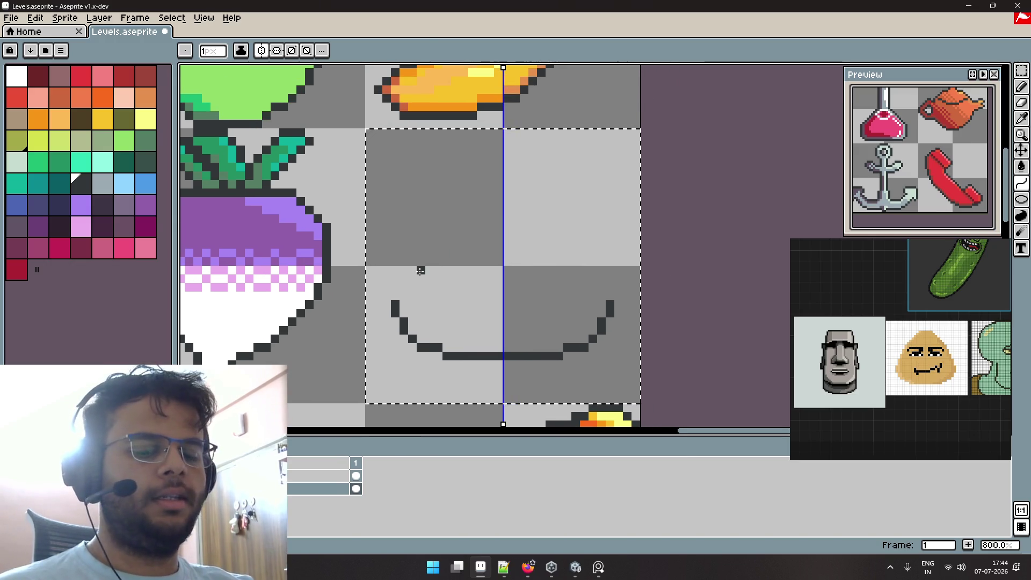
Pencil the mirrored rounded top arc of the blob.
key(b)
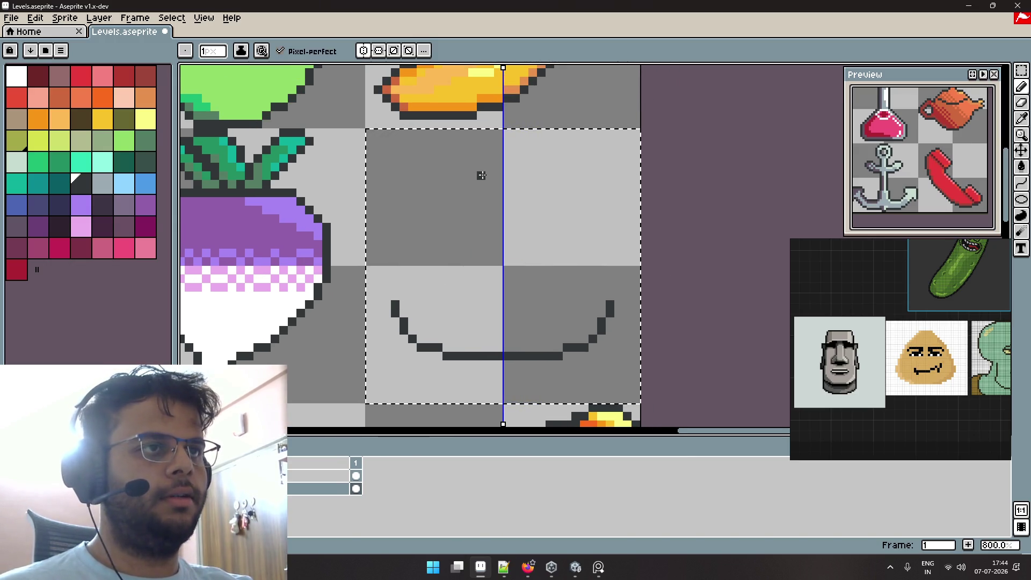
click(497, 151)
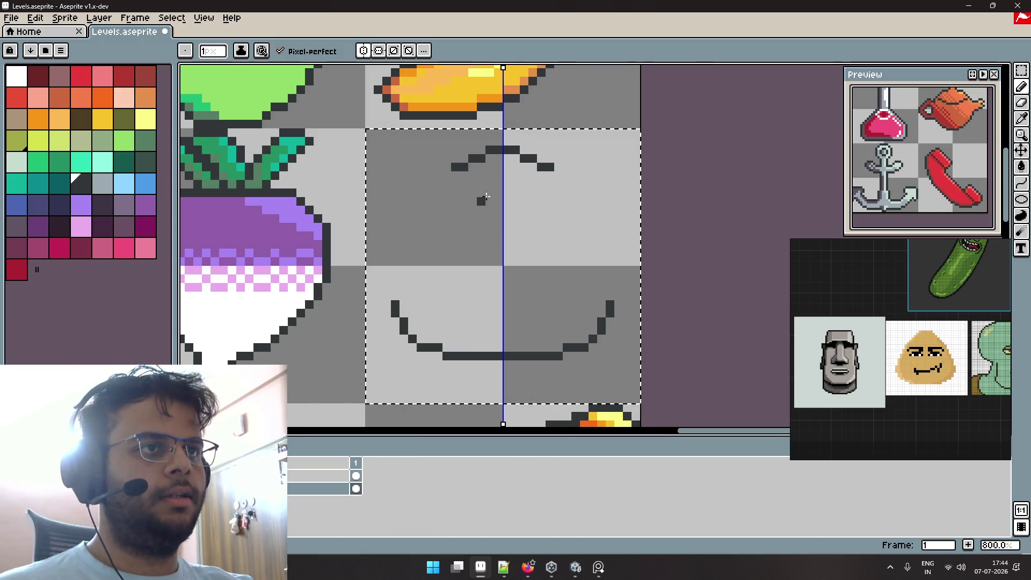
key(ctrl+z)
key(ctrl+y)
key(ctrl+y)
key(ctrl+z)
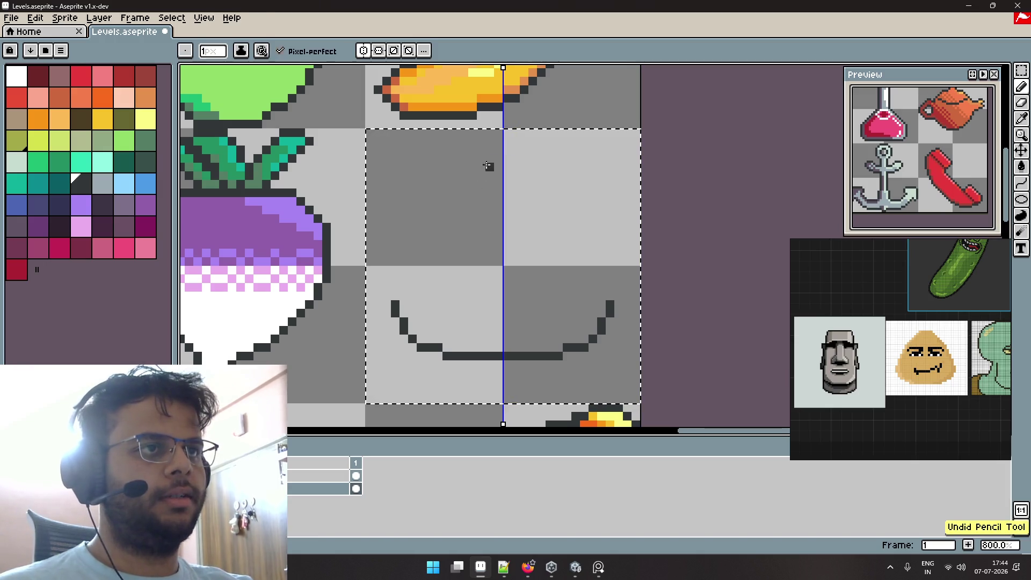
drag(502, 151, 460, 167)
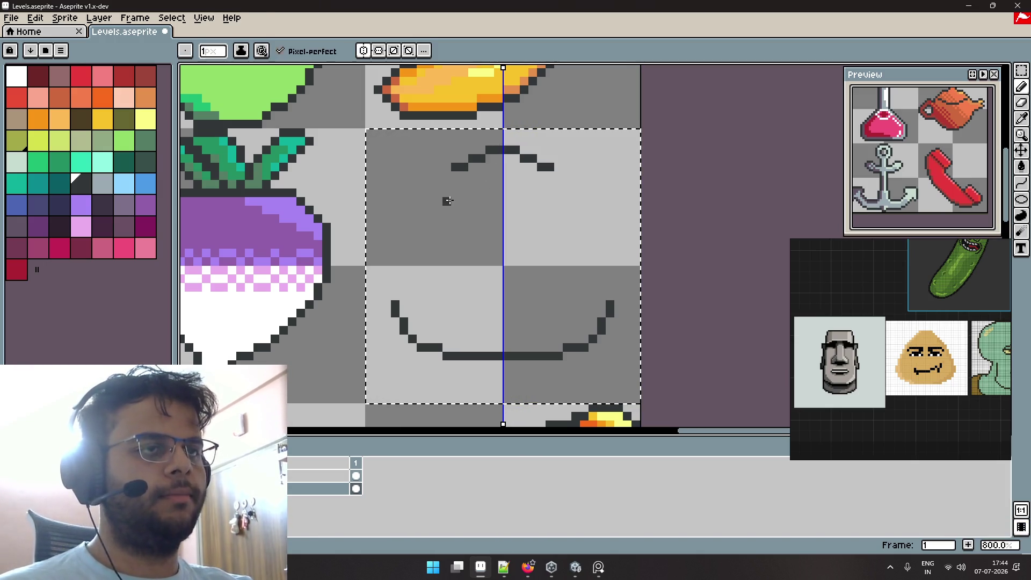
key(ctrl+z)
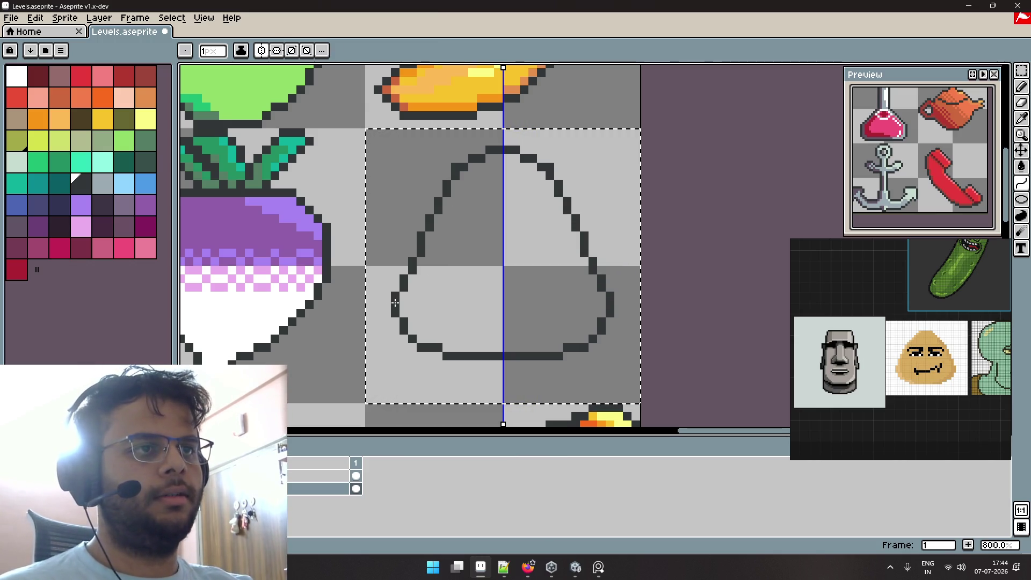
Draw and reshape the blob's sides so they join the bottom curve.
drag(402, 237, 402, 226)
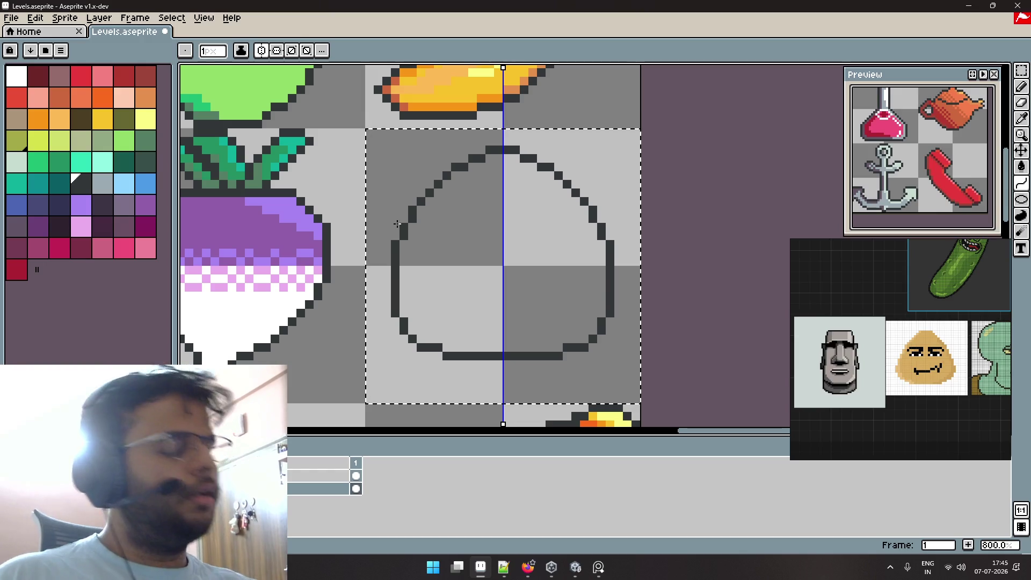
drag(393, 228, 373, 256)
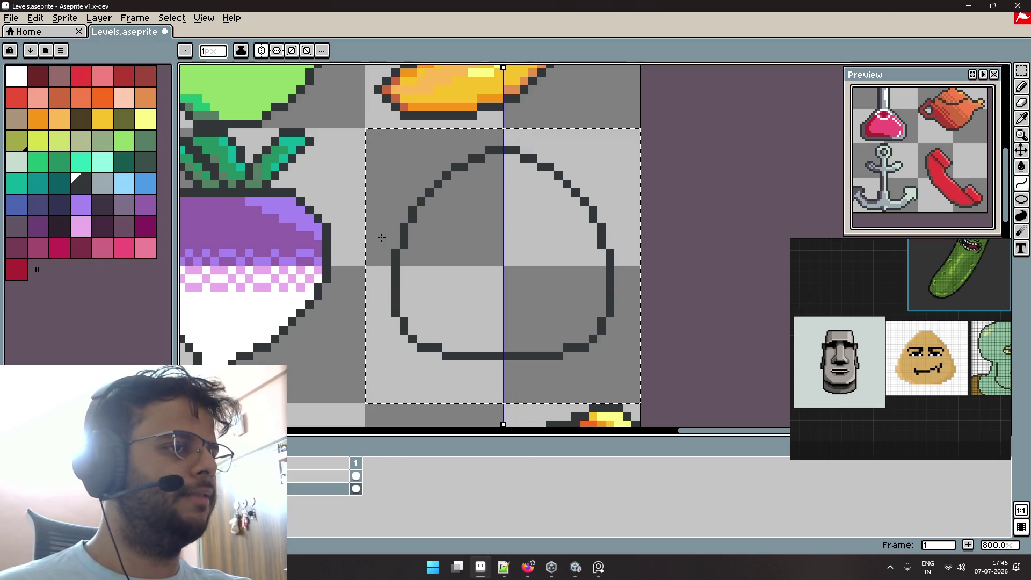
drag(382, 238, 382, 233)
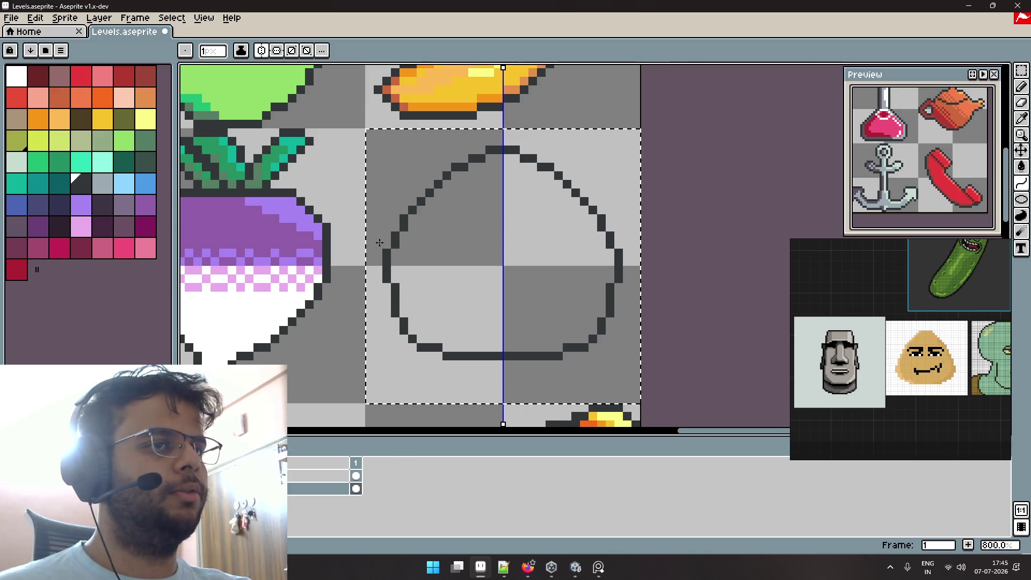
key(ctrl+z)
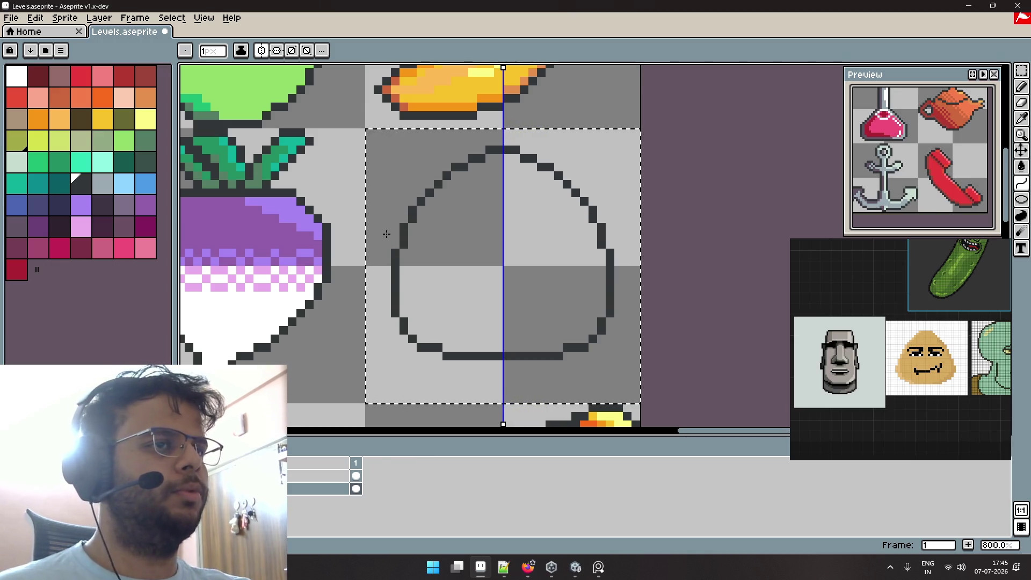
scroll(502, 296, down, 1)
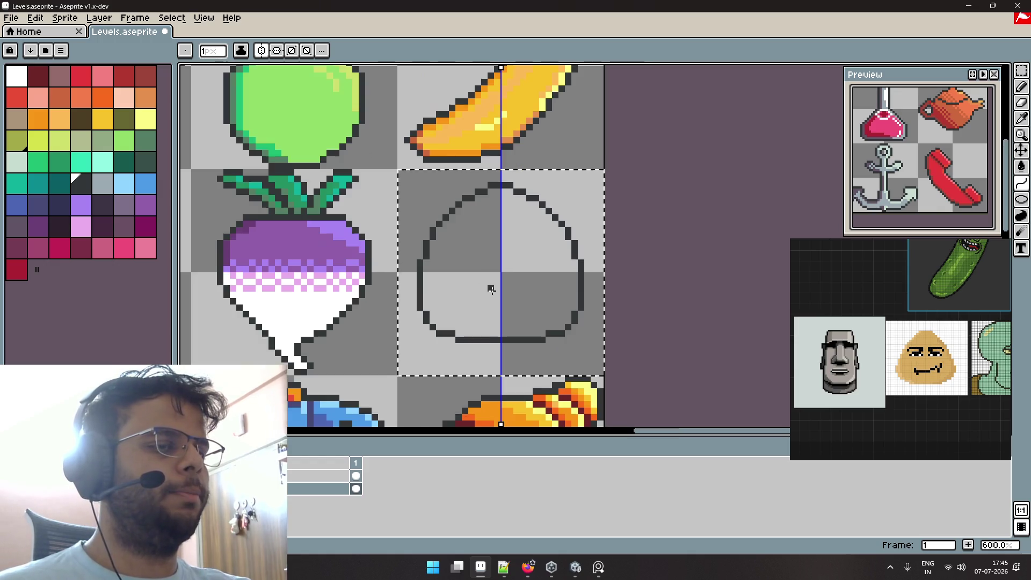
Select the whole blob outline and nudge it down one pixel.
key(ctrl+d)
key(m)
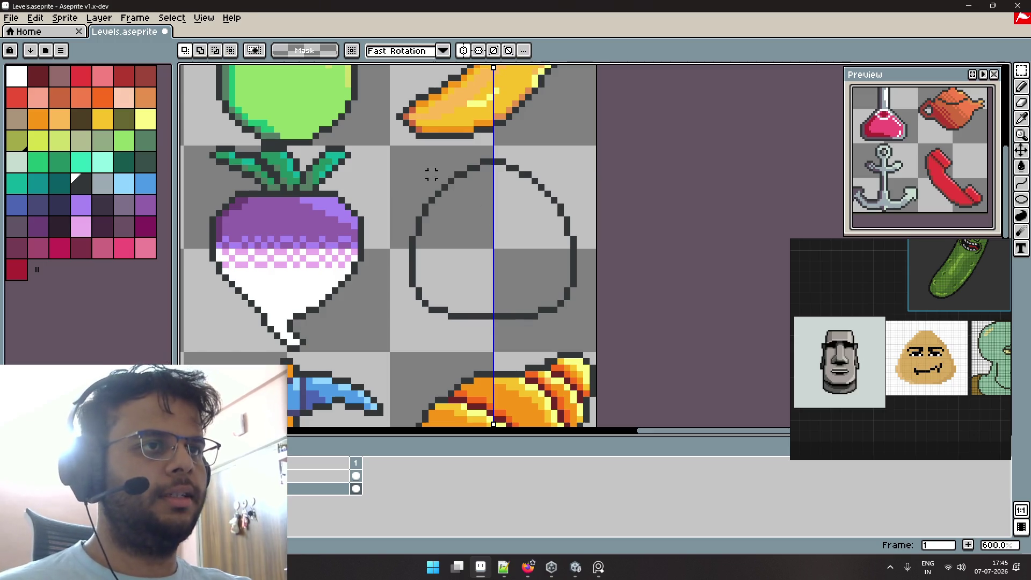
drag(405, 148, 581, 304)
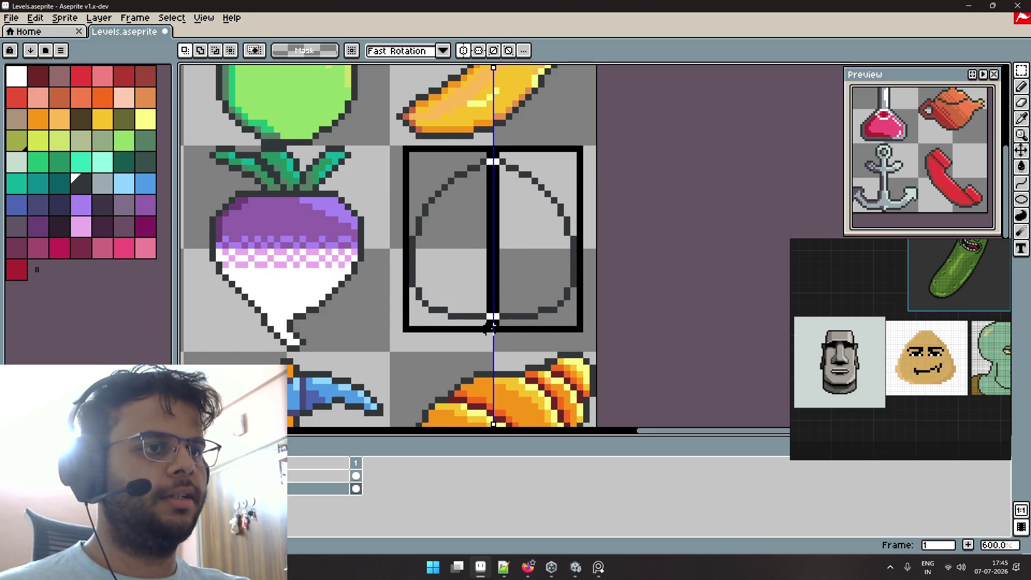
drag(486, 303, 489, 335)
key(Down)
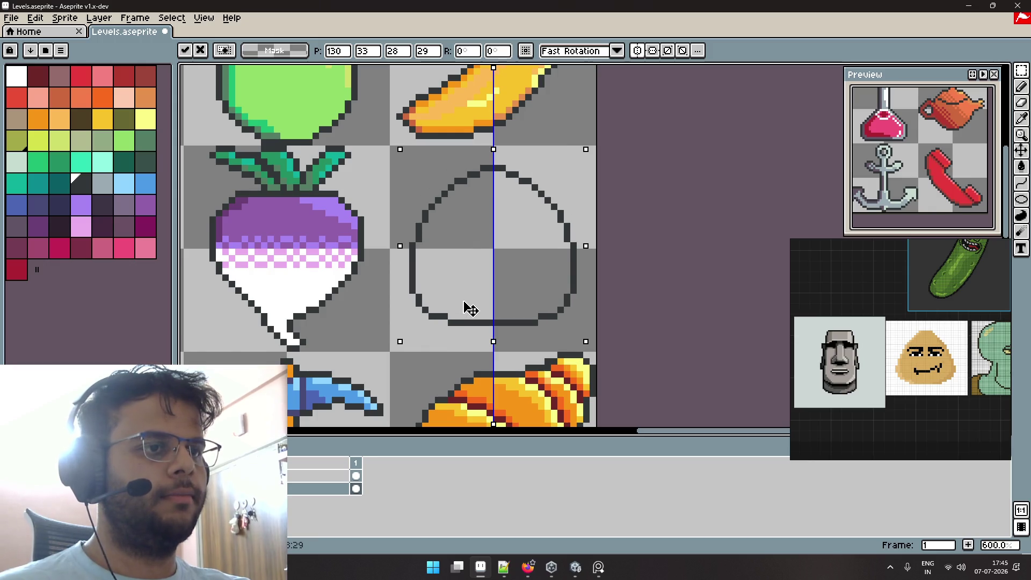
key(Down)
key(Down)
key(Up)
key(b)
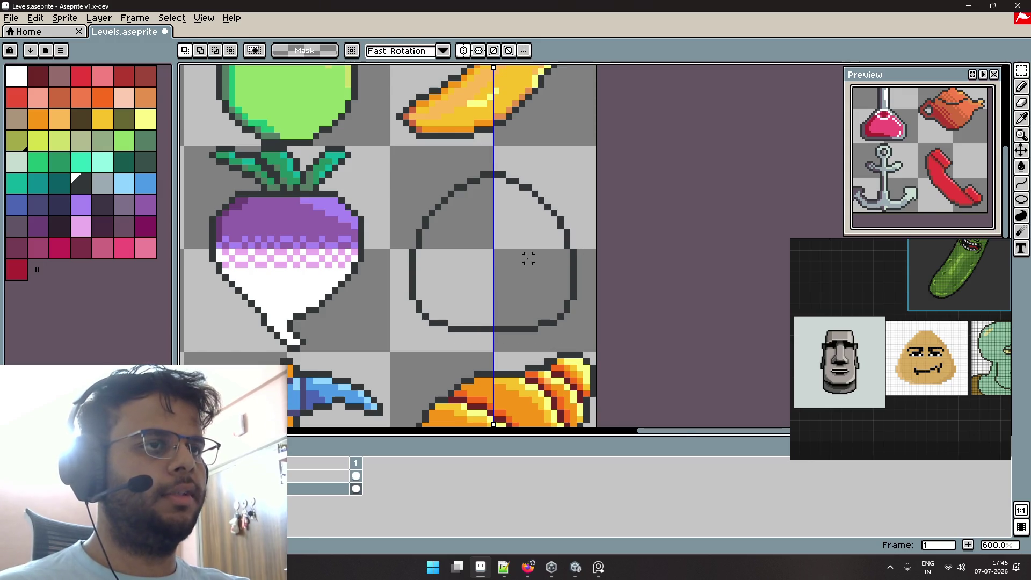
With a 1 px brush, erase the two top and two bottom centre outline pixels.
scroll(524, 250, up, 1)
key(minus)
key(minus)
key(minus)
key(minus)
key(minus)
key(minus)
key(minus)
key(minus)
drag(484, 147, 475, 148)
drag(485, 349, 475, 352)
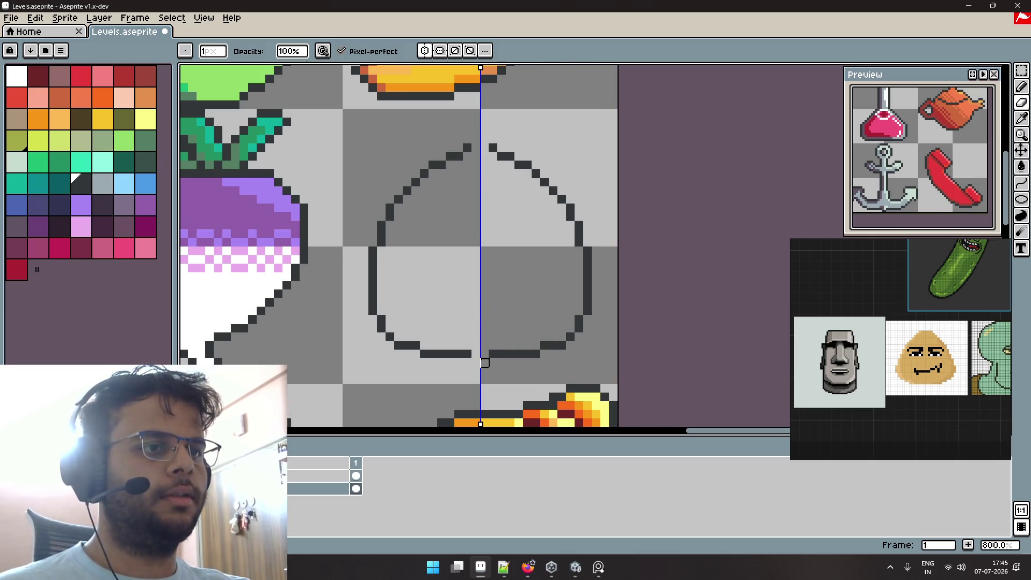
Shift the outline's right half 2 px right and nudge the left half left.
key(m)
drag(603, 115, 483, 378)
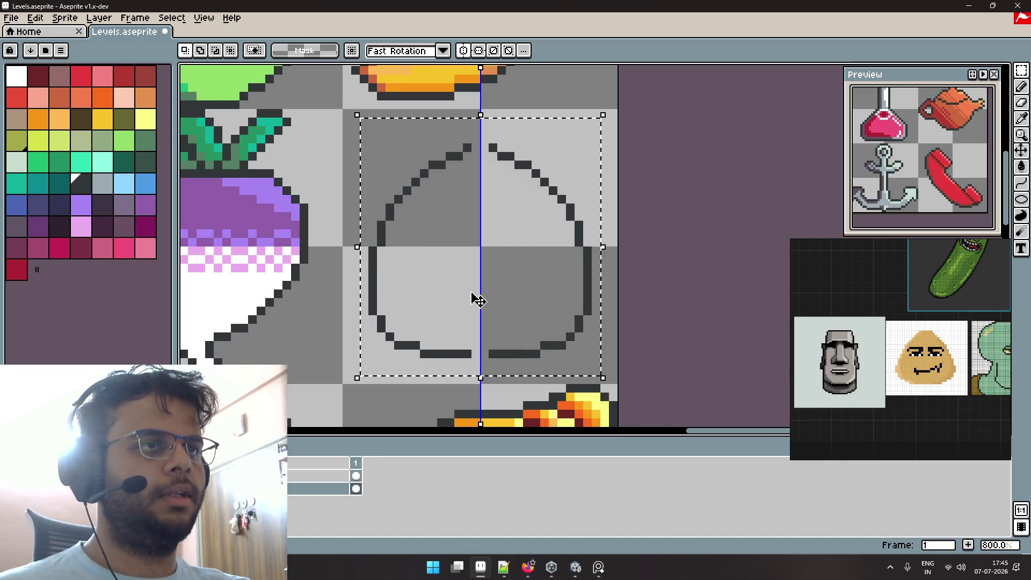
click(484, 115)
drag(604, 122, 484, 371)
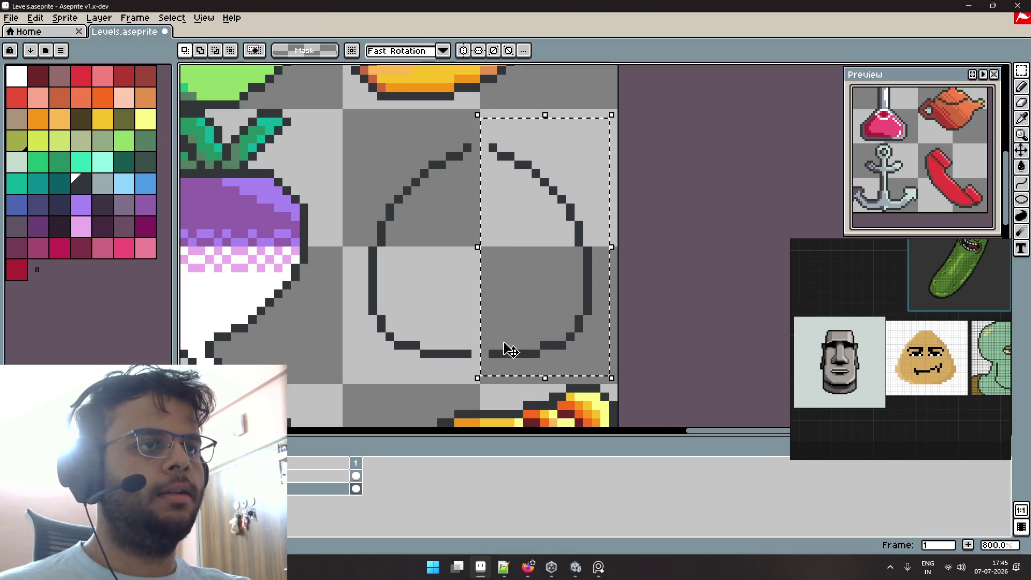
click(516, 339)
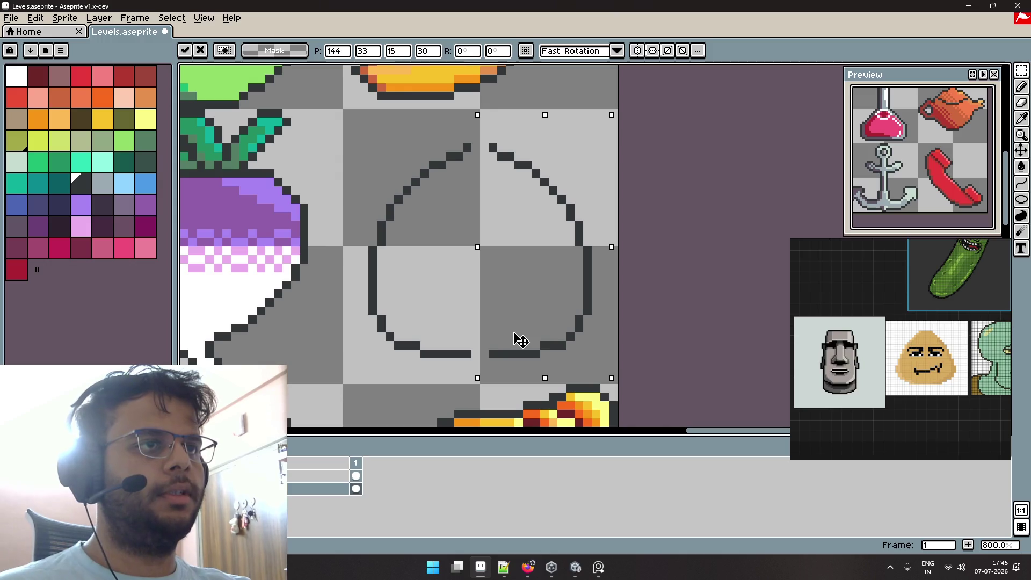
drag(515, 340, 532, 339)
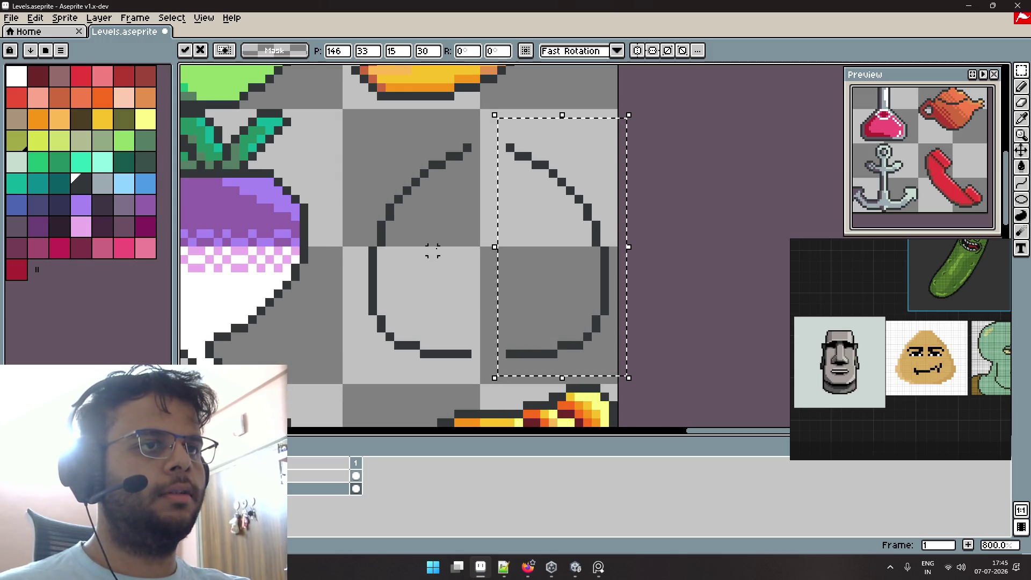
drag(351, 117, 486, 382)
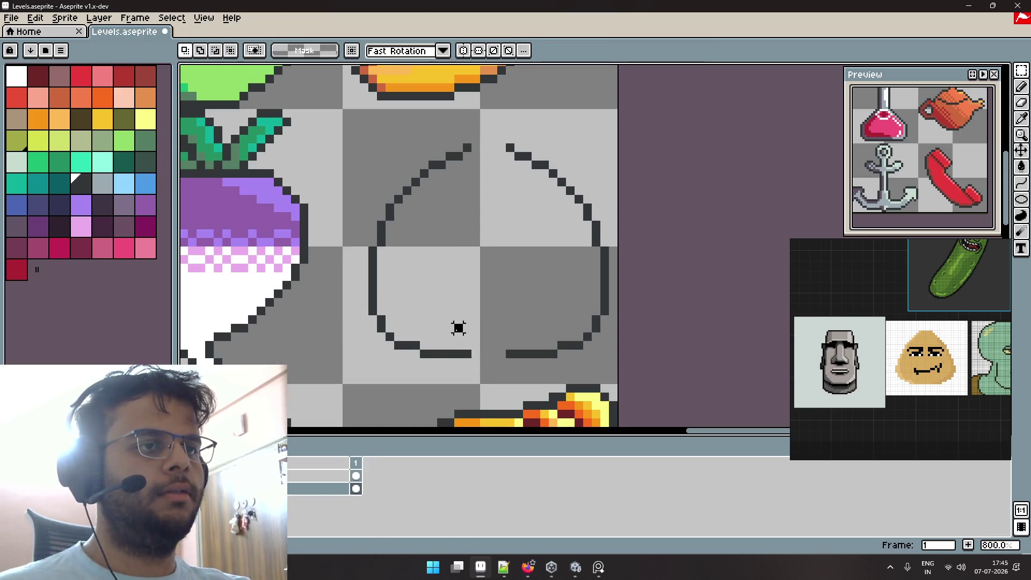
key(ctrl+z)
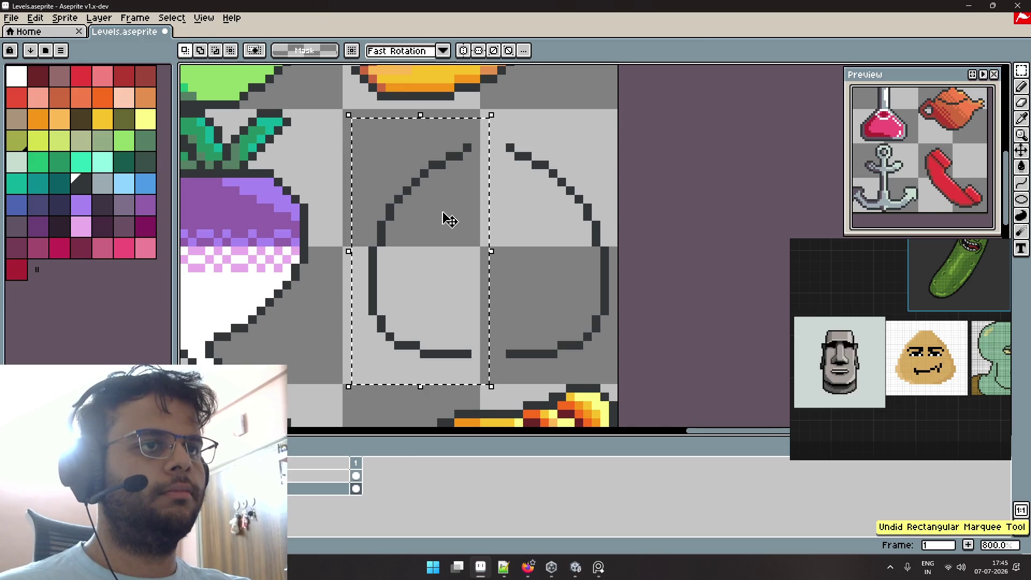
key(Left)
key(Left)
key(Left)
key(Left)
click(516, 157)
Pencil a flat top line and a short bottom patch, then enable vertical symmetry.
key(b)
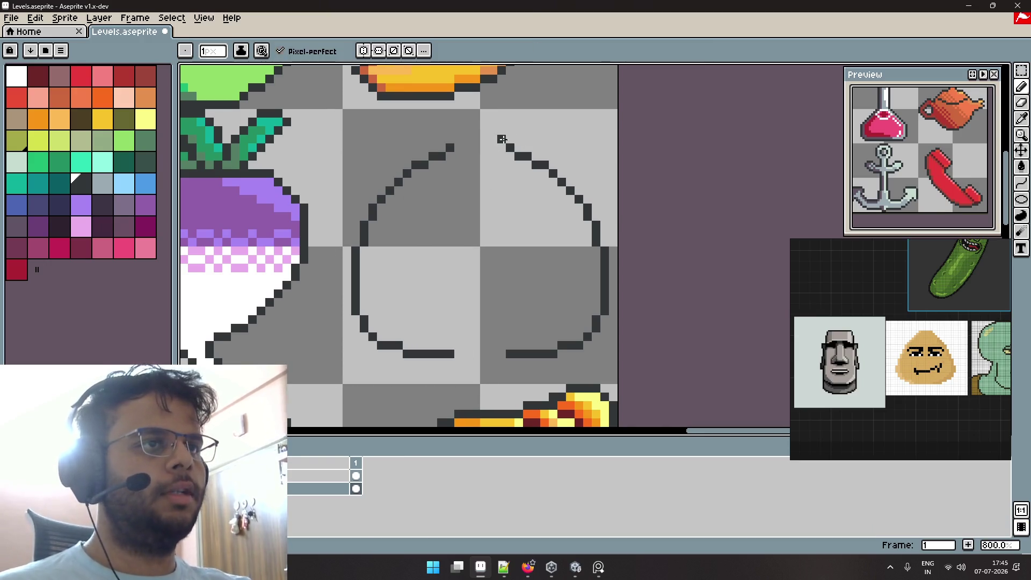
drag(503, 139, 457, 140)
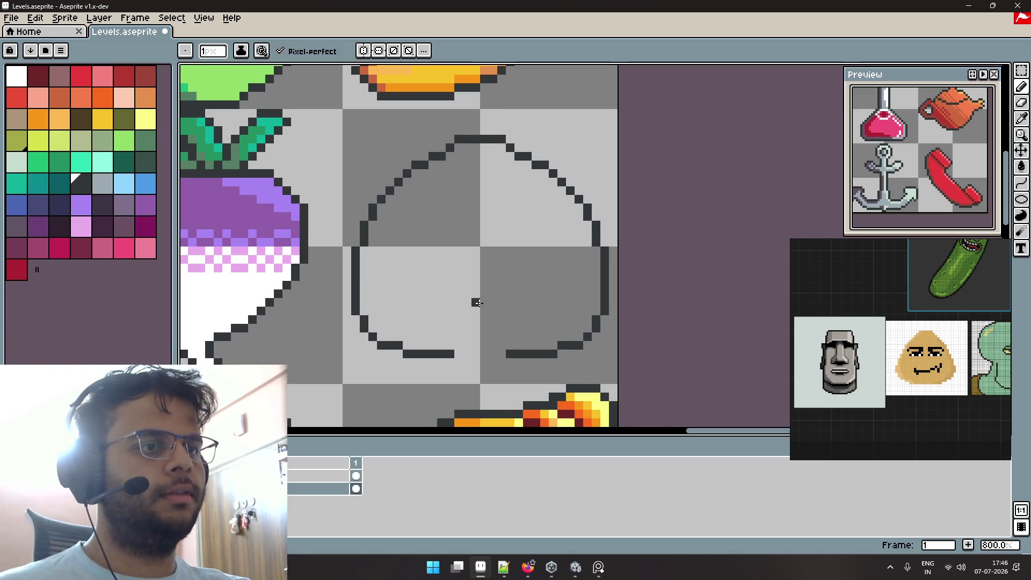
scroll(462, 290, down, 3)
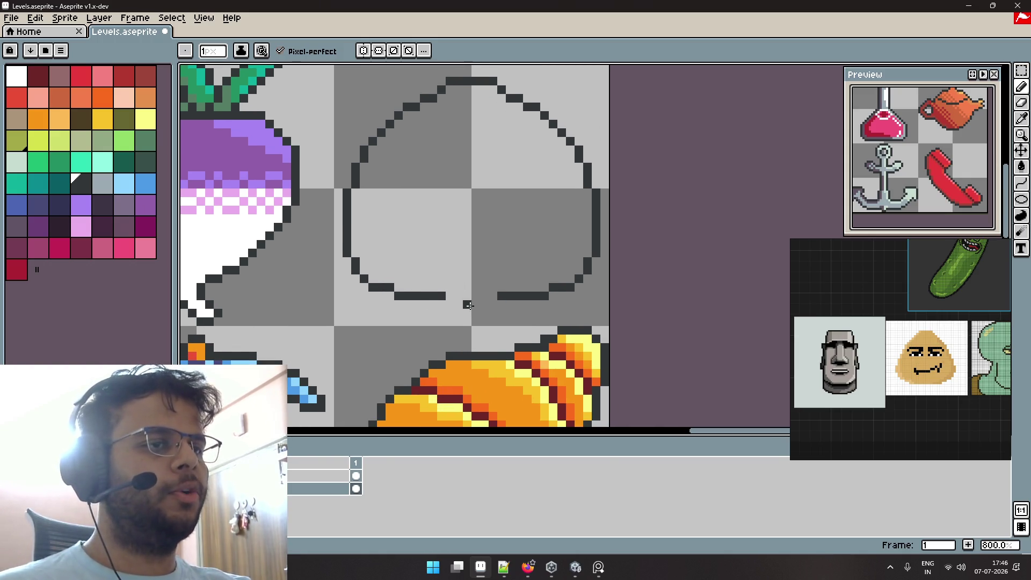
drag(466, 305, 475, 304)
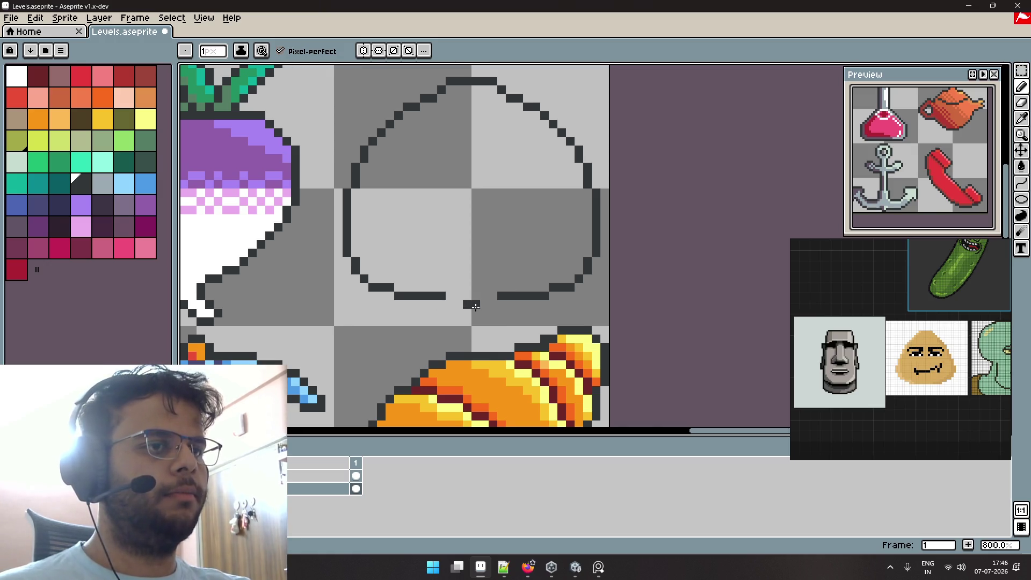
click(378, 50)
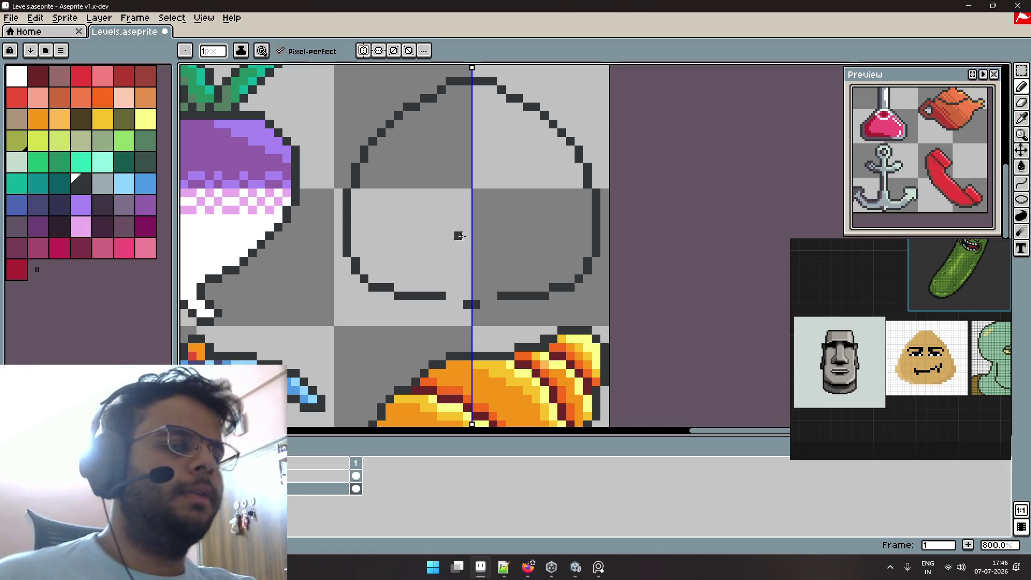
Save the sprite, add a new layer, and undo trial dark fill strokes.
key(ctrl+s)
key(shift+ctrl+n)
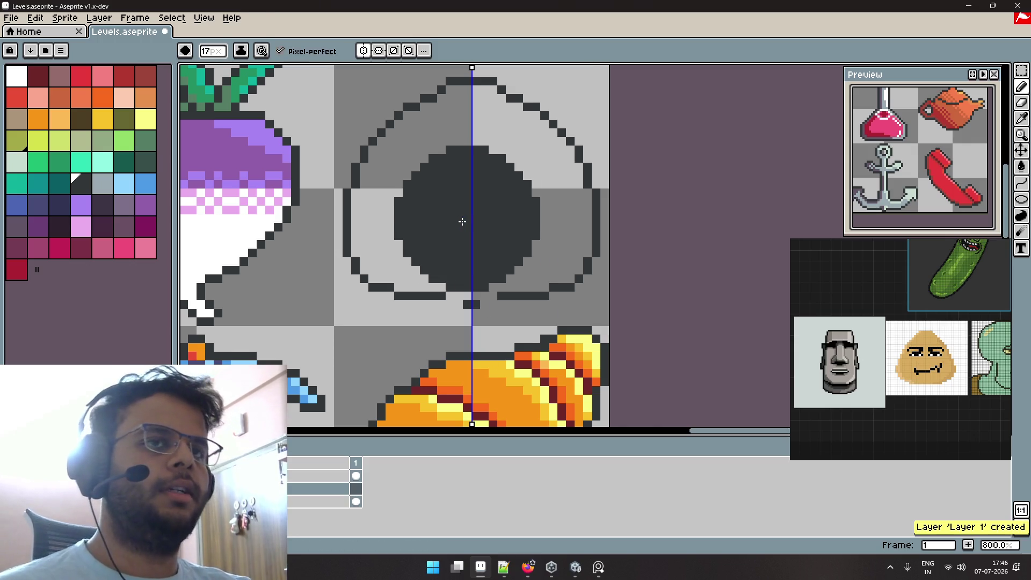
scroll(484, 187, down, 2)
drag(460, 188, 564, 242)
key(ctrl+z)
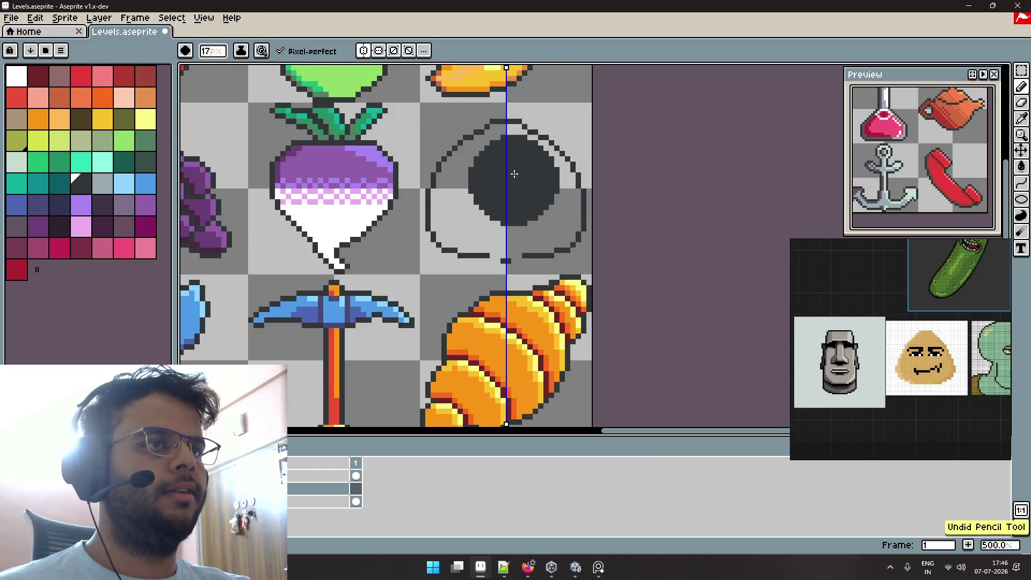
drag(499, 160, 474, 222)
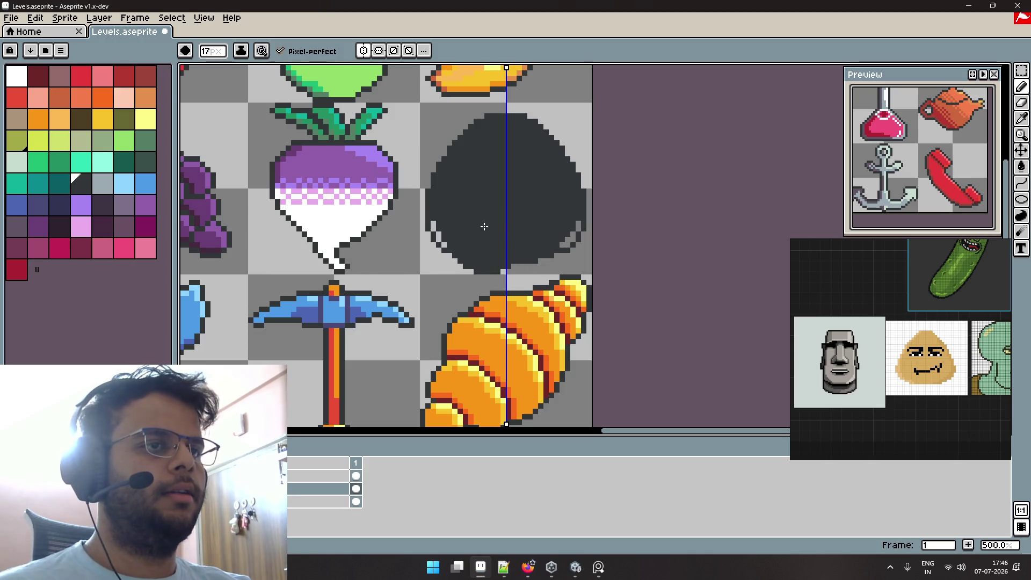
key(ctrl+z)
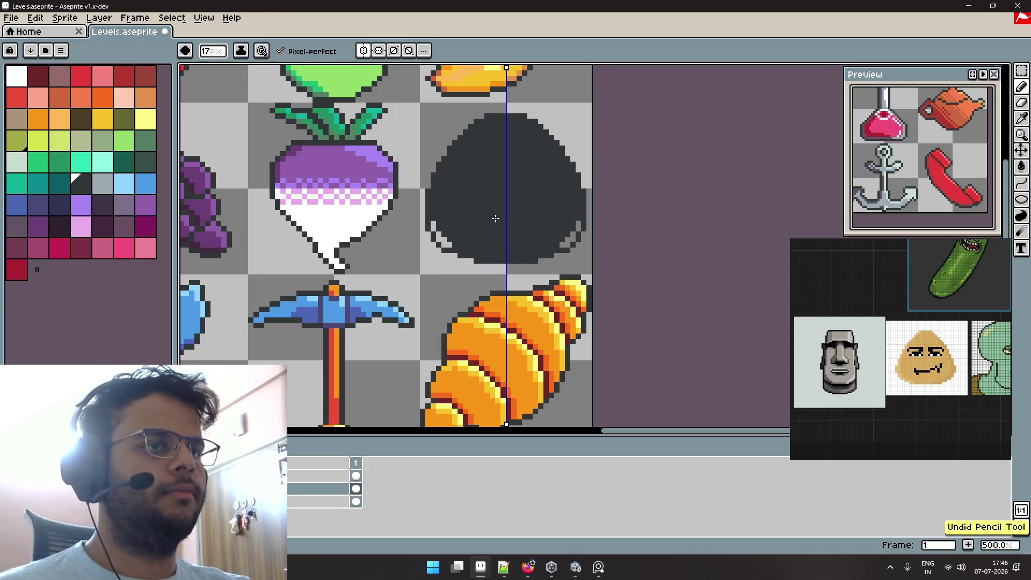
key(ctrl+z)
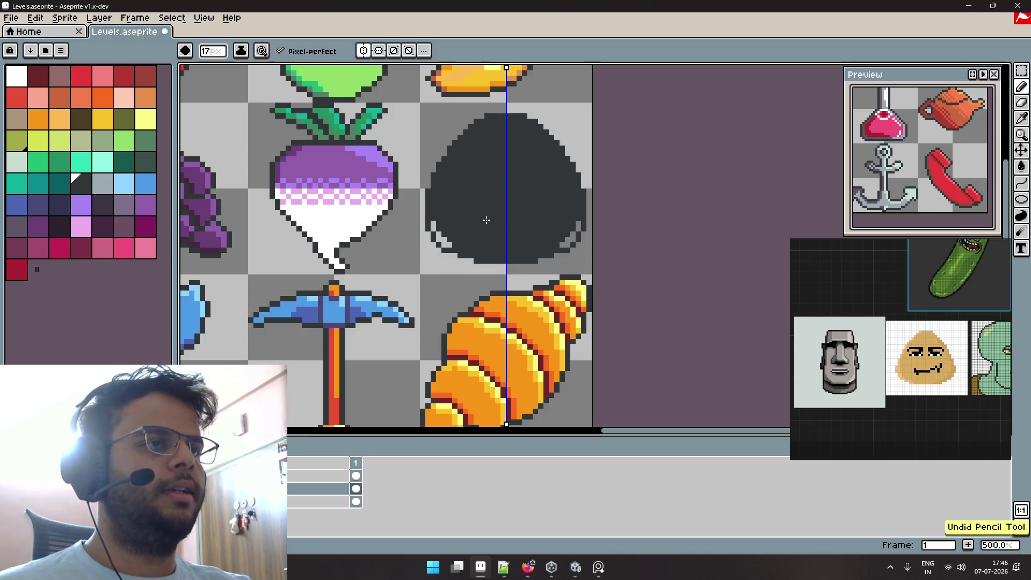
key(ctrl+z)
Paint the mirrored dark blob silhouette with a 13 px brush, undoing spills onto the croissant.
key(minus)
key(minus)
key(minus)
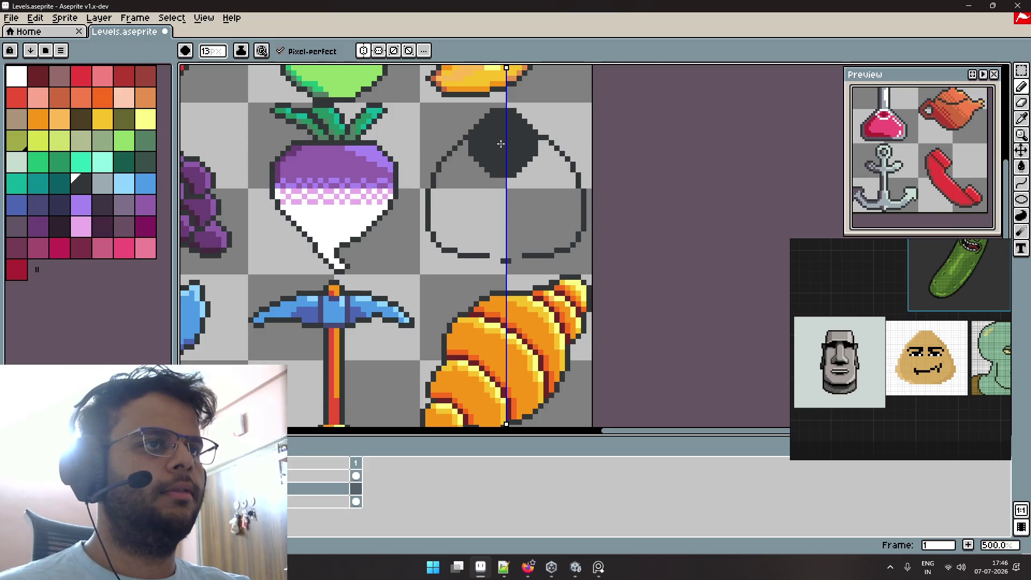
mouse_move(499, 151)
mouse_down()
mouse_move(457, 214)
mouse_move(546, 223)
mouse_move(550, 269)
mouse_up()
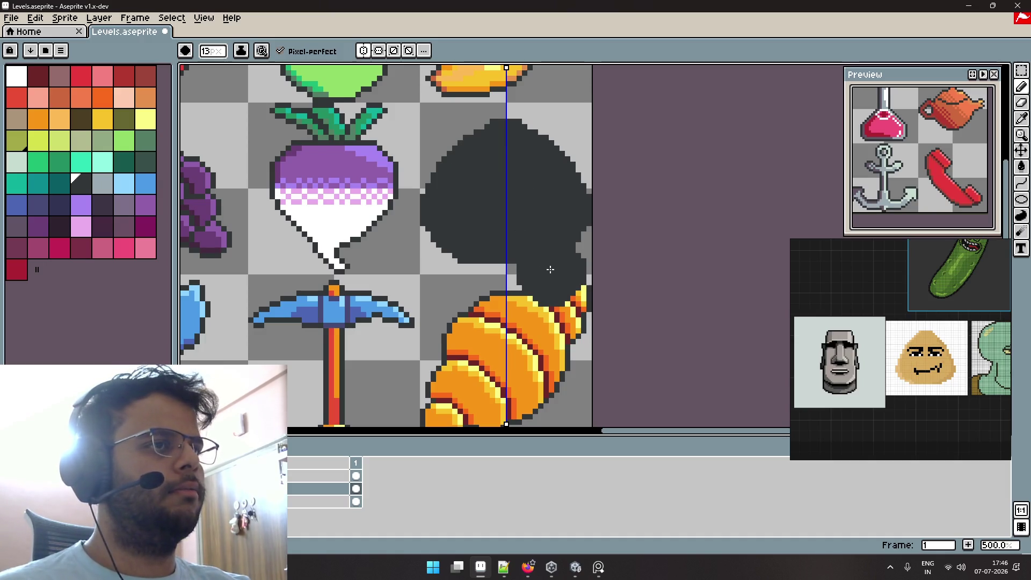
key(ctrl+z)
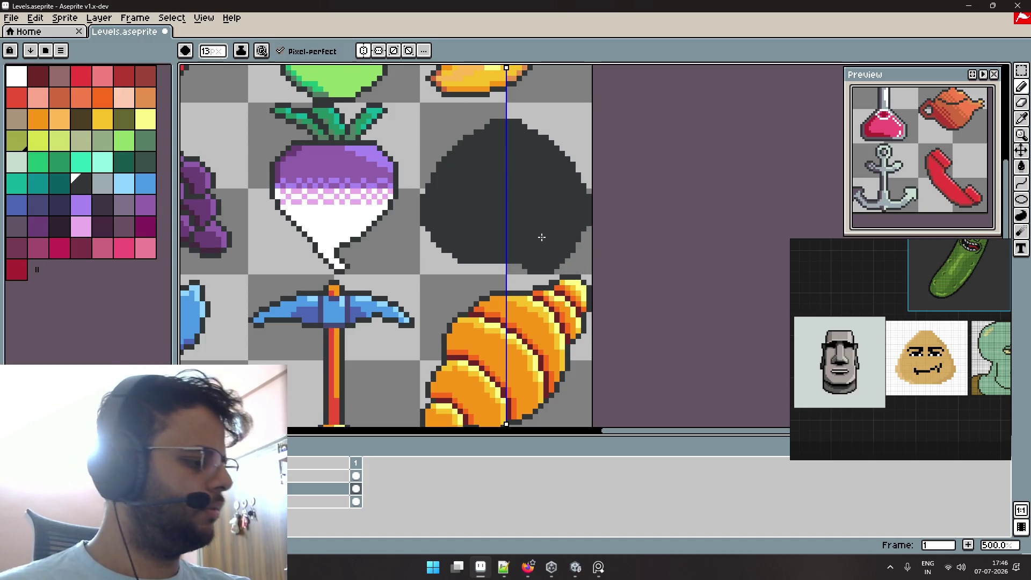
drag(542, 237, 510, 255)
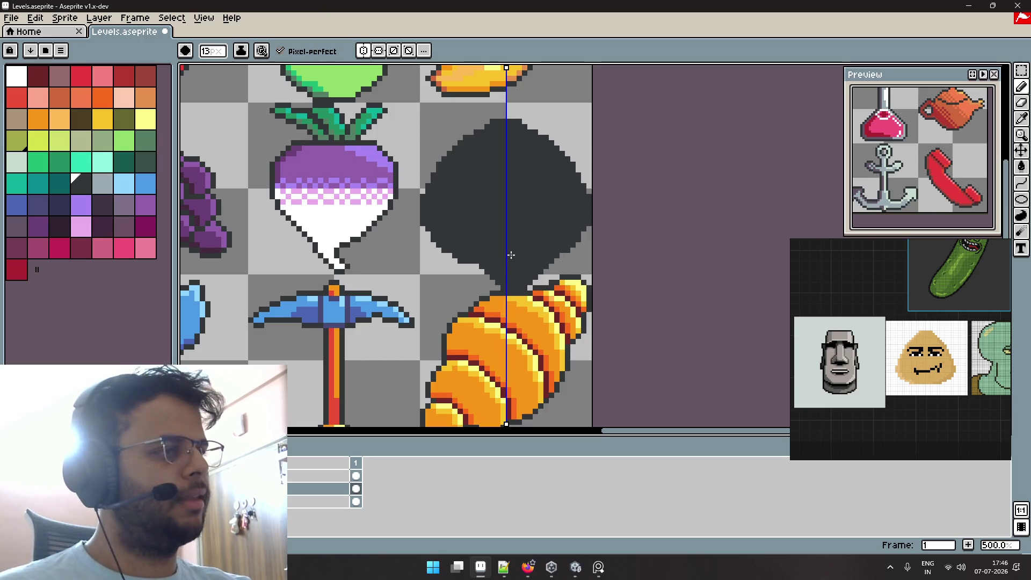
key(ctrl+z)
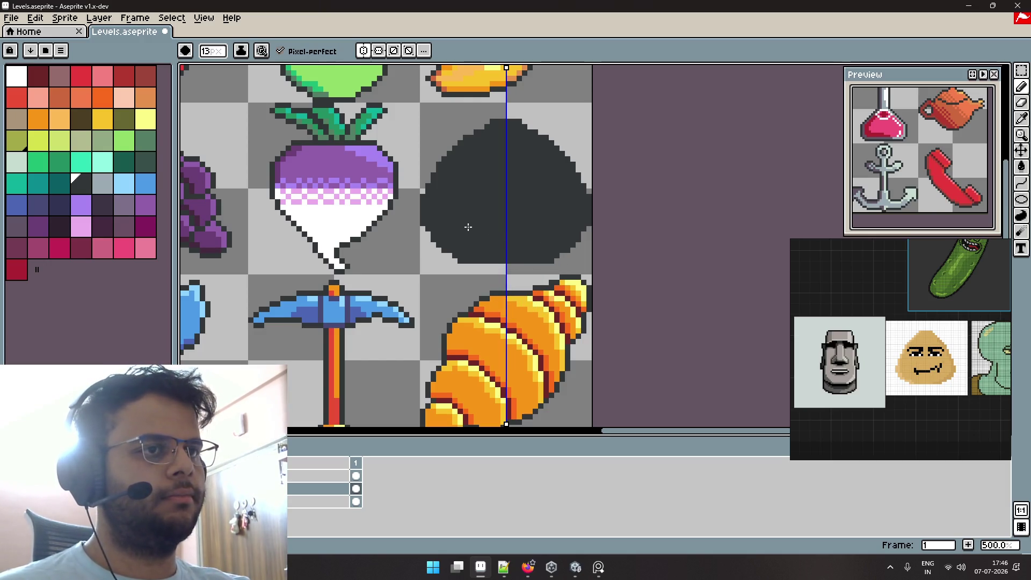
key(ctrl+z)
key(ctrl+z)
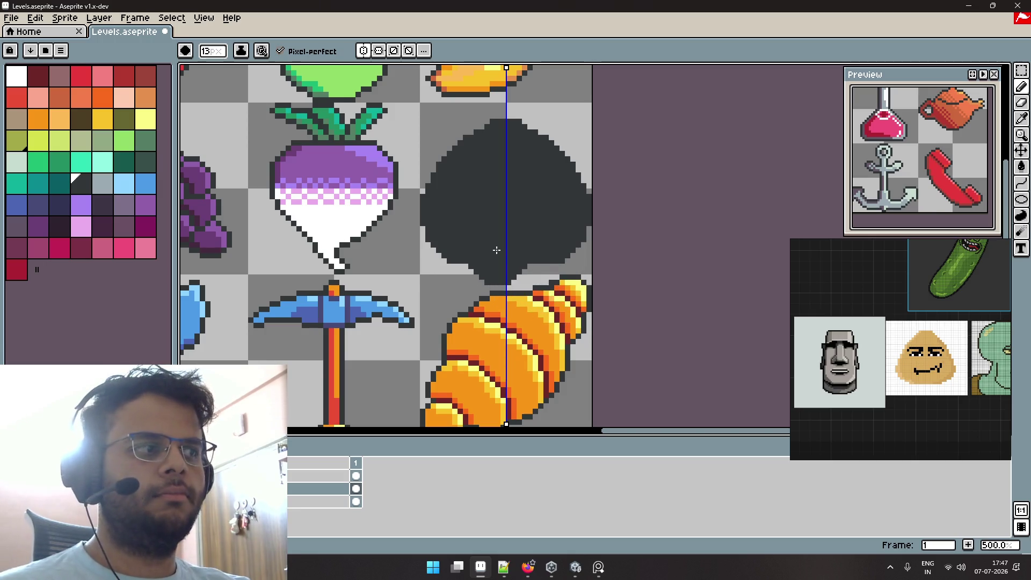
scroll(504, 243, down, 1)
scroll(504, 243, up, 1)
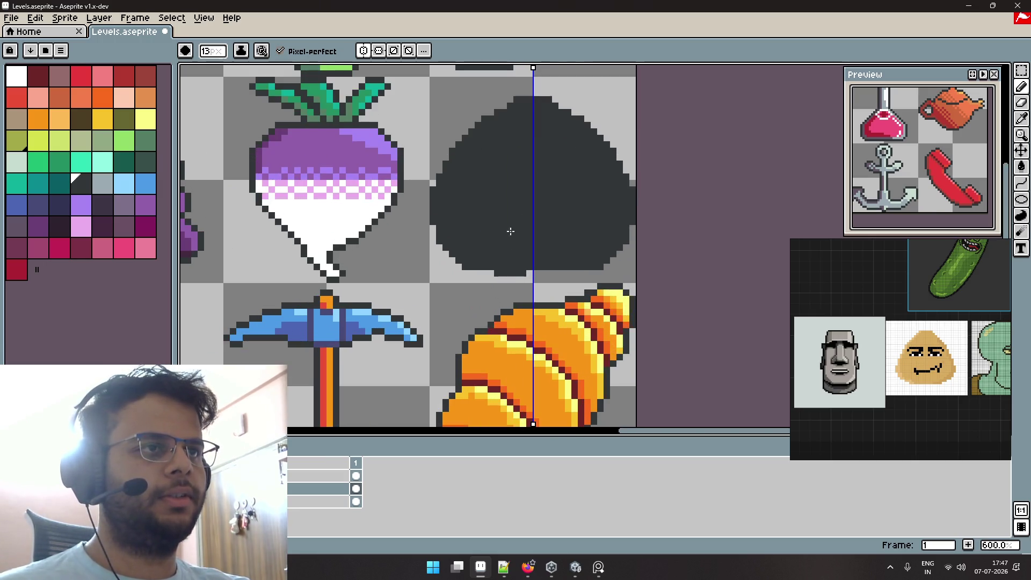
scroll(504, 243, up, 1)
Enlarge the eraser brush and carve stepped curves into the dark blob's upper edges.
key(b)
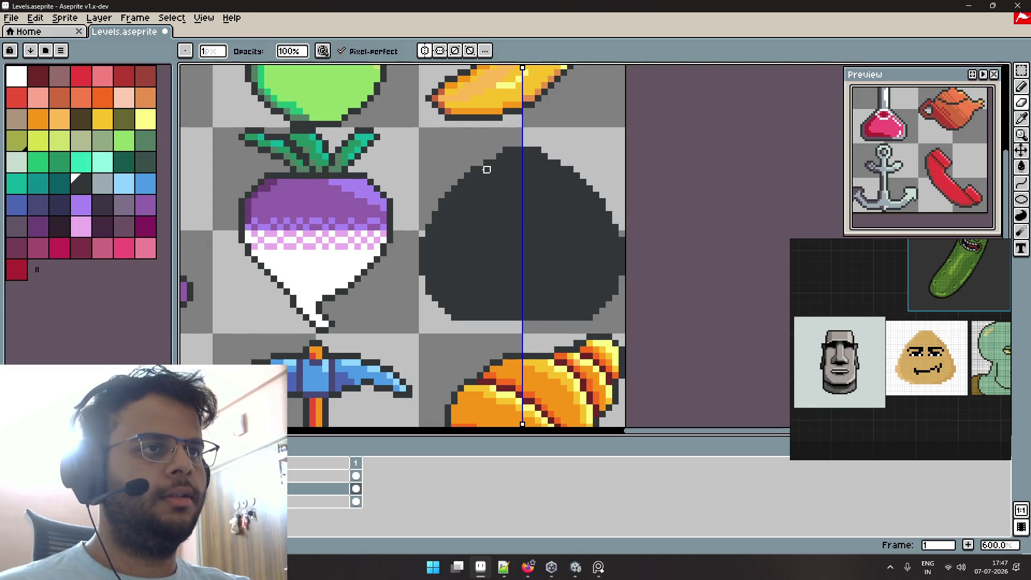
scroll(486, 169, down, 1)
scroll(520, 148, up, 1)
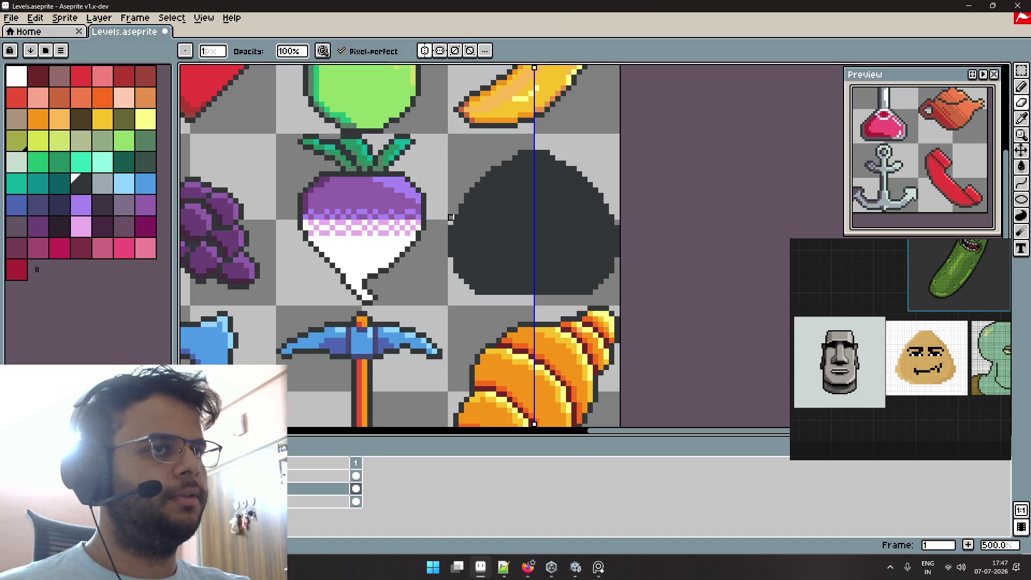
key(plus)
key(plus)
key(plus)
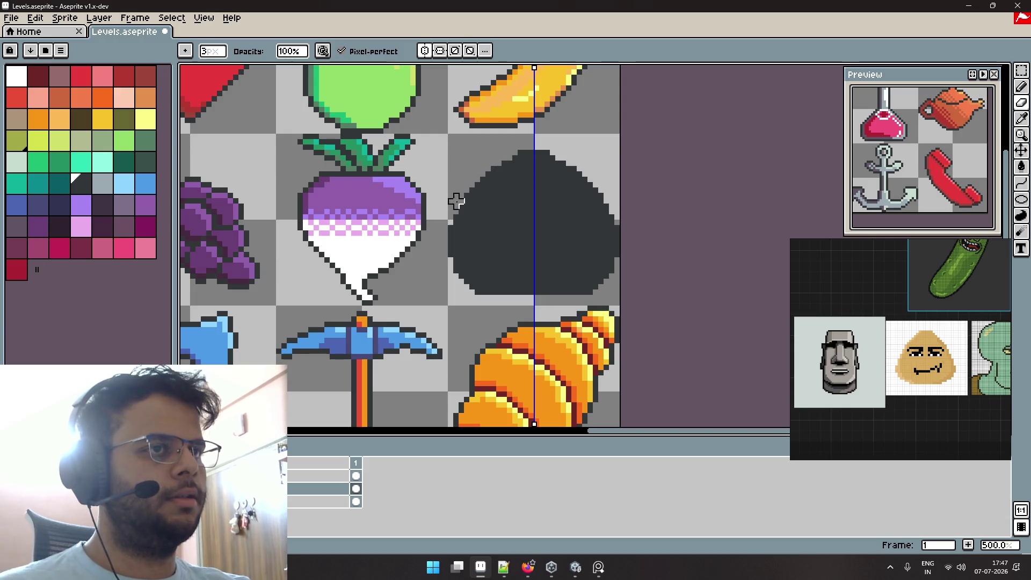
mouse_move(505, 158)
mouse_down()
mouse_move(478, 172)
mouse_move(461, 211)
mouse_move(483, 179)
mouse_up()
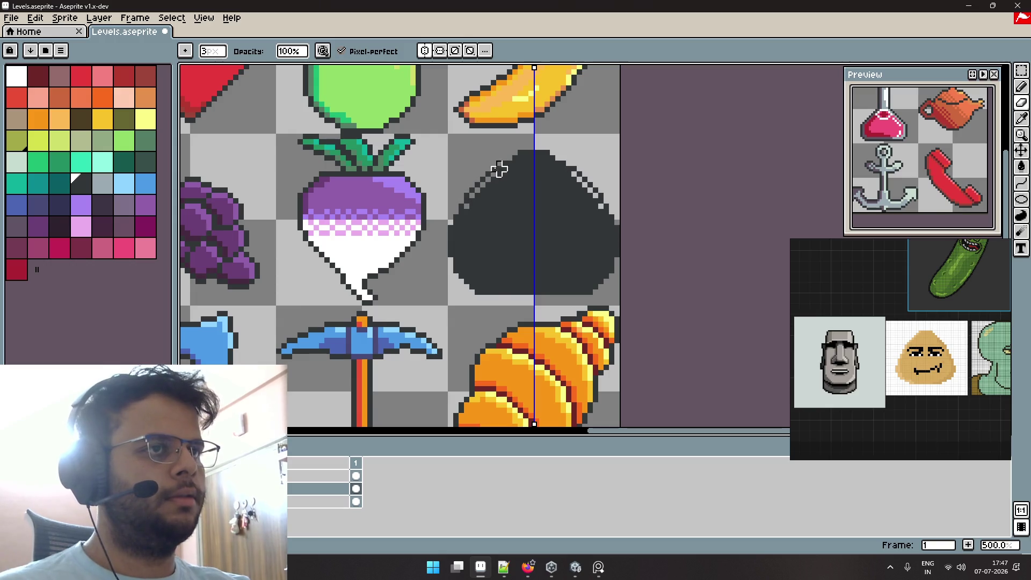
Zoom in and hide the layer holding the other item sprites to view the blob alone.
scroll(461, 201, up, 5)
key(v)
key(b)
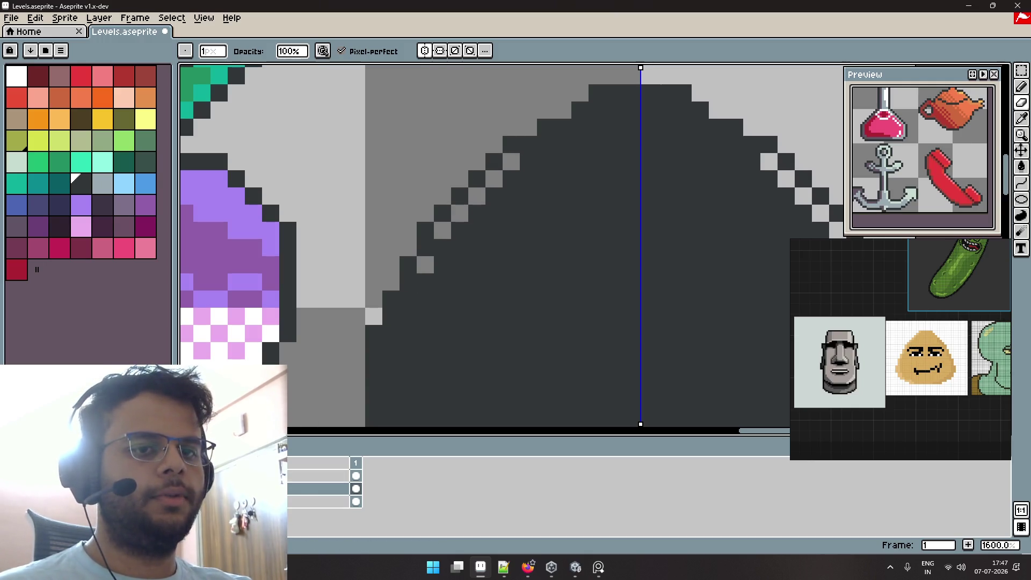
click(187, 489)
scroll(513, 245, down, 3)
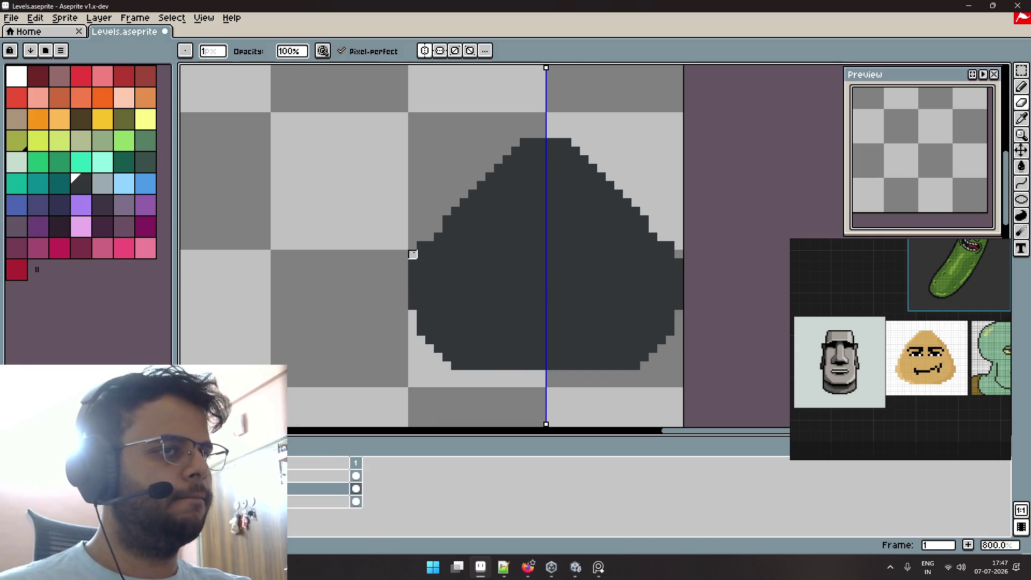
With mirror symmetry, trim the blob's outer columns and repaint its left bulge.
drag(403, 306, 412, 320)
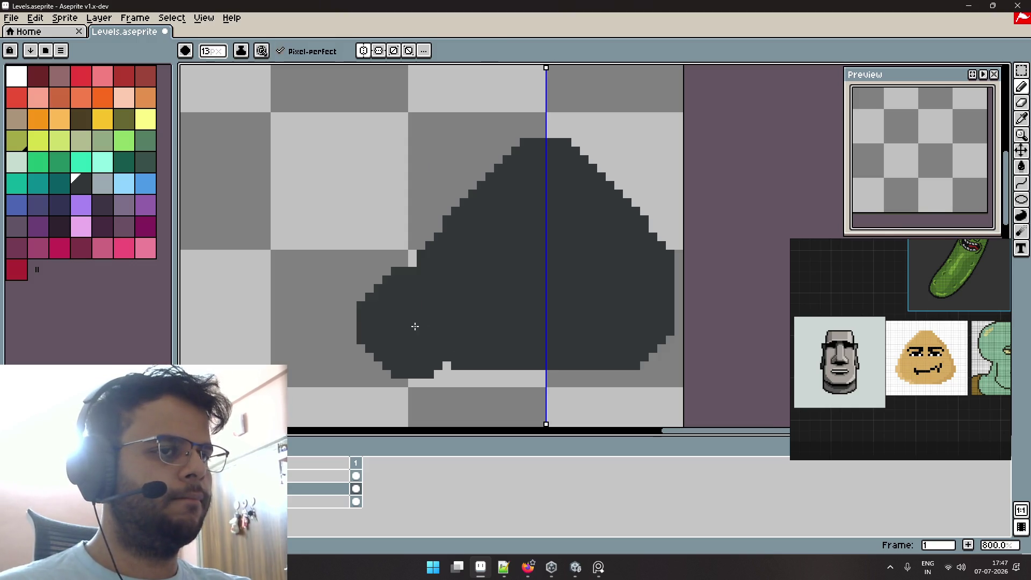
drag(425, 292, 437, 292)
key(ctrl+z)
key(ctrl+z)
click(463, 295)
click(560, 321)
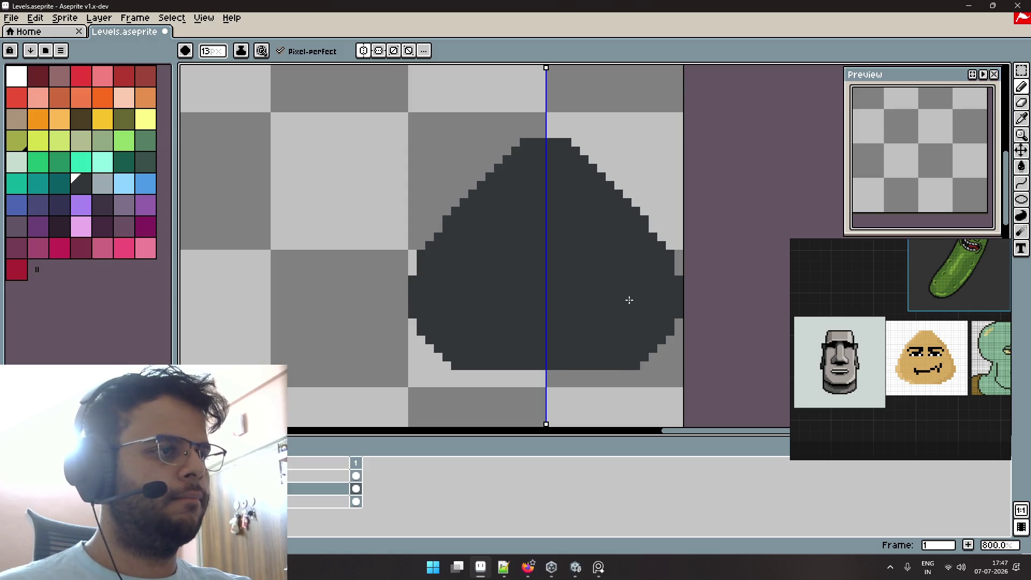
Undo the stray lower-right extension of the blob and save the file.
scroll(589, 308, down, 4)
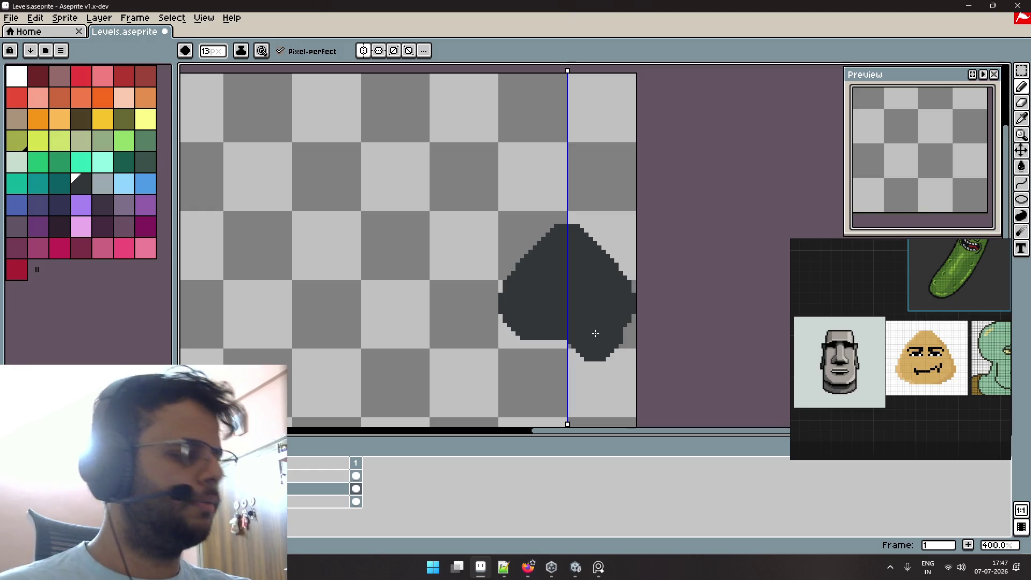
key(ctrl+z)
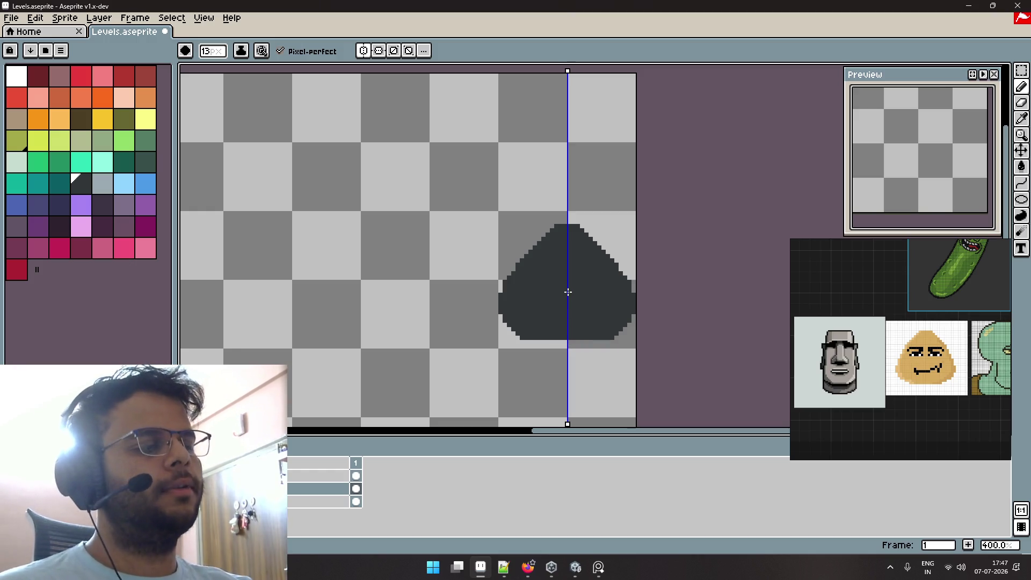
scroll(569, 291, up, 1)
key(ctrl+s)
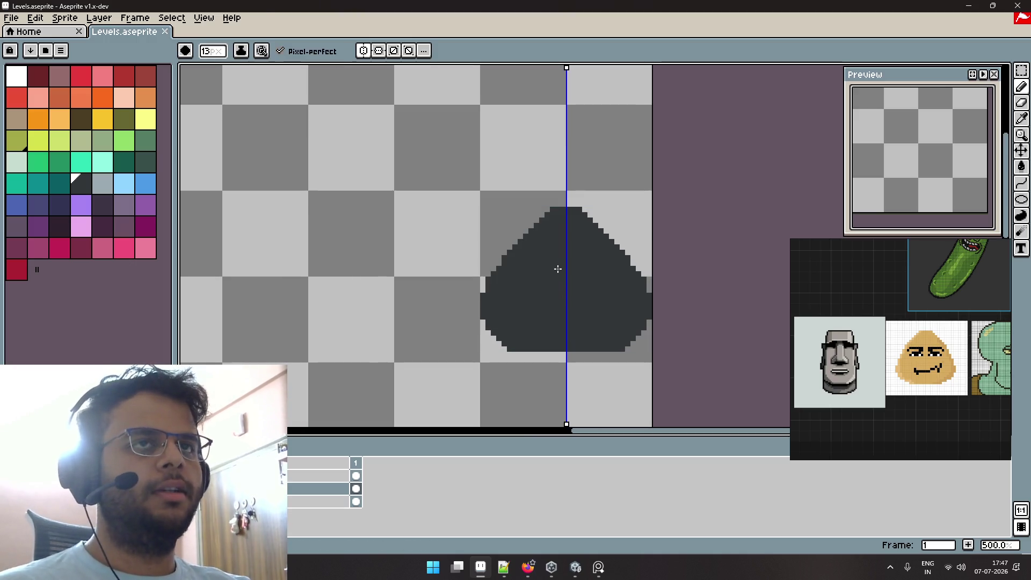
key(shift+o)
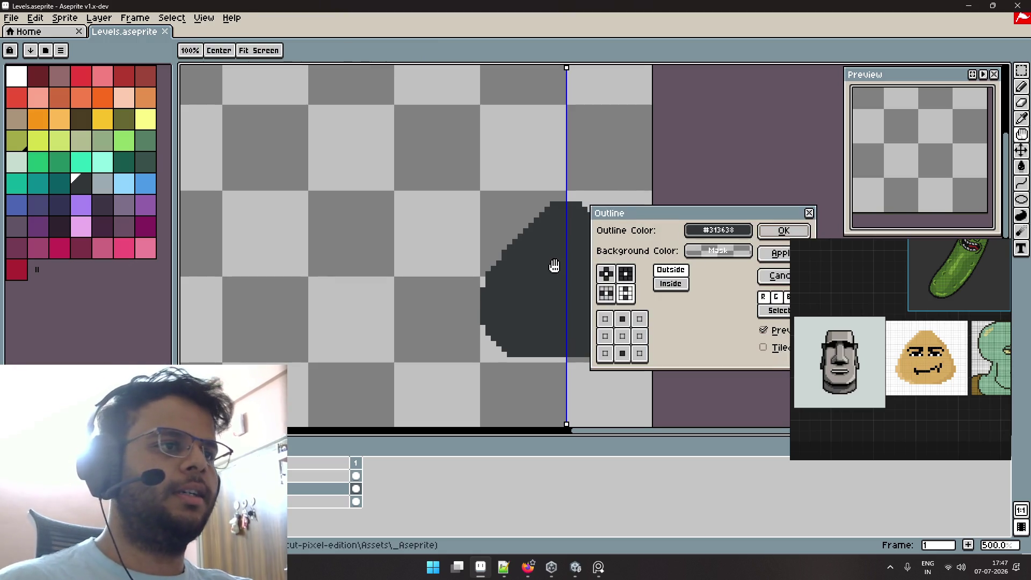
click(718, 230)
click(718, 213)
drag(718, 213, 540, 200)
click(540, 216)
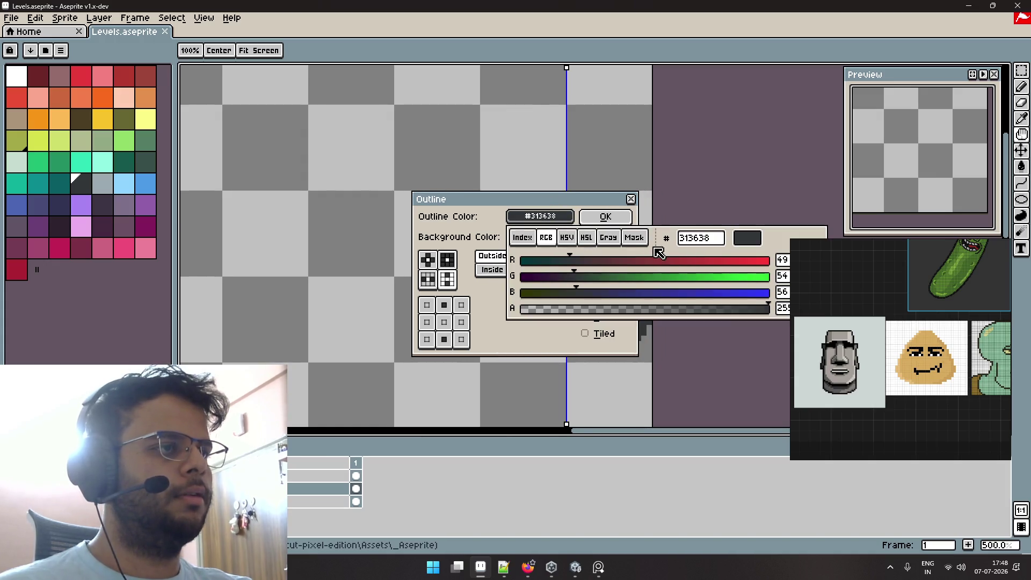
click(523, 238)
click(517, 261)
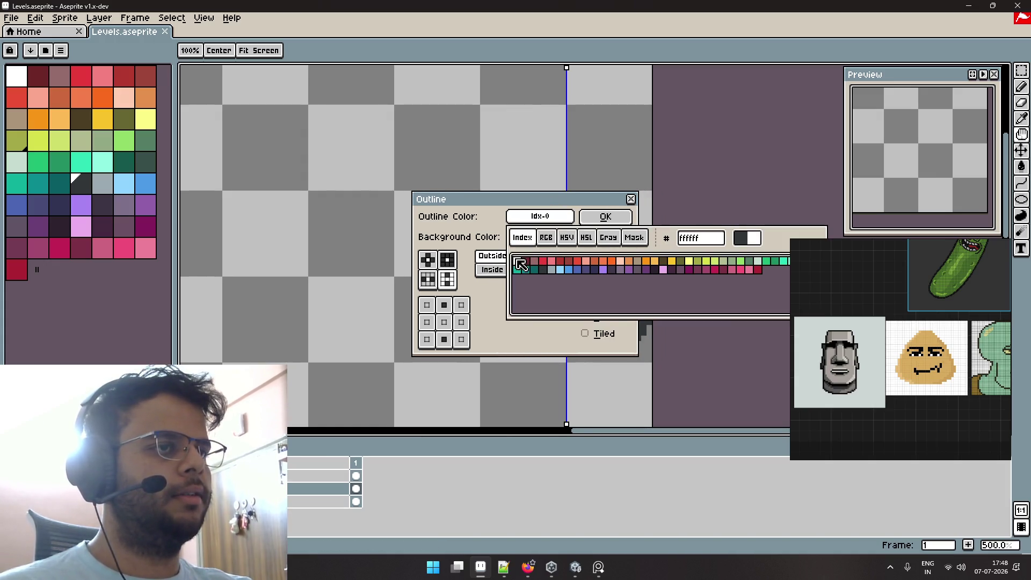
click(591, 210)
drag(591, 208, 815, 118)
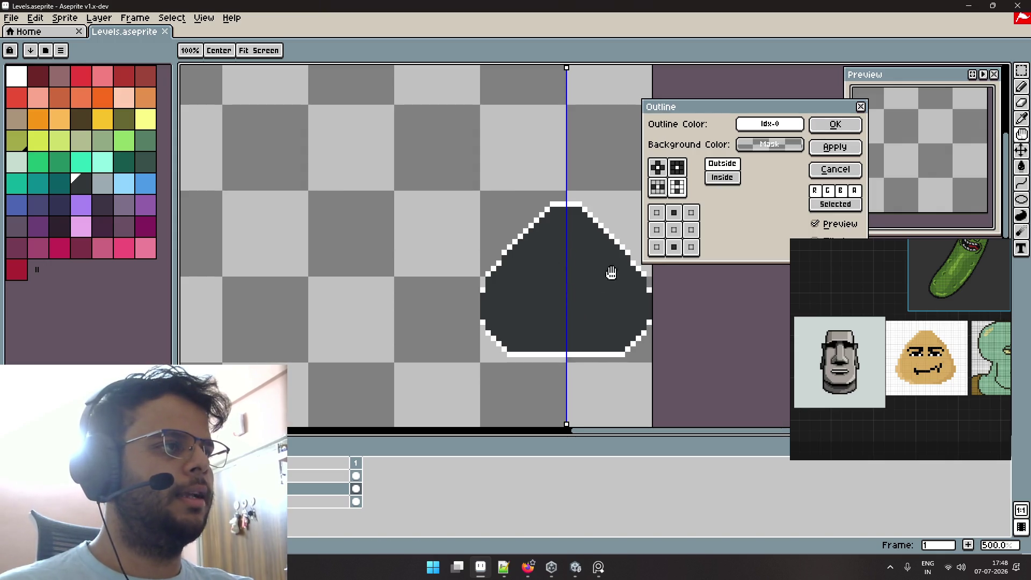
click(828, 175)
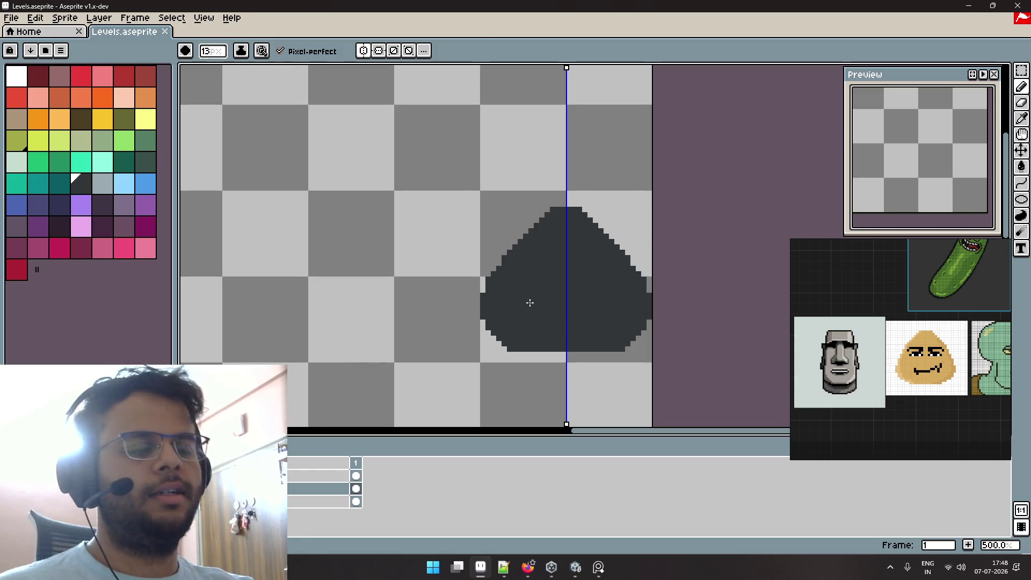
Erase the dark blob, including its leftover crescent, with a 24px eraser brush.
key(b)
scroll(456, 284, down, 1)
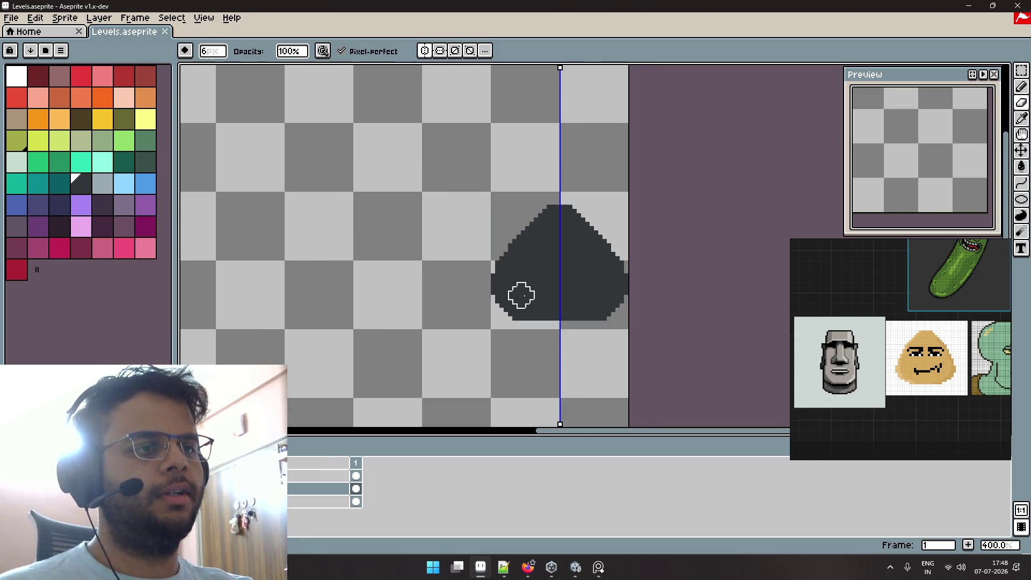
mouse_move(527, 287)
mouse_down()
mouse_move(590, 240)
mouse_move(530, 304)
mouse_up()
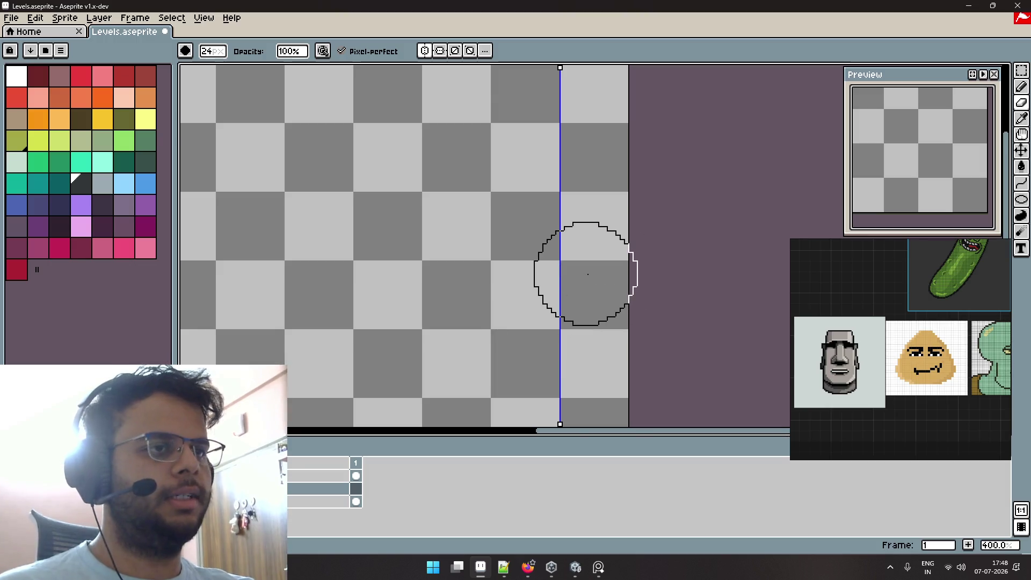
key(m)
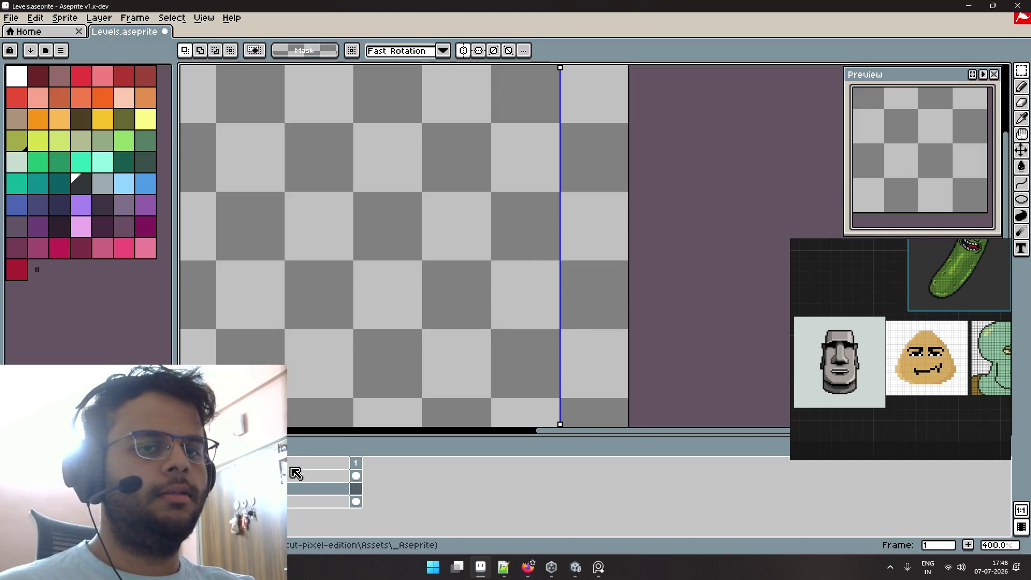
Bring back the other item sprites and delete the extra sketch layer.
scroll(605, 219, up, 1)
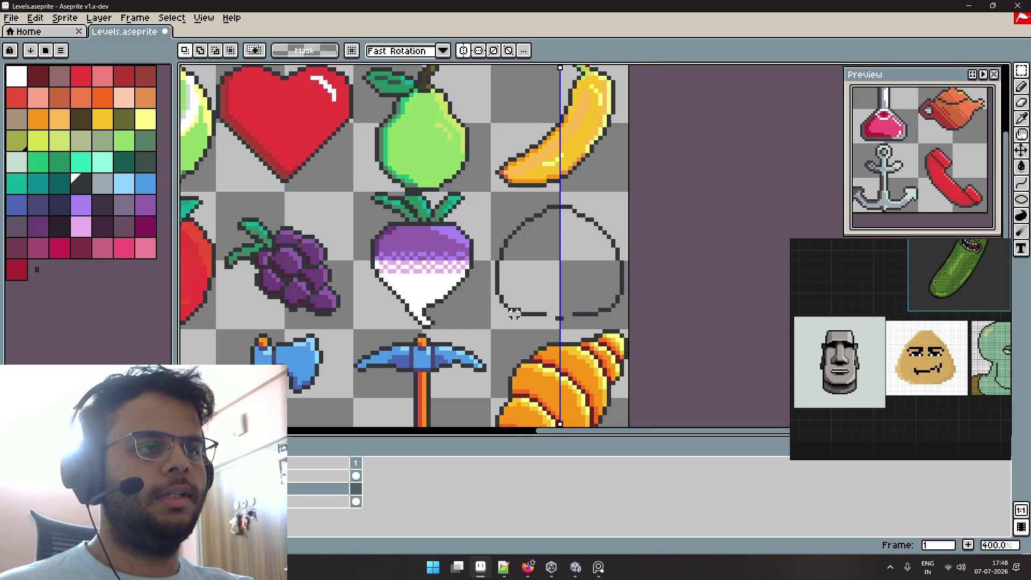
scroll(605, 218, up, 1)
key(e)
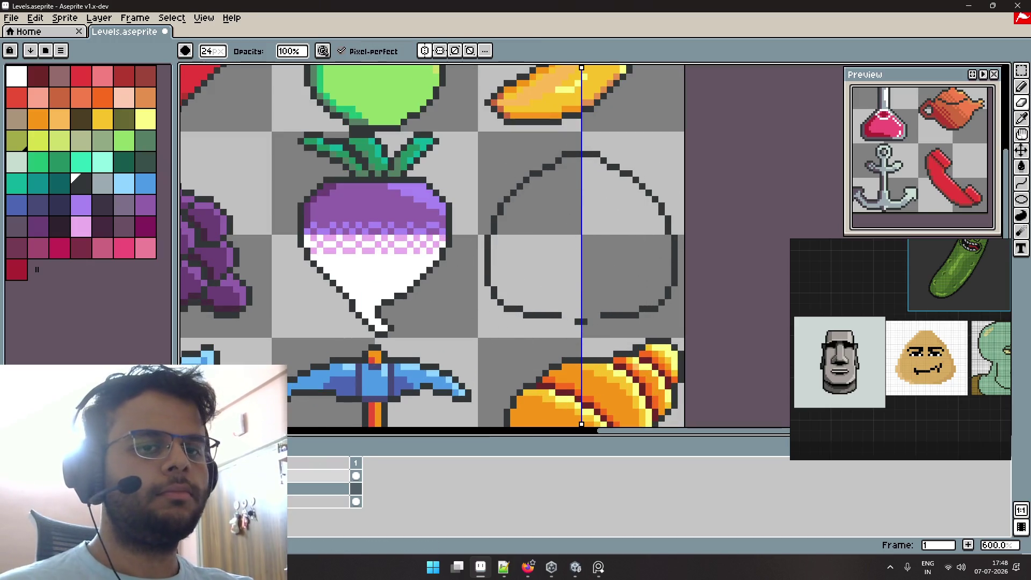
key(Delete)
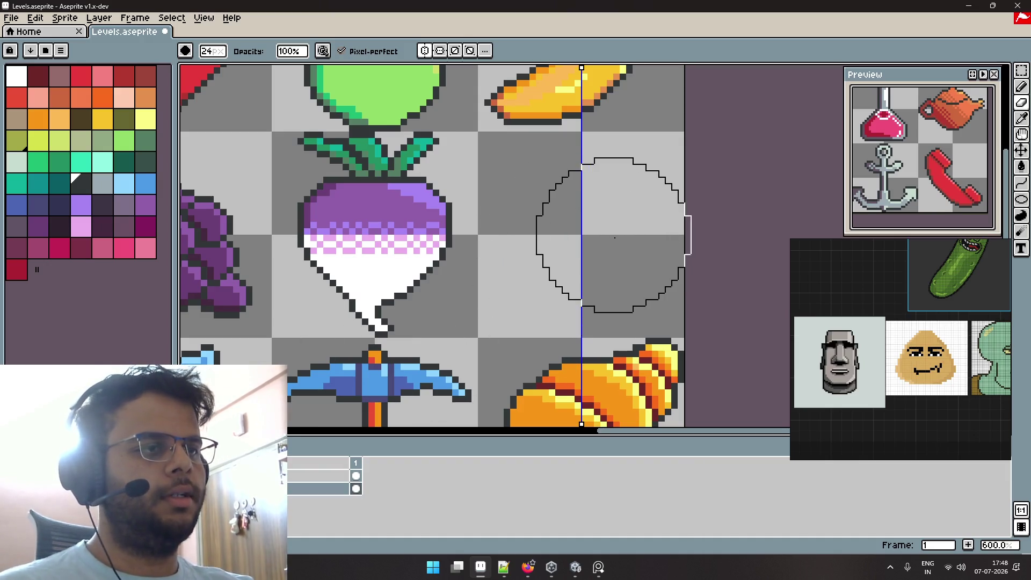
Marquee-select the empty tile right of the turnip and switch to the pencil for the blob.
key(m)
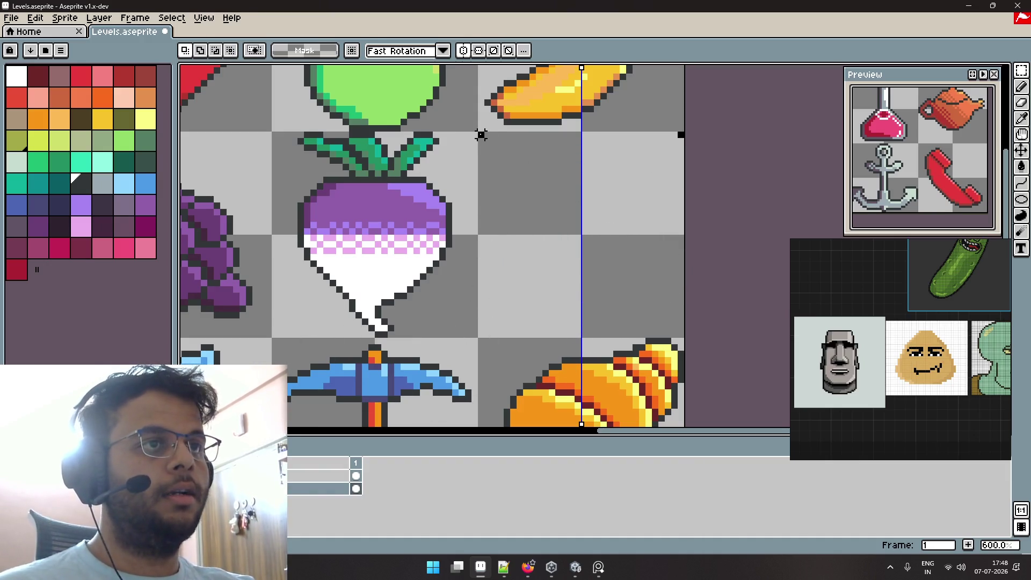
drag(481, 135, 668, 320)
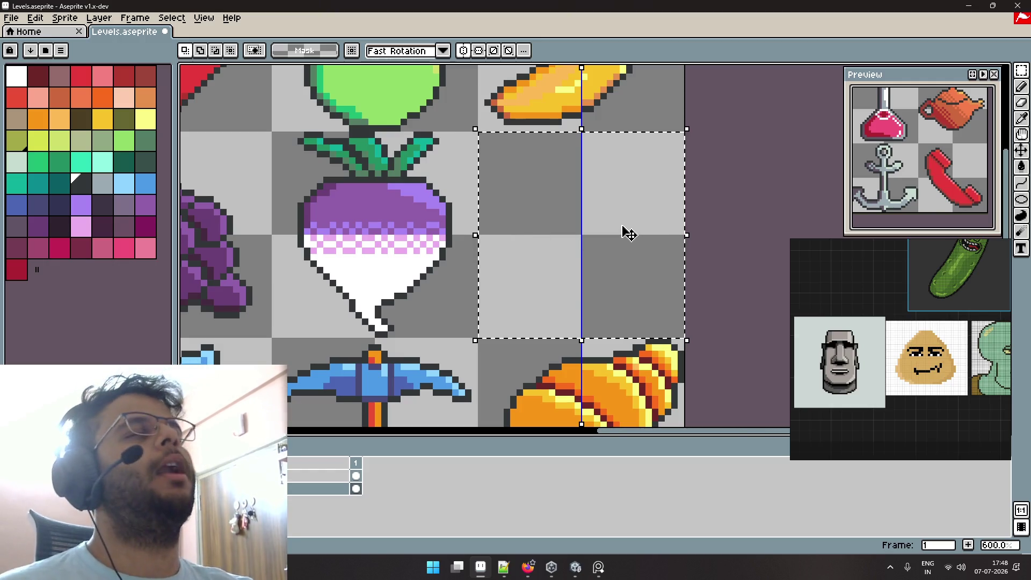
key(b)
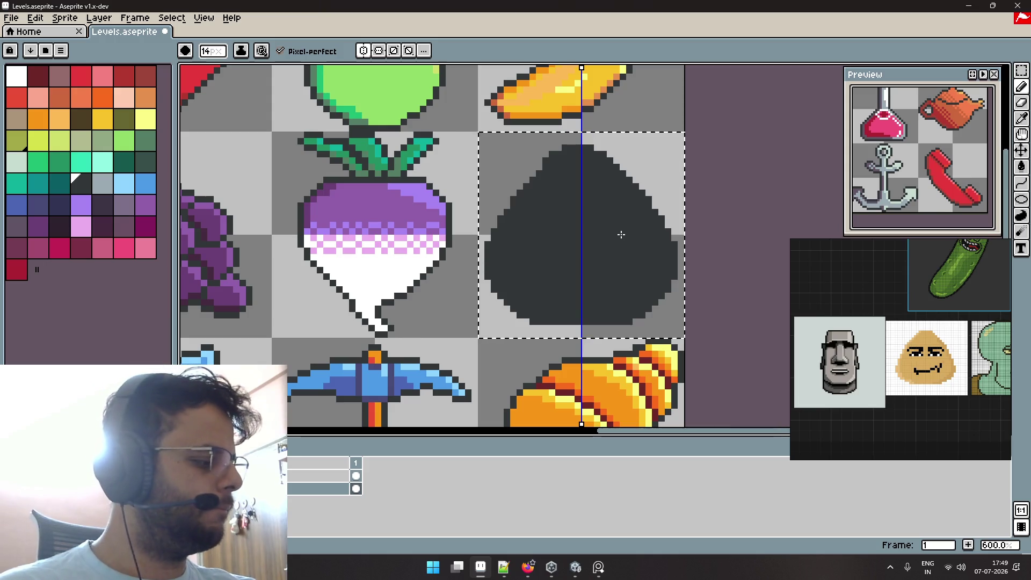
Fill the blob with white sampled from the turnip's bottom.
key(shift+o)
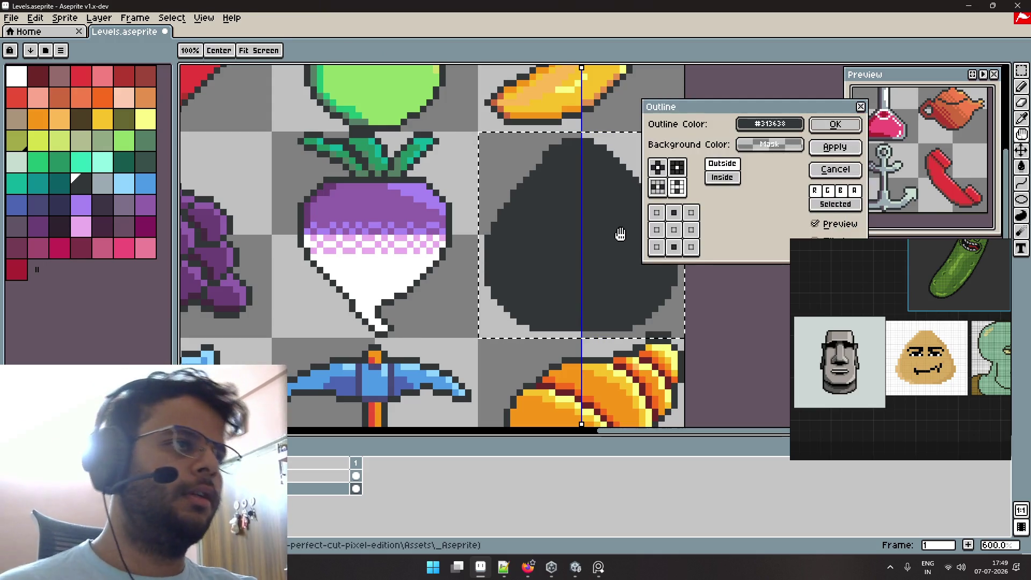
key(Escape)
key(i)
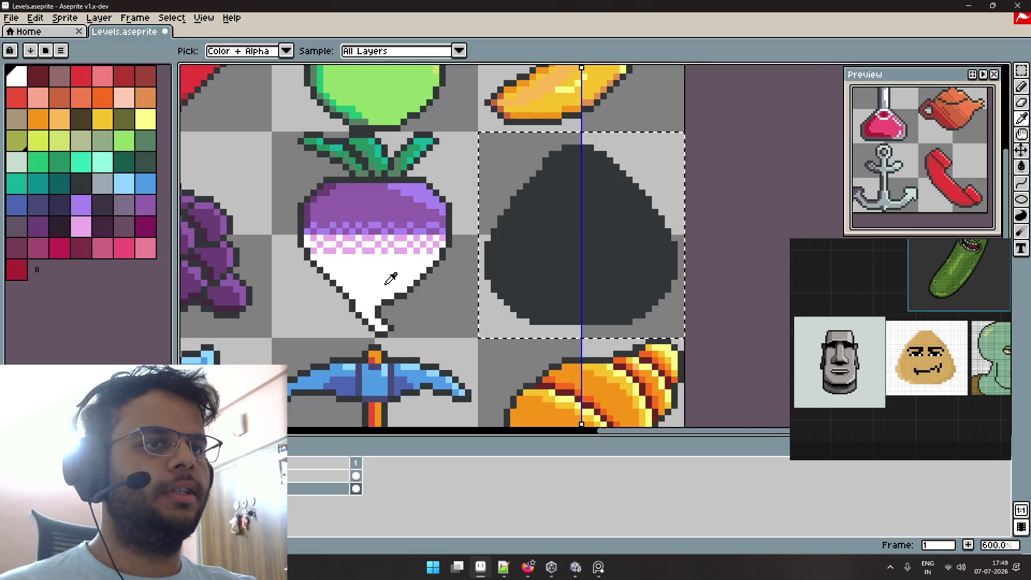
key(g)
click(537, 243)
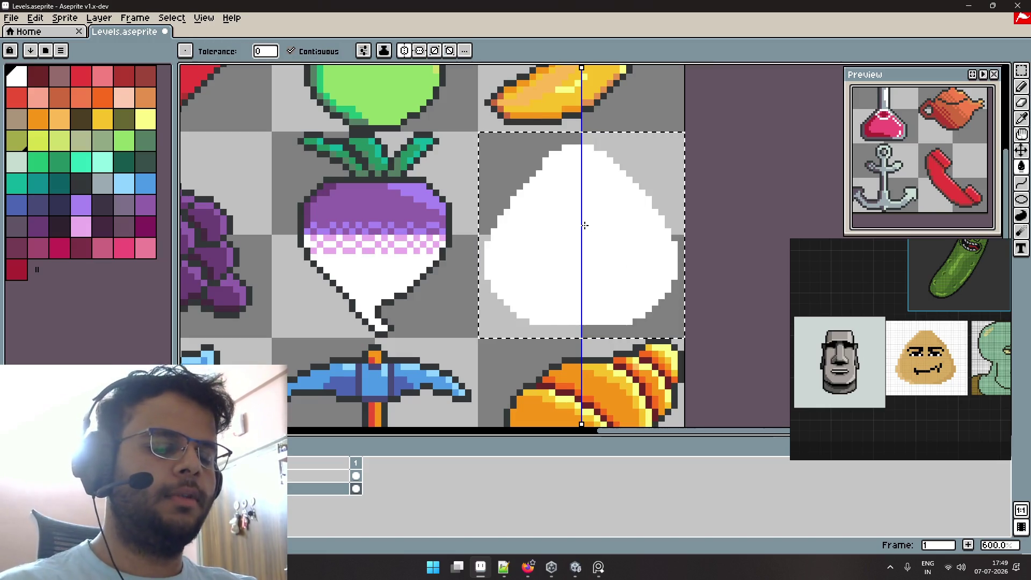
Apply a thick dark #313638 outline to the blob using the all-neighbours matrix.
key(shift+o)
click(769, 124)
click(725, 146)
click(465, 246)
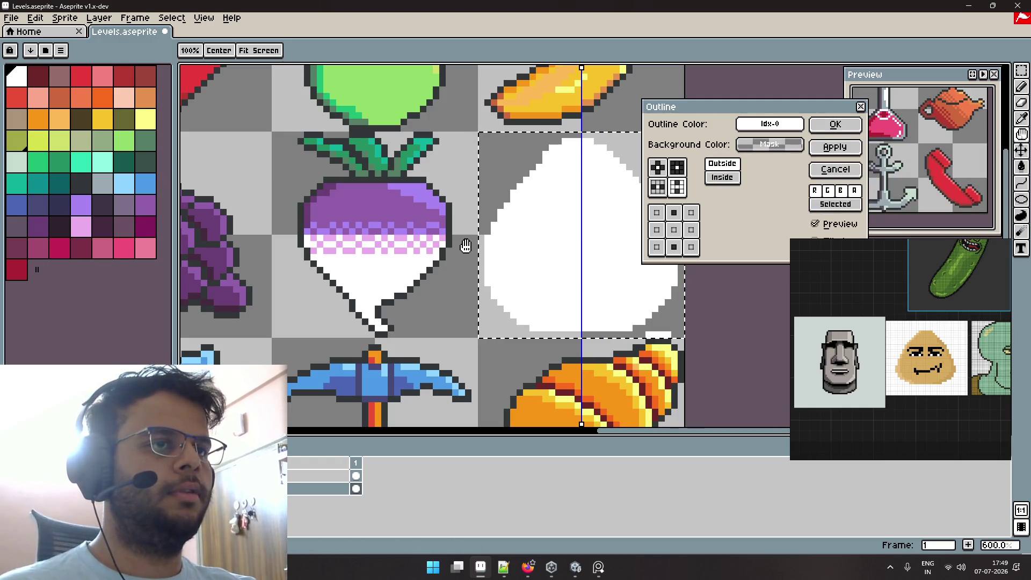
click(861, 106)
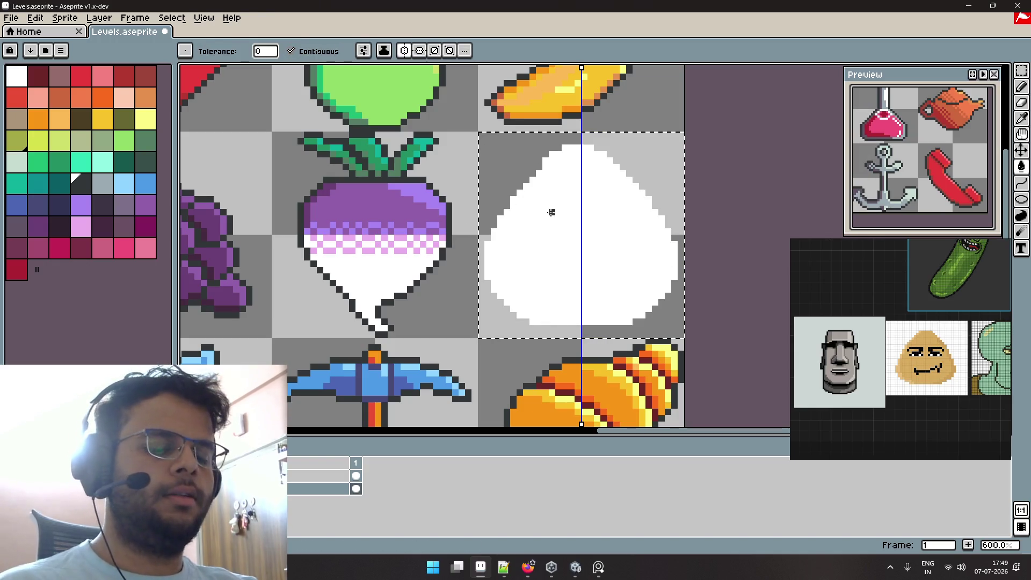
key(shift+o)
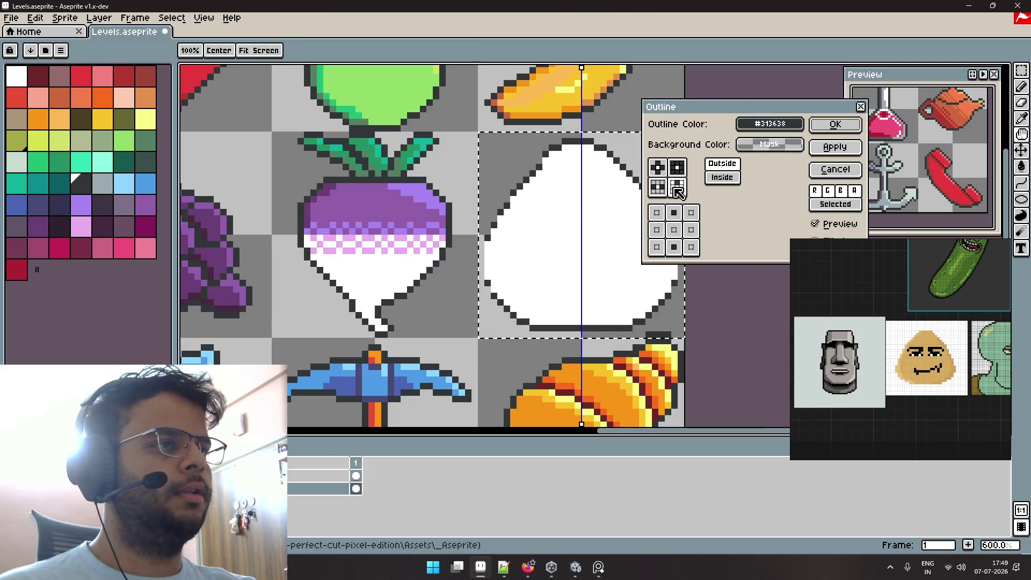
click(675, 196)
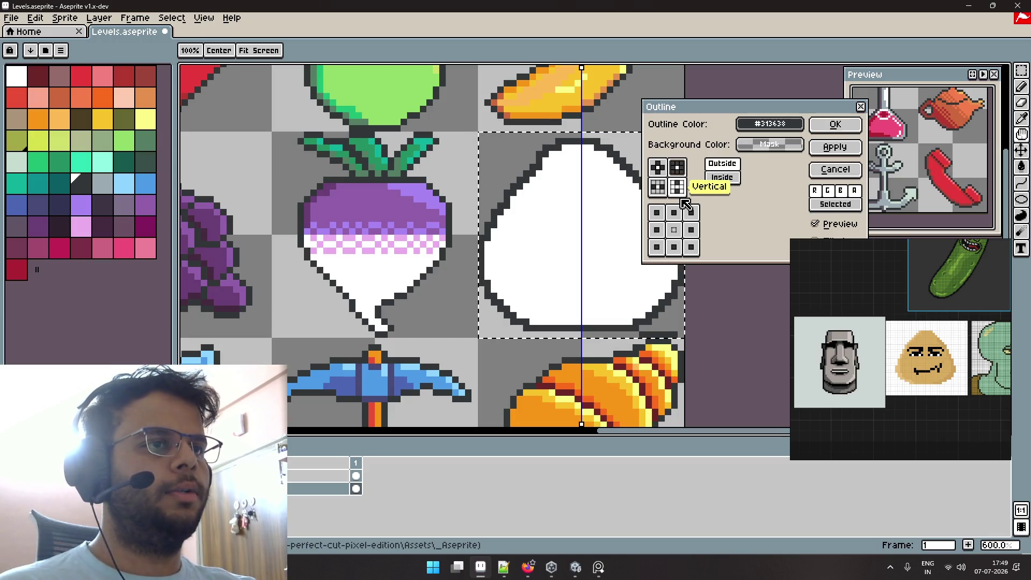
click(834, 125)
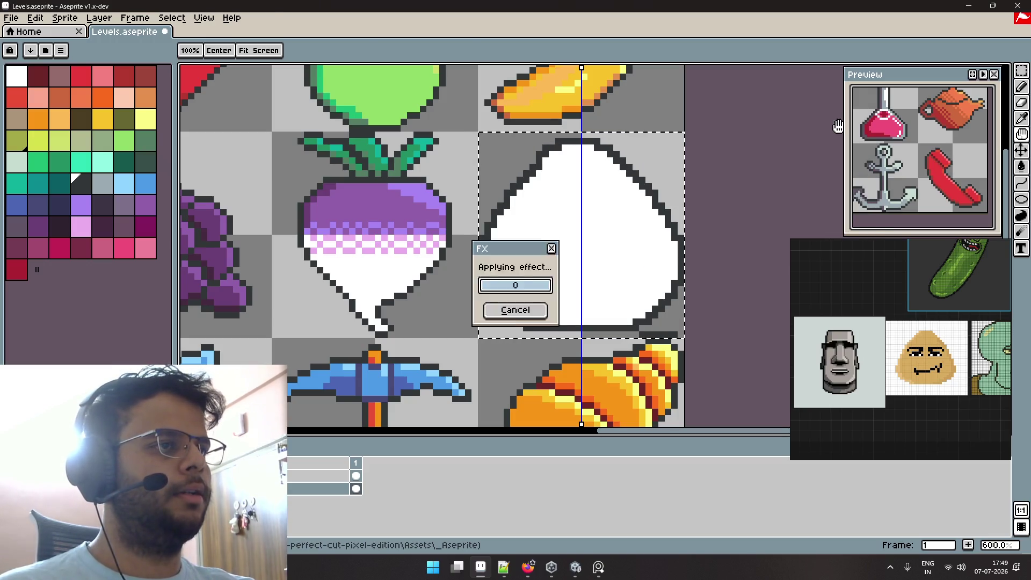
scroll(622, 213, down, 3)
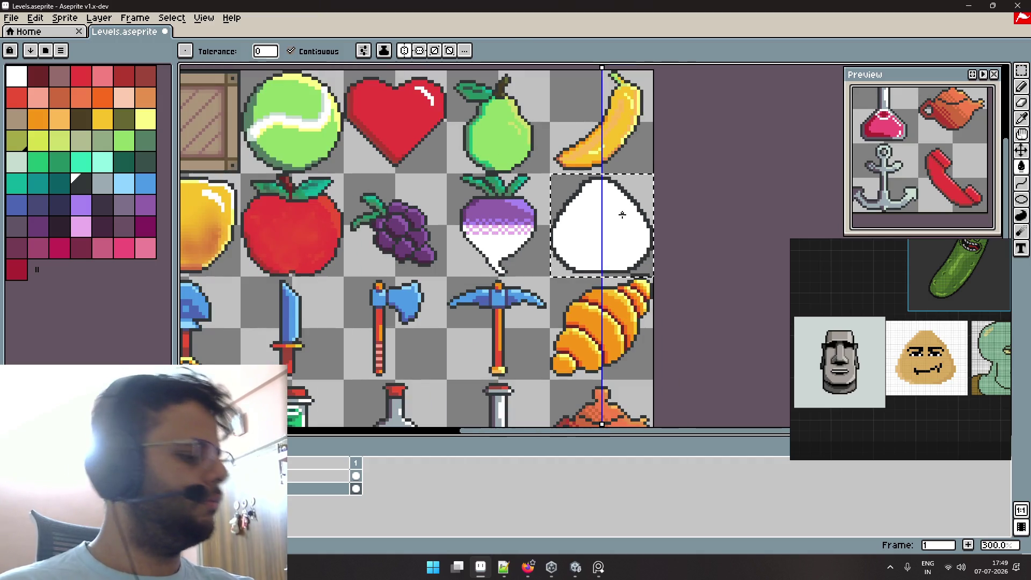
scroll(622, 214, up, 2)
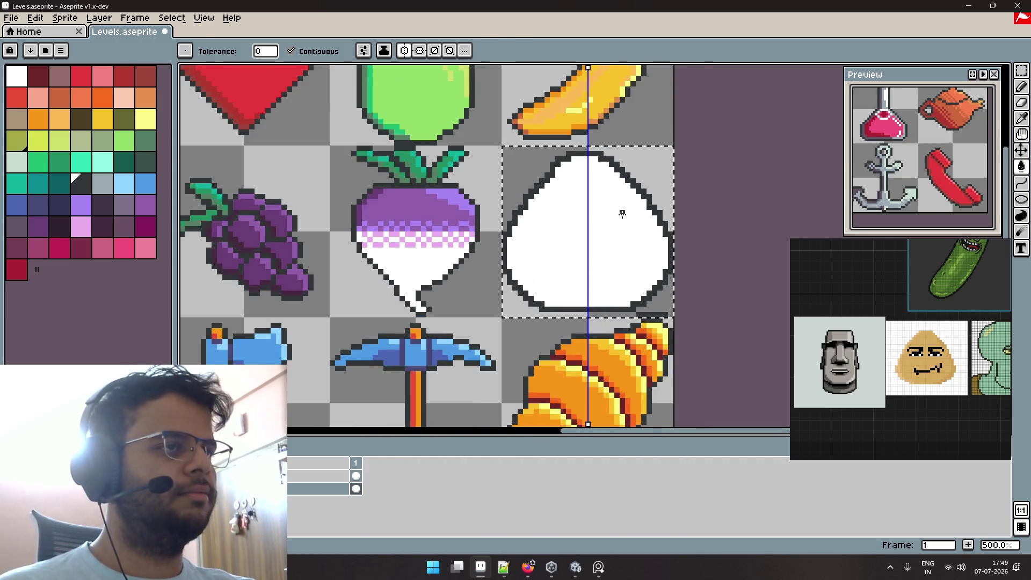
scroll(622, 212, up, 2)
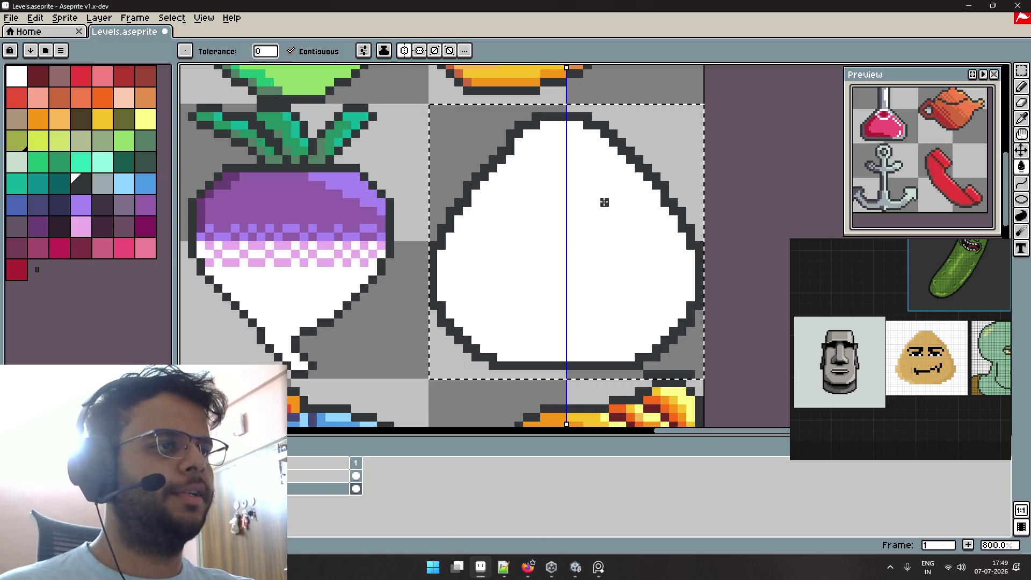
scroll(604, 202, down, 2)
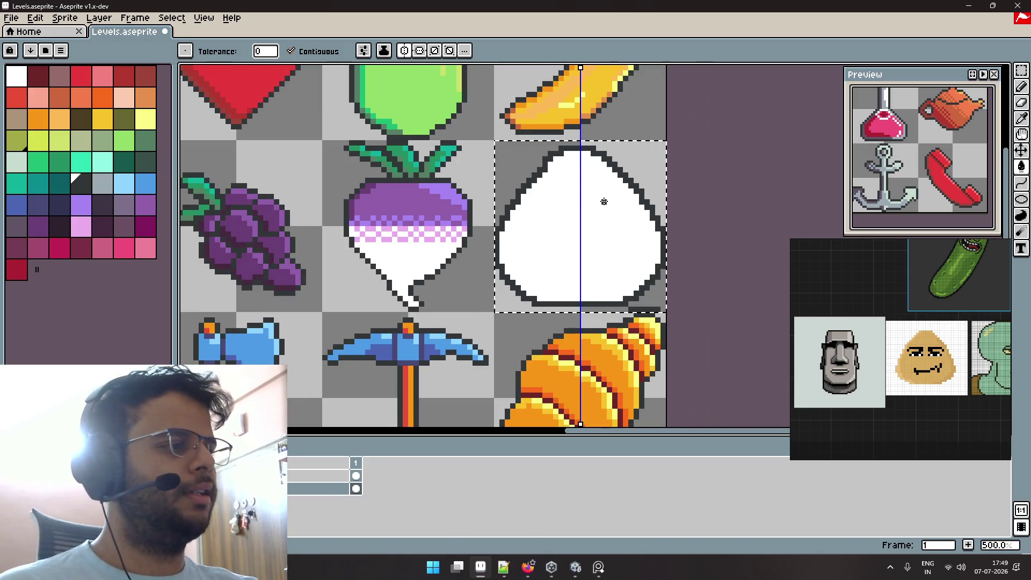
scroll(604, 202, up, 1)
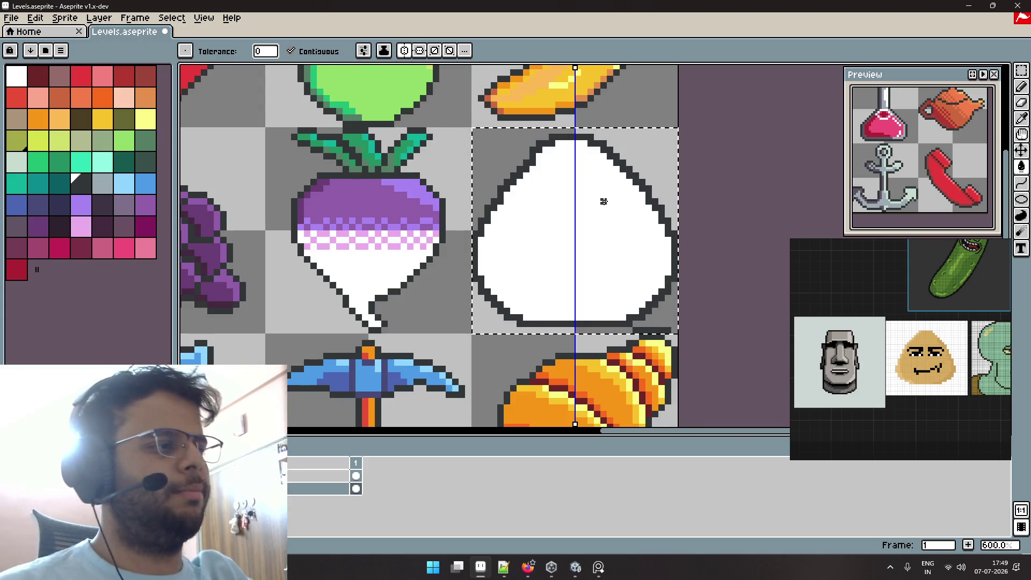
scroll(575, 206, up, 1)
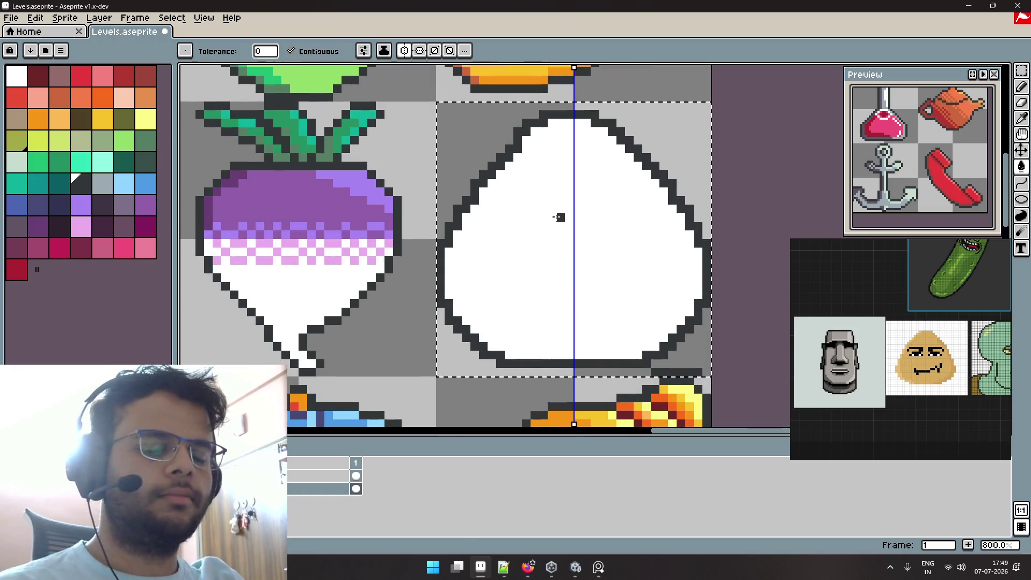
key(b)
key(minus)
key(minus)
key(minus)
key(minus)
key(minus)
key(minus)
key(minus)
key(minus)
drag(562, 223, 541, 270)
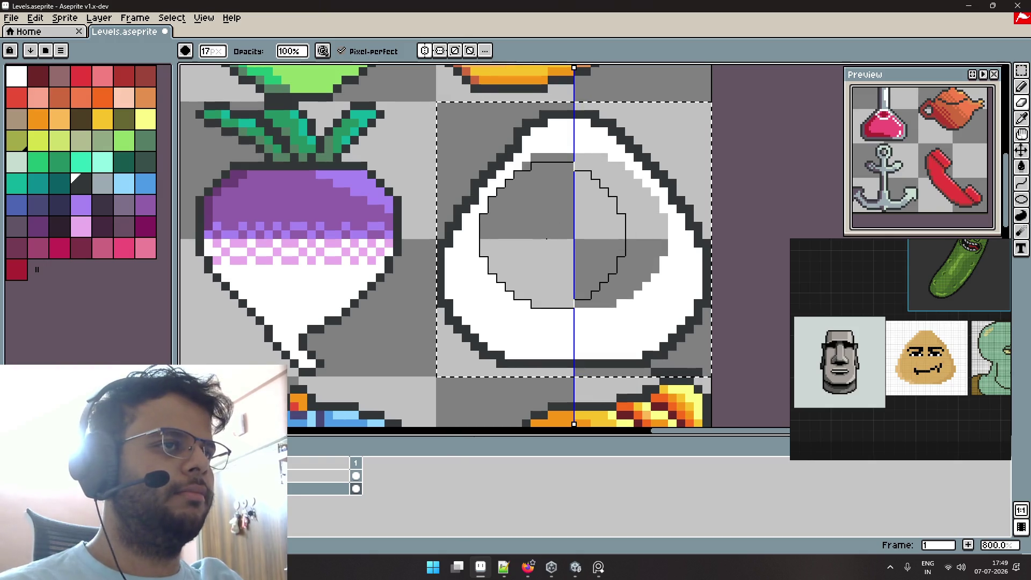
key(v)
key(ctrl+z)
key(e)
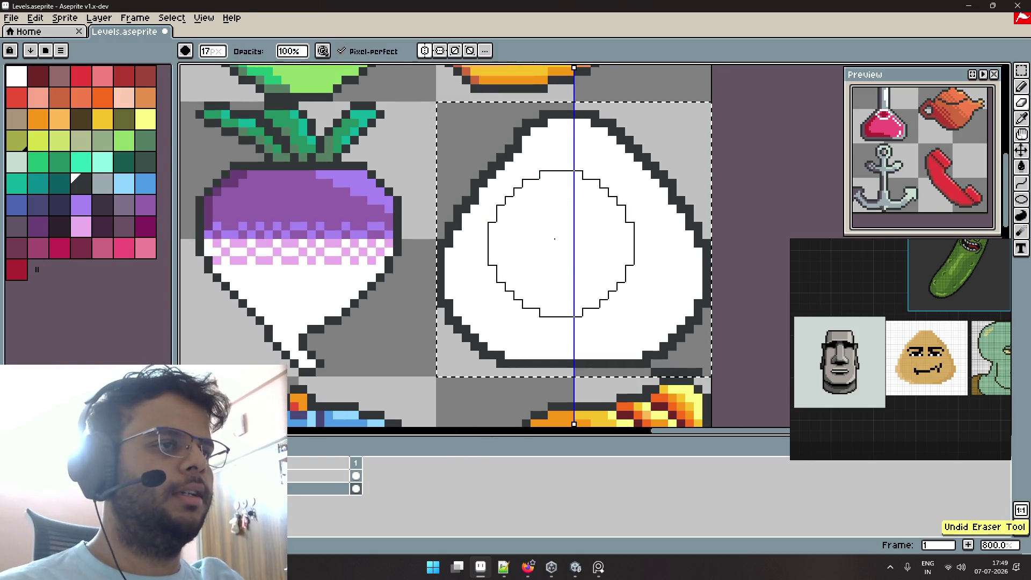
scroll(565, 233, down, 1)
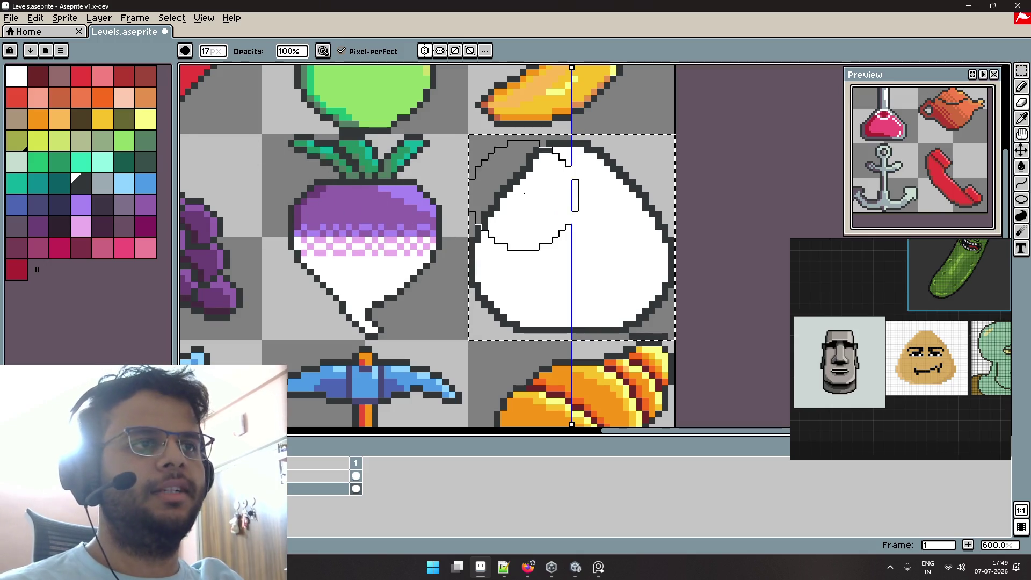
scroll(509, 155, up, 3)
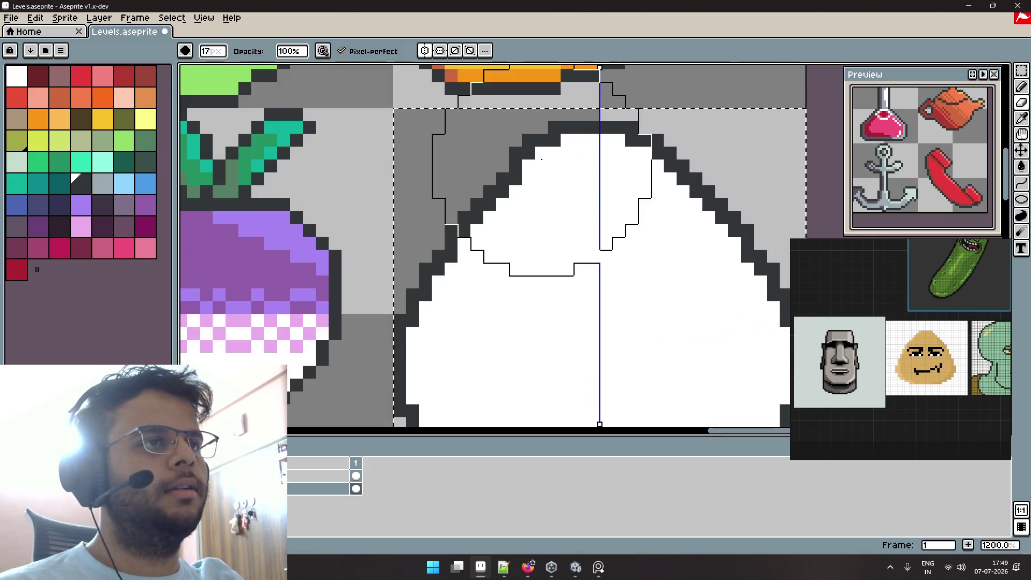
scroll(735, 215, down, 3)
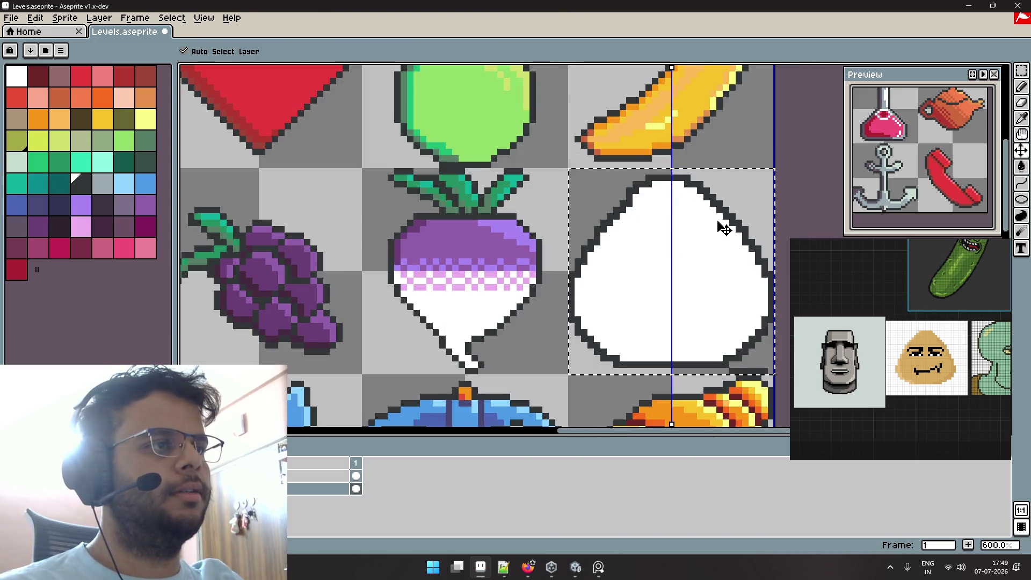
Replace the thick outline with a circle-matrix outline that skips corner pixels.
key(ctrl+z)
key(i)
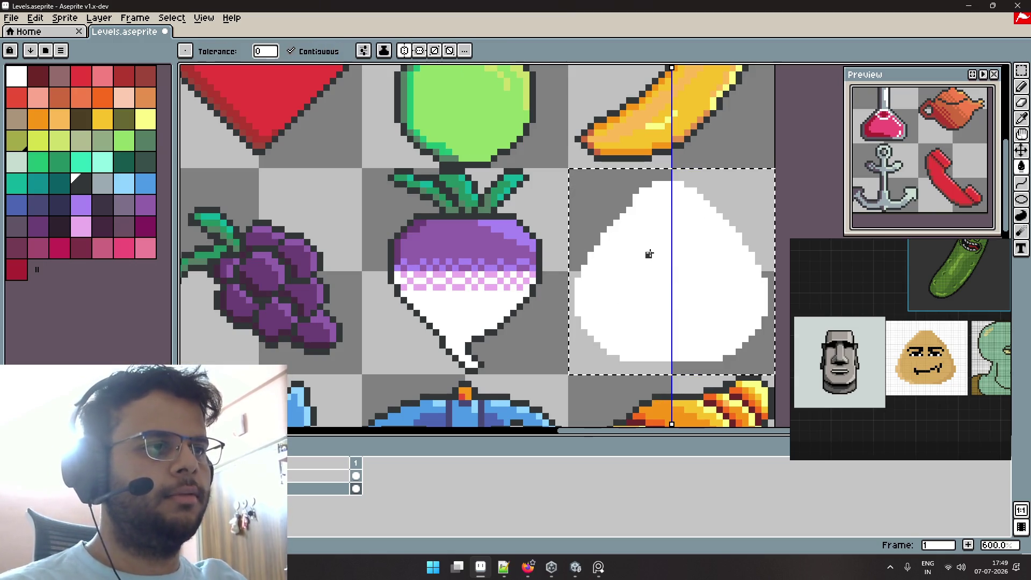
key(shift+o)
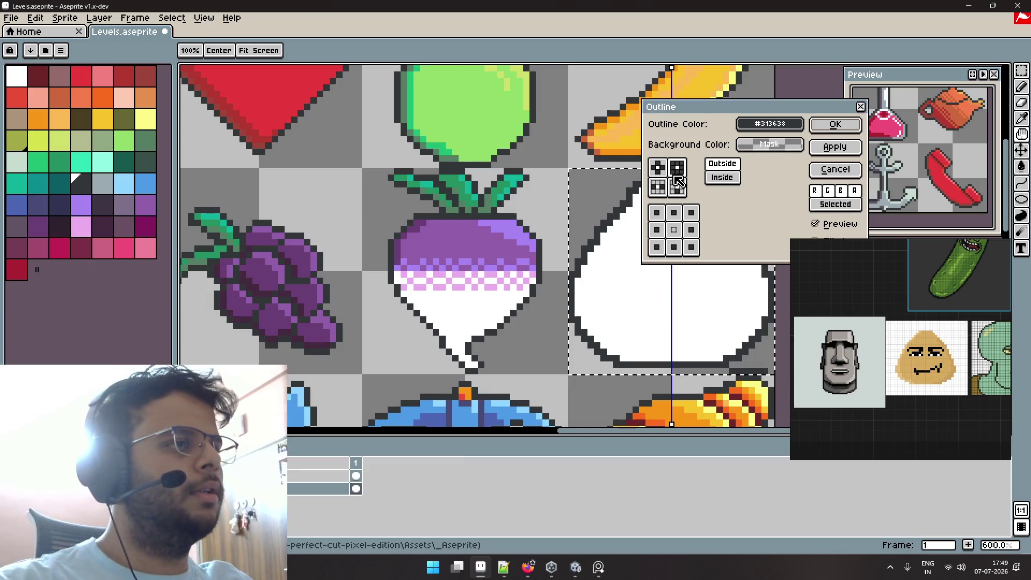
click(664, 171)
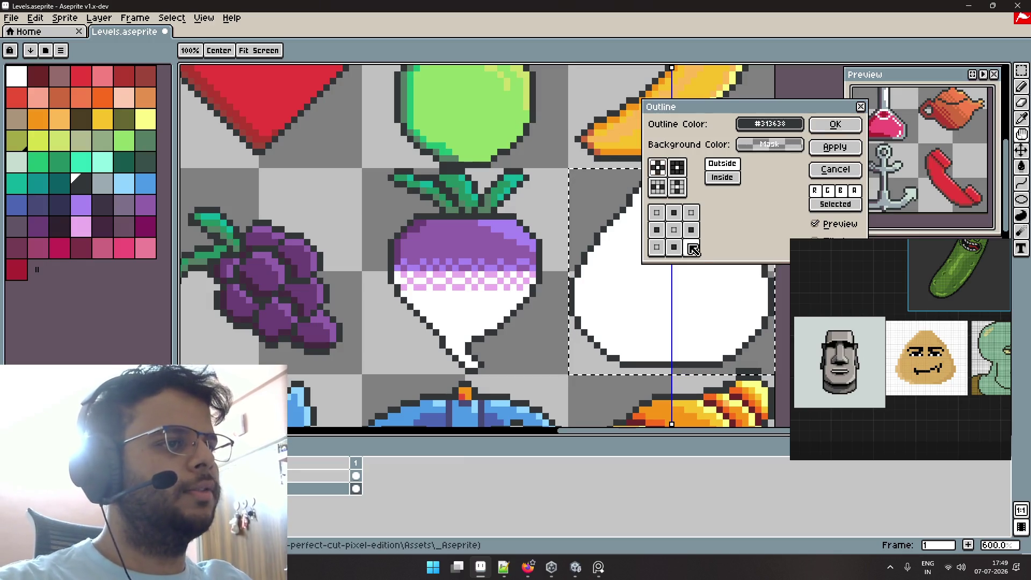
click(822, 154)
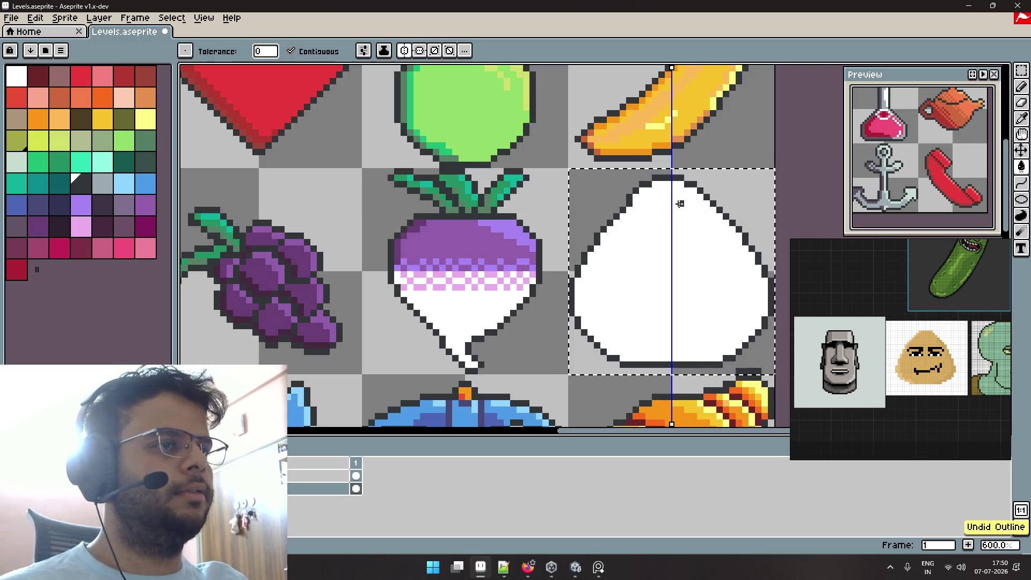
scroll(729, 217, up, 1)
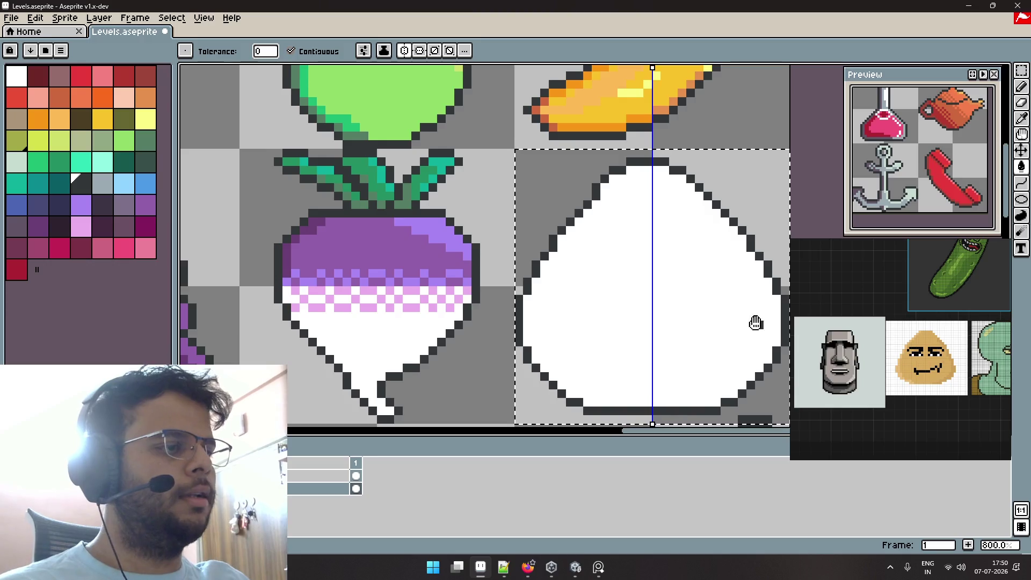
Set the pencil brush to 1px and save Levels.aseprite.
drag(755, 323, 710, 242)
key(b)
scroll(729, 305, down, 1)
scroll(729, 305, down, 1)
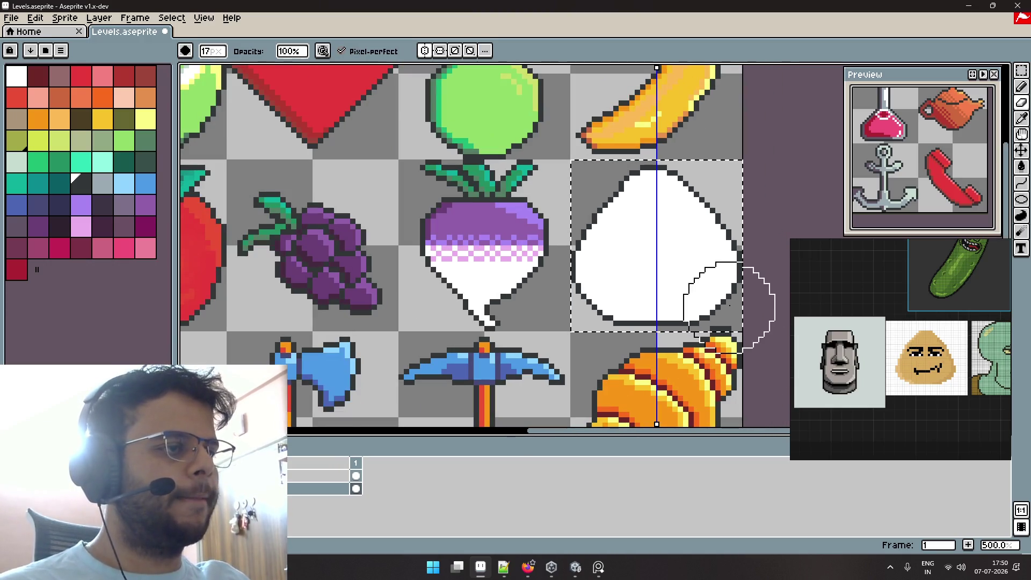
scroll(729, 312, down, 1)
scroll(726, 315, up, 9)
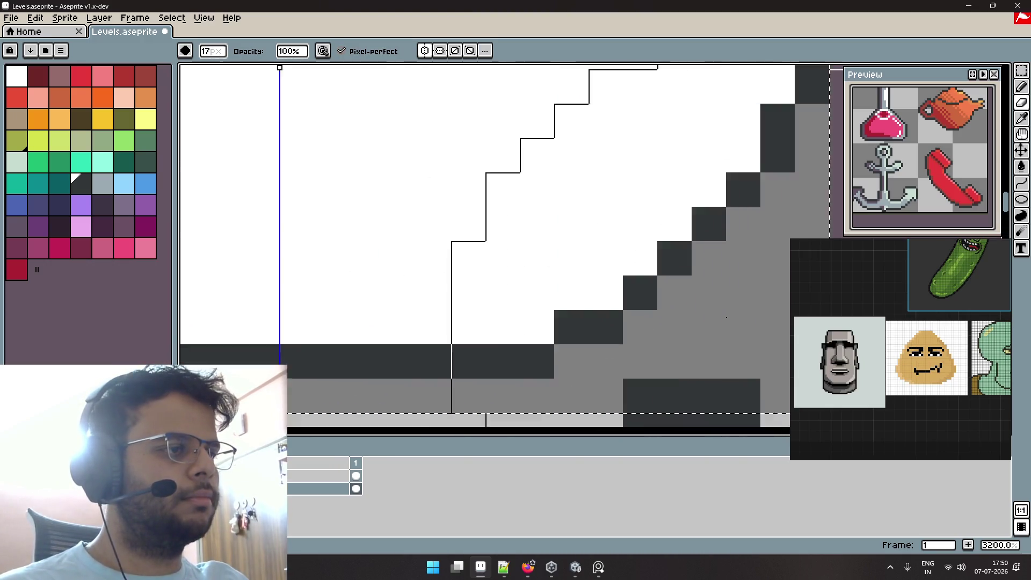
key(minus)
key(minus)
key(minus)
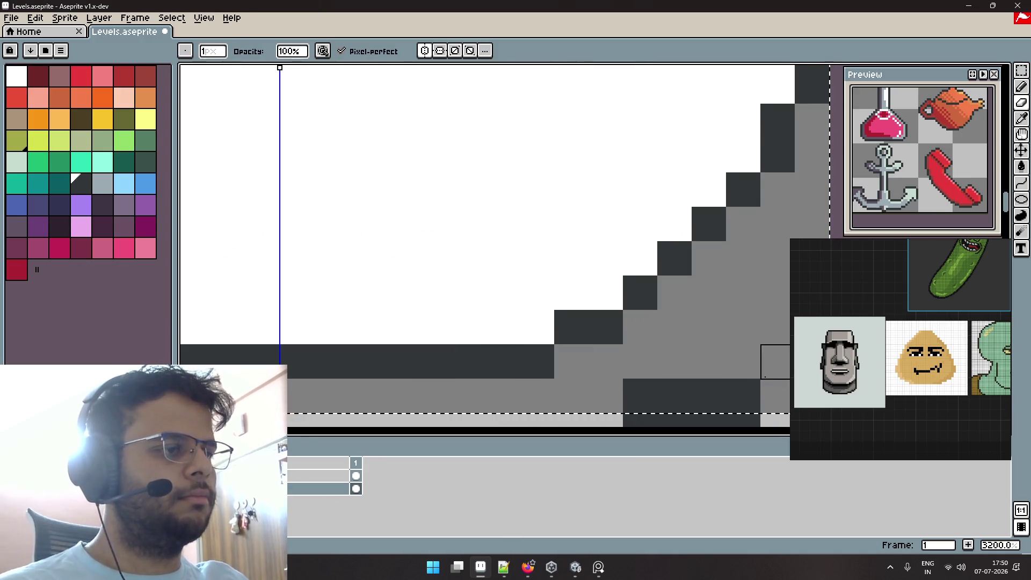
scroll(656, 294, down, 8)
key(ctrl+s)
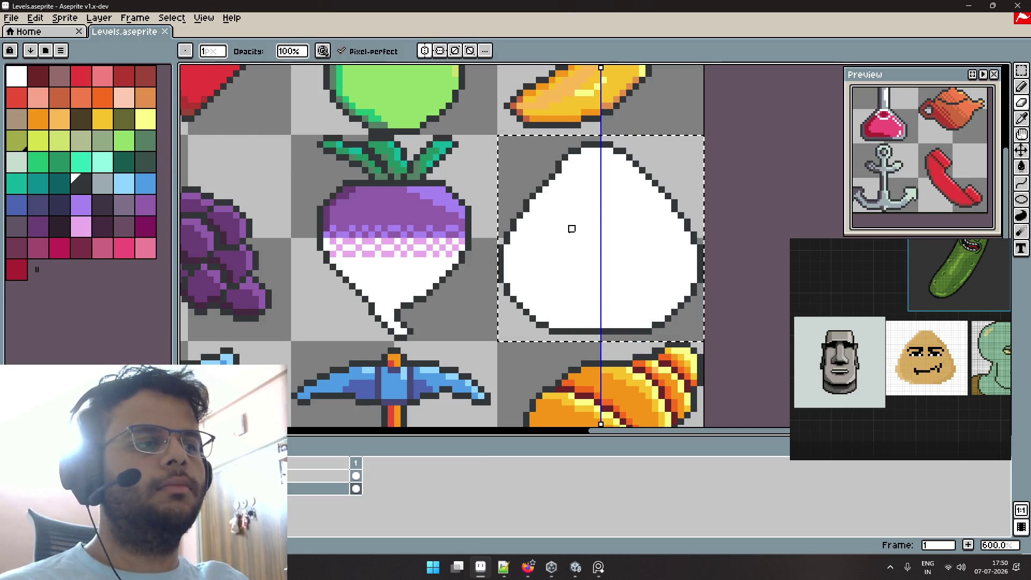
scroll(572, 229, down, 3)
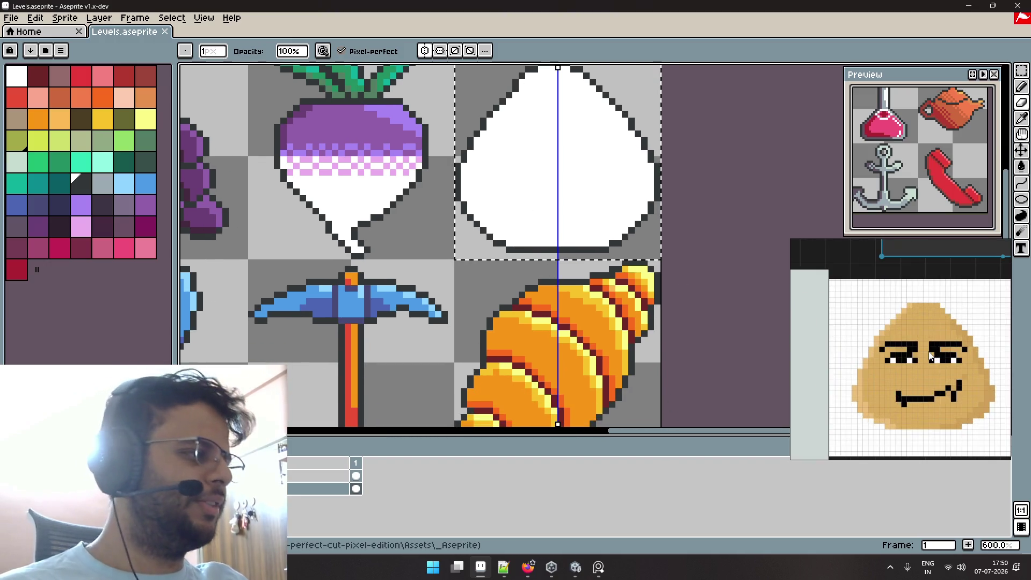
Fill the white blob with tan from the palette and save the item sheet.
key(alt)
alt+click(557, 338)
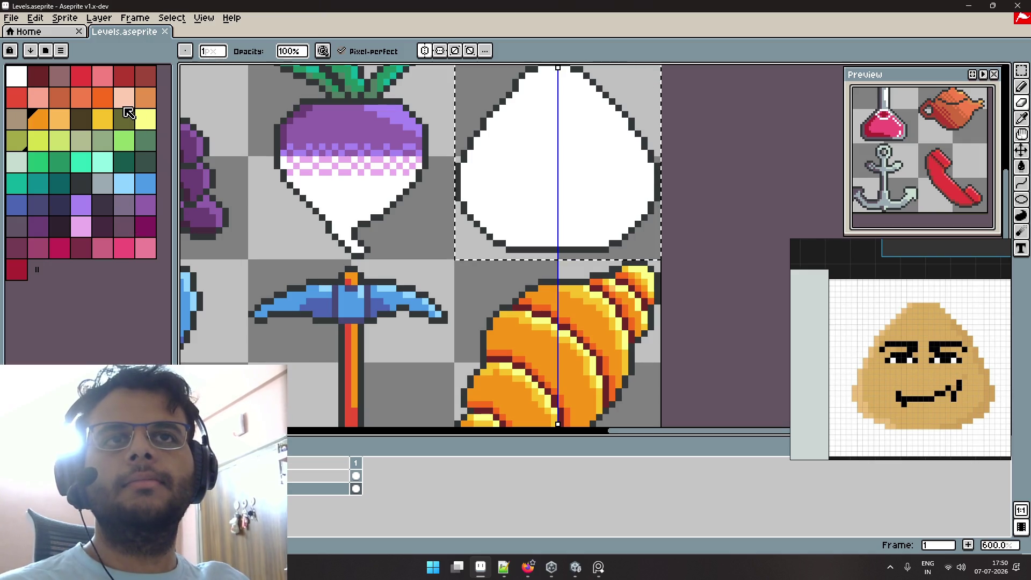
click(17, 120)
key(g)
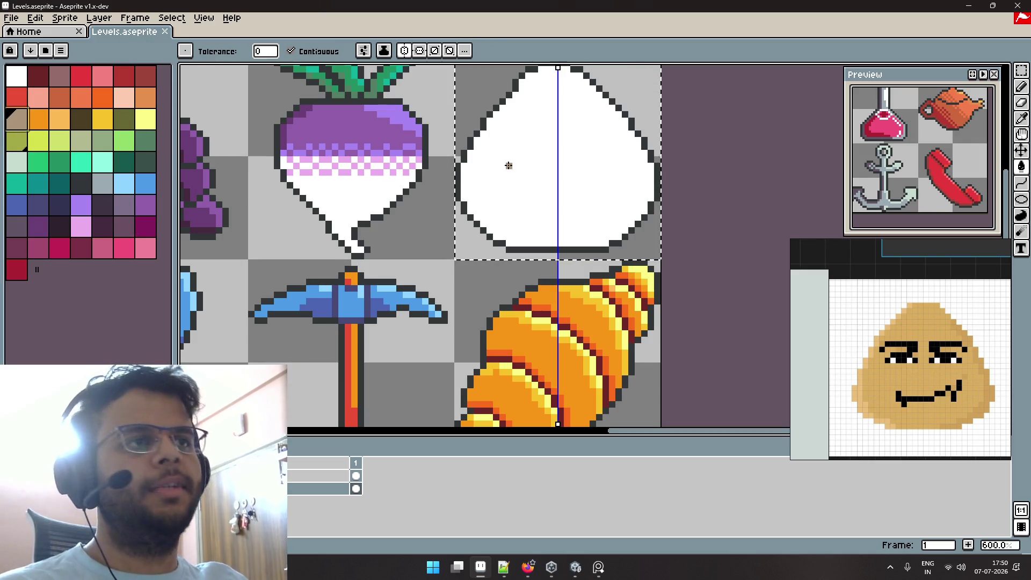
click(506, 161)
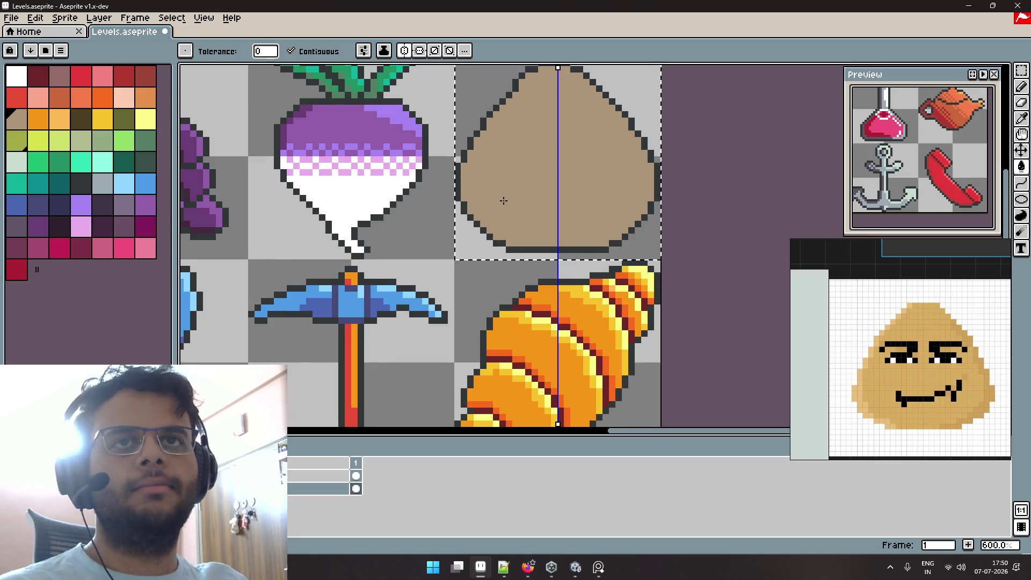
scroll(539, 209, up, 3)
key(ctrl+s)
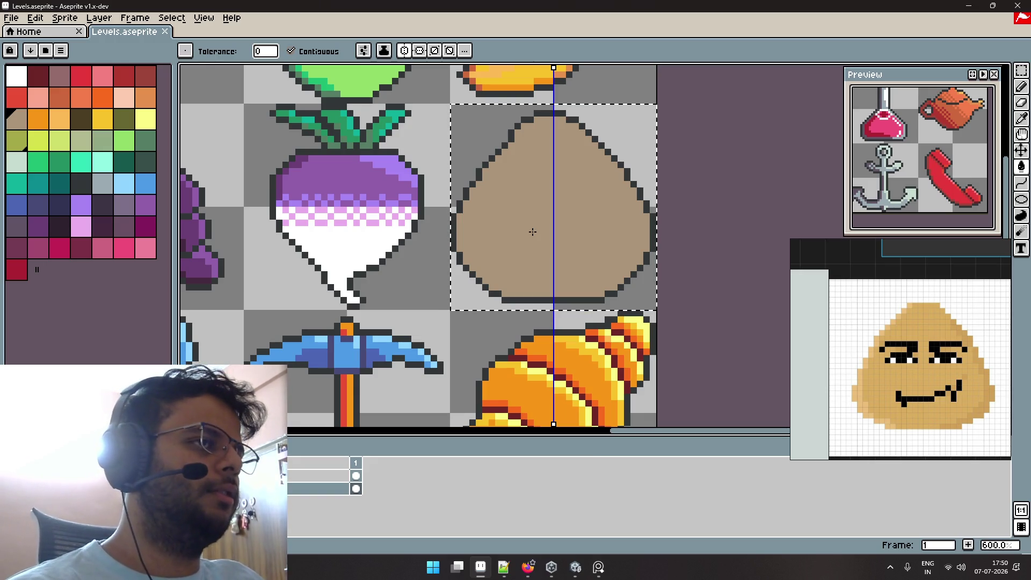
Zoom out and pan to compare the tan blob with the enlarged Pou face reference.
scroll(884, 312, down, 3)
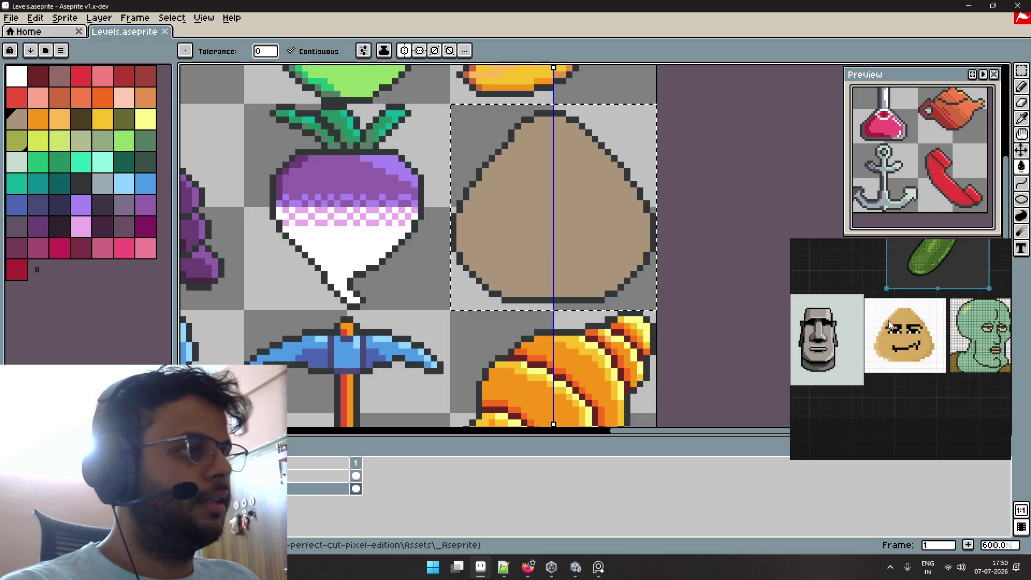
scroll(926, 310, down, 2)
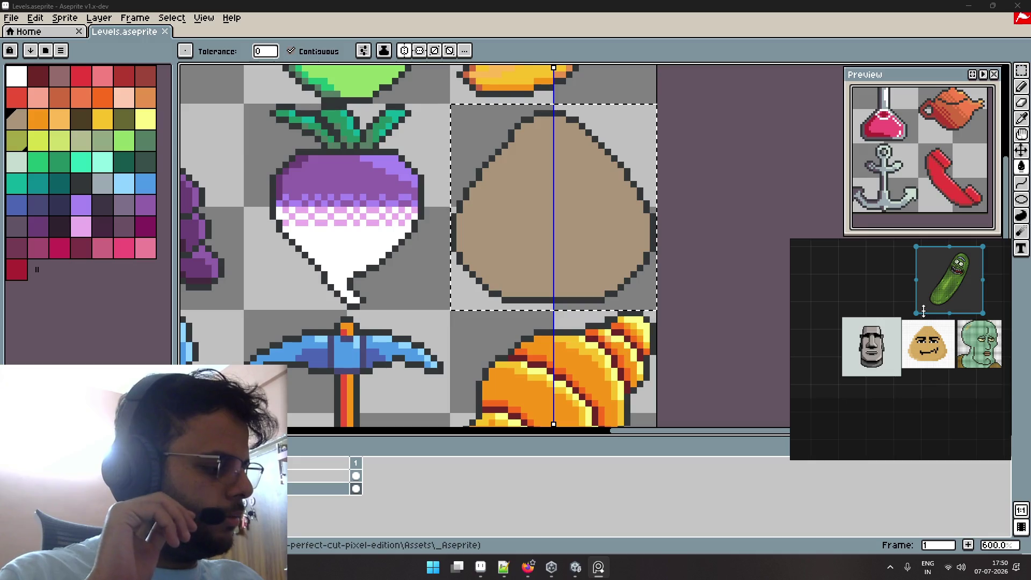
scroll(924, 310, down, 3)
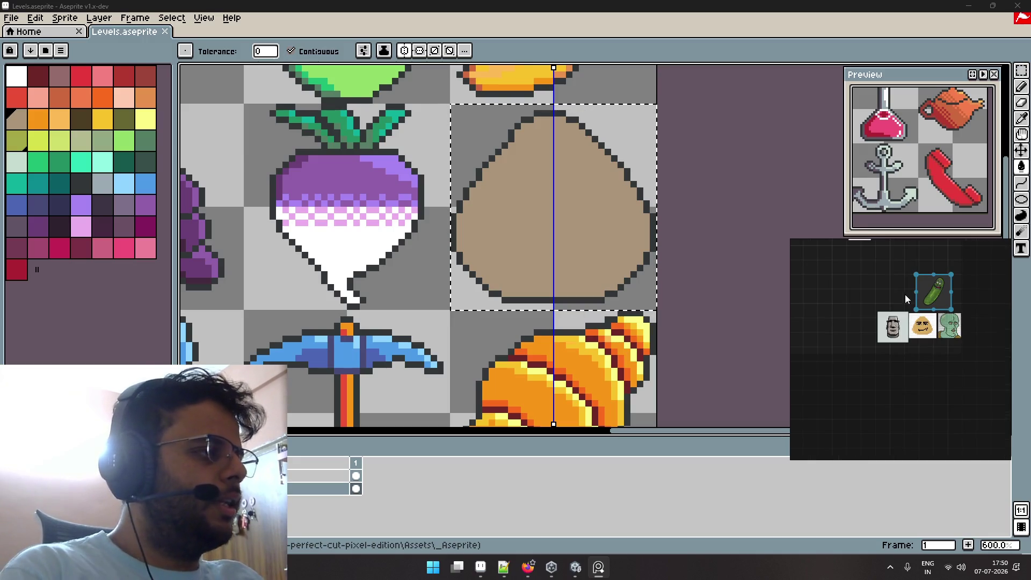
key(minus)
key(minus)
key(minus)
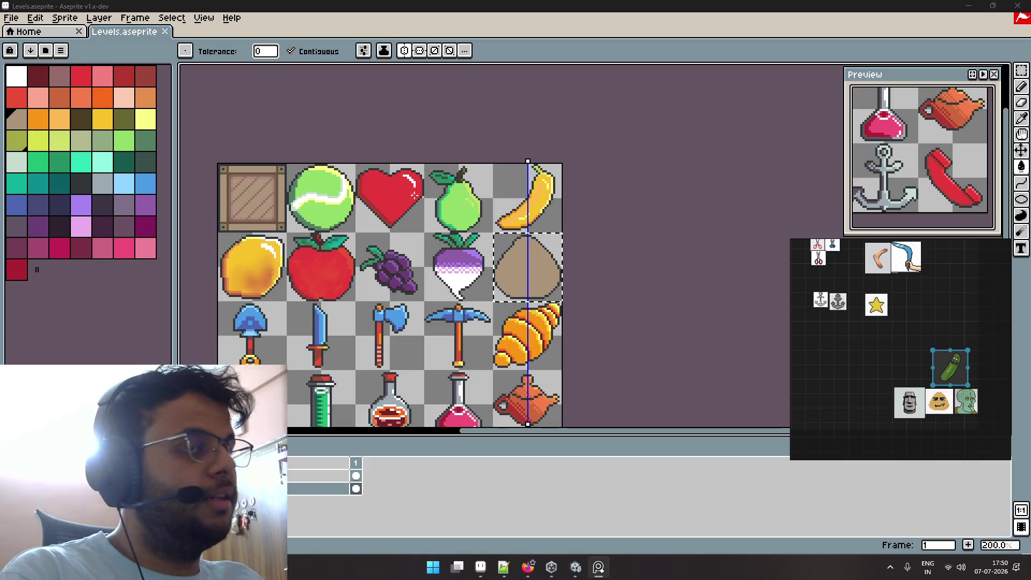
scroll(385, 226, up, 4)
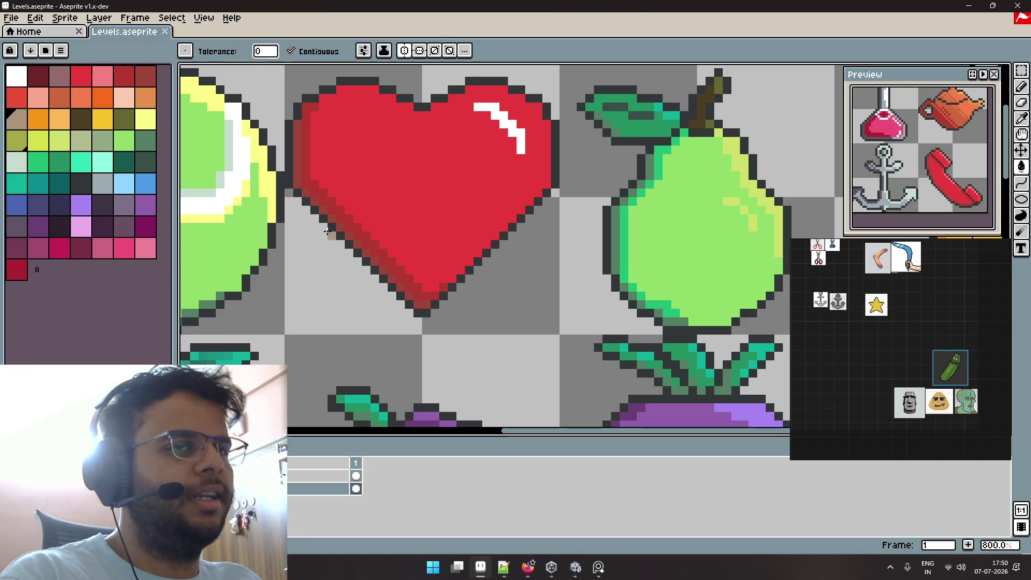
scroll(457, 302, down, 2)
drag(696, 265, 558, 240)
scroll(558, 240, down, 1)
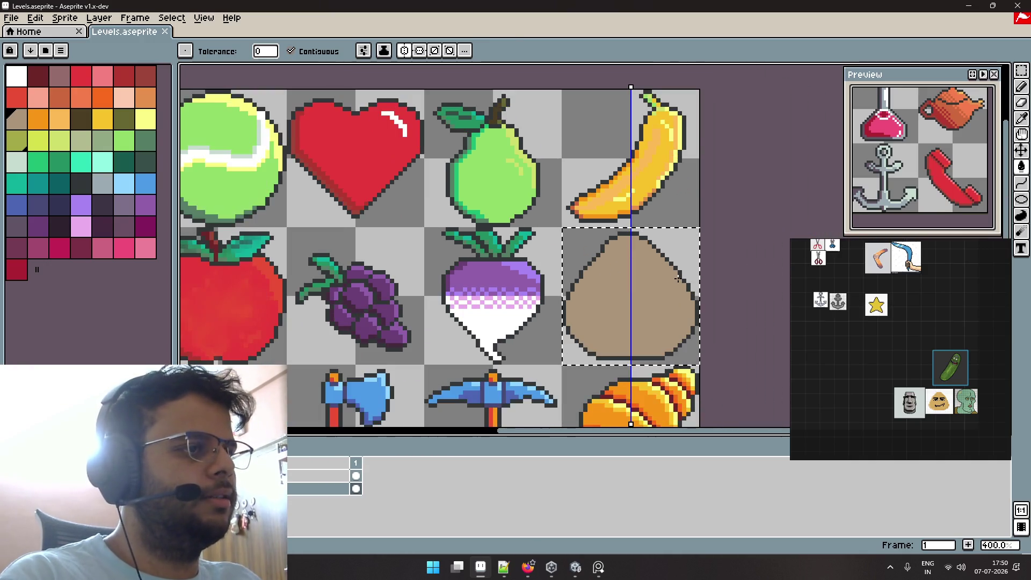
scroll(558, 241, down, 2)
scroll(620, 231, up, 1)
scroll(620, 231, up, 2)
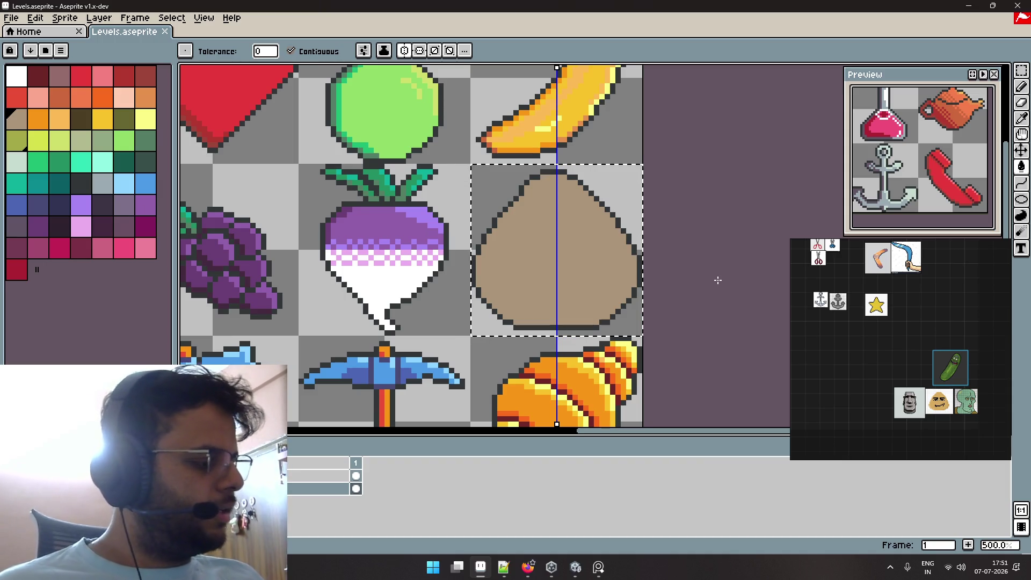
scroll(838, 293, up, 5)
scroll(907, 322, down, 1)
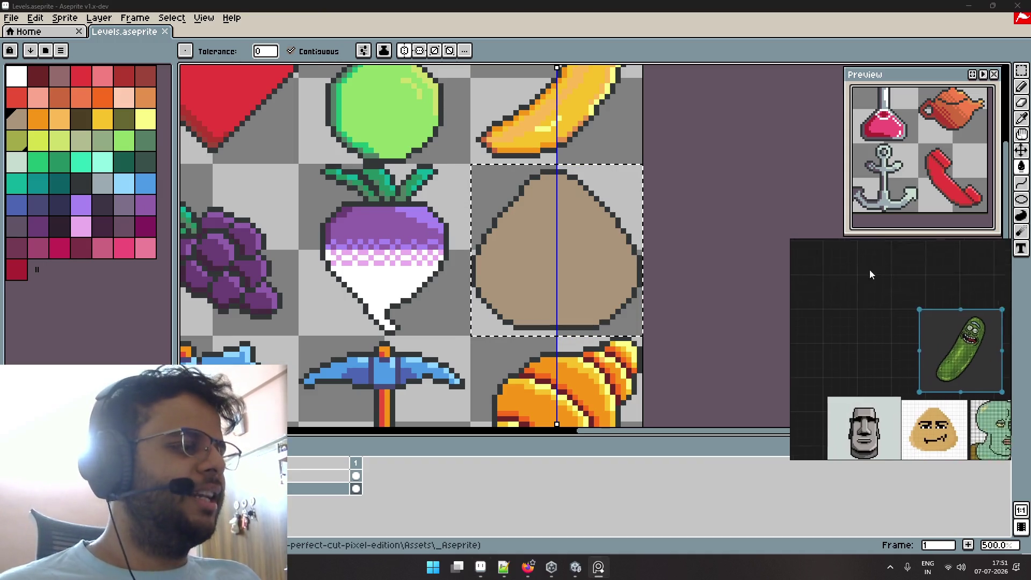
scroll(896, 346, up, 2)
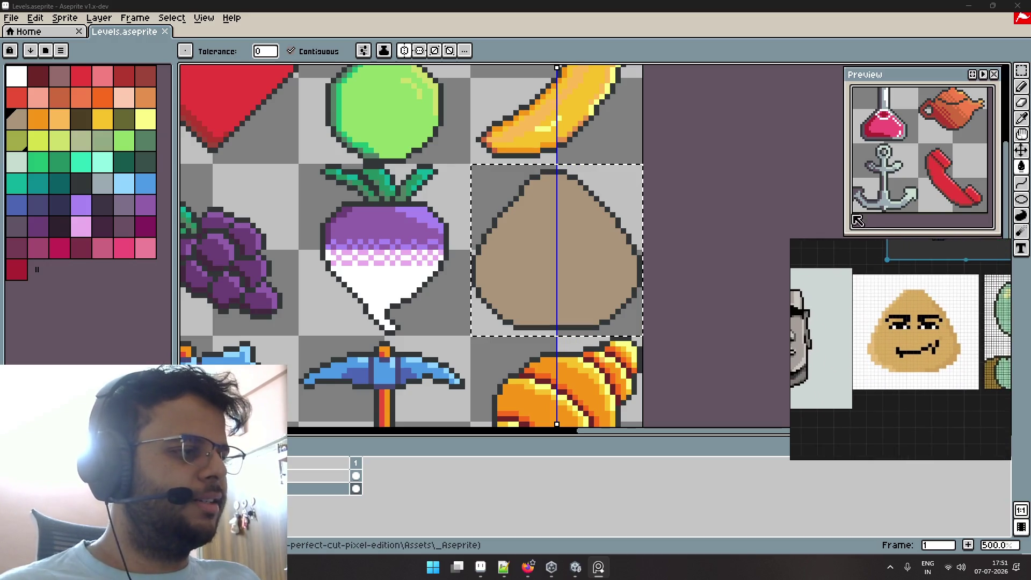
scroll(896, 347, up, 3)
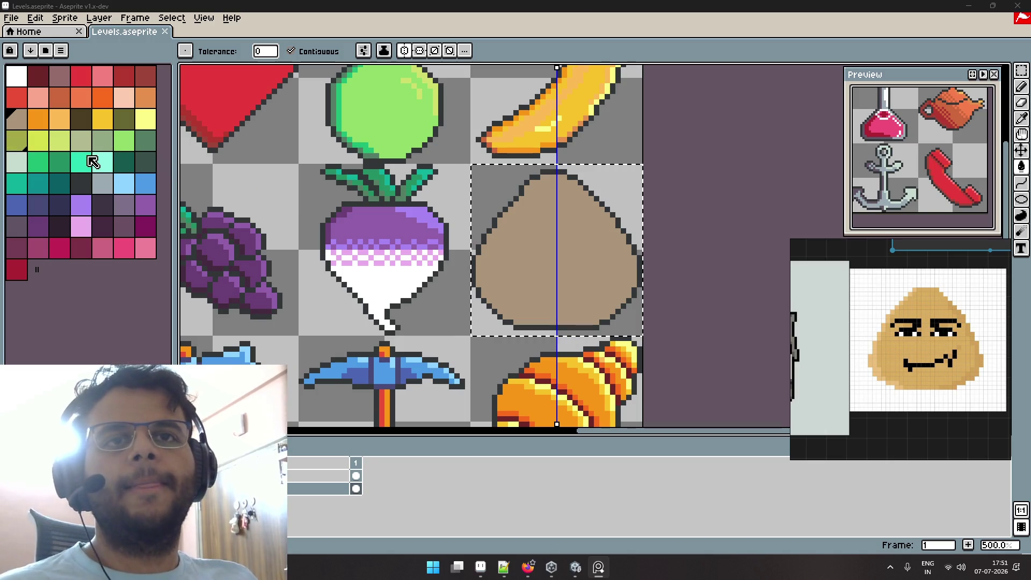
Fill the selected blob body with the light orange palette swatch.
key(i)
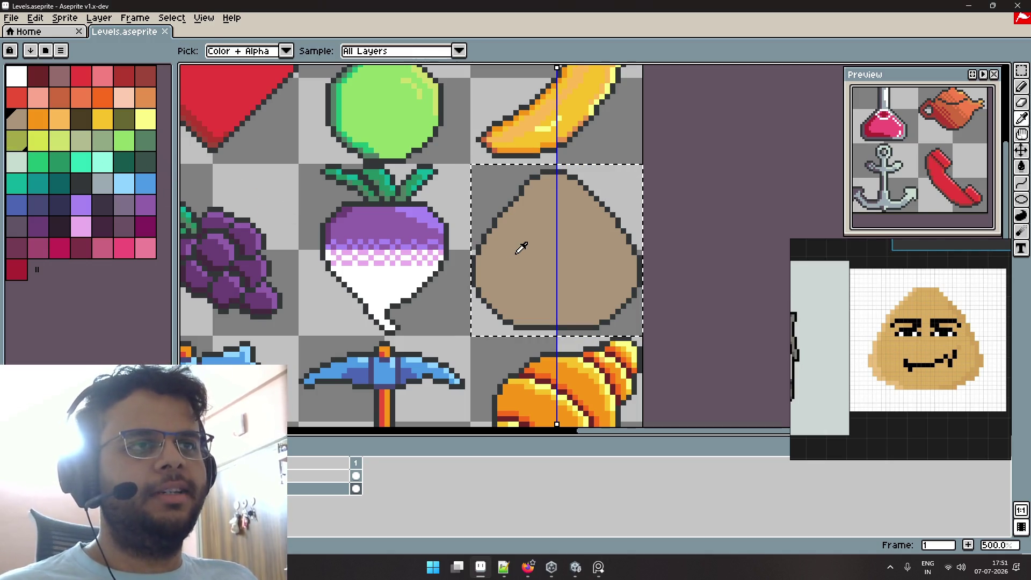
key(w)
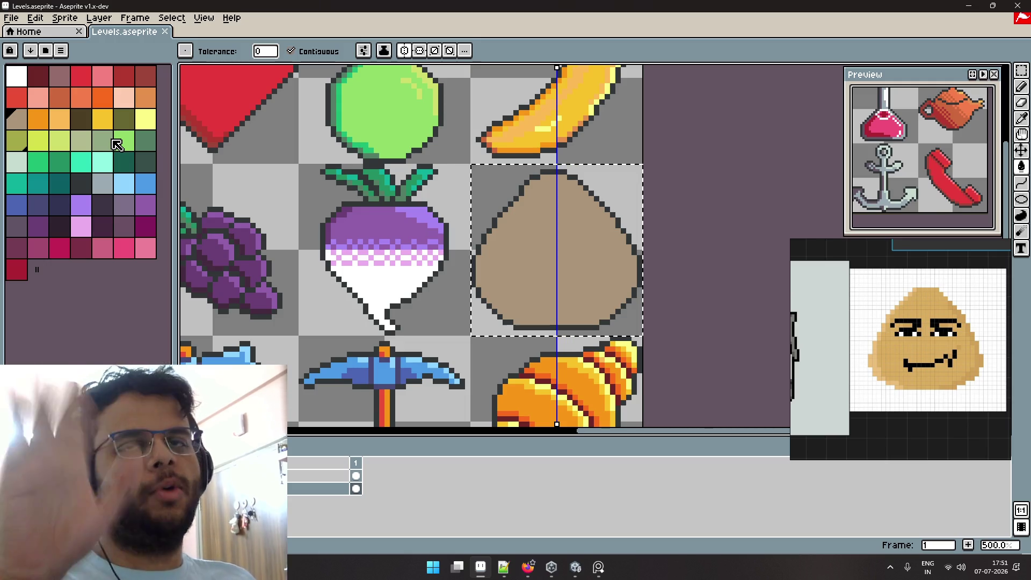
click(59, 119)
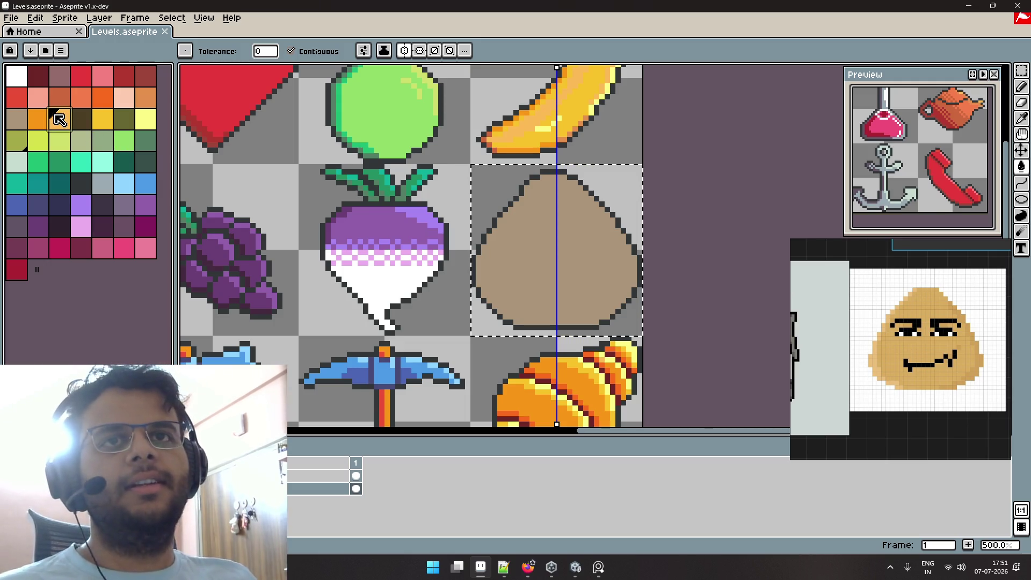
click(541, 237)
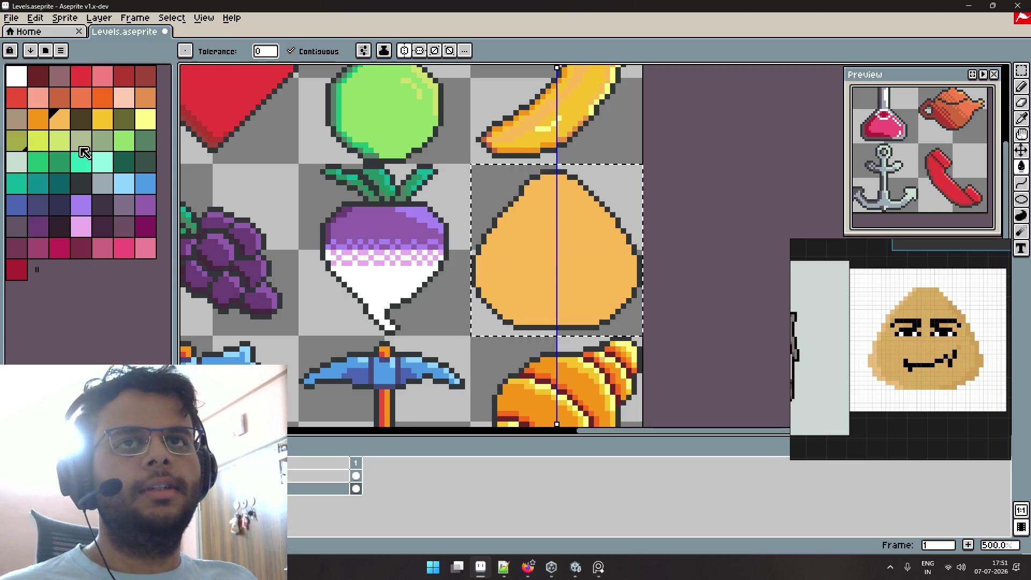
Paint a test row of dark orange, light orange, yellow and light yellow pixels in the tile corner.
key(b)
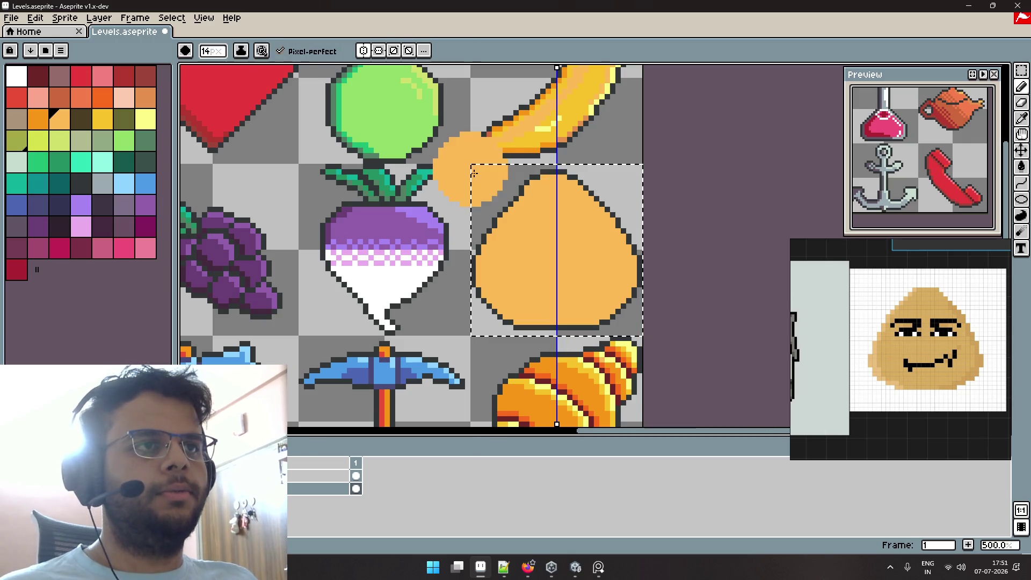
scroll(474, 172, up, 4)
scroll(488, 182, up, 3)
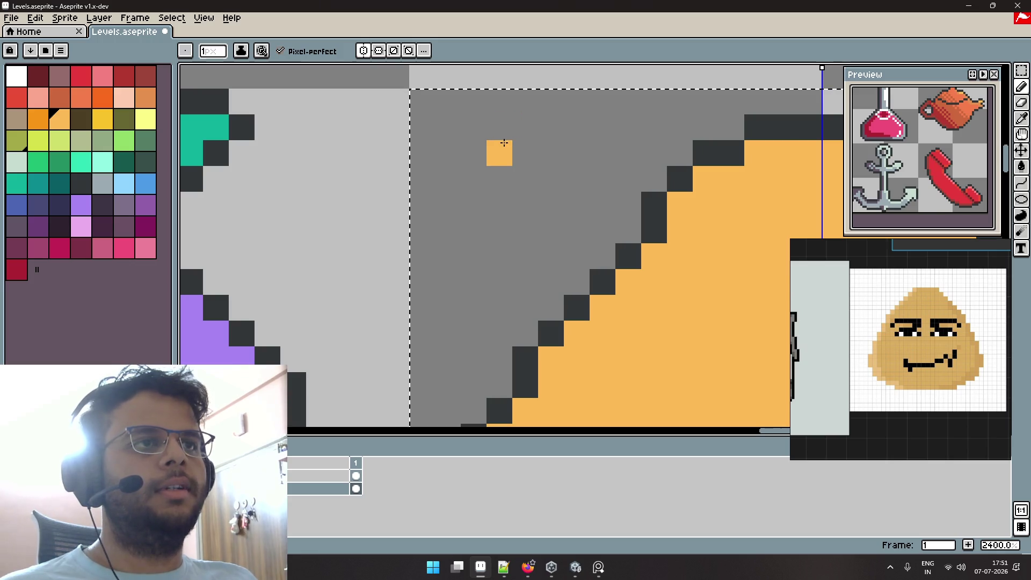
click(43, 127)
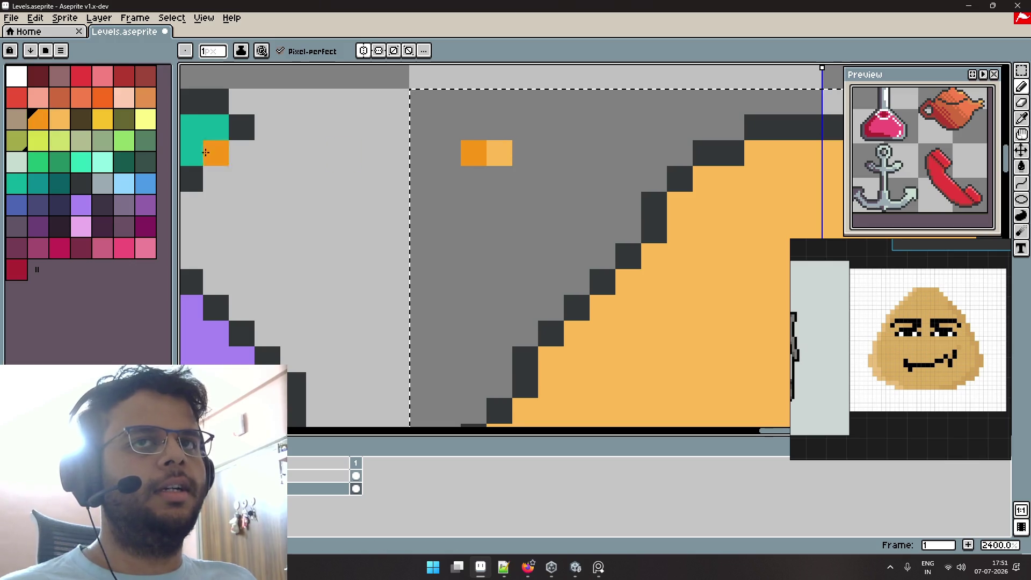
click(99, 124)
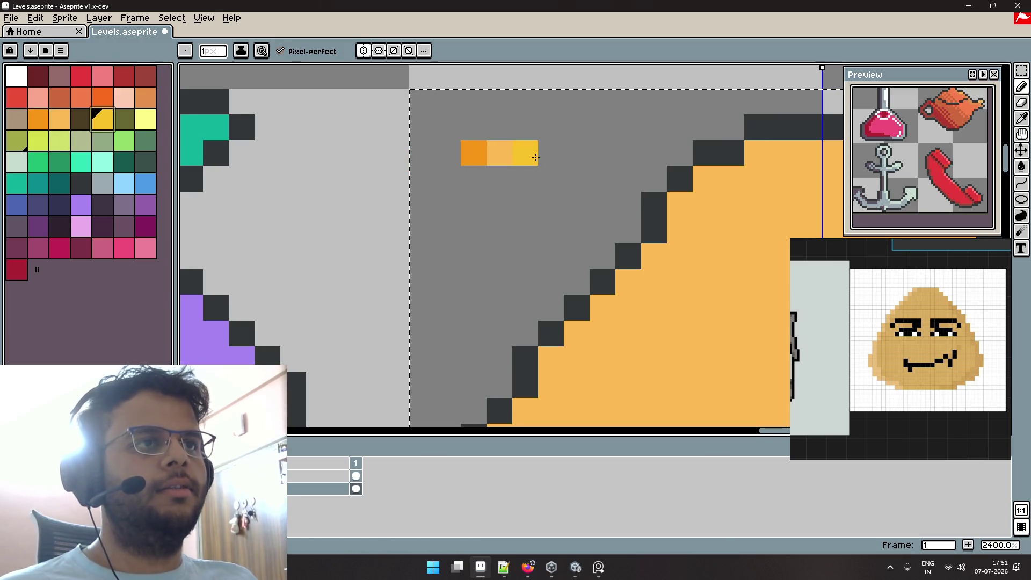
key(ctrl+z)
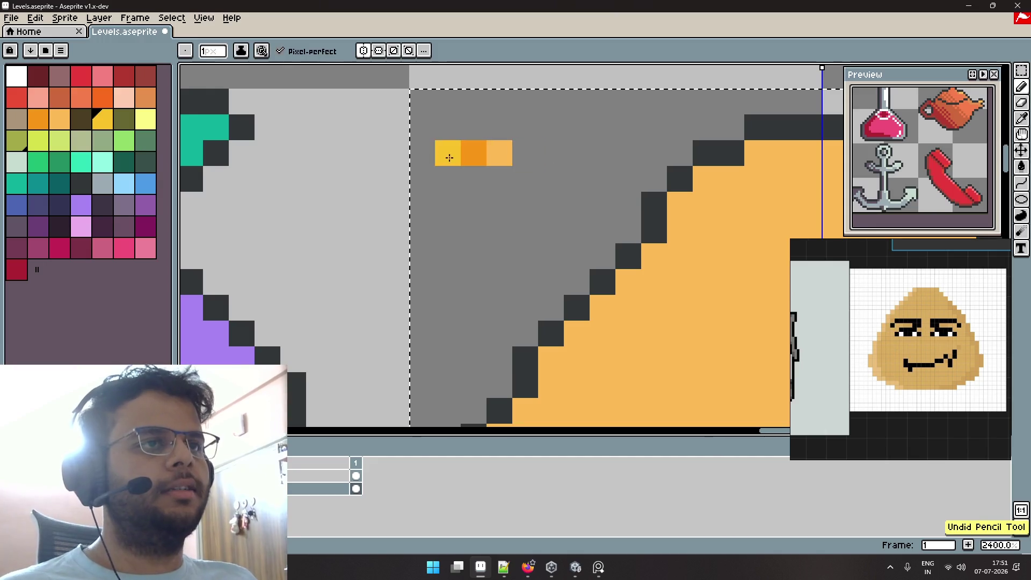
click(525, 153)
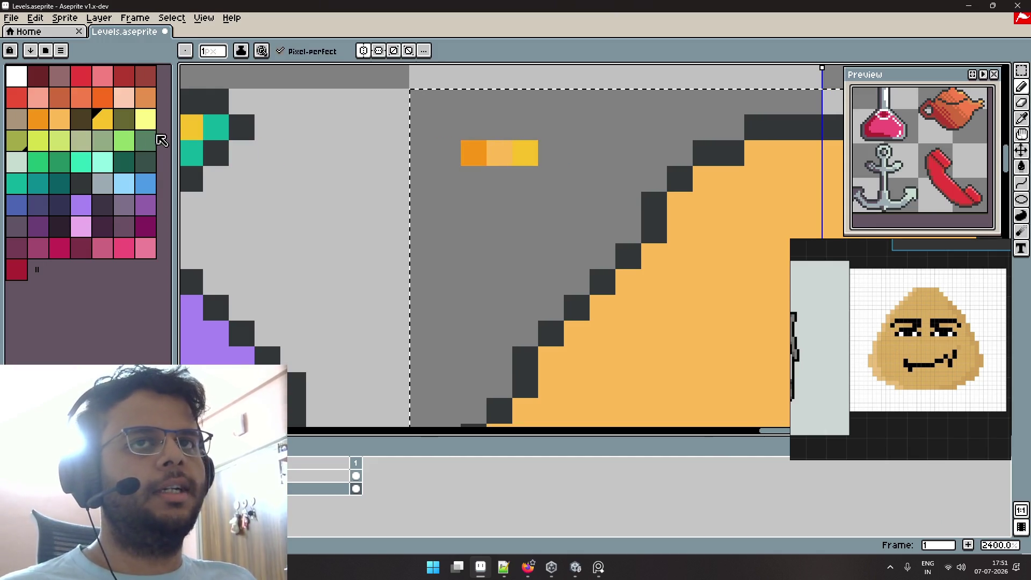
click(143, 126)
click(551, 154)
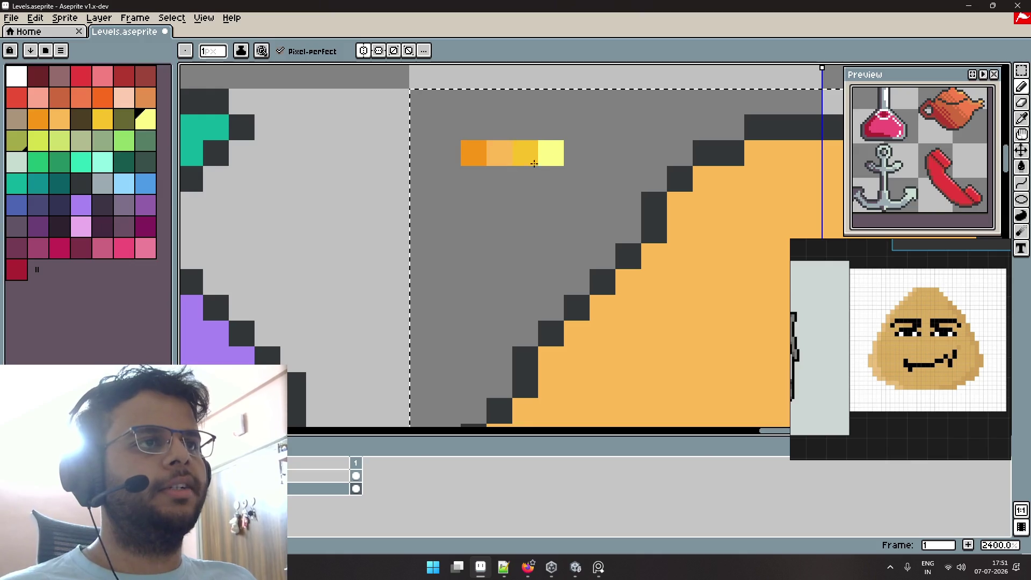
Zoom out to show the whole blob, then switch to Firefox's 'POU face meme' results.
scroll(439, 153, down, 1)
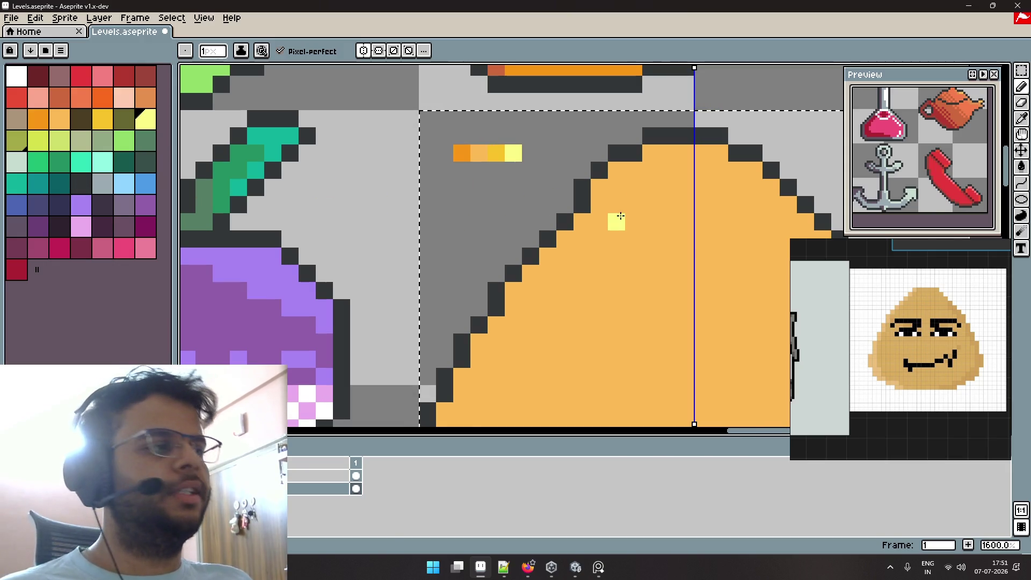
scroll(621, 216, down, 2)
scroll(633, 212, down, 1)
drag(633, 211, 594, 189)
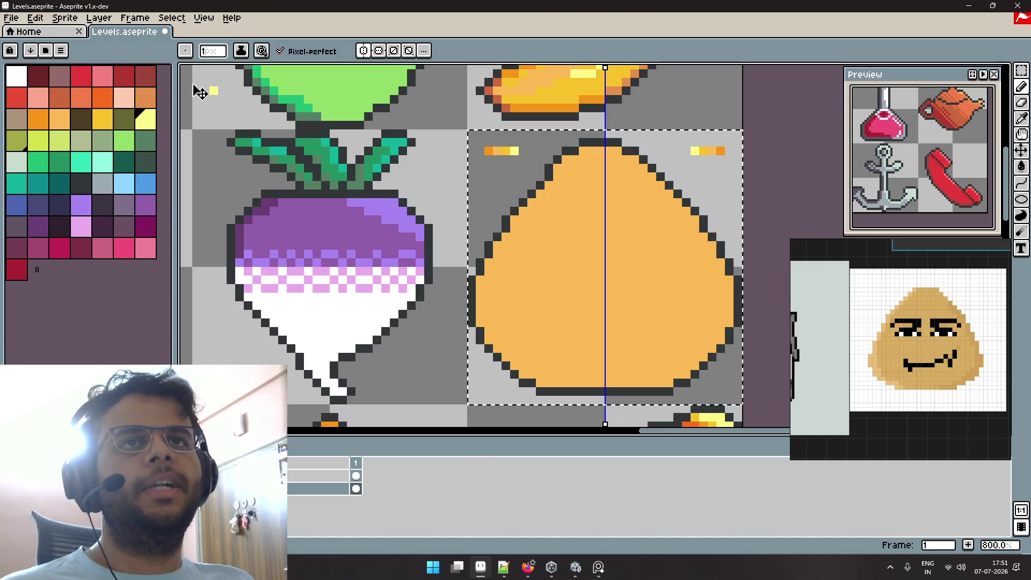
key(alt+Tab)
key(alt+Tab)
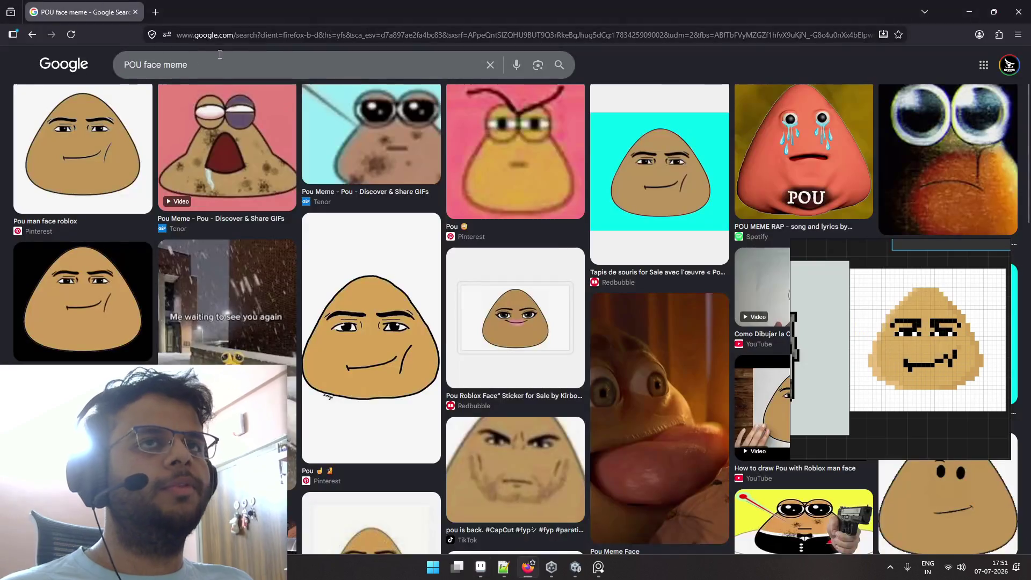
Go to the lospec.com home page from the Firefox address bar.
click(220, 61)
click(230, 35)
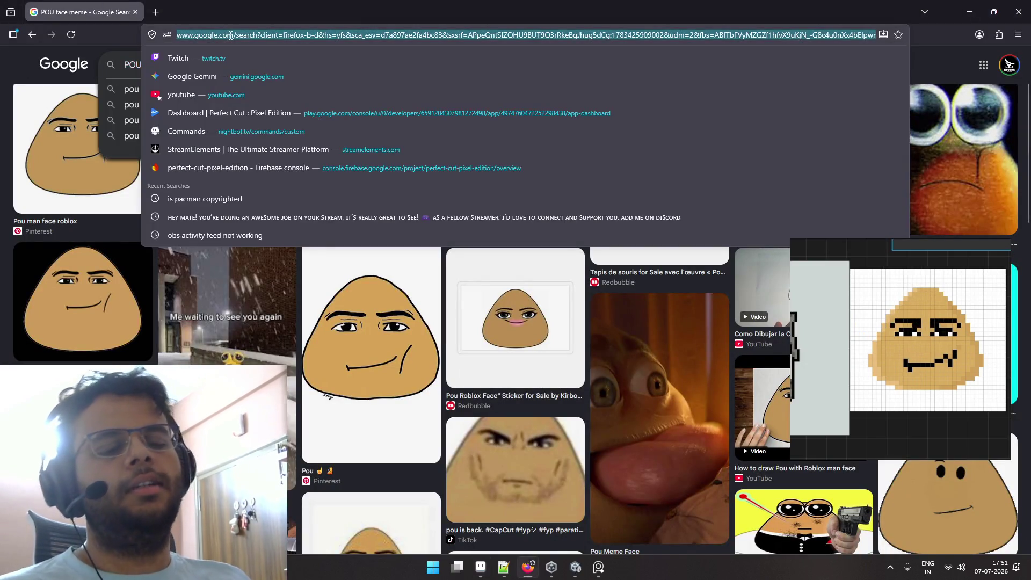
text(lospec)
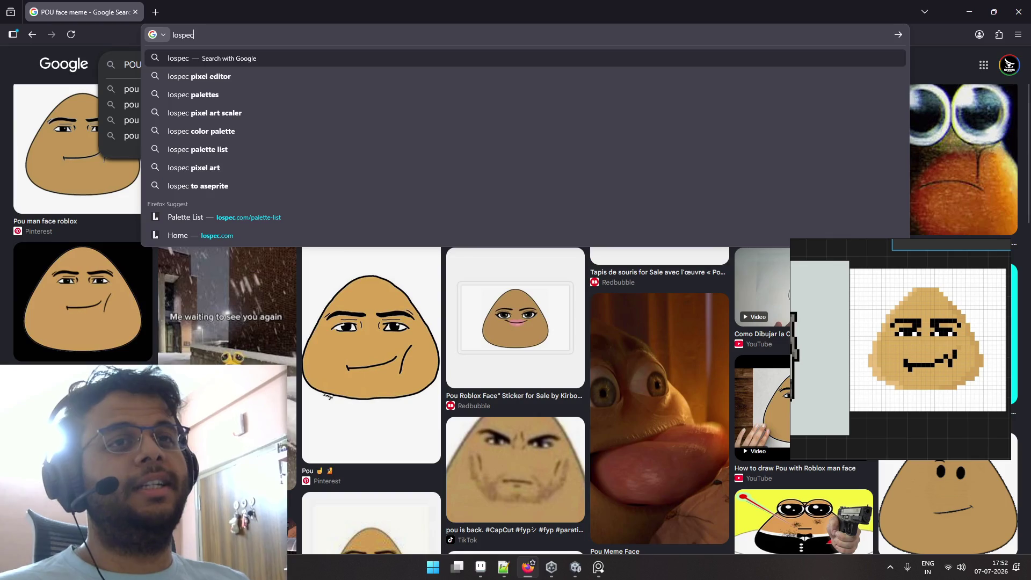
key(Up)
key(Up)
key(Down)
key(Return)
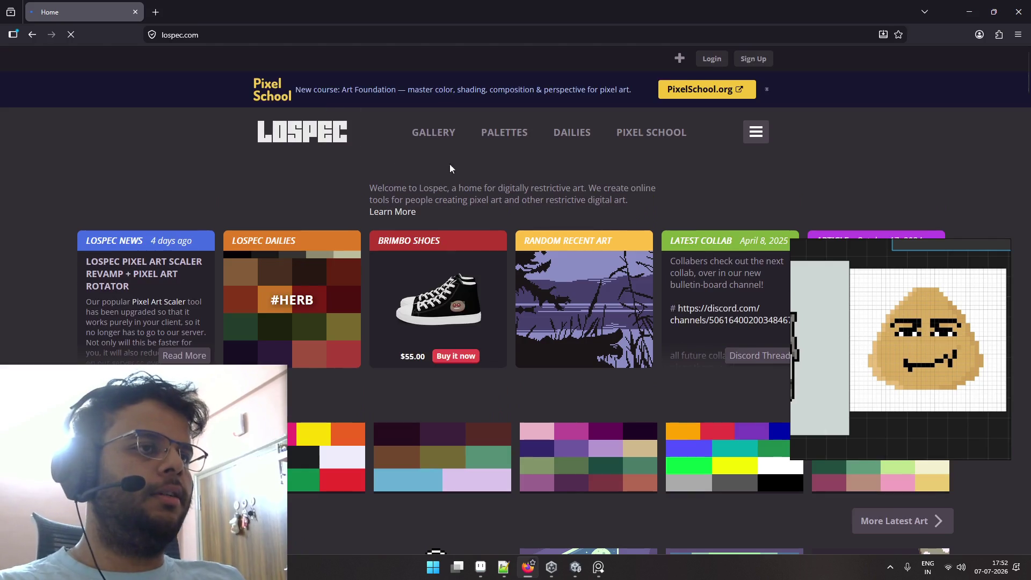
View Lospec's palette list sorted by Downloads, then return to Aseprite.
click(504, 134)
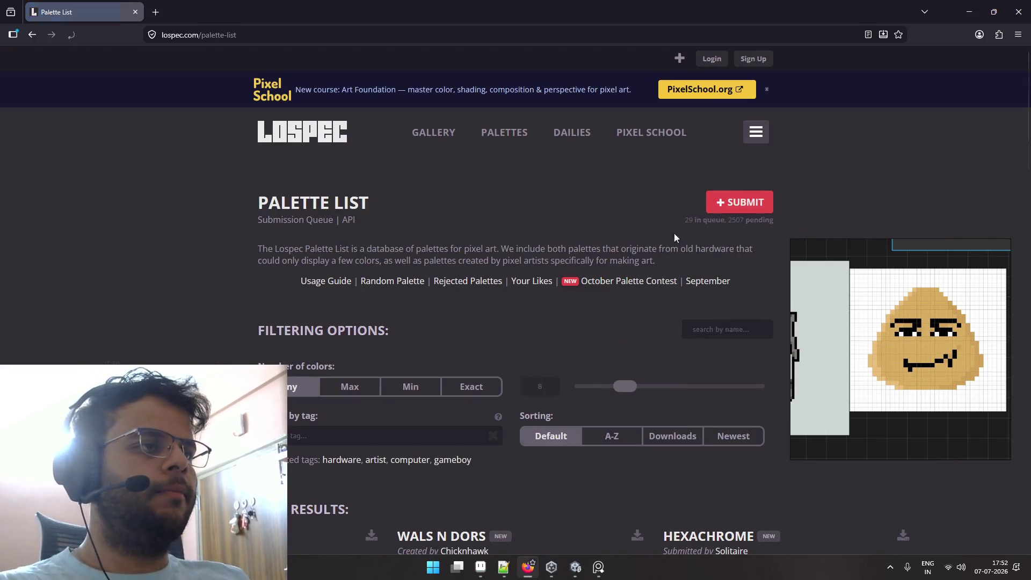
click(673, 436)
scroll(537, 229, down, 6)
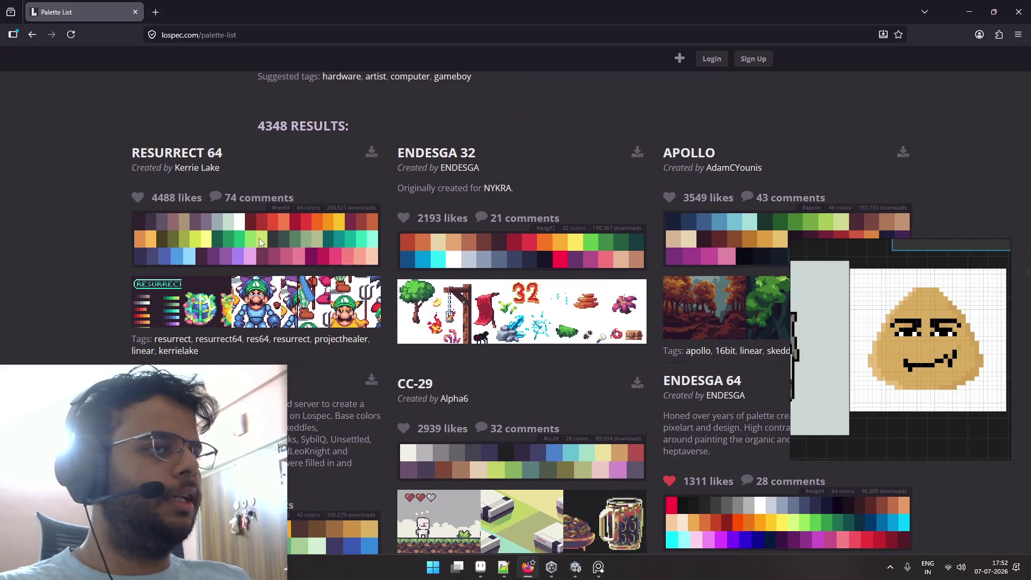
scroll(344, 201, up, 3)
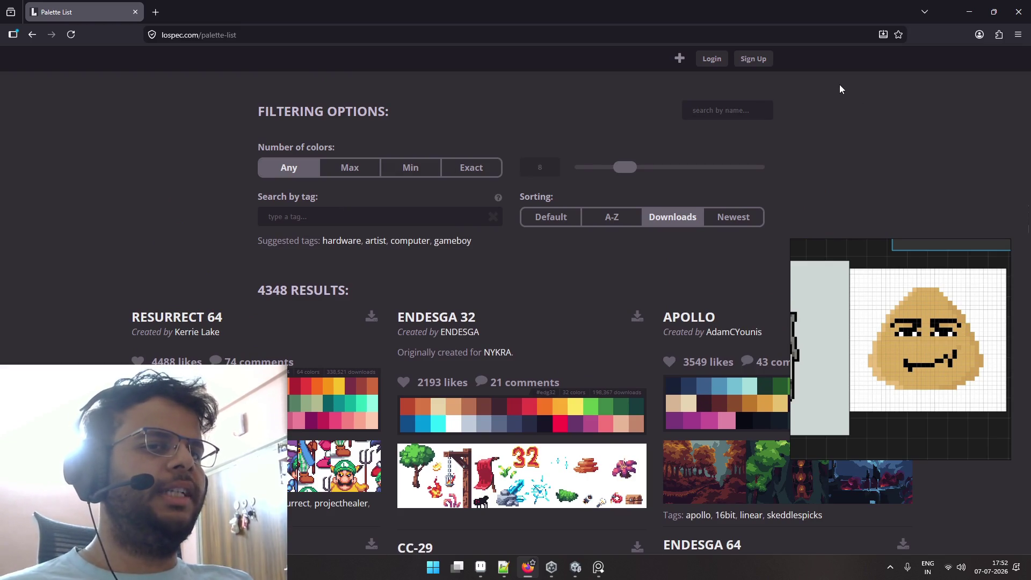
key(alt+Tab)
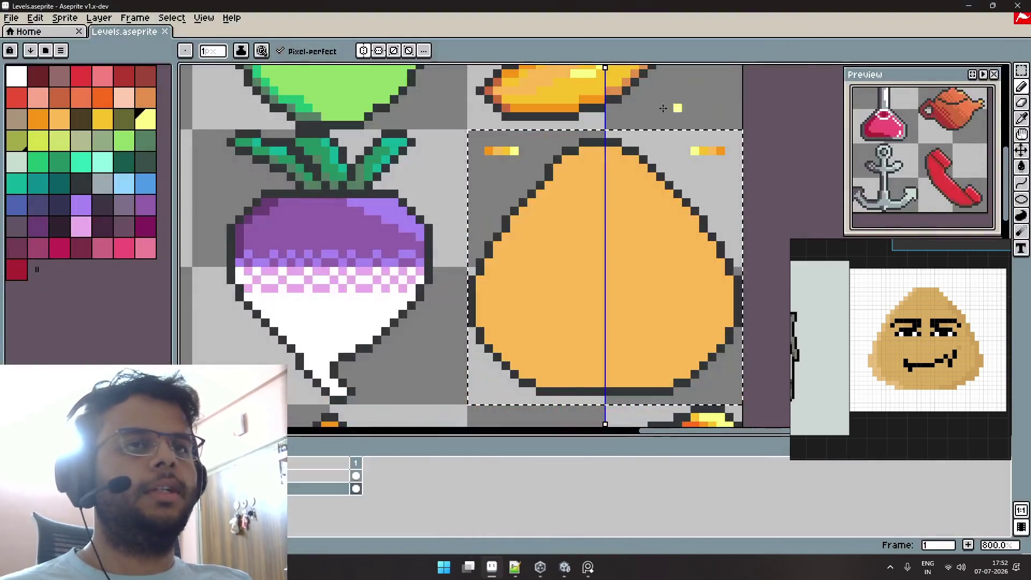
drag(579, 187, 571, 183)
scroll(531, 161, down, 1)
scroll(532, 145, down, 2)
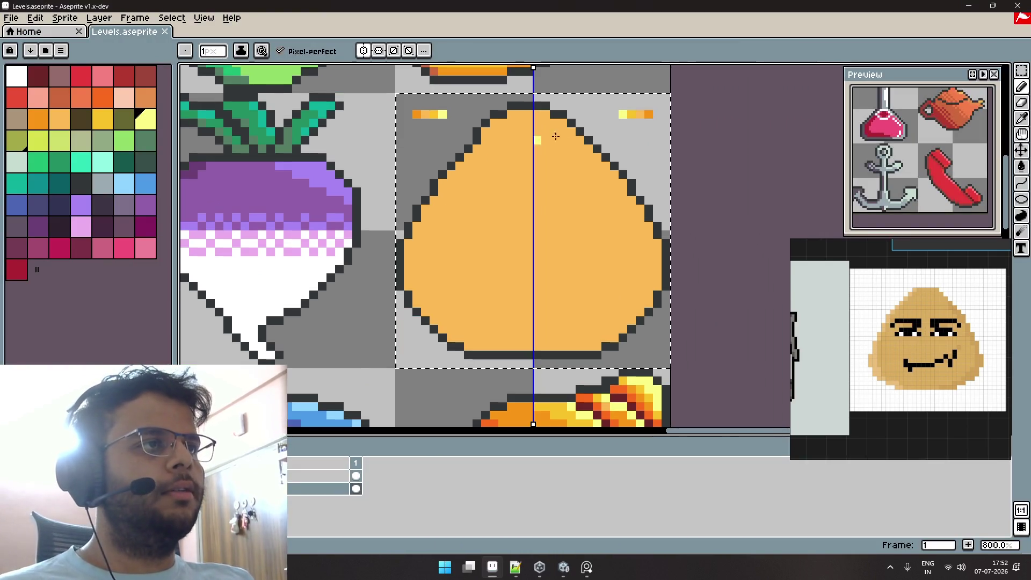
scroll(448, 131, up, 4)
drag(448, 131, 490, 149)
click(459, 150)
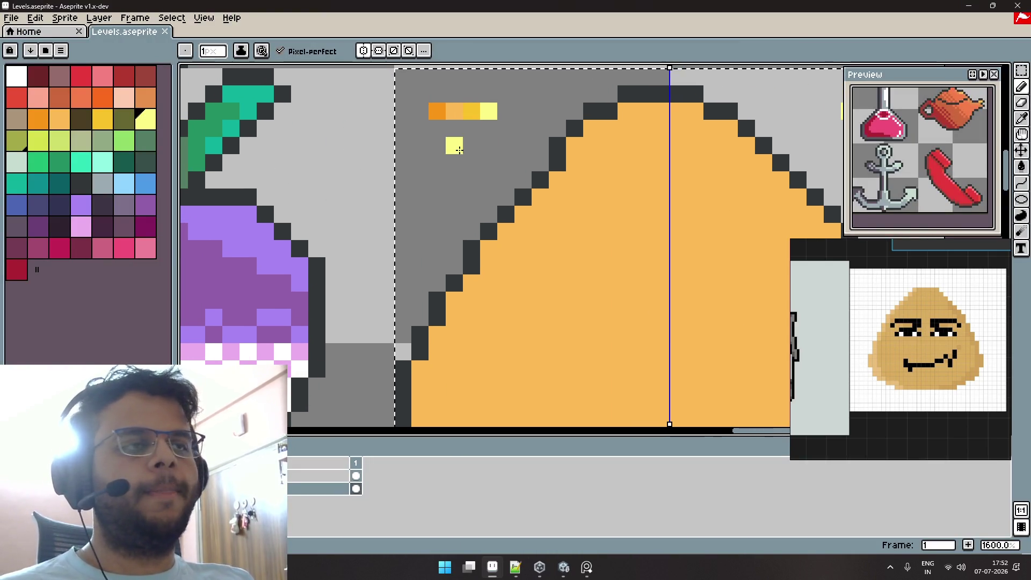
key(ctrl+z)
alt+click(454, 111)
key(g)
alt+click(438, 112)
click(487, 293)
key(ctrl+z)
key(b)
drag(489, 249, 471, 299)
click(516, 241)
key(ctrl+z)
key(ctrl+z)
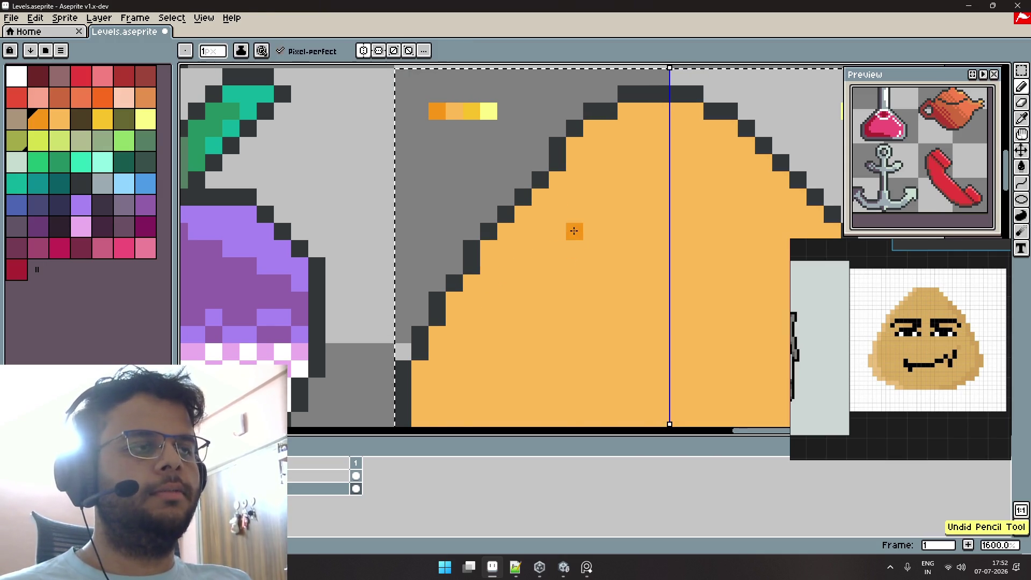
scroll(561, 216, down, 1)
drag(561, 216, 544, 192)
key(ctrl+z)
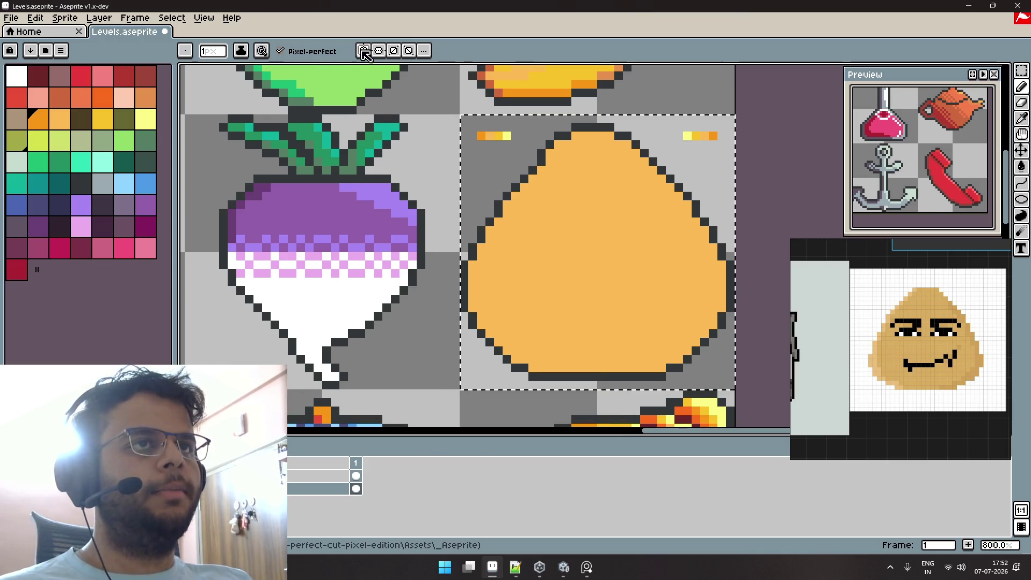
scroll(523, 163, up, 1)
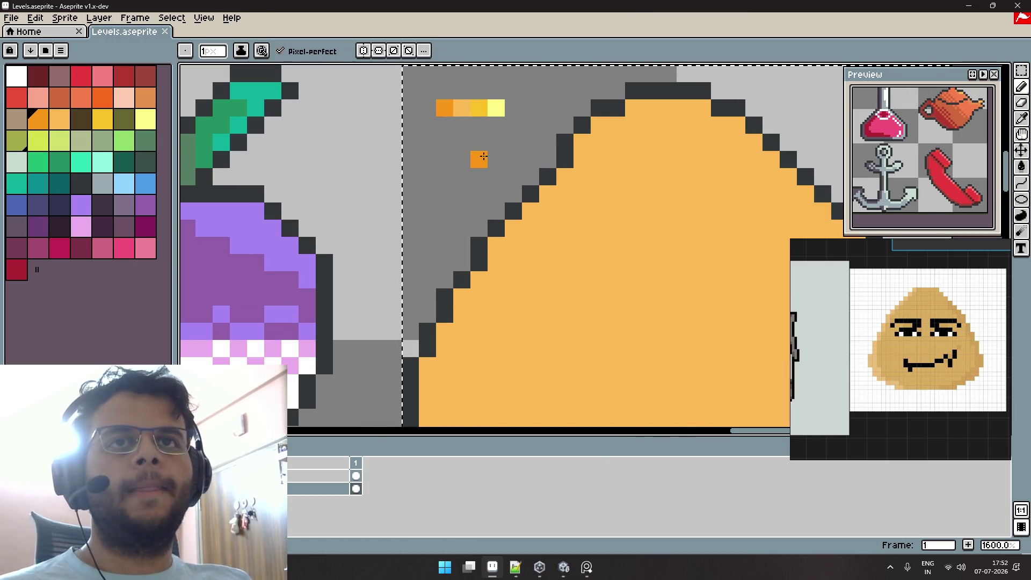
key(i)
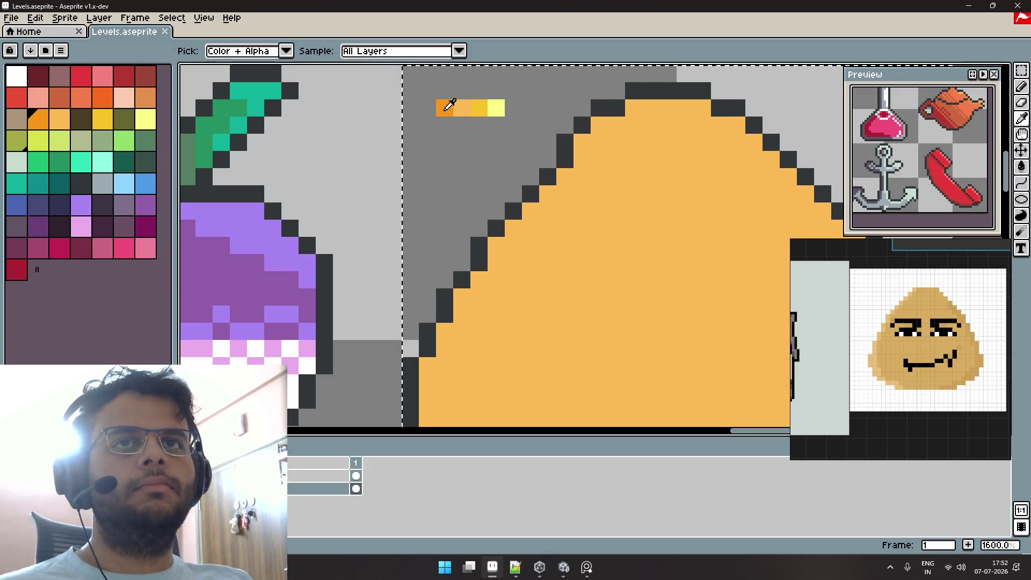
click(468, 109)
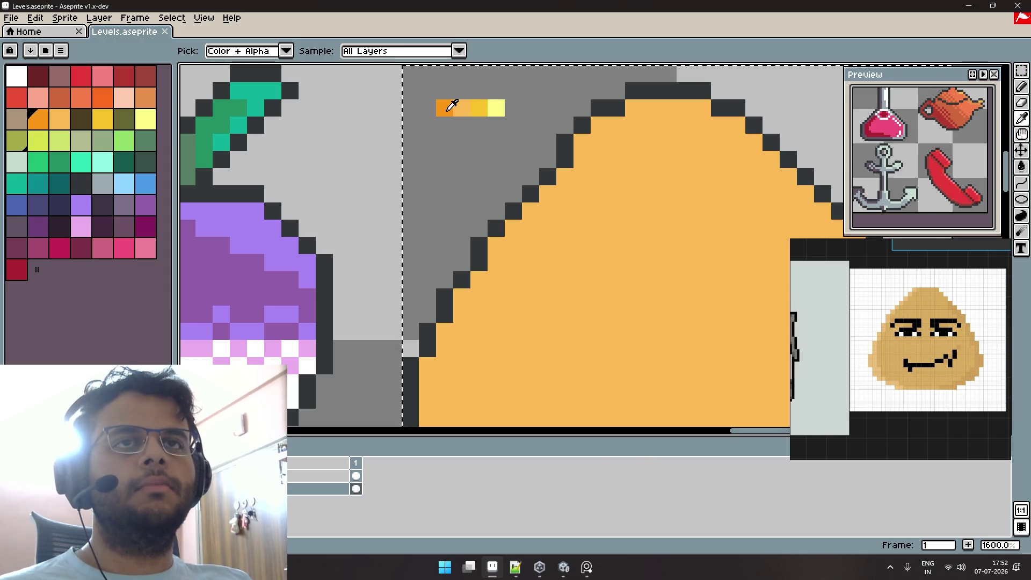
key(b)
click(18, 99)
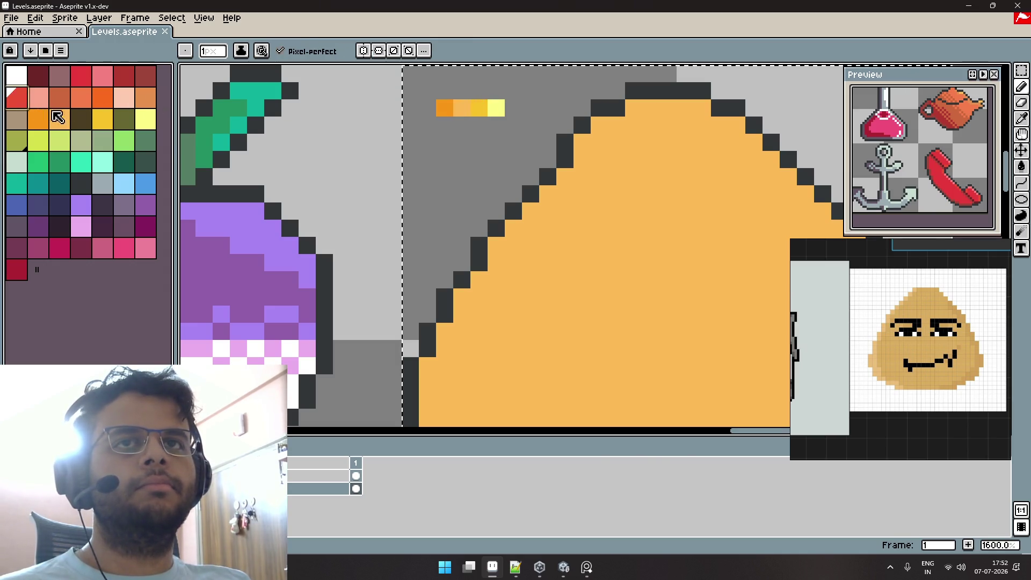
click(60, 98)
click(548, 193)
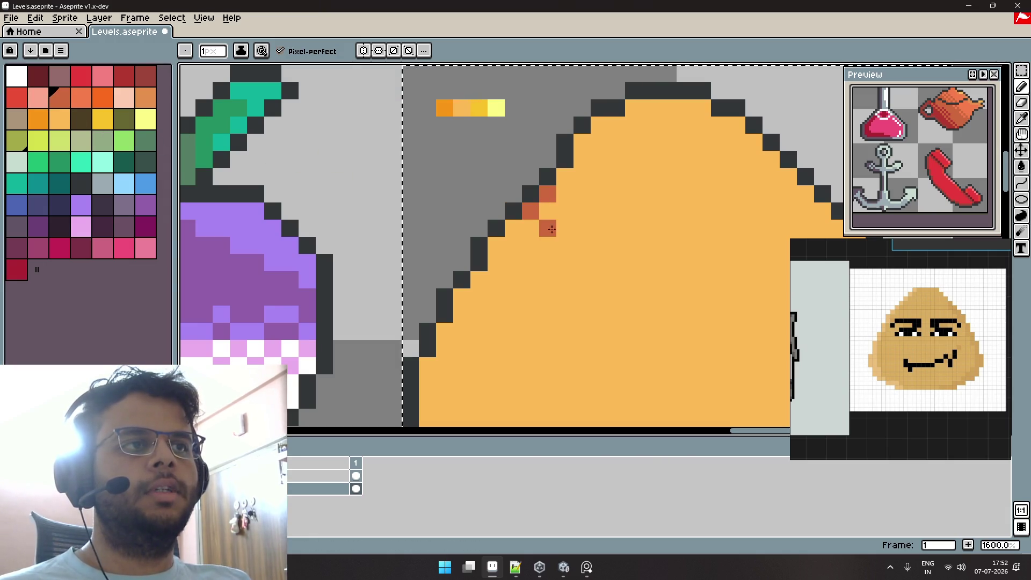
click(531, 211)
click(513, 228)
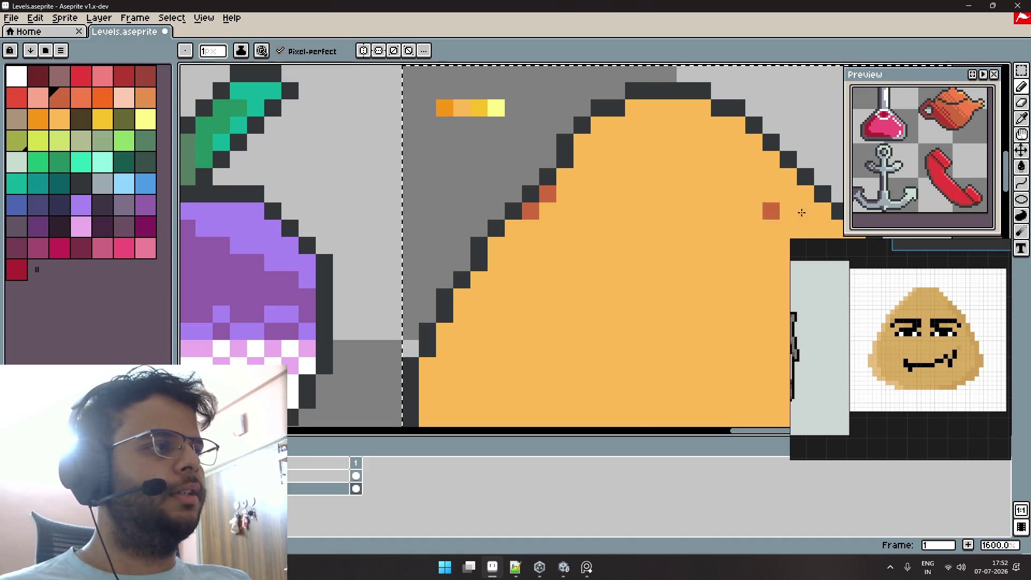
scroll(941, 178, down, 3)
scroll(942, 178, up, 4)
scroll(941, 178, up, 1)
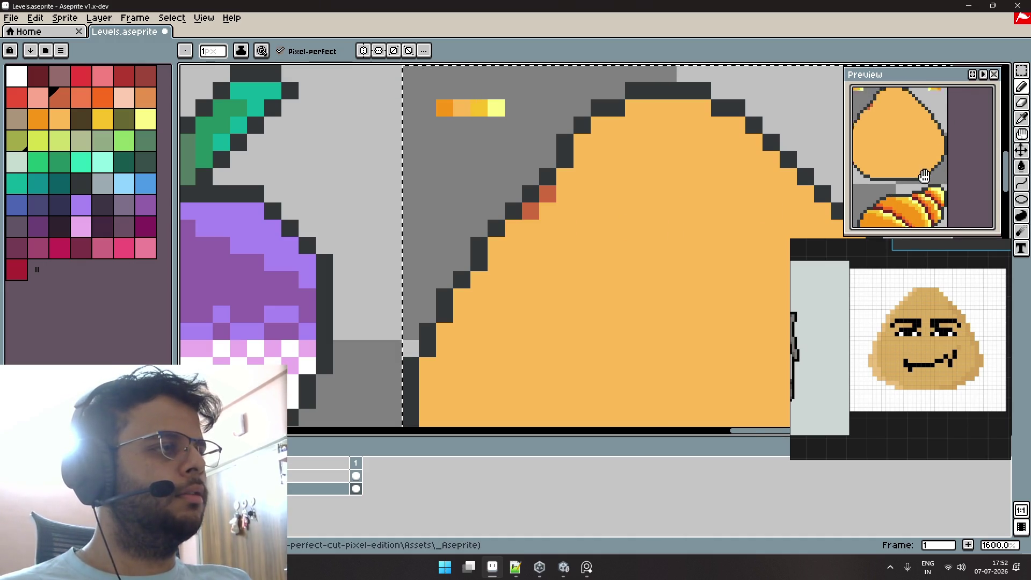
scroll(942, 178, up, 1)
click(563, 198)
mouse_move(562, 198)
mouse_down()
mouse_move(599, 143)
mouse_move(634, 159)
mouse_move(583, 215)
mouse_move(514, 337)
mouse_up()
key(ctrl+z)
key(ctrl+z)
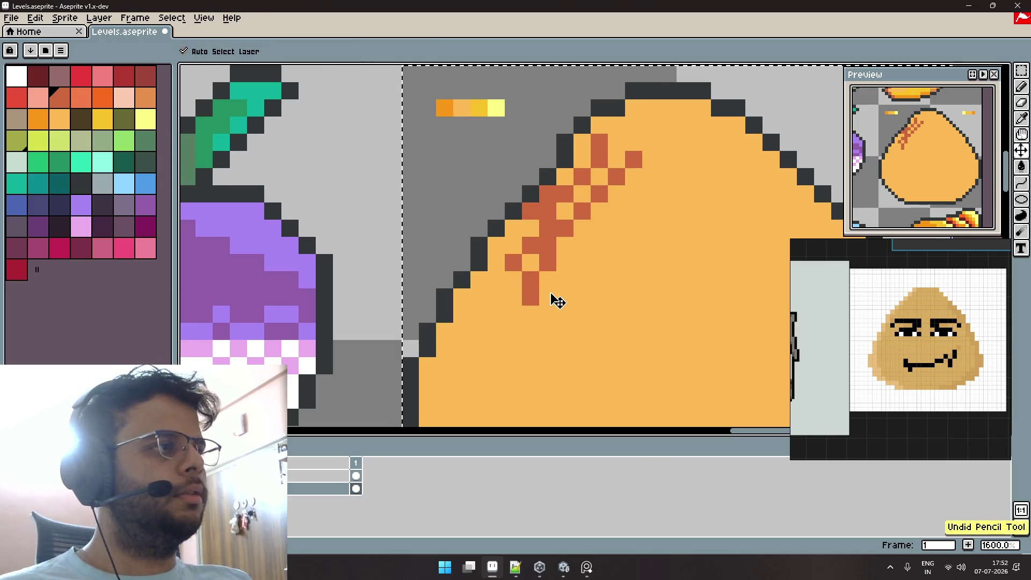
key(ctrl+z)
key(ctrl+z)
key(ctrl+z)
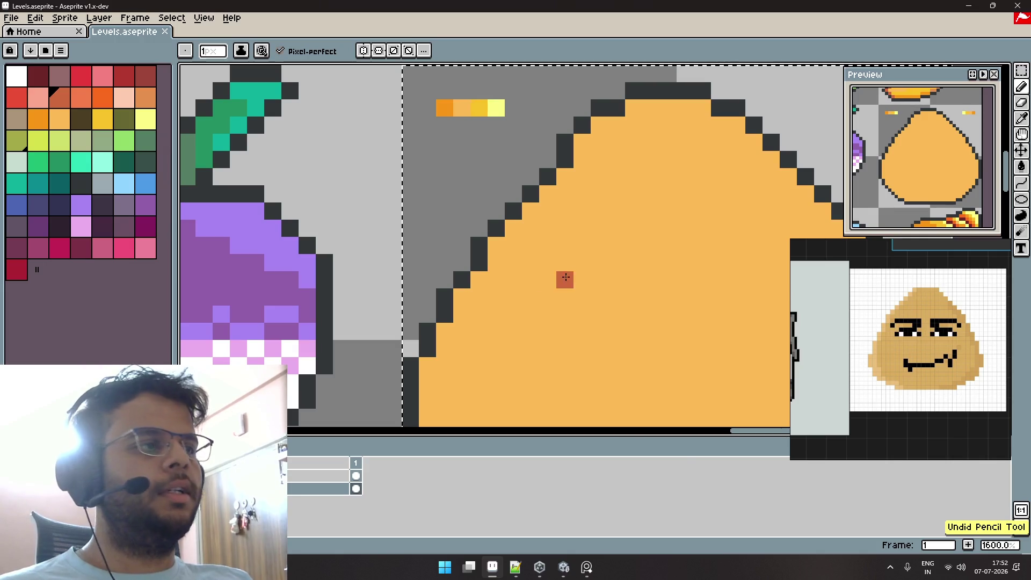
drag(548, 279, 687, 263)
key(ctrl+z)
drag(513, 296, 618, 280)
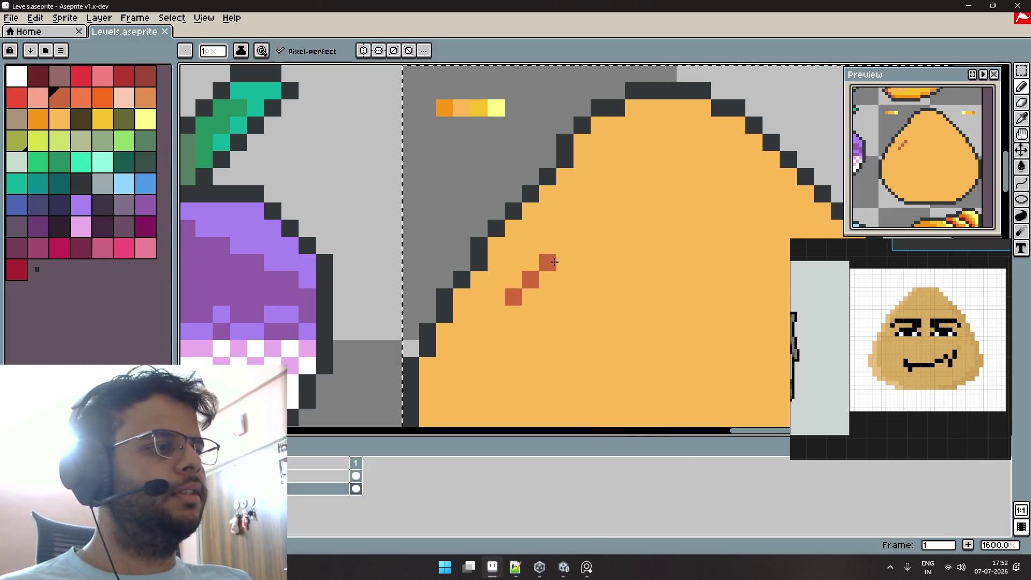
drag(703, 279, 784, 276)
drag(598, 301, 529, 349)
key(ctrl+z)
key(b)
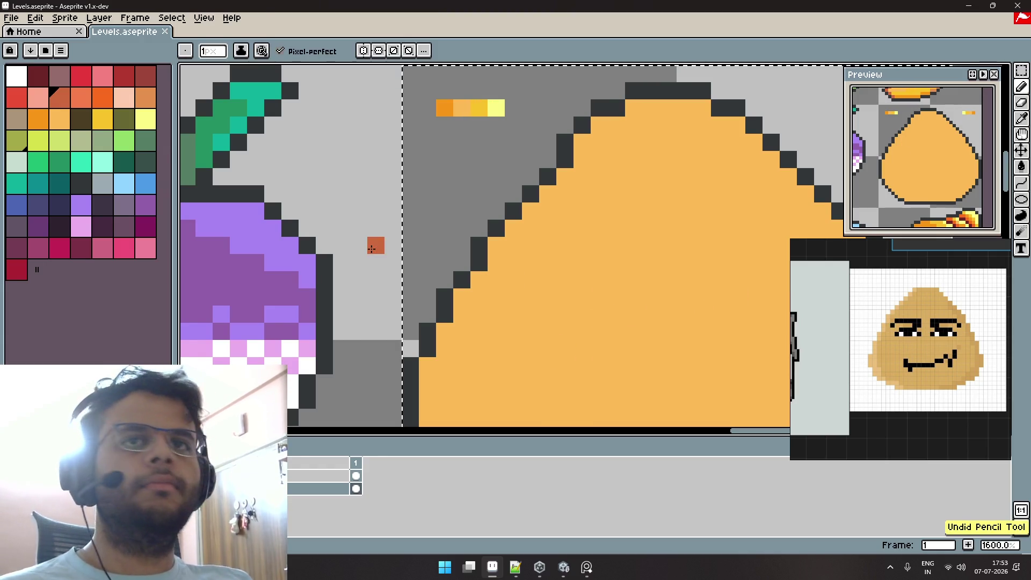
click(148, 76)
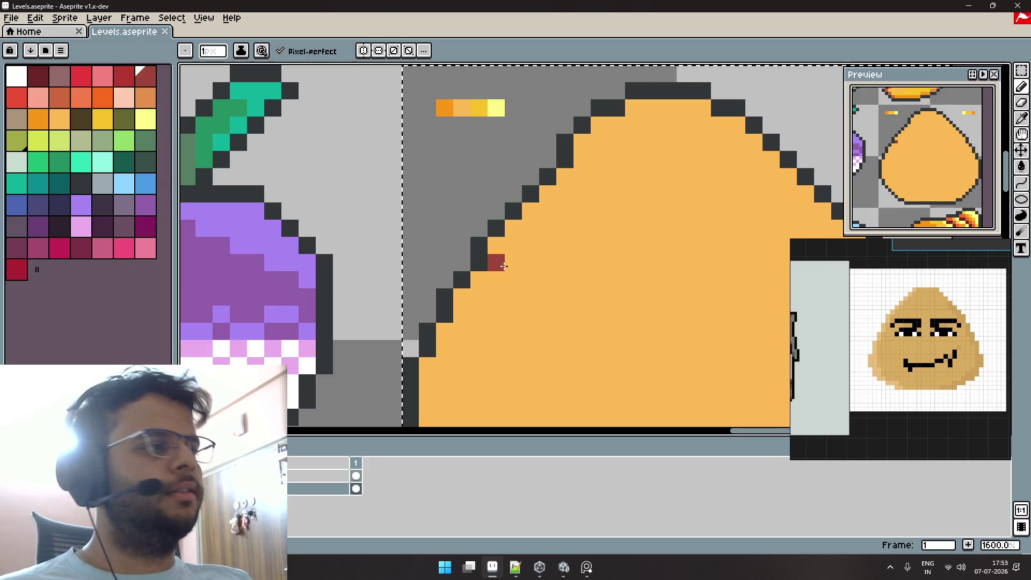
drag(495, 262, 652, 247)
key(ctrl+z)
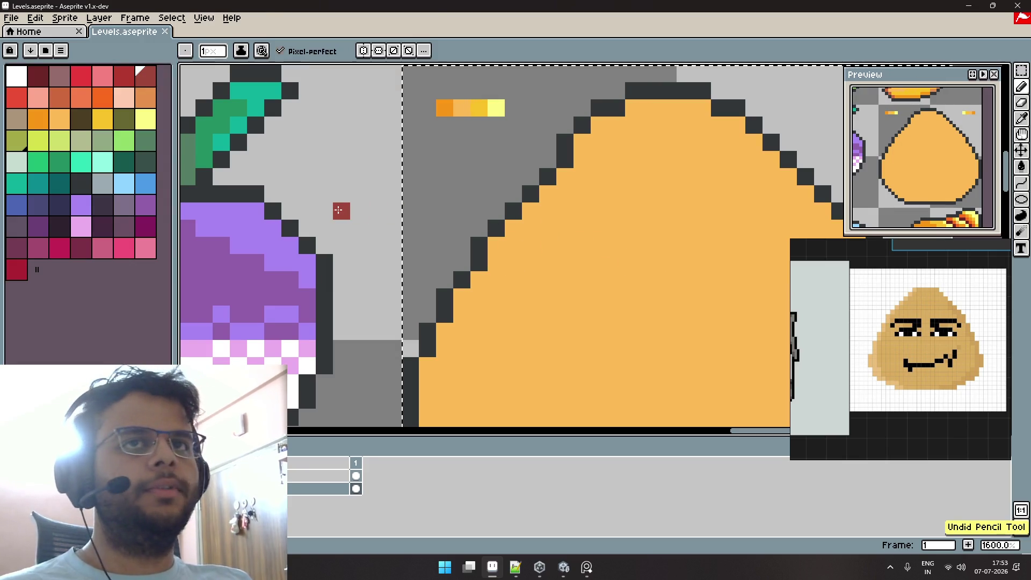
key(i)
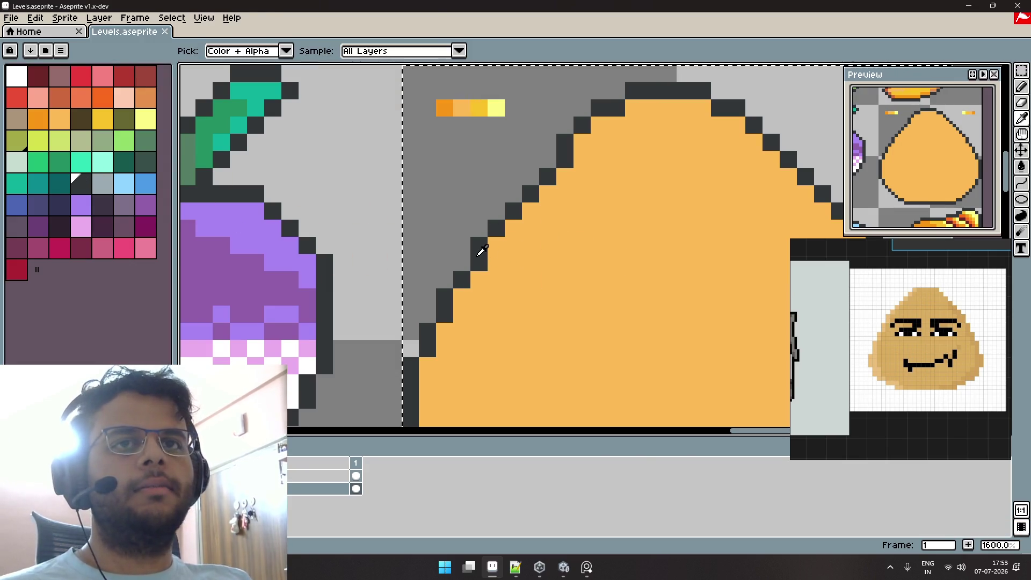
key(b)
click(102, 205)
drag(509, 283, 771, 279)
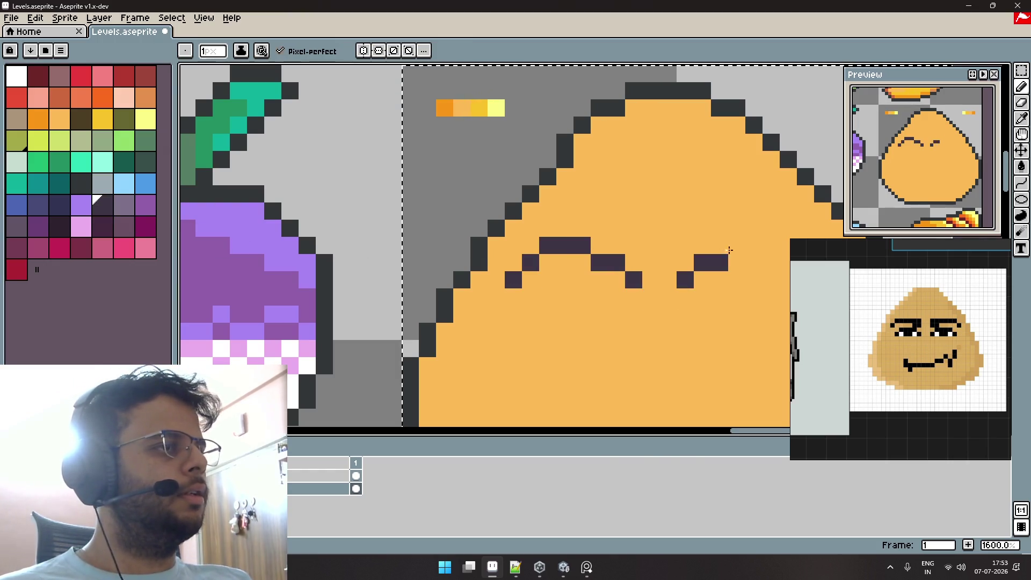
key(ctrl+z)
key(ctrl+z)
click(663, 265)
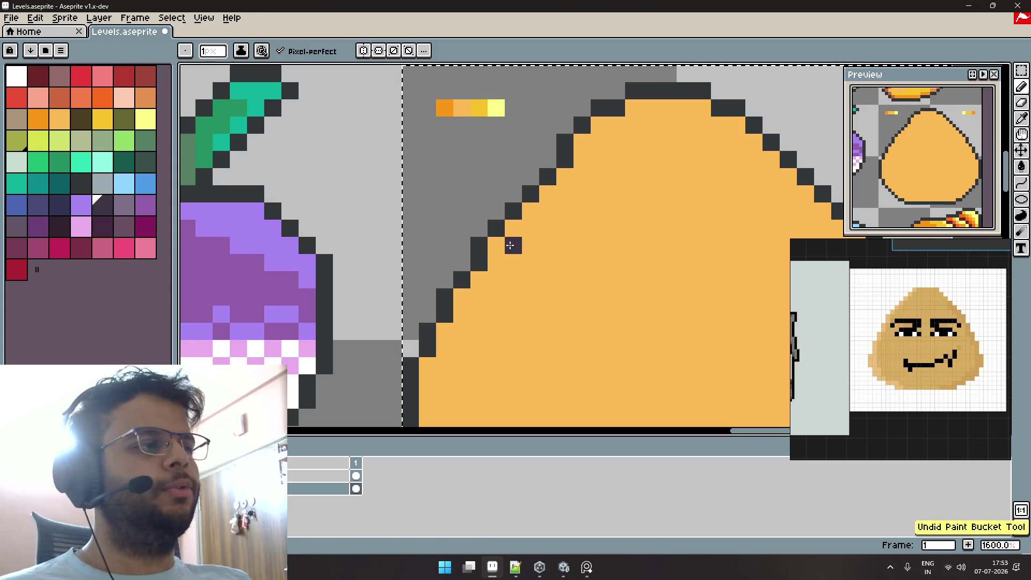
key(i)
key(b)
scroll(583, 260, down, 1)
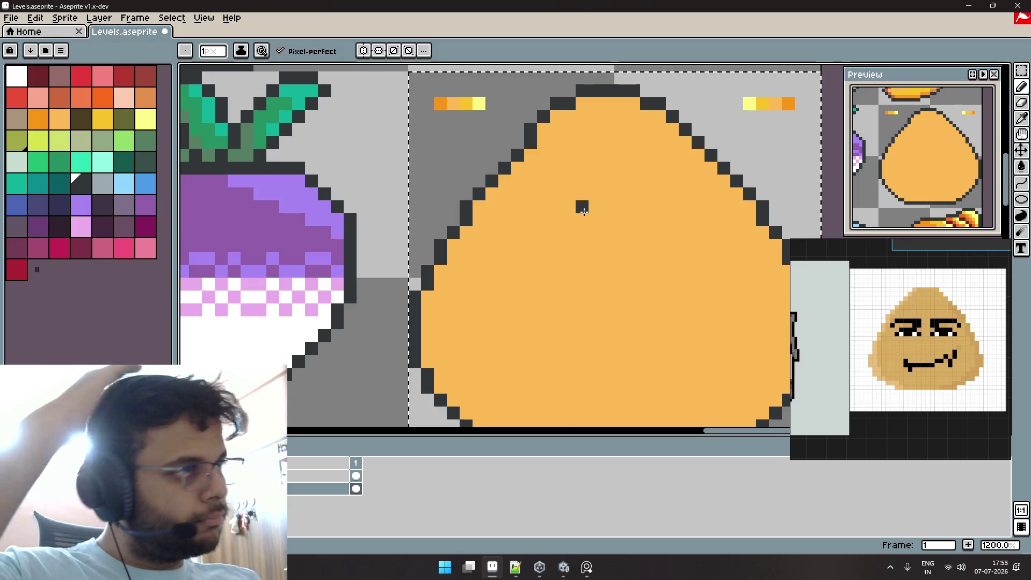
Choose a gold highlight colour and test a stroke along the upper-right edge, undoing it.
drag(580, 208, 595, 223)
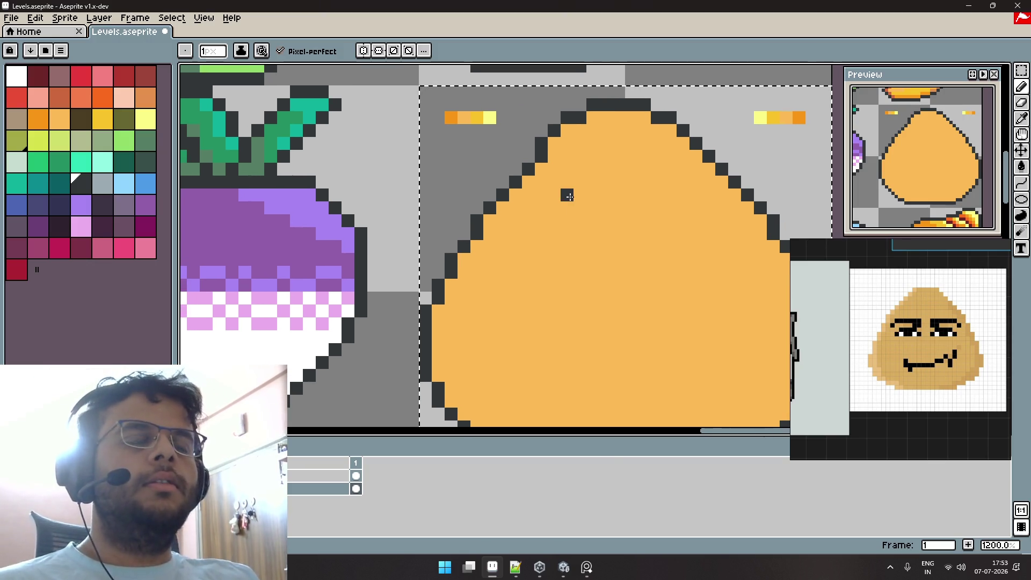
alt+click(490, 117)
scroll(563, 163, down, 2)
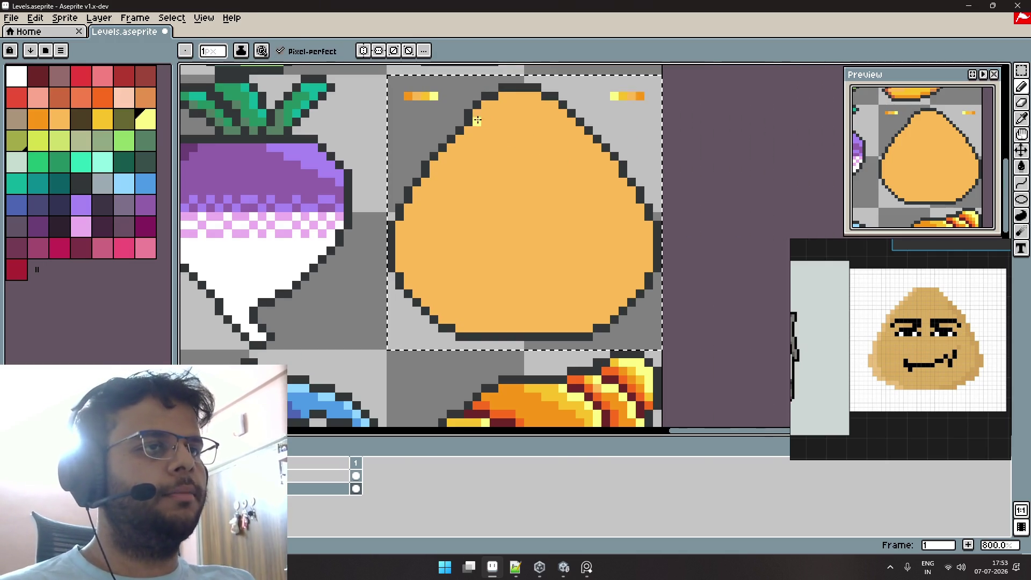
alt+click(425, 96)
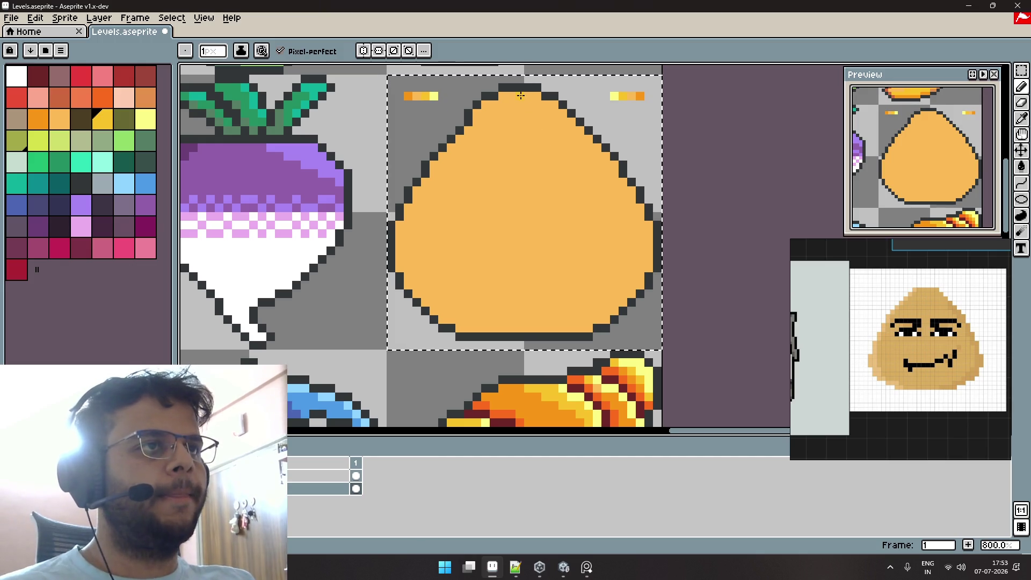
mouse_move(532, 95)
mouse_down()
mouse_move(557, 105)
mouse_move(623, 181)
mouse_up()
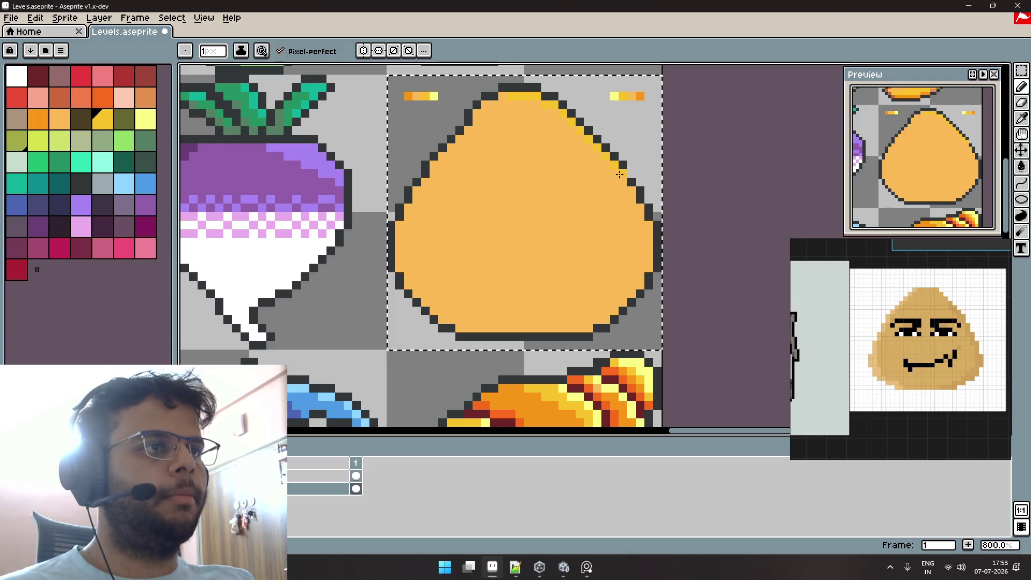
scroll(623, 181, up, 3)
key(ctrl+z)
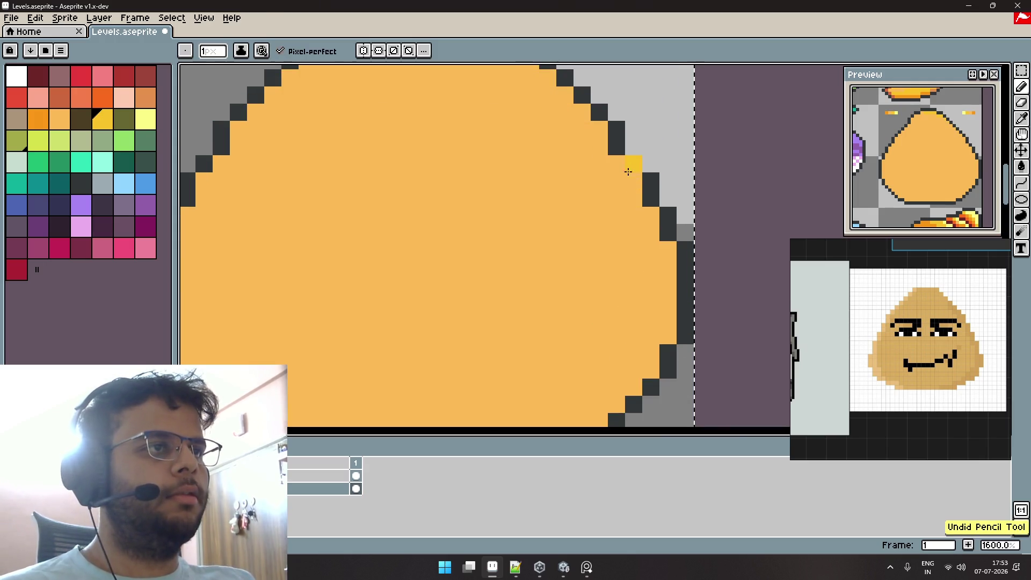
Paint gold rim pixels along the upper-right diagonal and down the right inner outline.
click(600, 130)
drag(606, 143, 630, 205)
drag(537, 93, 625, 184)
drag(674, 240, 621, 169)
click(597, 152)
click(609, 167)
click(609, 184)
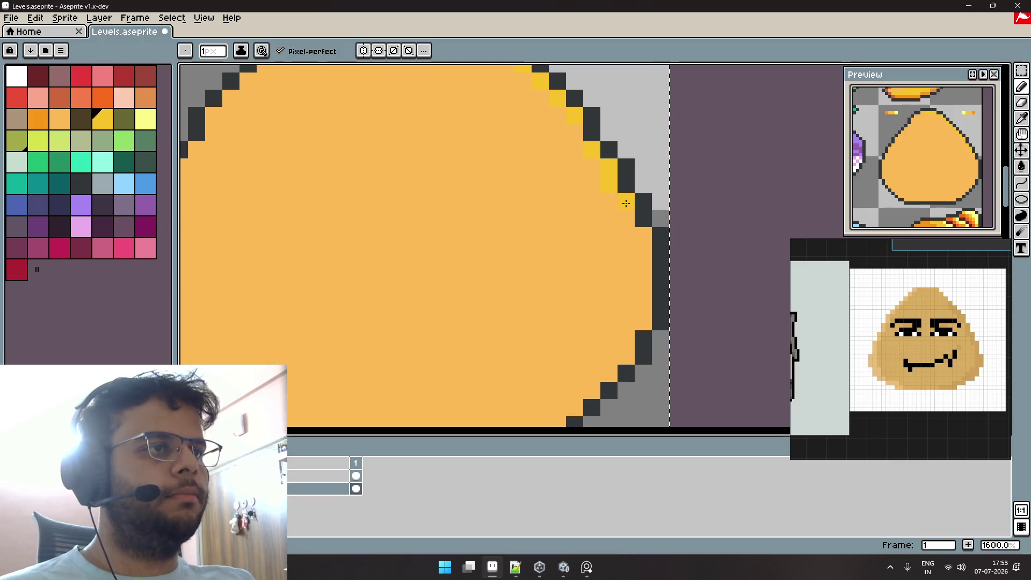
Extend the gold rim along the lower-right and bottom inner outline.
scroll(599, 295, down, 3)
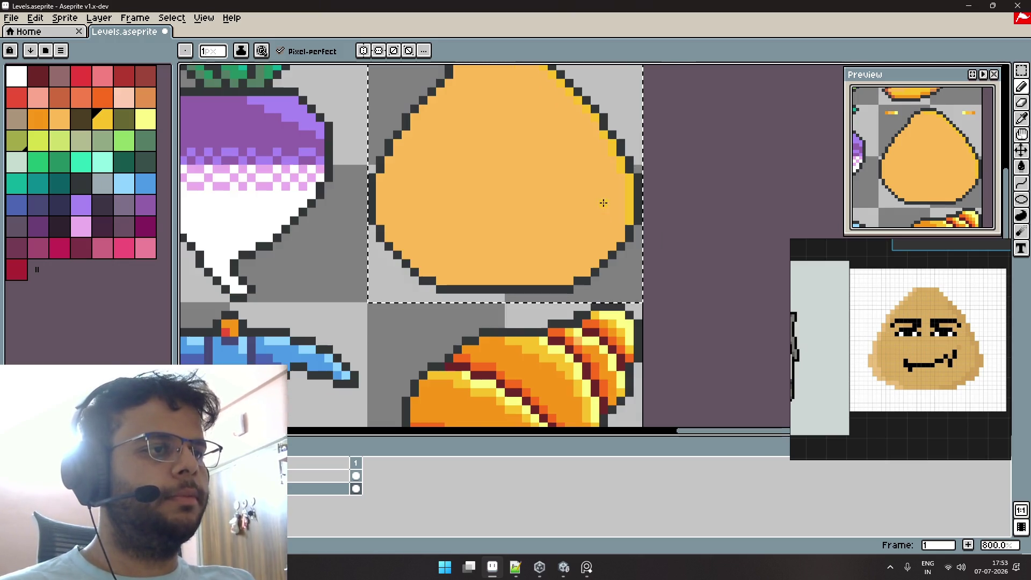
click(608, 255)
click(596, 261)
click(584, 270)
click(578, 274)
click(569, 280)
click(560, 280)
Try the yellow and bright yellow swatches, then reselect the gold colour.
scroll(550, 179, up, 2)
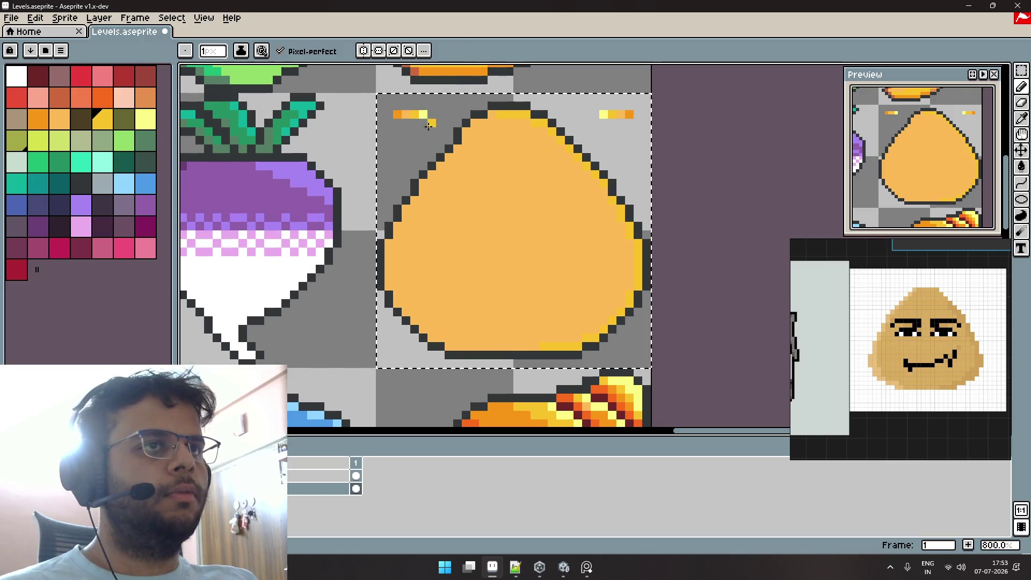
alt+click(421, 114)
alt+click(523, 117)
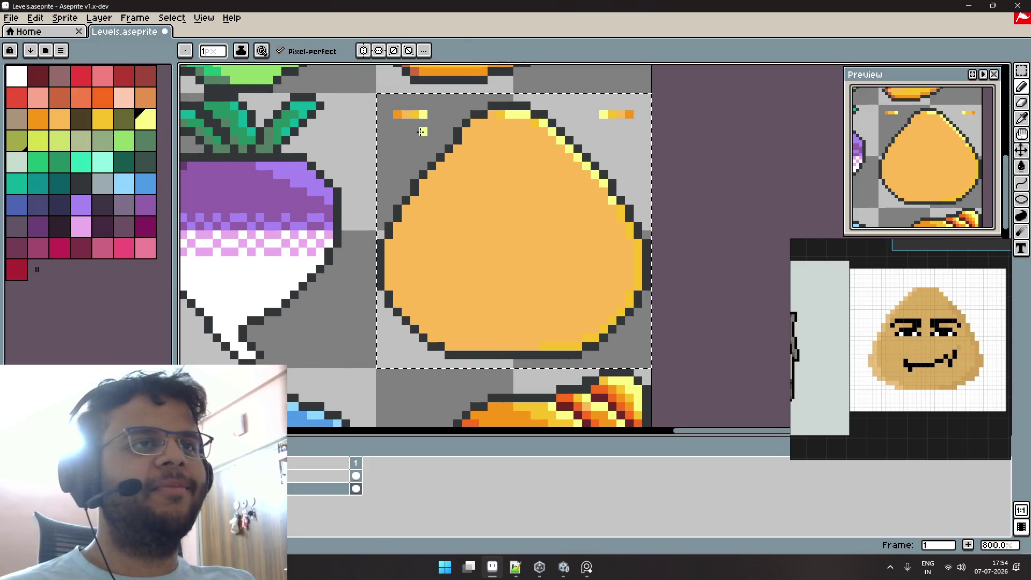
alt+click(500, 115)
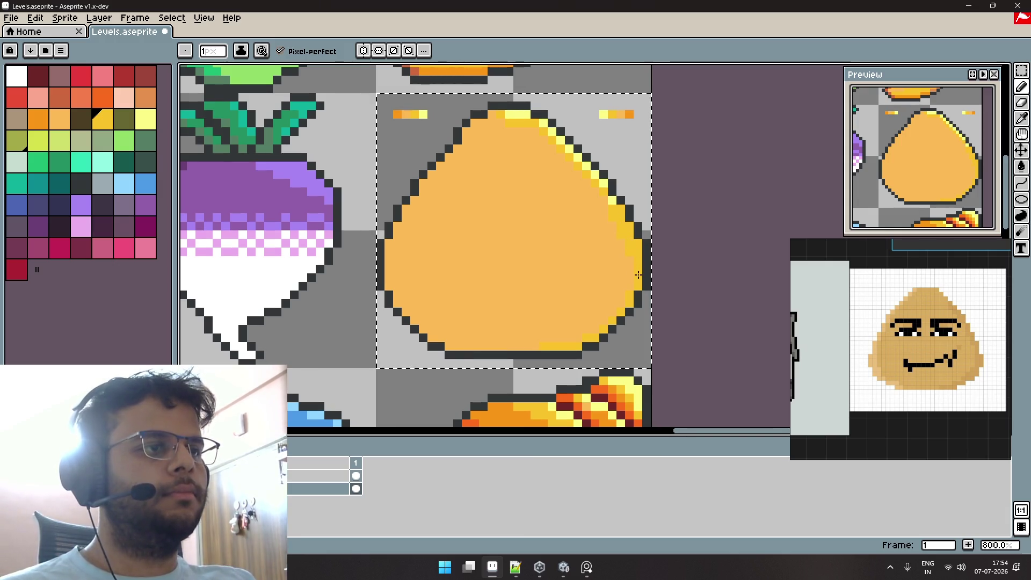
Undo the last pencil stroke, sample the light orange, and centre the blob sprite in view.
key(ctrl+z)
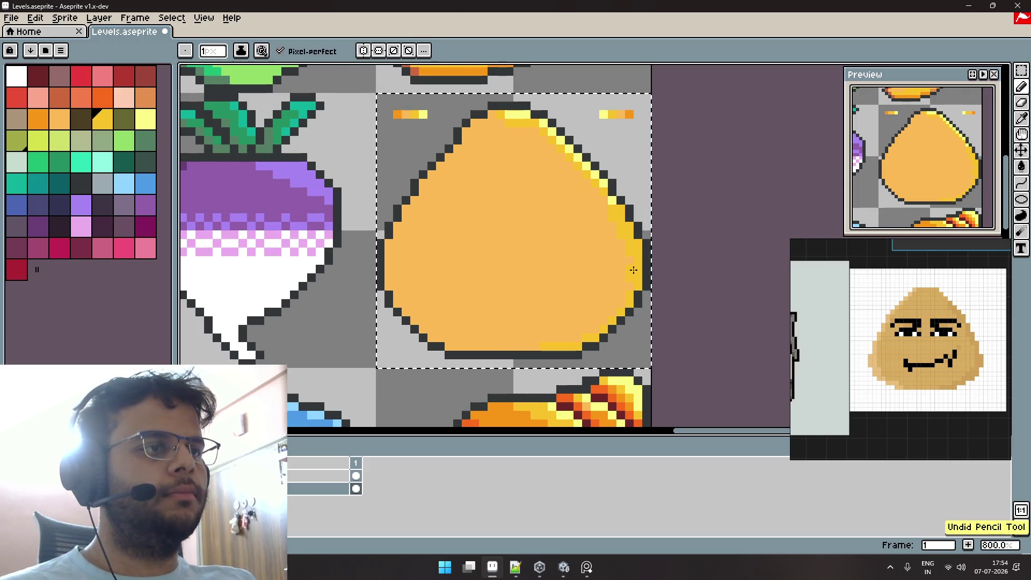
scroll(636, 276, up, 5)
scroll(617, 253, down, 2)
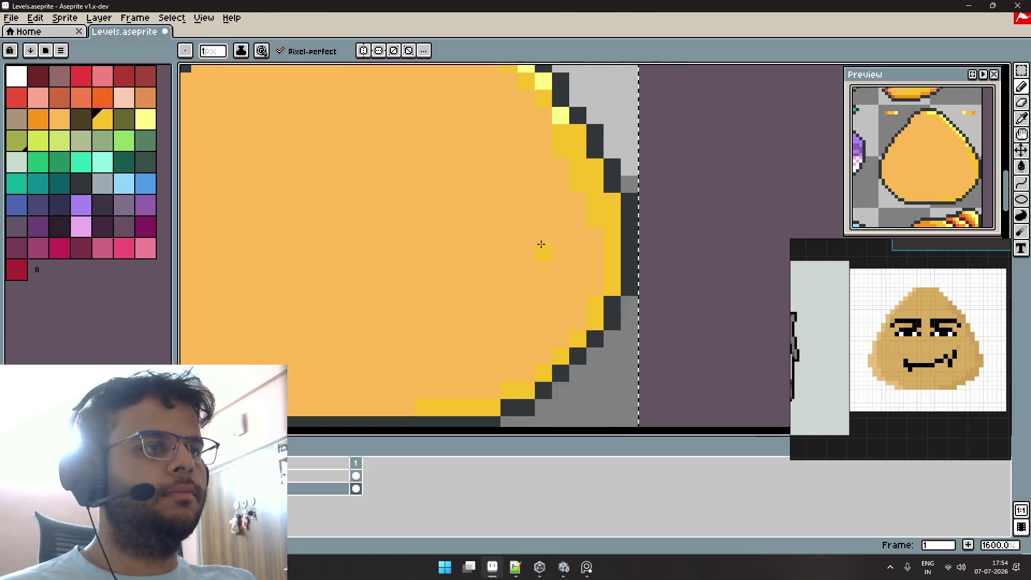
scroll(541, 244, down, 1)
alt+click(583, 239)
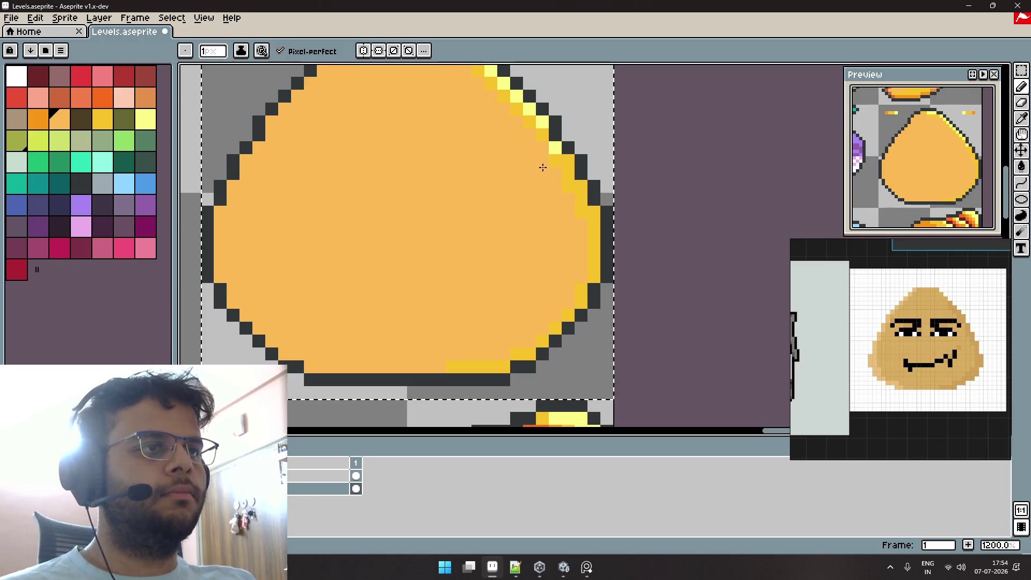
scroll(509, 184, down, 1)
scroll(528, 190, down, 1)
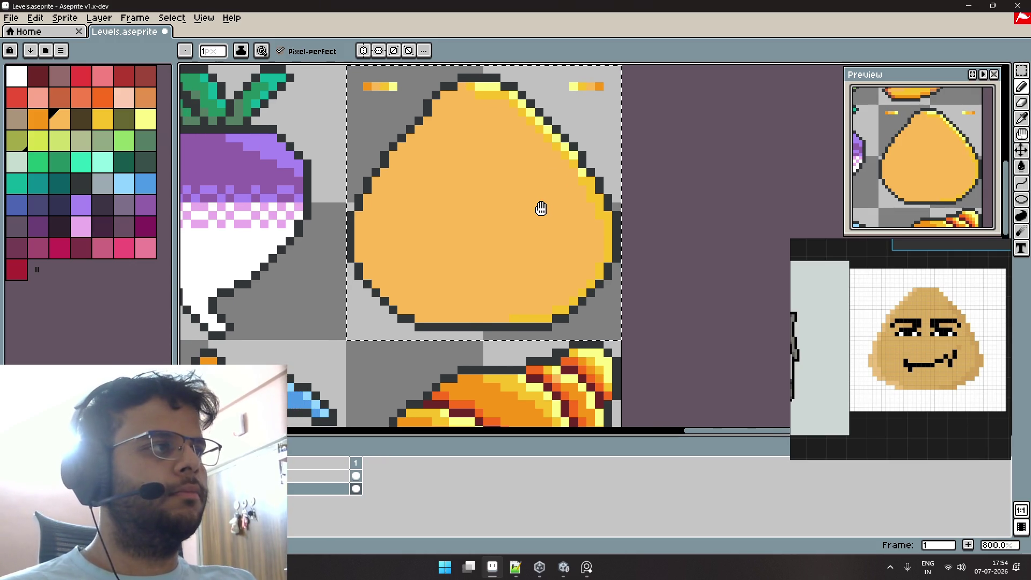
scroll(488, 170, up, 2)
scroll(425, 146, down, 1)
scroll(440, 124, down, 2)
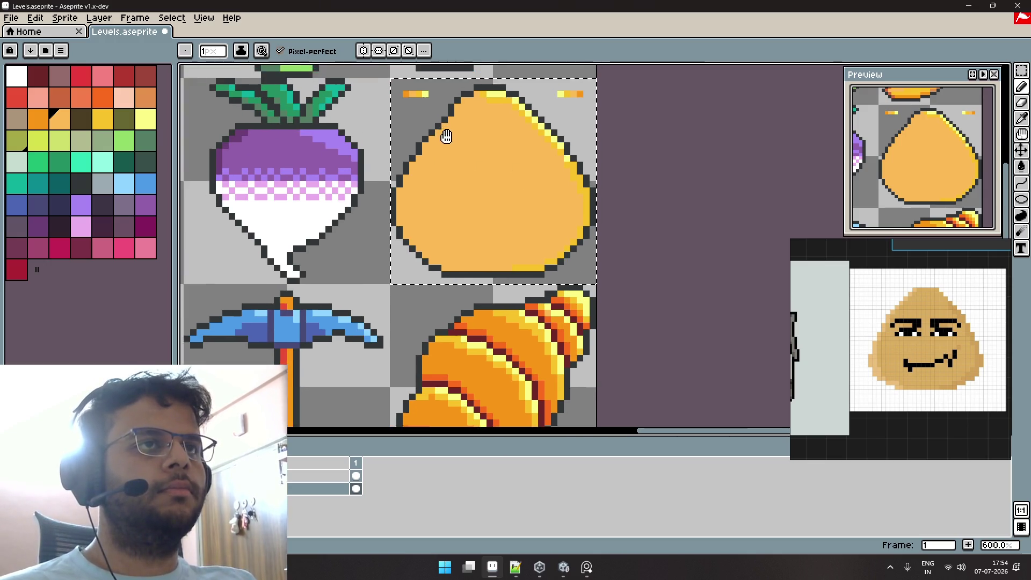
drag(447, 137, 459, 166)
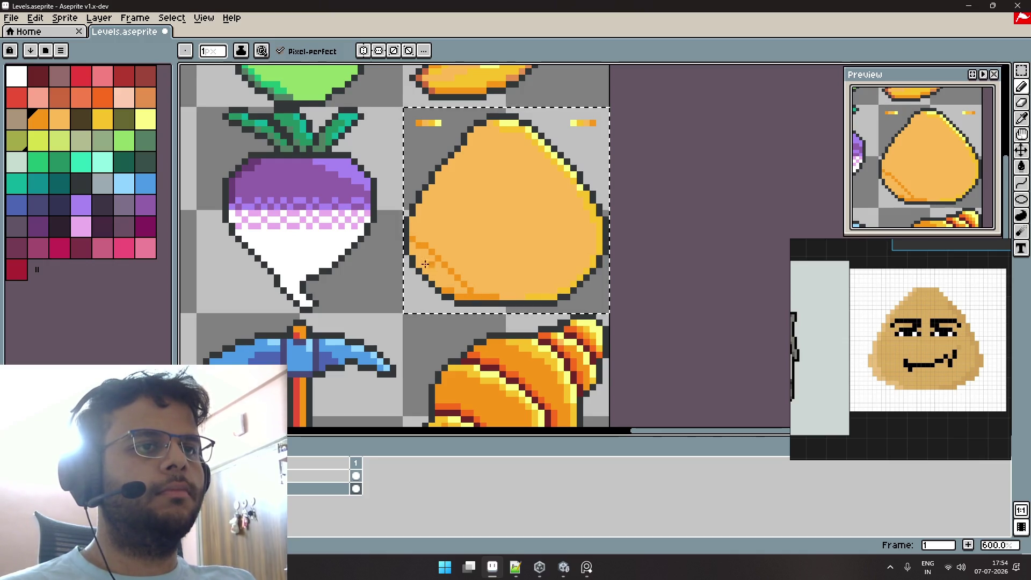
Bucket-fill the lower-left with darker orange, then repaint stray dark pixels light orange.
key(g)
click(482, 292)
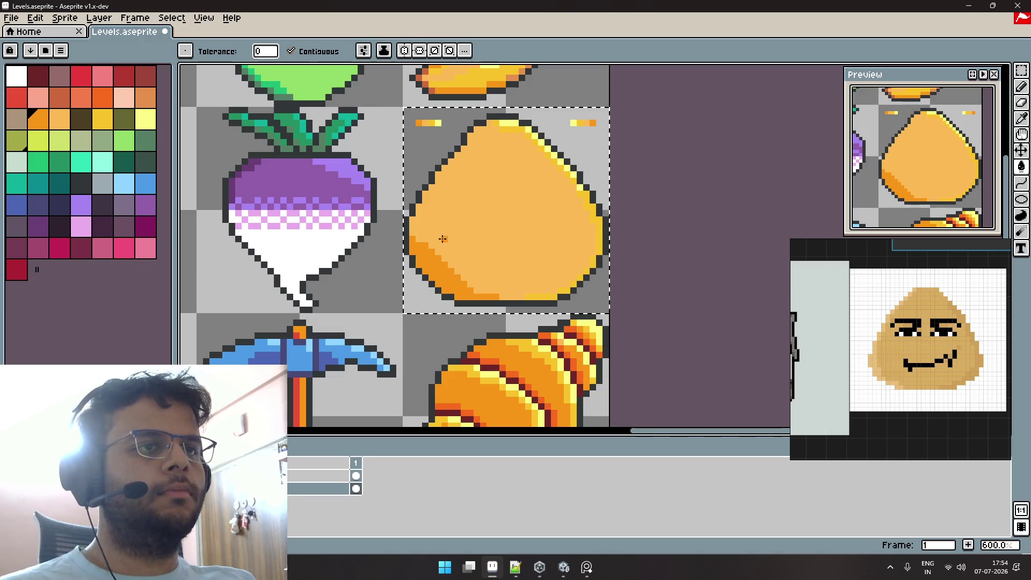
key(b)
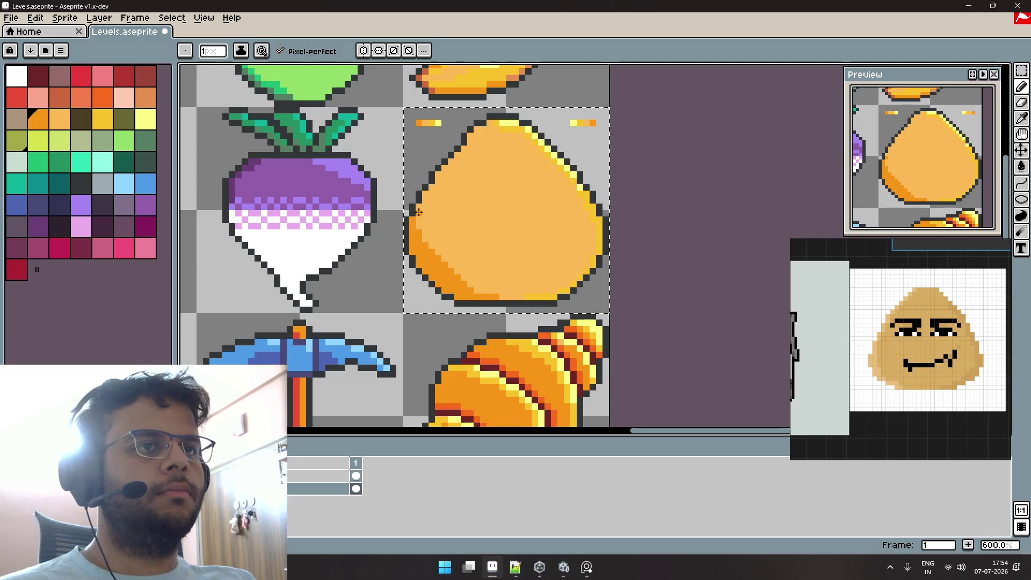
scroll(425, 232, up, 3)
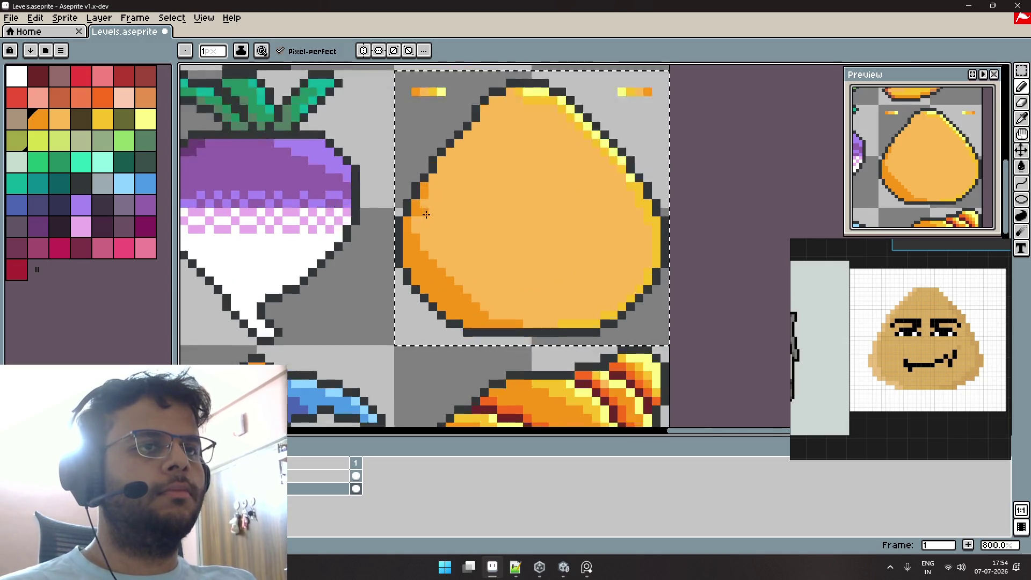
scroll(428, 208, up, 3)
alt+click(440, 145)
click(413, 141)
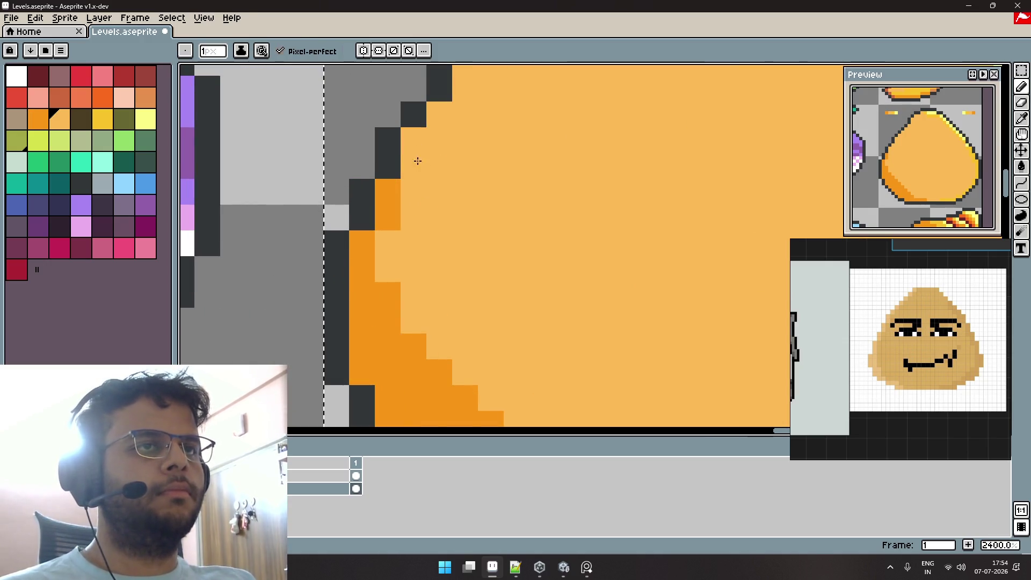
click(387, 217)
click(387, 192)
Paint dark orange pixels along the shading edge and onto the bottom row.
alt+click(365, 242)
click(386, 217)
click(386, 192)
click(488, 217)
scroll(488, 218, down, 4)
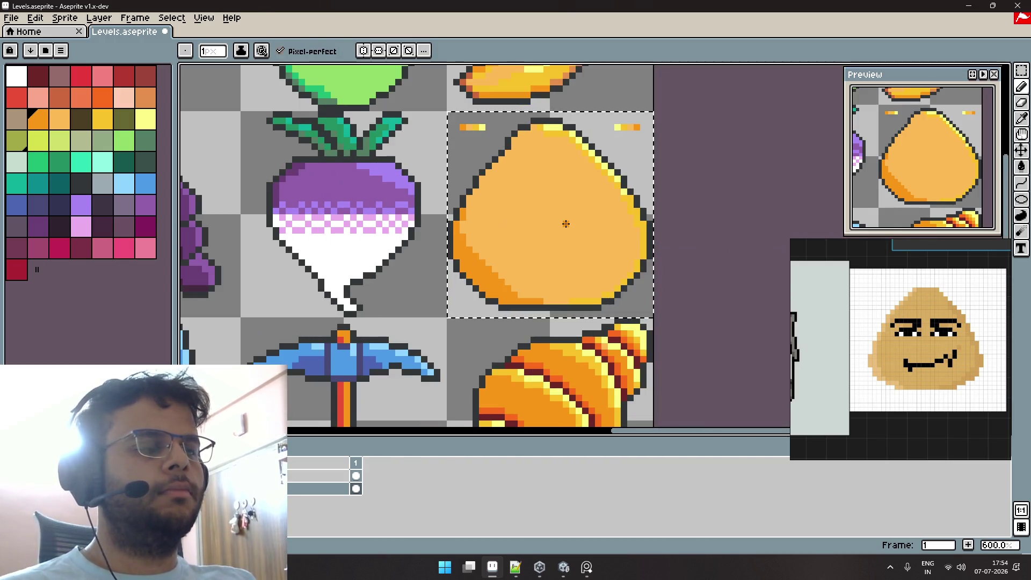
scroll(546, 308, up, 2)
click(545, 308)
Repaint bottom-row pixels light orange and smooth the lower-left stair edge, undoing a bad diagonal.
alt+click(561, 299)
click(549, 306)
drag(526, 306, 514, 305)
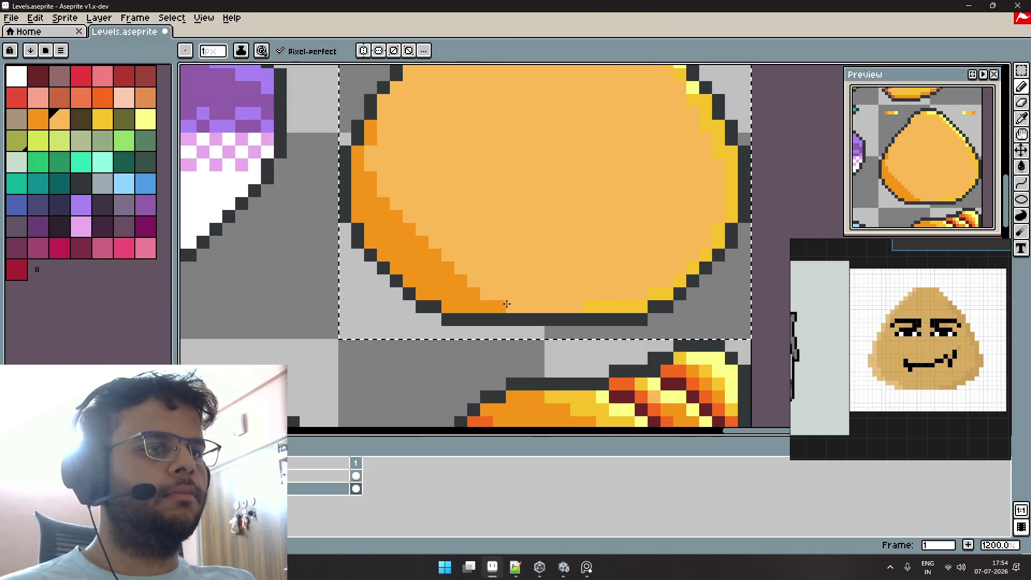
drag(448, 267, 461, 280)
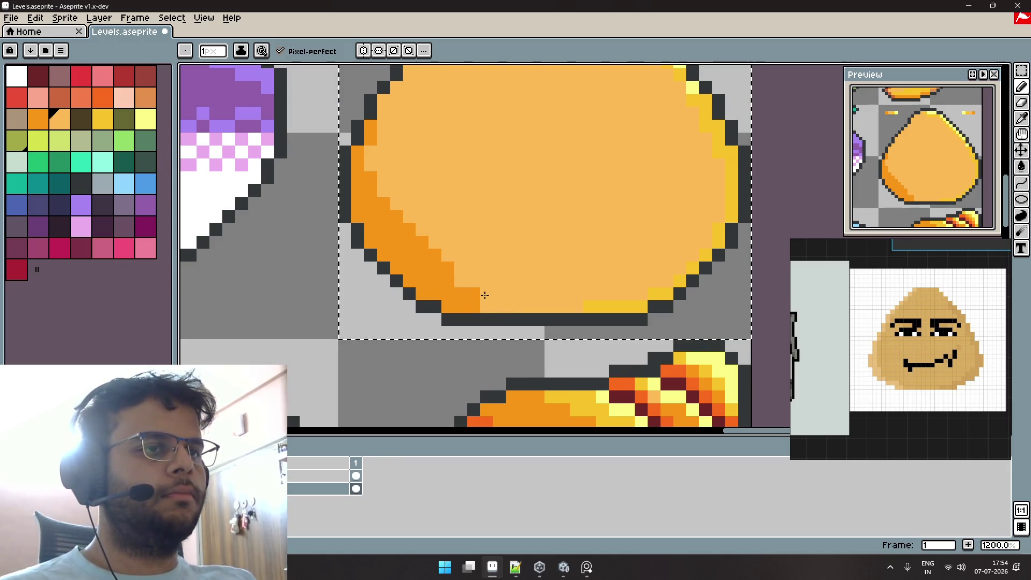
drag(467, 293, 408, 229)
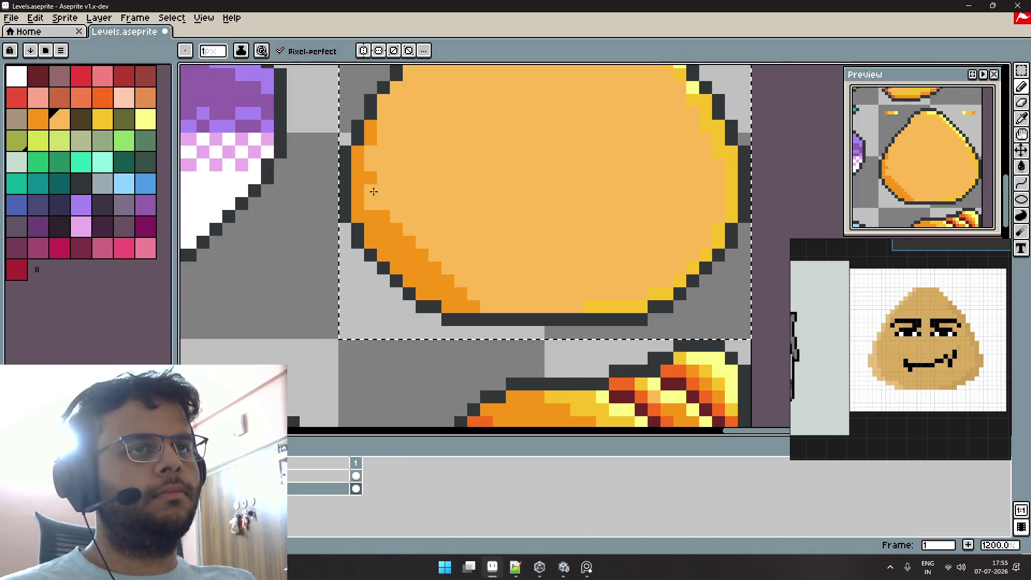
key(ctrl+z)
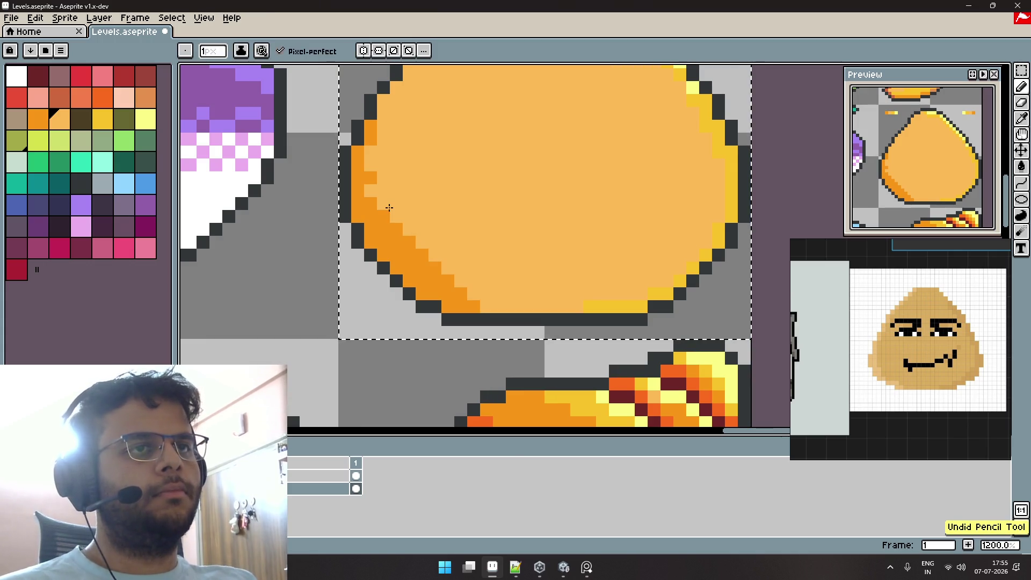
Add dark orange shading pixels along the bottom edge.
scroll(392, 173, down, 4)
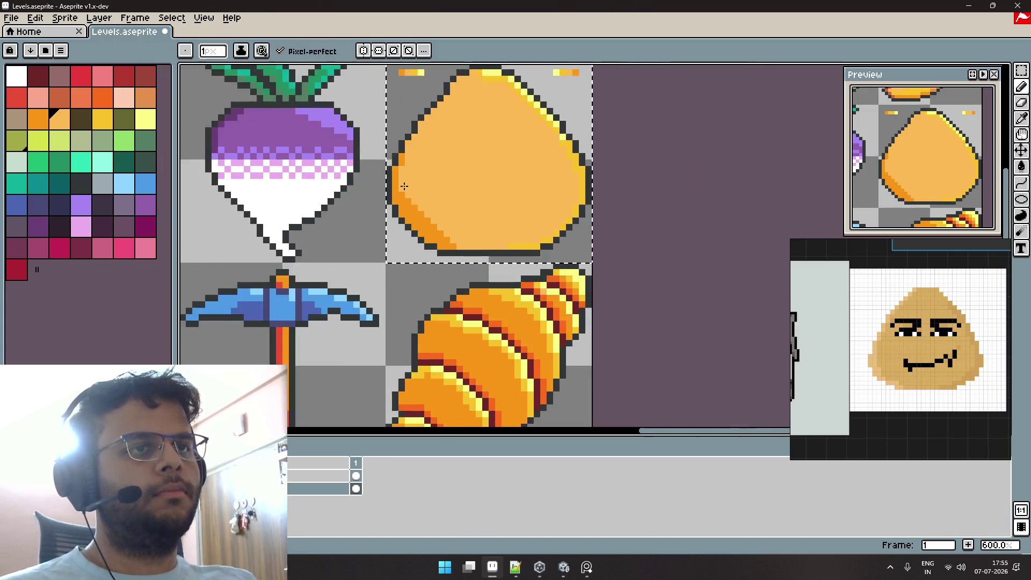
scroll(470, 236, up, 4)
alt+click(437, 233)
click(451, 233)
click(477, 234)
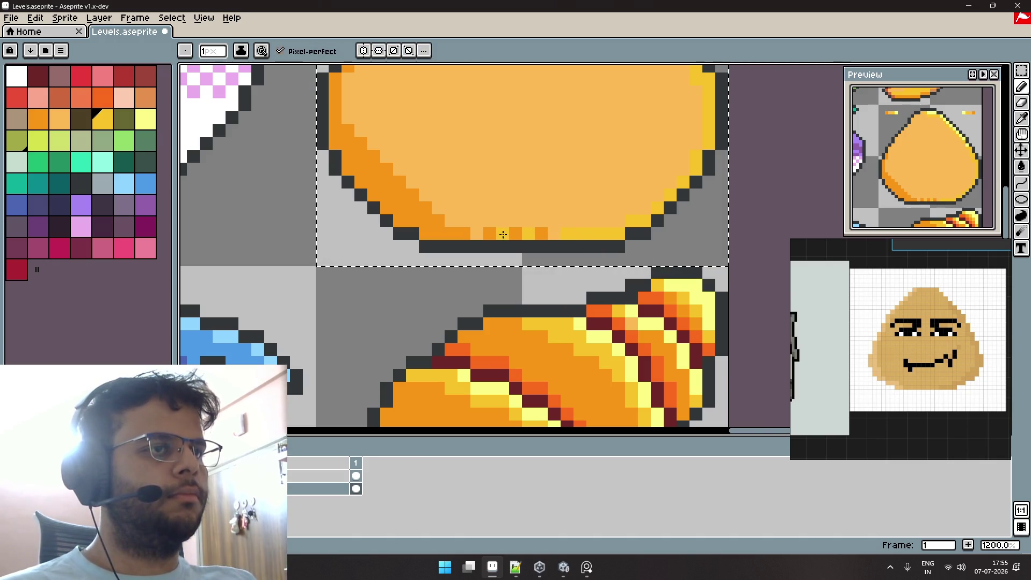
Pick orange and yellow, and add yellow pixels along the bottom edge and lower body.
alt+click(542, 232)
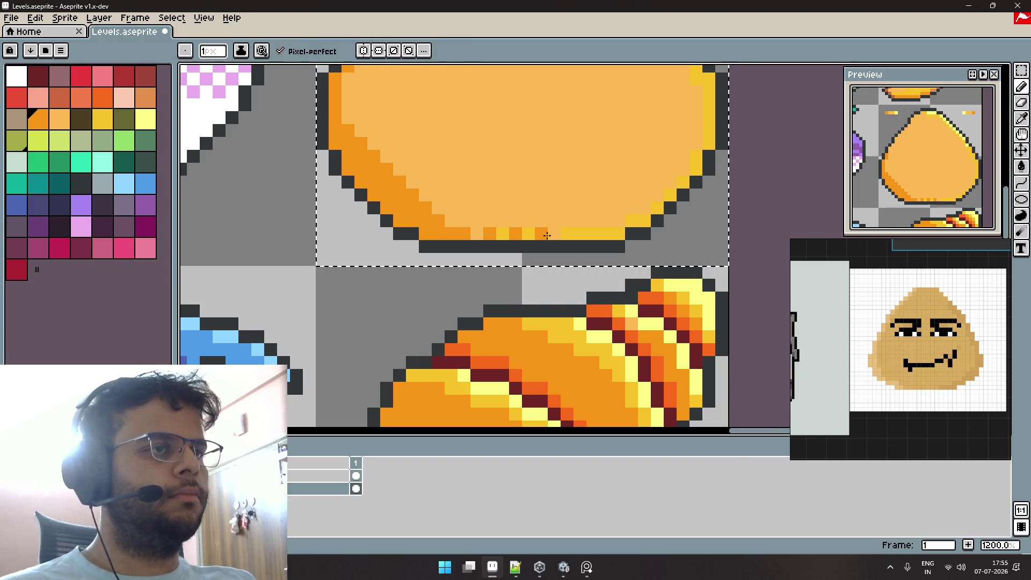
alt+click(575, 237)
scroll(476, 235, down, 5)
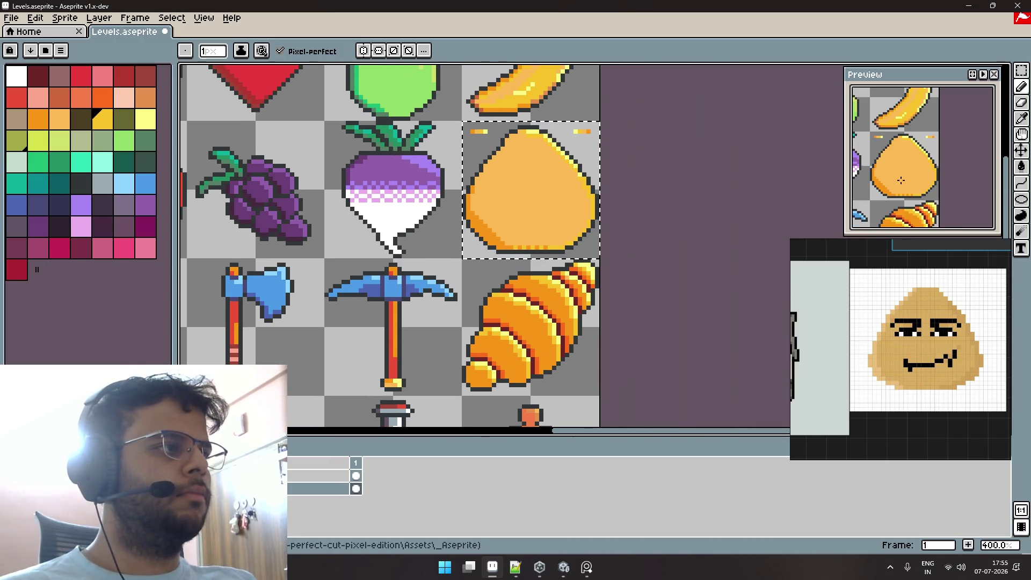
scroll(561, 269, up, 3)
scroll(561, 269, up, 2)
click(482, 261)
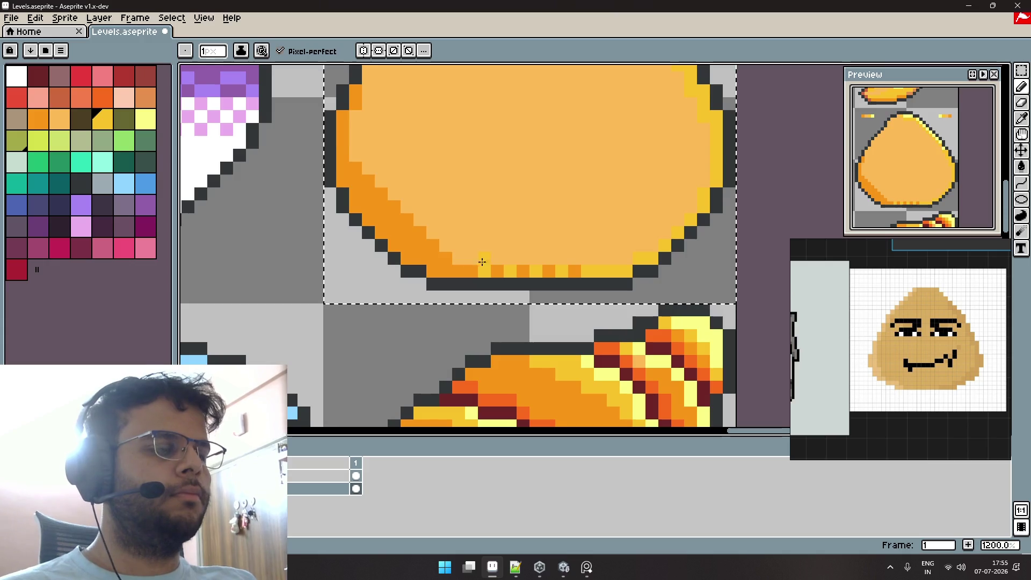
click(515, 245)
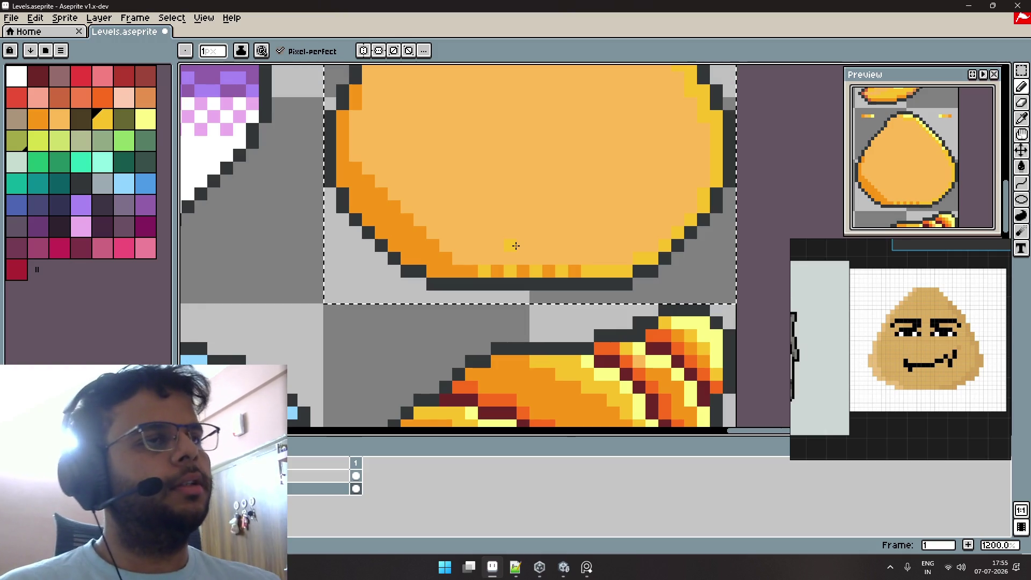
Pan out to see the blob among neighbouring sprites, then move to the browser desktop.
scroll(516, 246, down, 4)
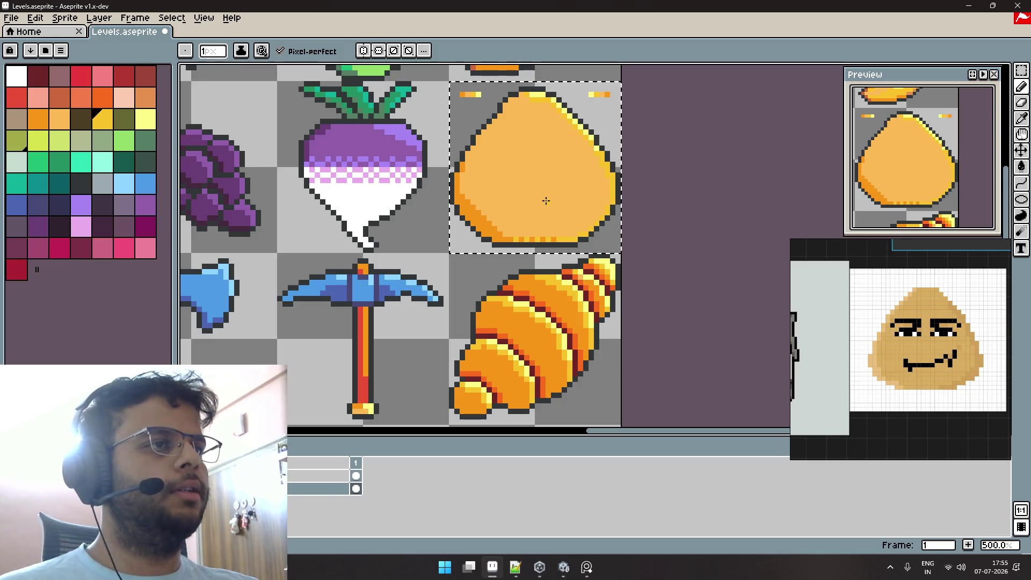
drag(543, 200, 538, 224)
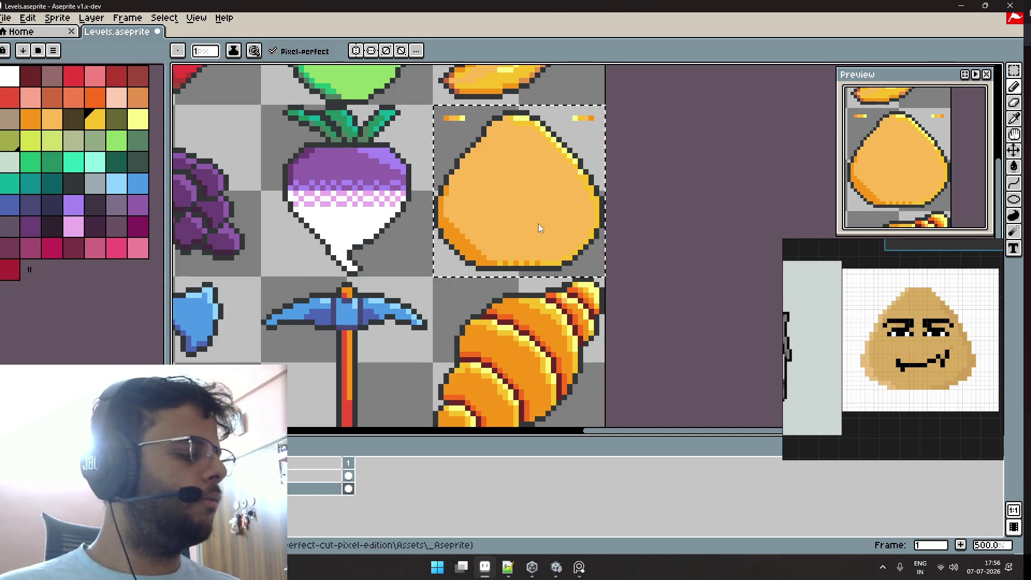
key(ctrl+super+Right)
key(ctrl+super+Right)
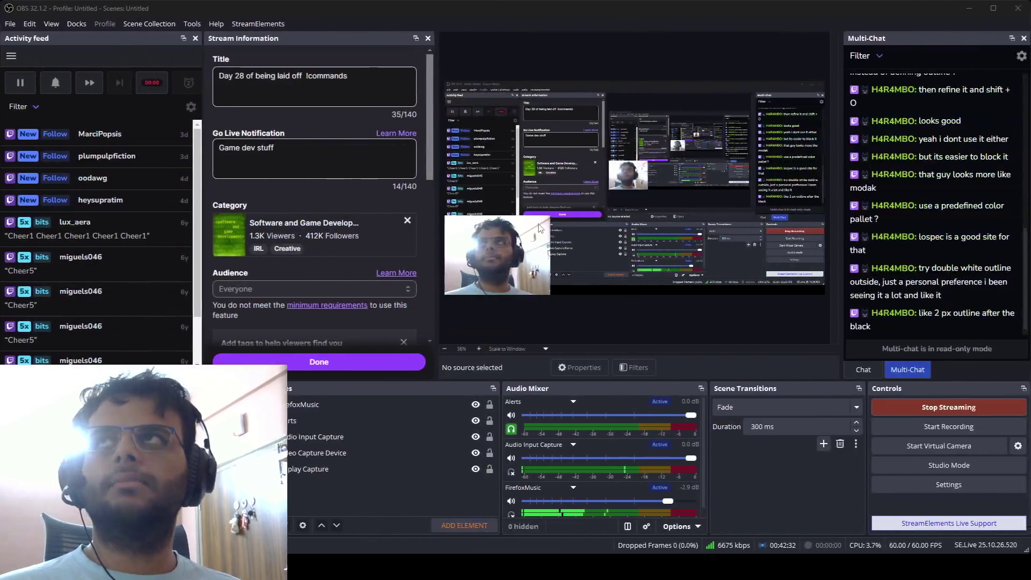
Hide the Video Capture Device source in OBS, leaving Display Capture visible, then return to Aseprite.
click(306, 469)
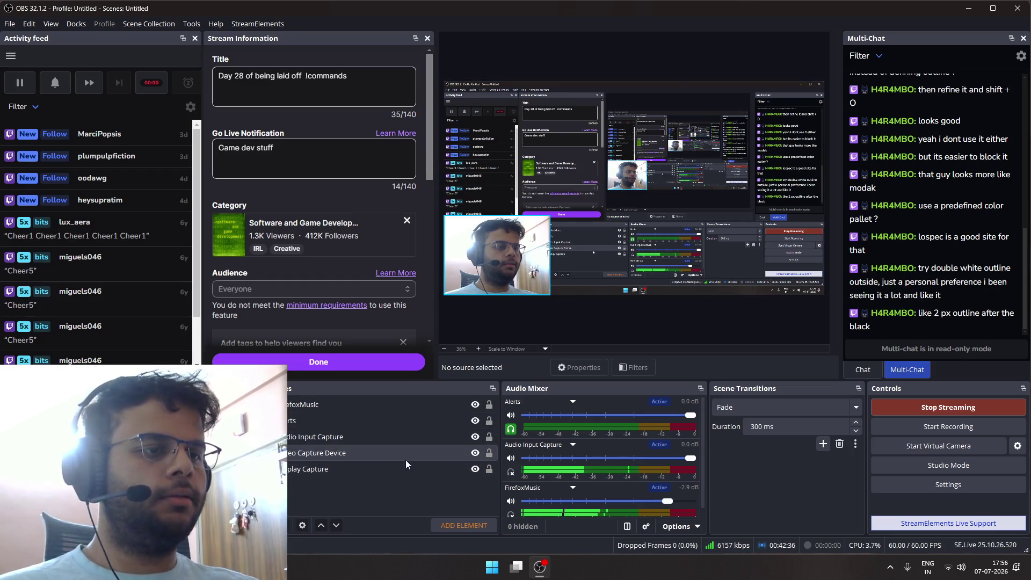
click(475, 469)
click(476, 469)
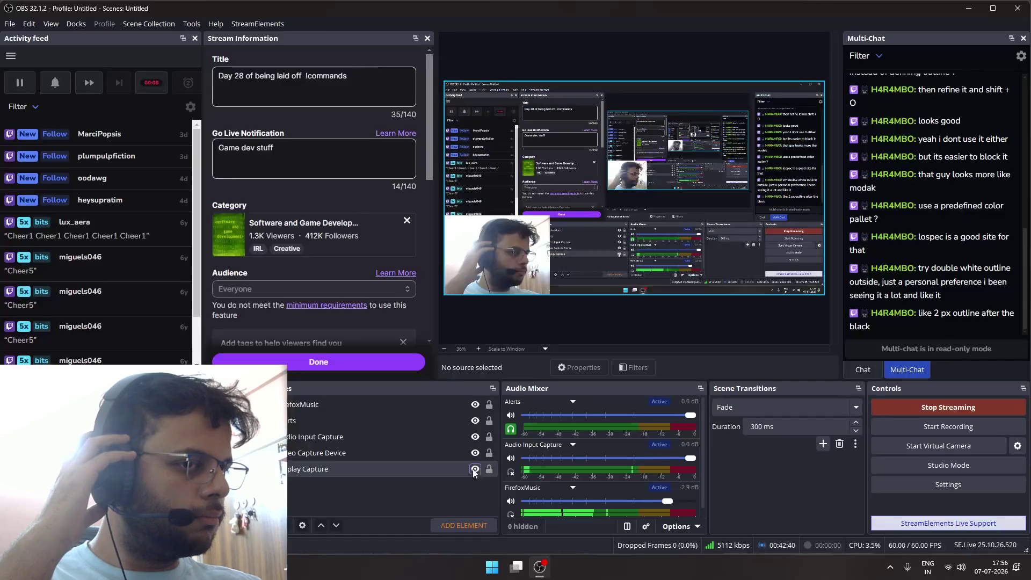
click(476, 454)
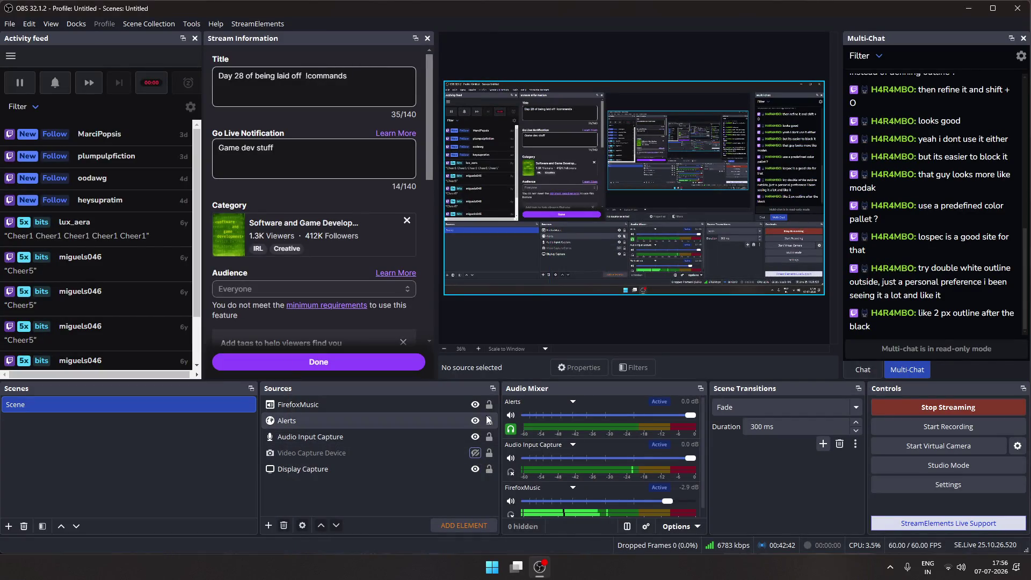
key(ctrl+super+Left)
key(ctrl+super+Left)
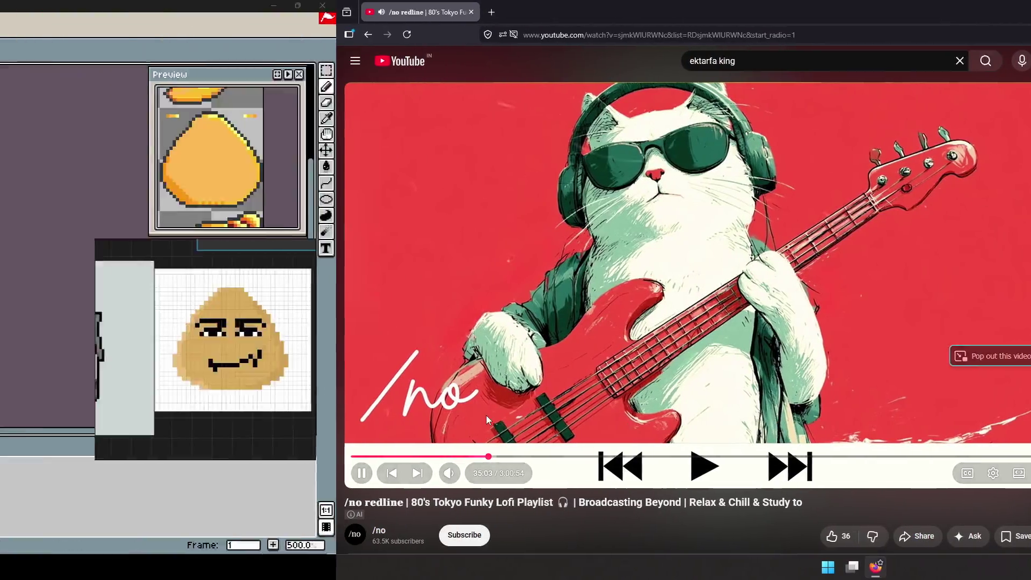
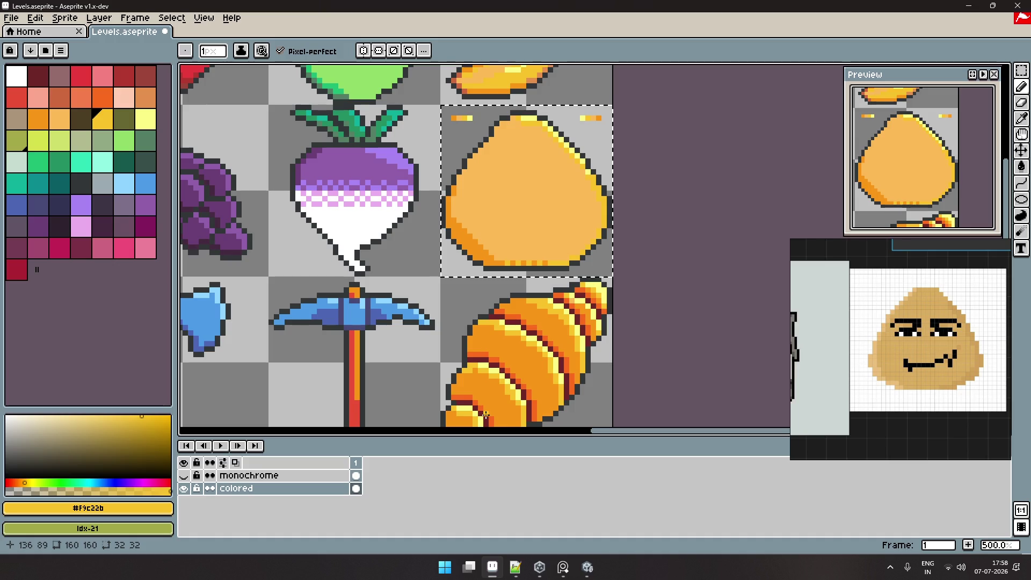
Make OBS's Video Capture Device visible on stream, then return to the Aseprite desktop.
key(ctrl+super+Right)
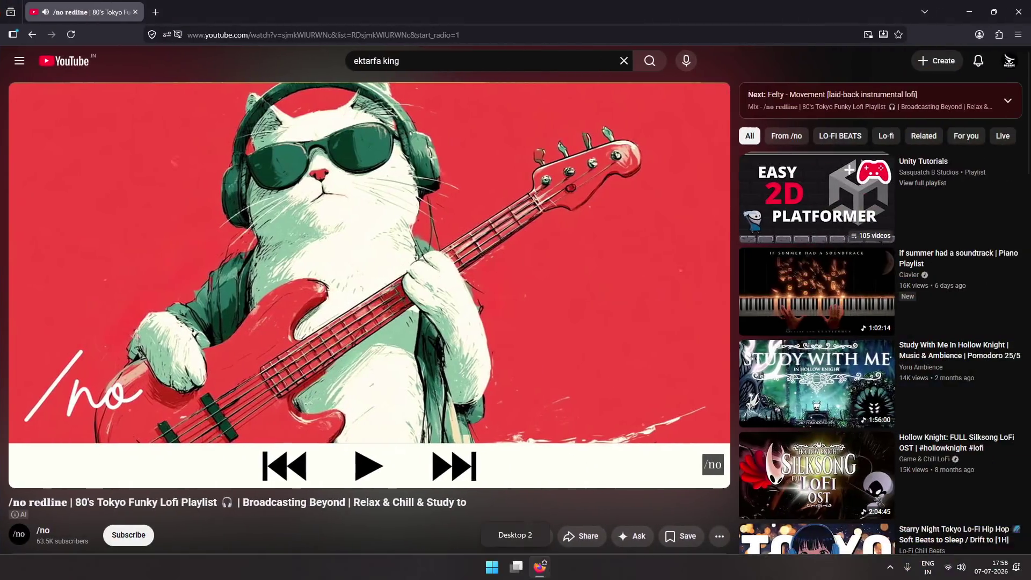
key(ctrl+super+Right)
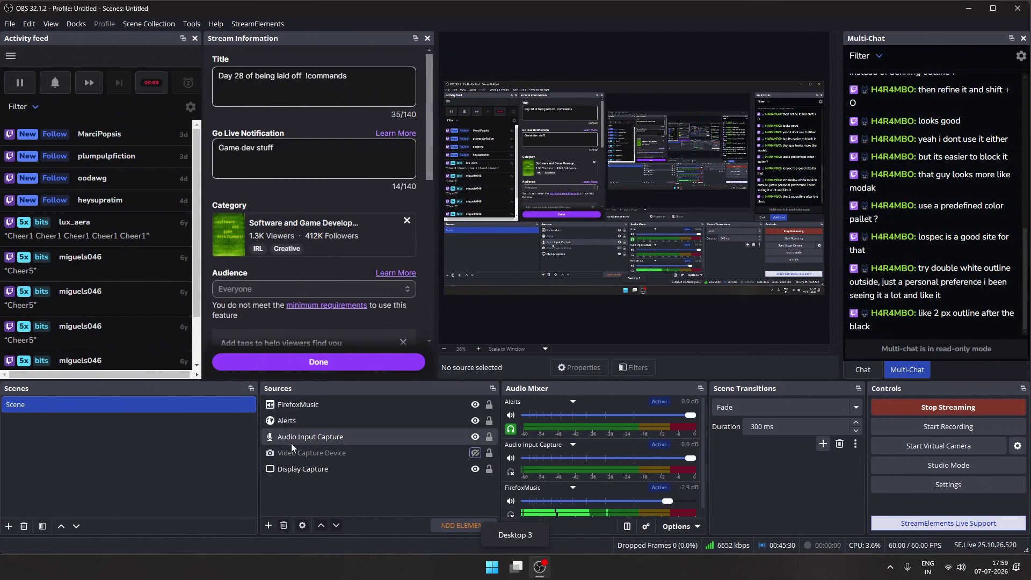
click(476, 453)
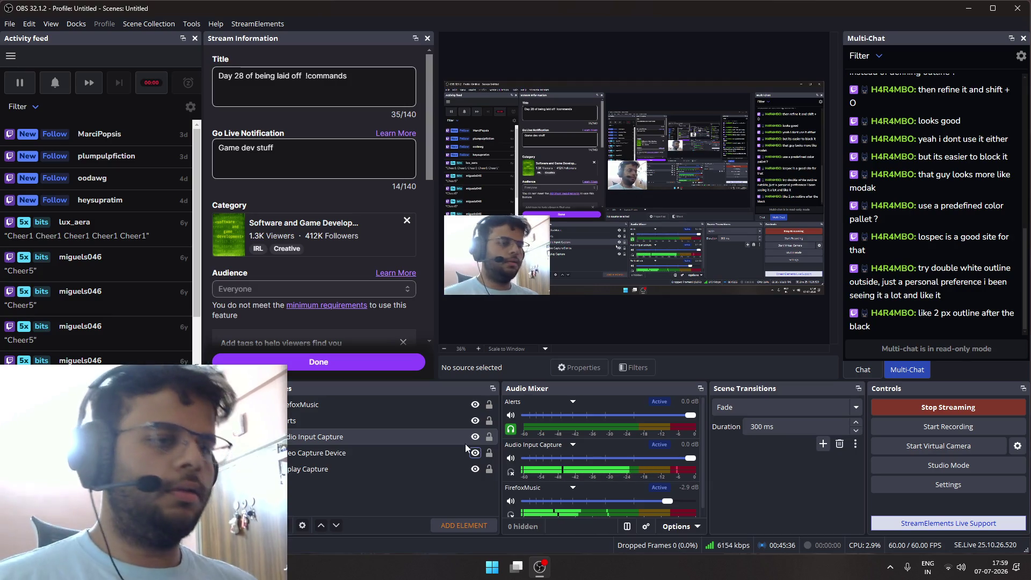
key(ctrl+super+Left)
key(ctrl+super+Left)
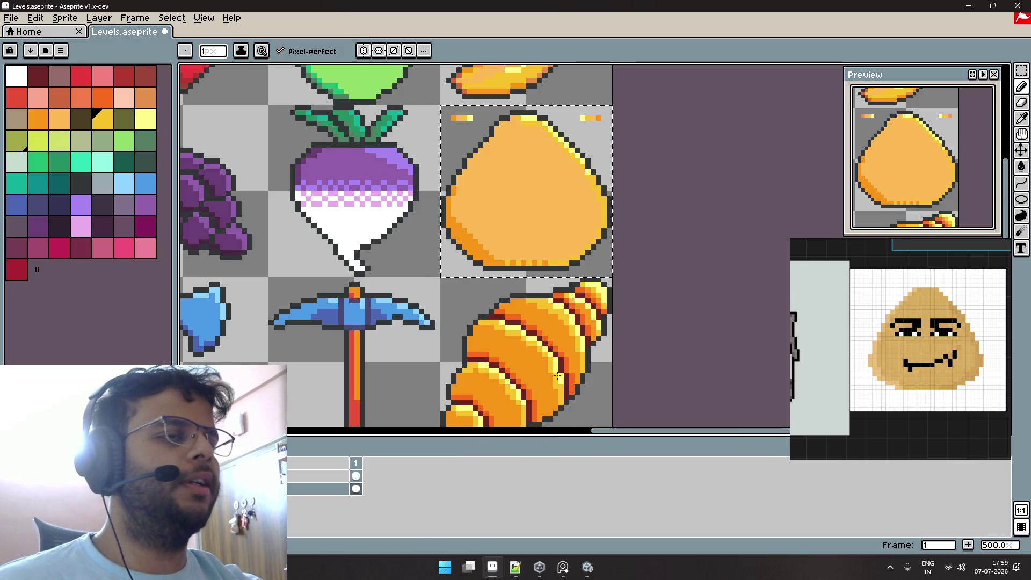
scroll(564, 414, up, 2)
scroll(564, 407, up, 2)
scroll(563, 364, down, 2)
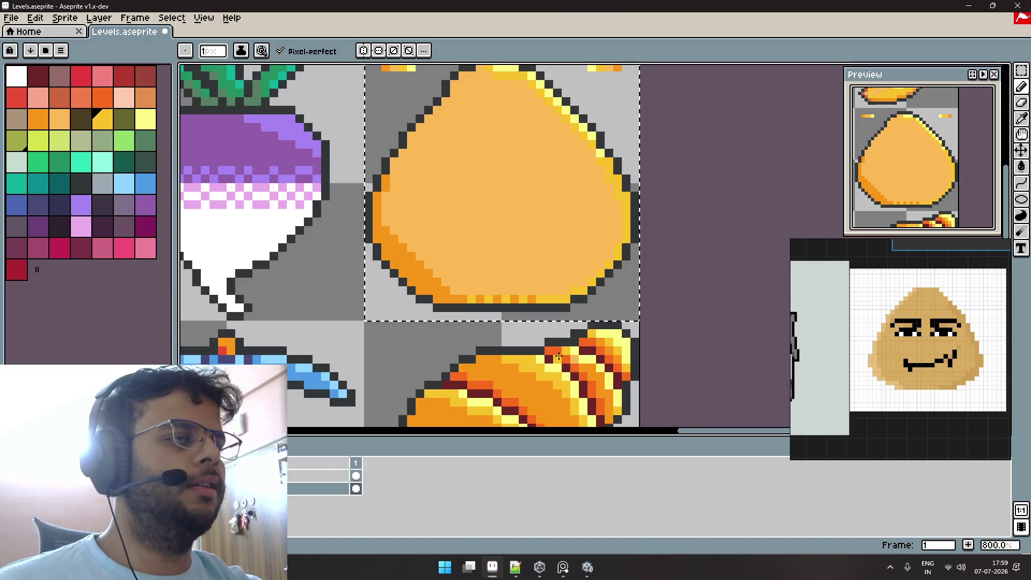
scroll(556, 344, down, 2)
scroll(551, 325, up, 1)
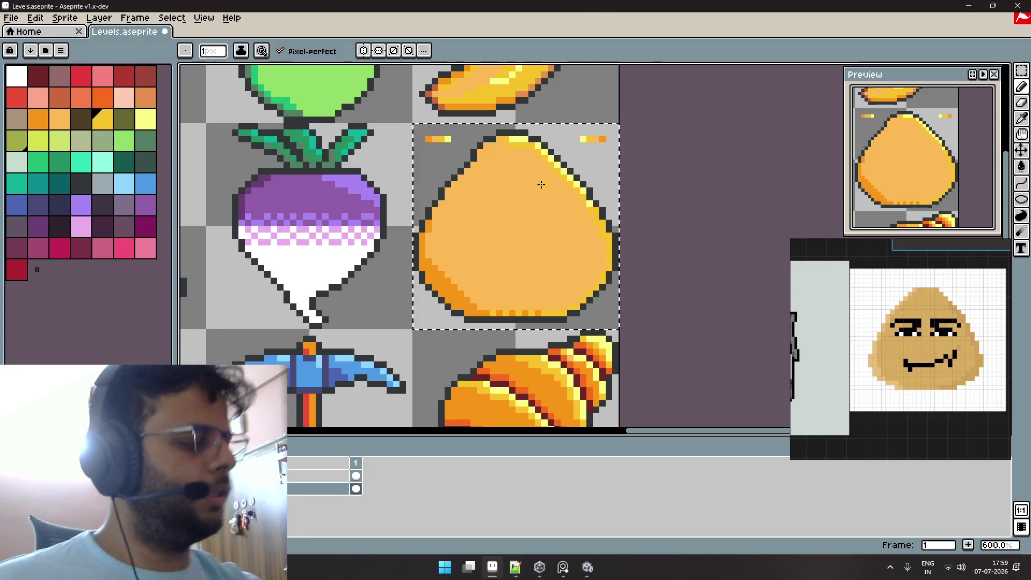
scroll(541, 169, up, 1)
drag(540, 191, 548, 217)
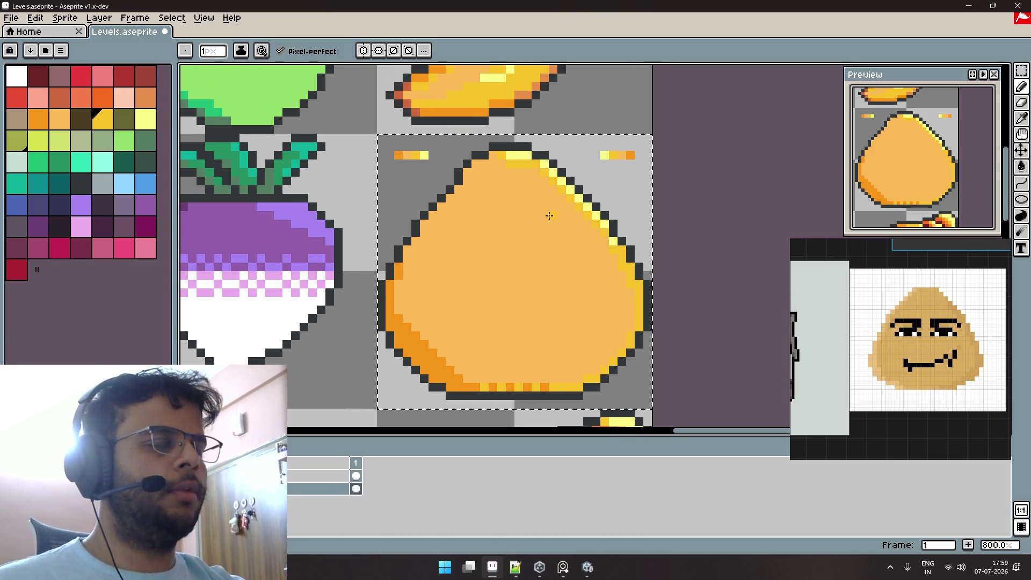
scroll(503, 212, down, 2)
scroll(473, 214, down, 1)
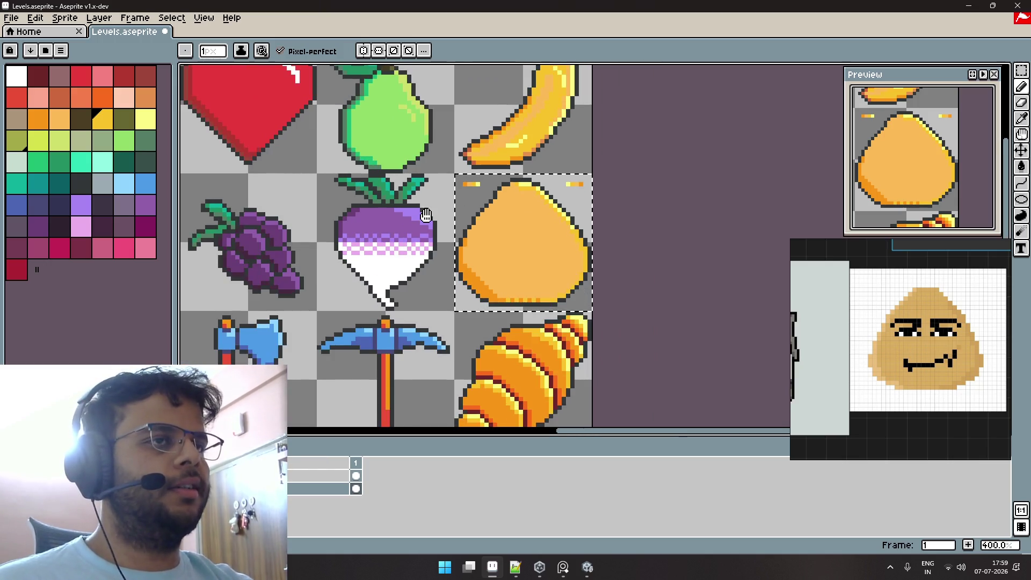
mouse_move(481, 170)
mouse_down()
mouse_move(530, 243)
mouse_move(616, 211)
mouse_up()
drag(537, 225, 572, 204)
mouse_move(463, 257)
mouse_down()
mouse_move(485, 245)
mouse_move(274, 197)
mouse_up()
scroll(551, 216, up, 2)
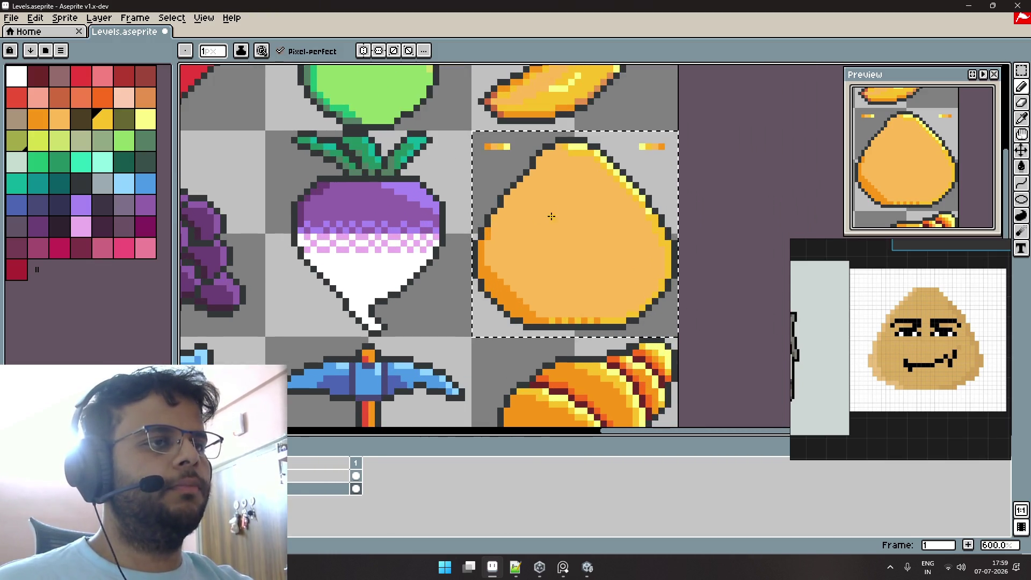
drag(551, 216, 480, 203)
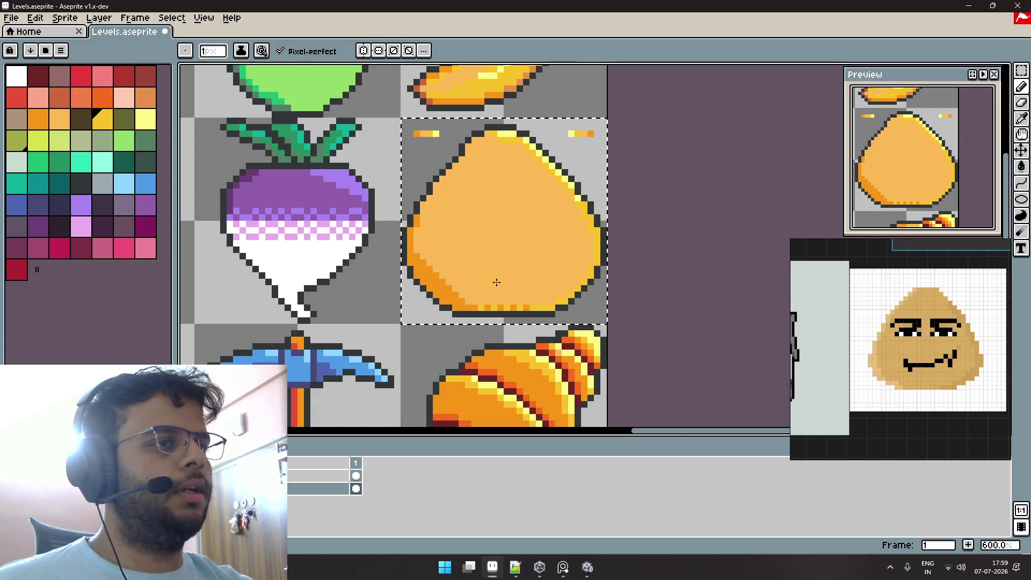
scroll(497, 282, up, 1)
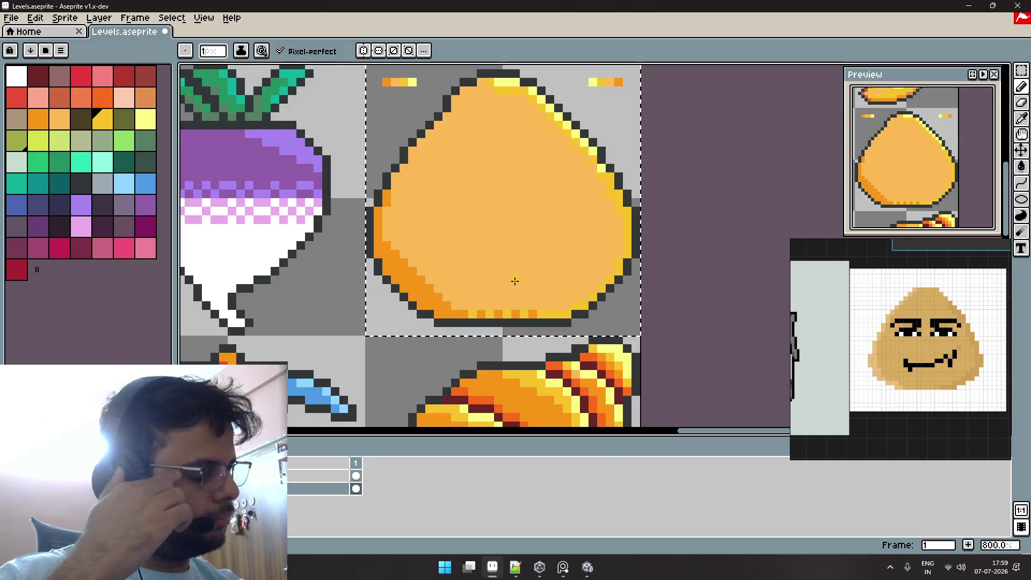
scroll(514, 281, up, 2)
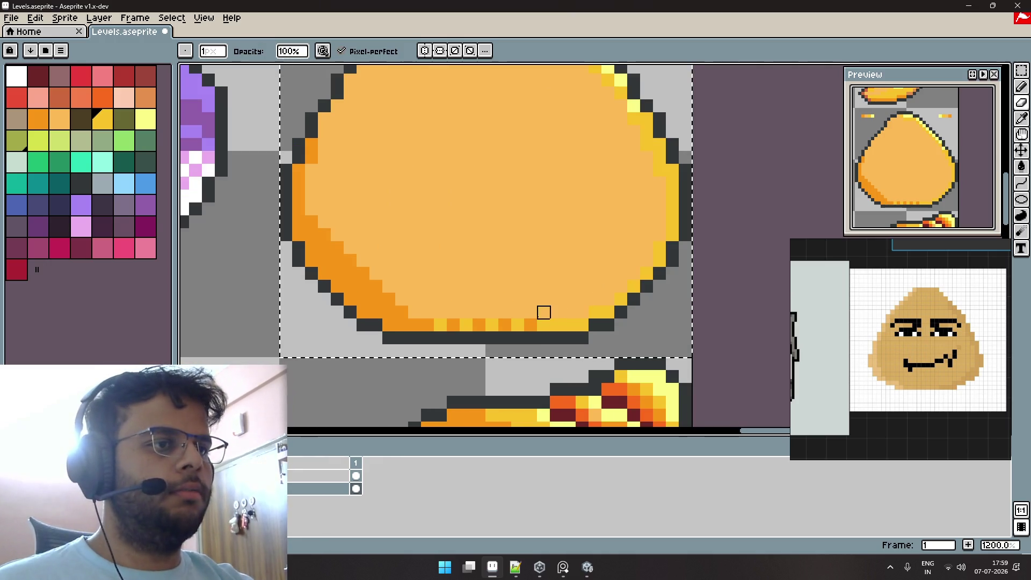
scroll(532, 272, down, 2)
scroll(530, 267, down, 1)
scroll(532, 268, down, 3)
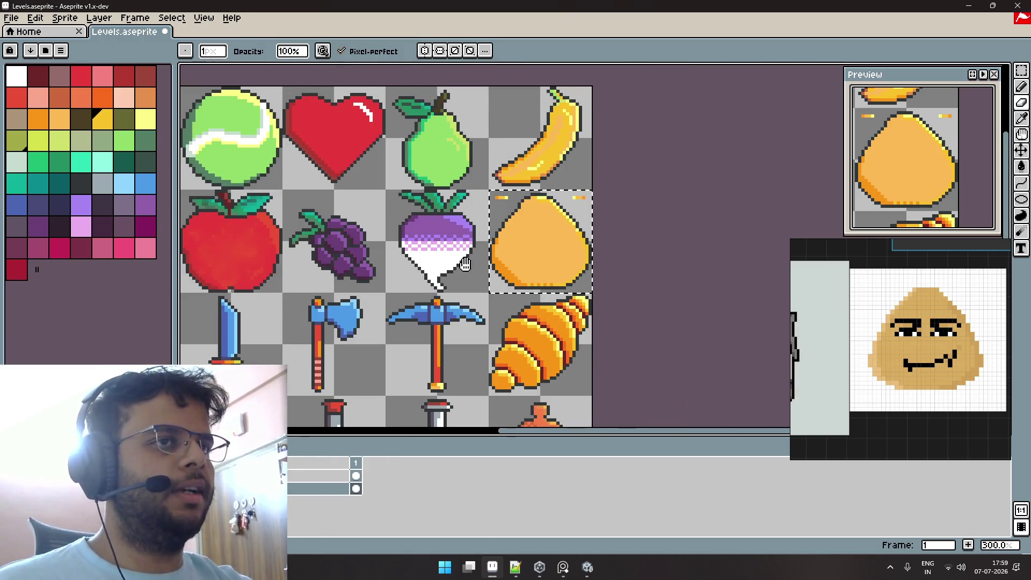
scroll(564, 269, left, 3)
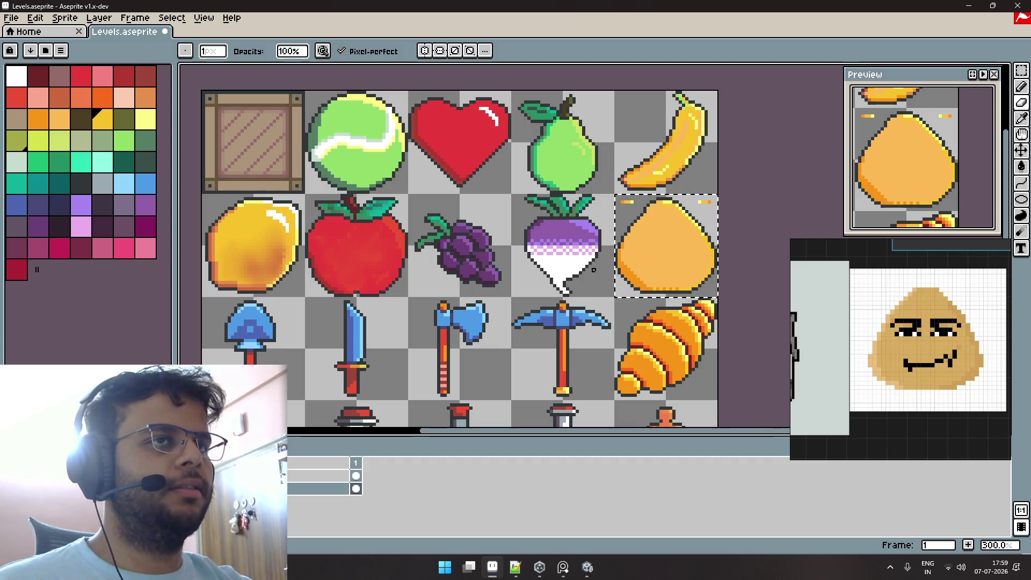
scroll(645, 183, up, 1)
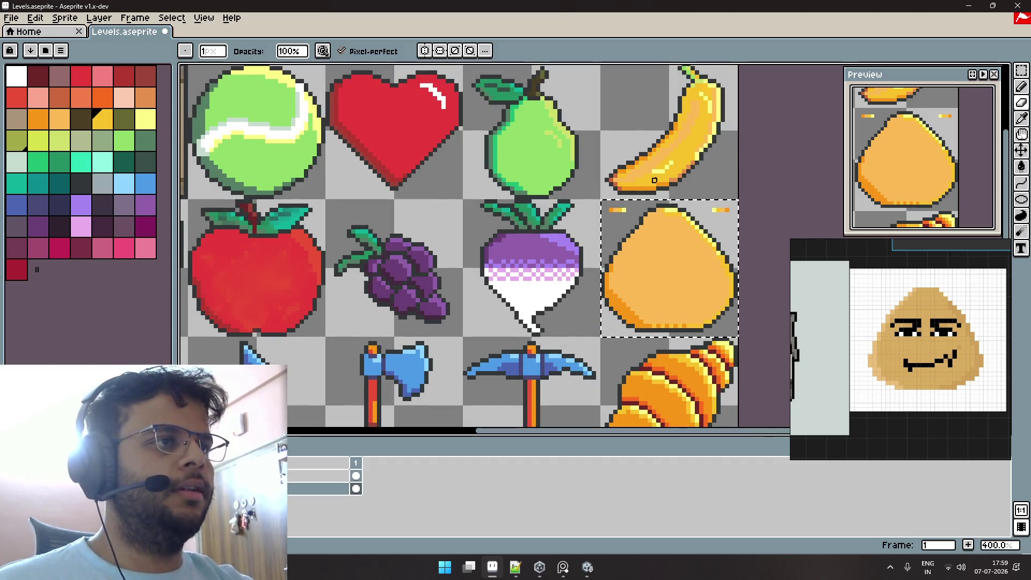
drag(646, 183, 596, 226)
scroll(596, 226, down, 2)
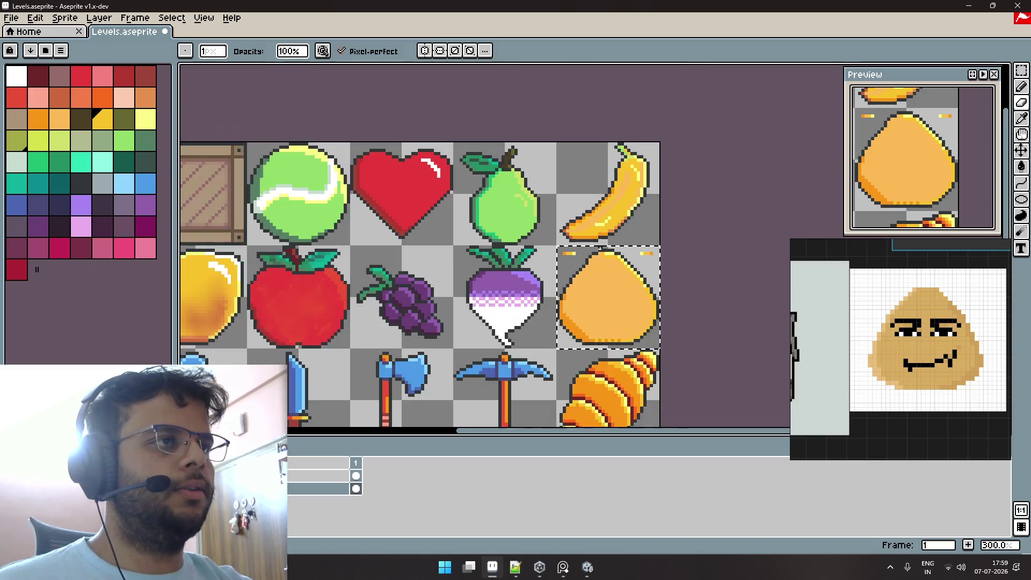
scroll(566, 229, up, 1)
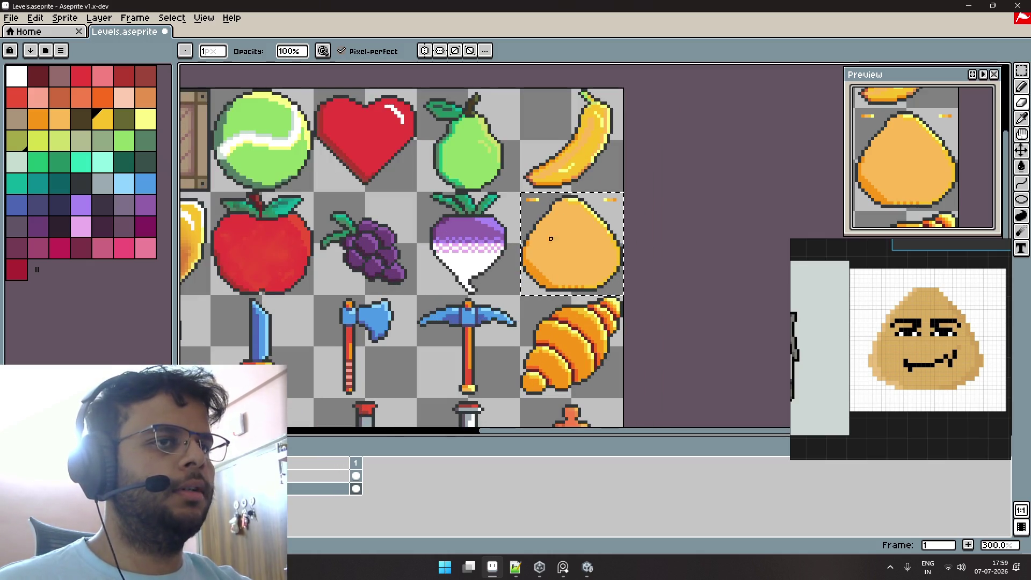
scroll(532, 230, up, 1)
scroll(551, 232, up, 1)
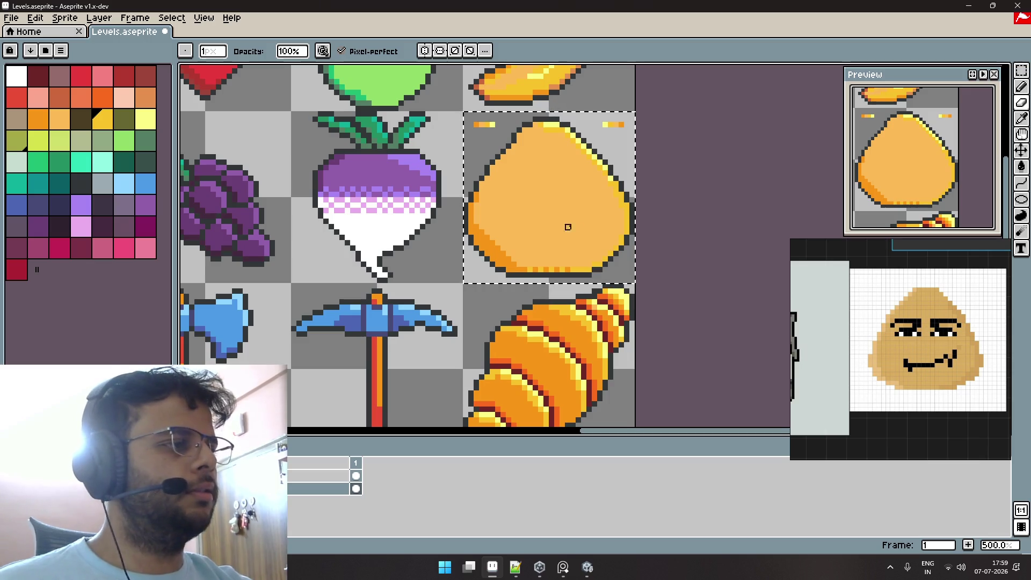
scroll(539, 199, up, 2)
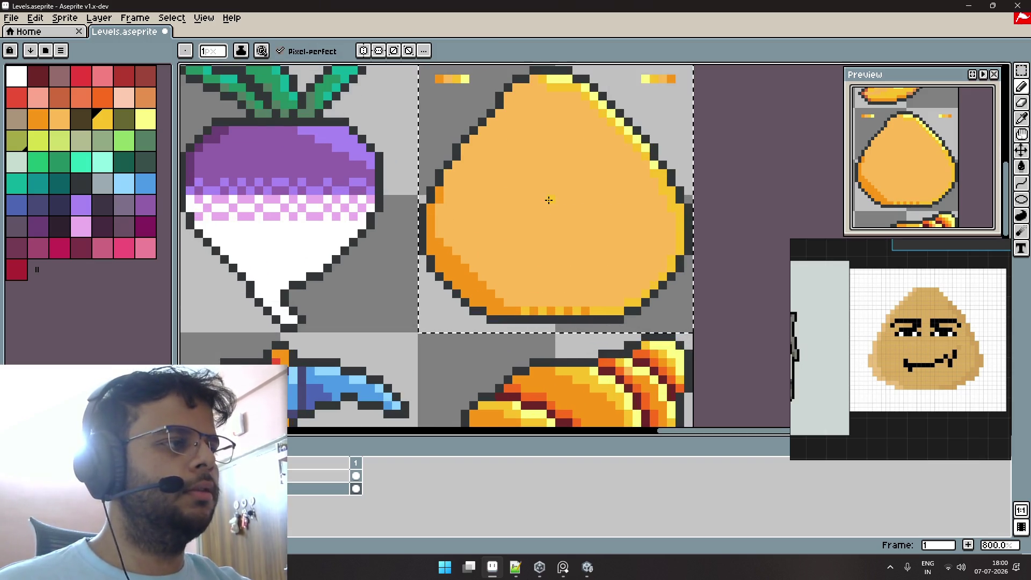
key(i)
On a new layer with vertical symmetry, draw the blob's dark brow lines in the outline colour.
alt+click(461, 148)
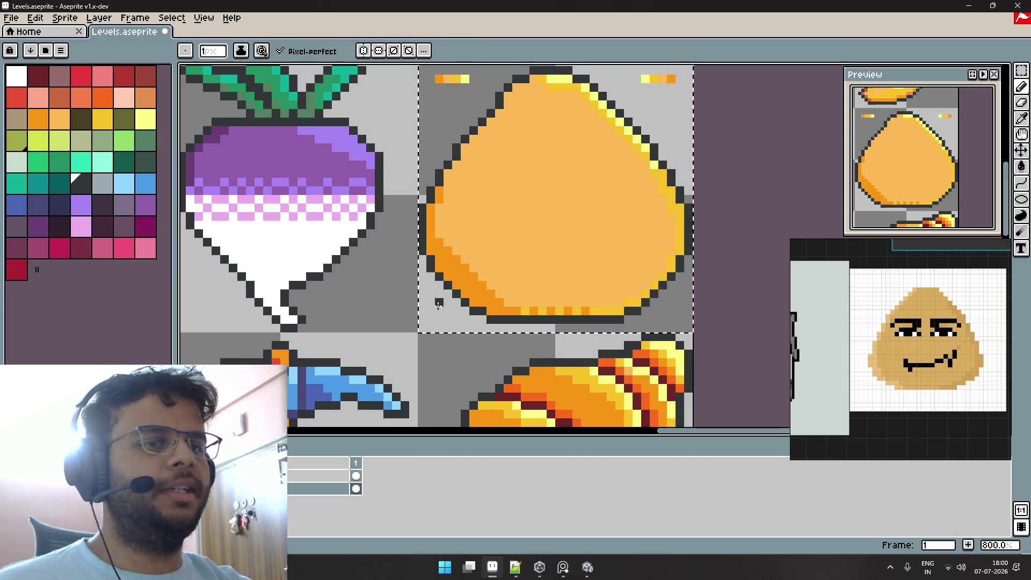
key(shift+n)
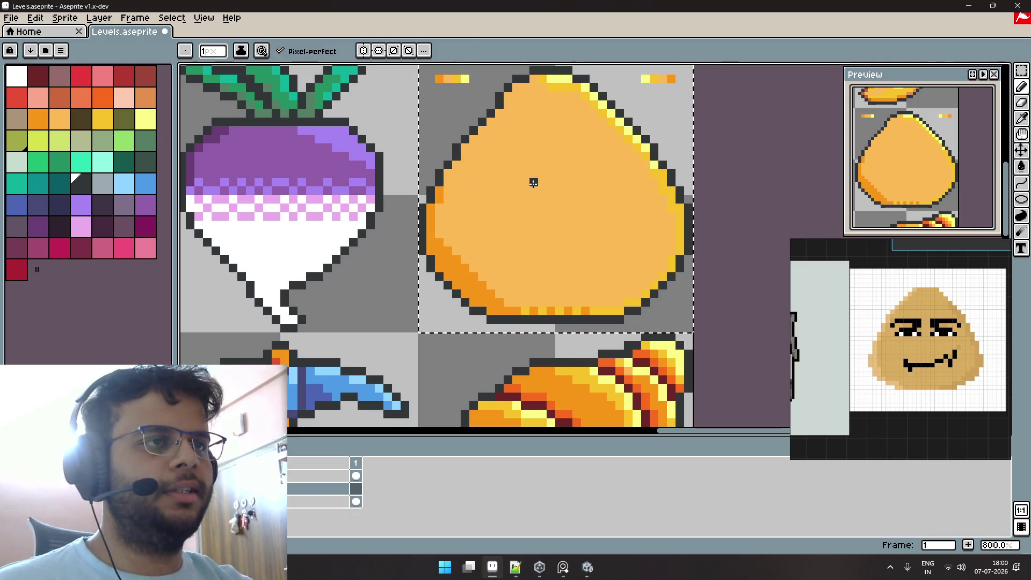
drag(506, 157, 503, 192)
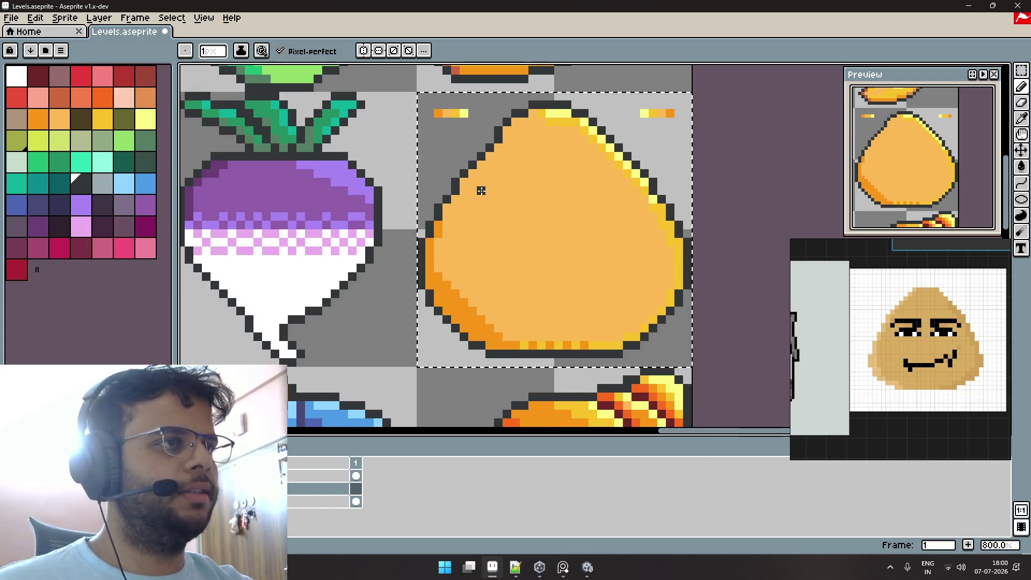
click(363, 50)
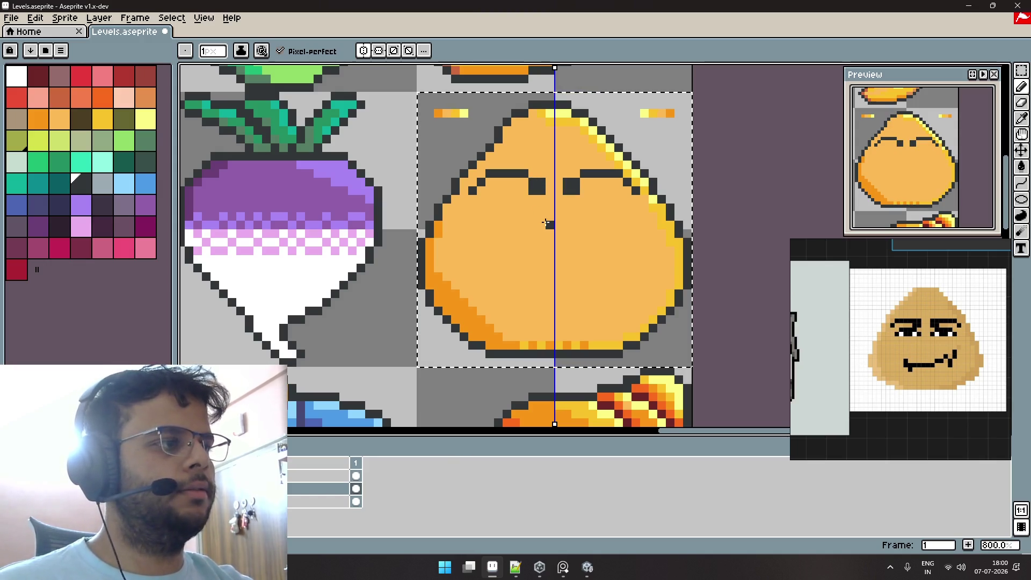
click(473, 208)
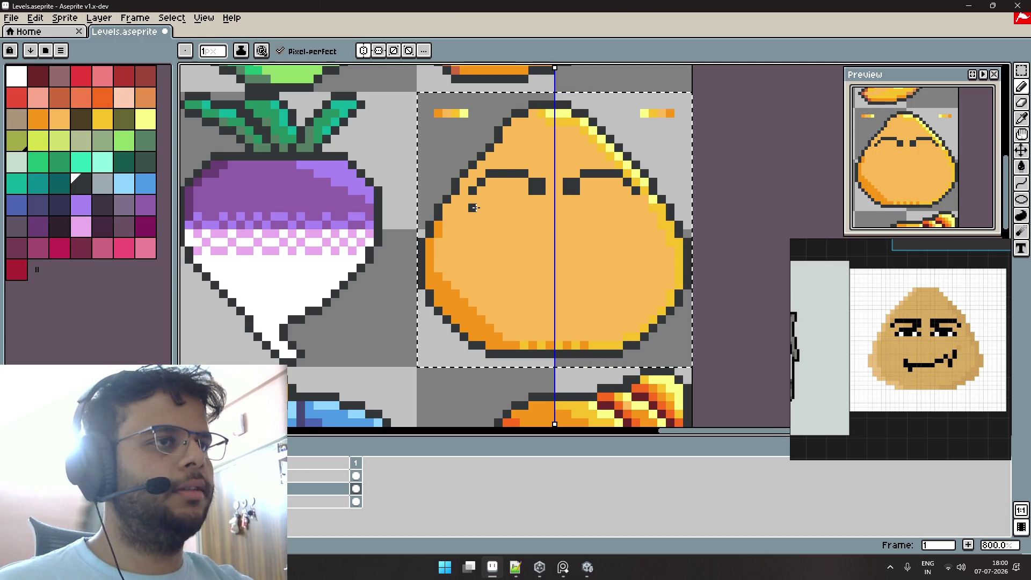
key(ctrl+z)
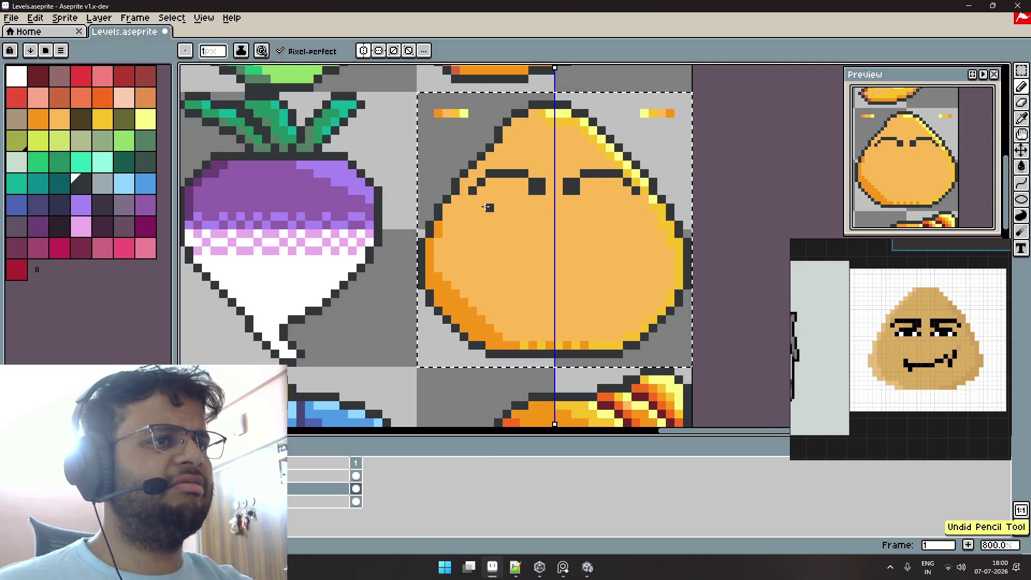
drag(508, 200, 521, 200)
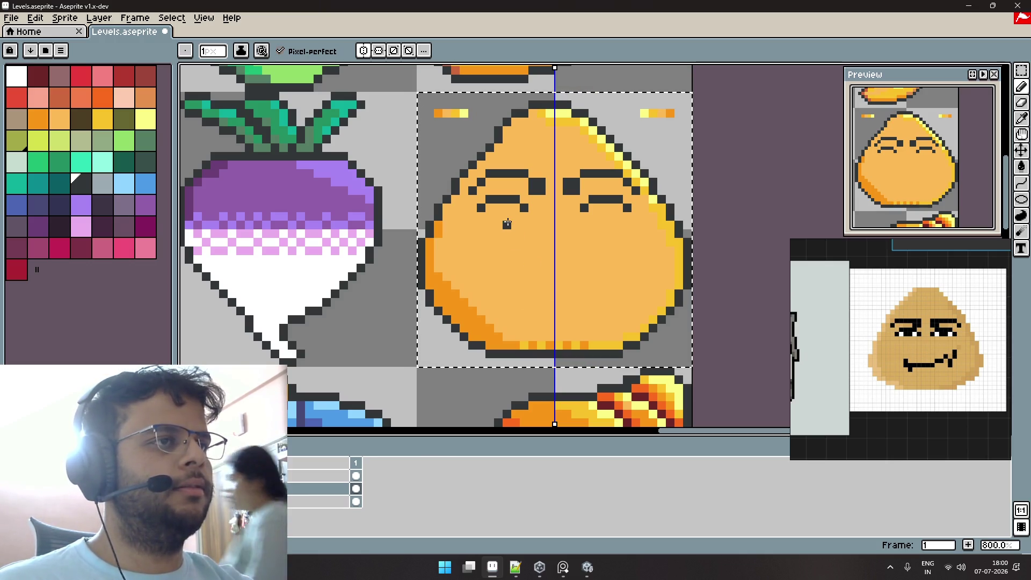
Fill the eye rows with white on both sides of the face.
key(alt)
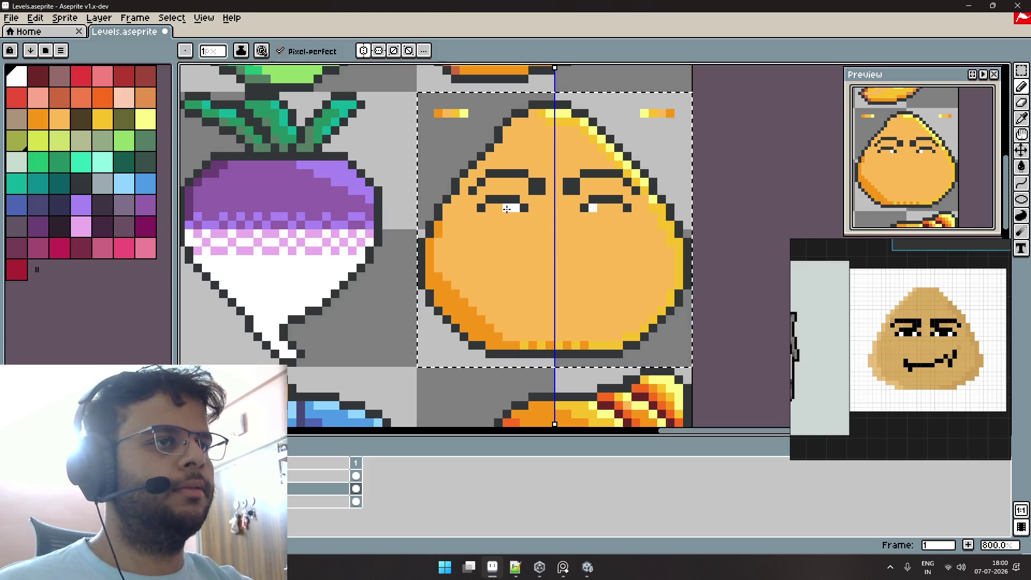
drag(488, 208, 505, 209)
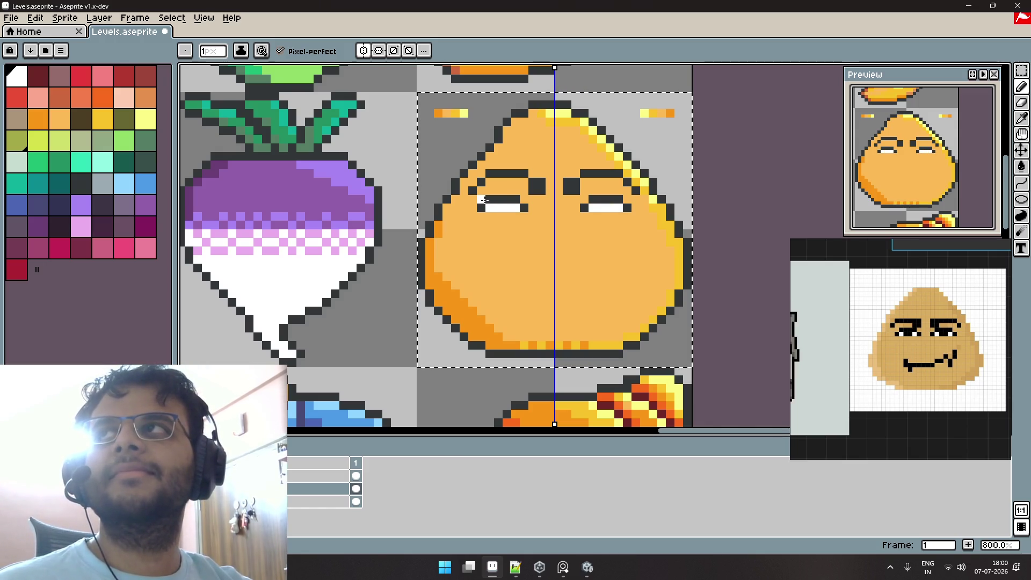
key(alt)
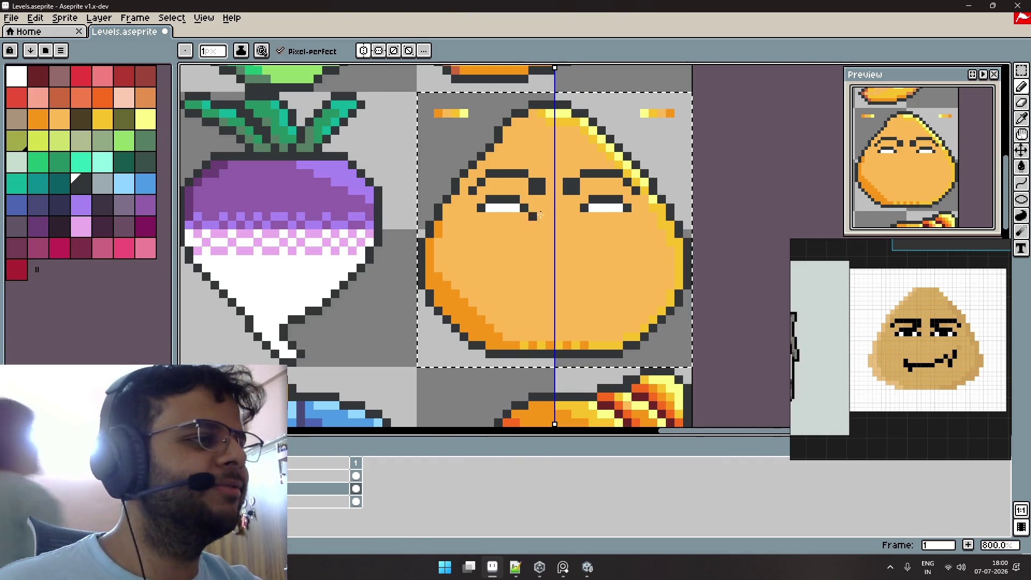
Turn off symmetry, add a black pupil to the left eye, and draw a mouth curling up at the right.
click(379, 53)
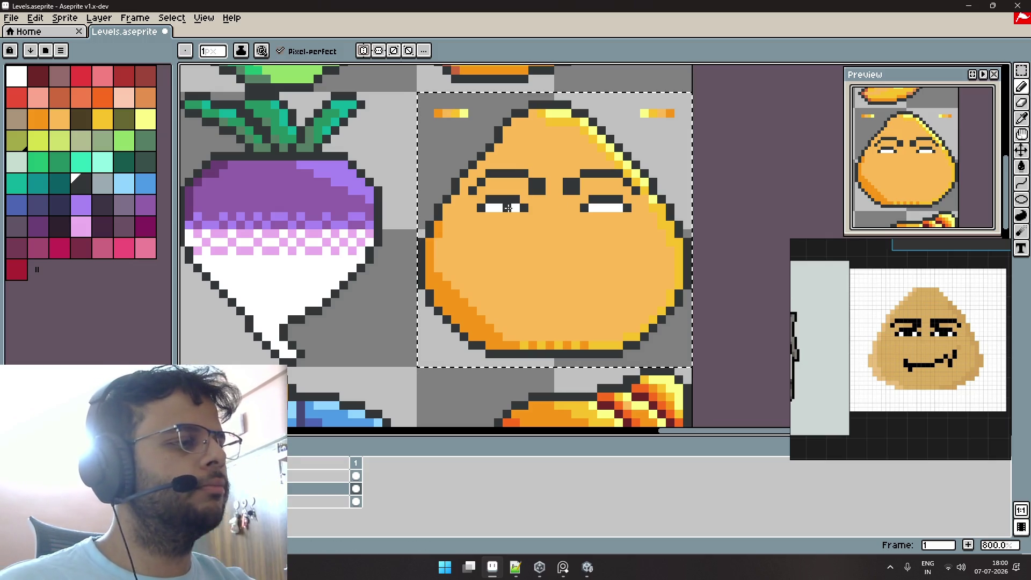
drag(505, 208, 497, 208)
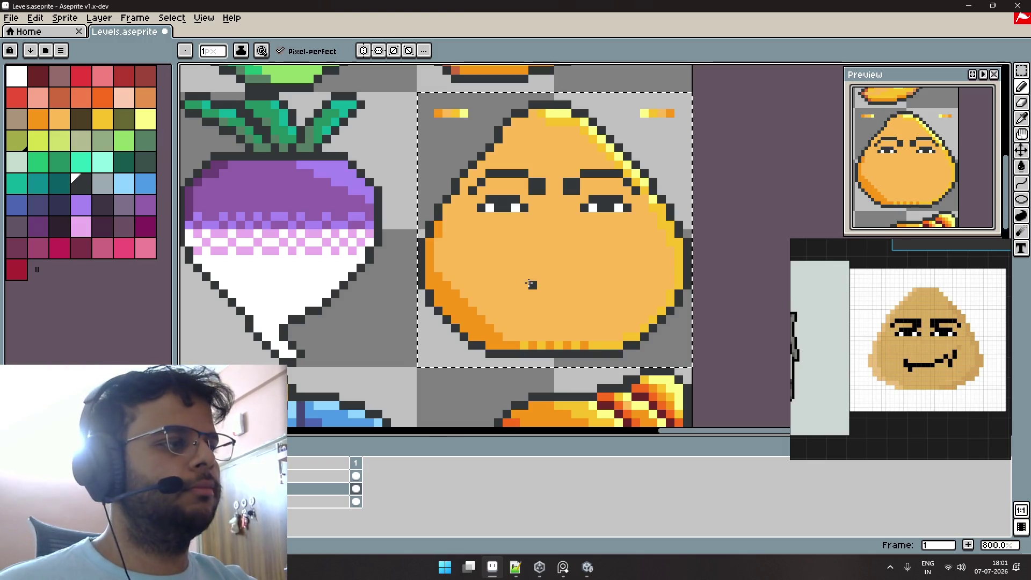
mouse_move(506, 276)
mouse_down()
mouse_move(527, 297)
mouse_move(507, 285)
mouse_move(506, 294)
mouse_up()
key(ctrl+z)
key(ctrl+z)
key(ctrl+z)
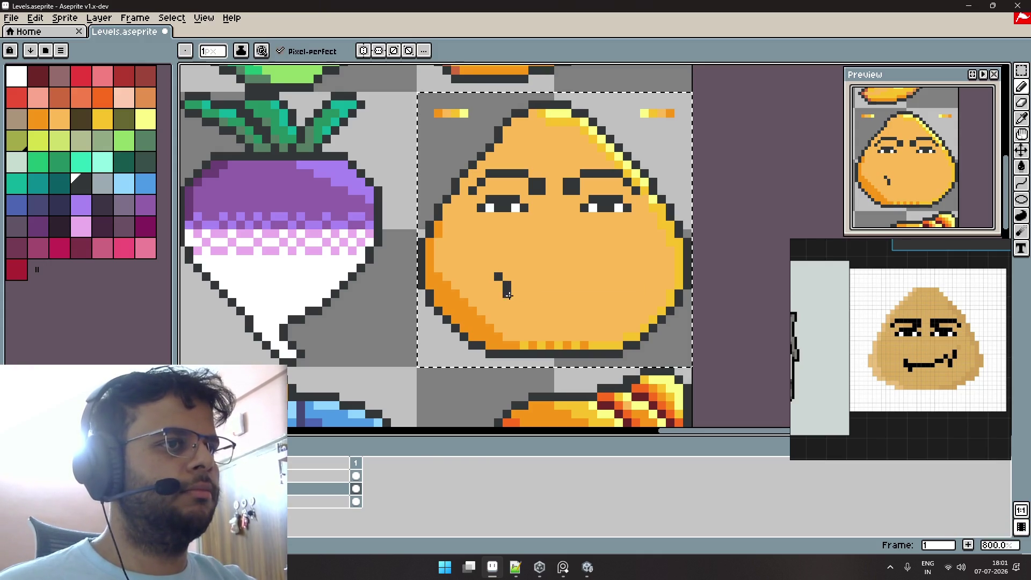
drag(609, 261, 613, 251)
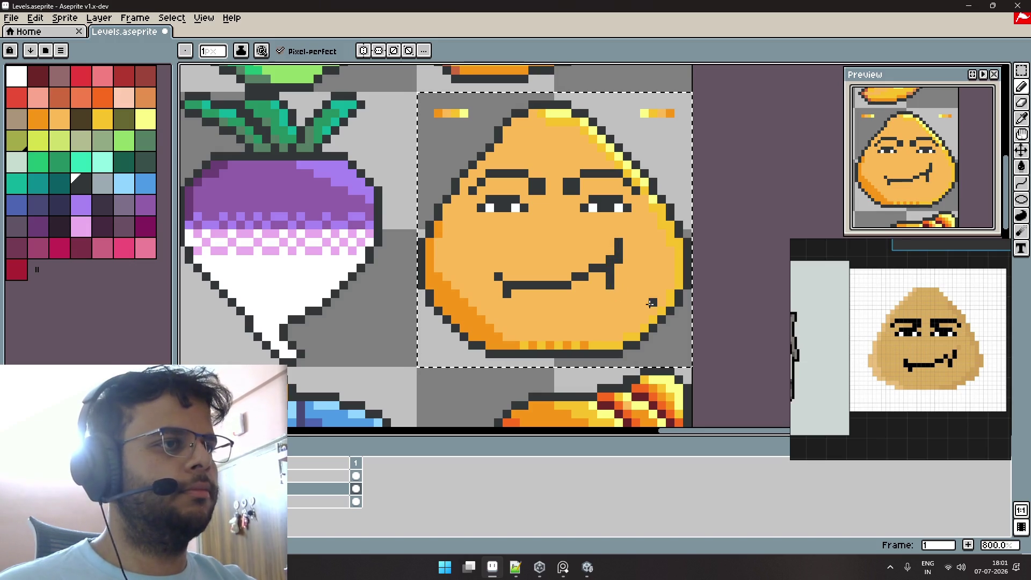
scroll(650, 304, down, 2)
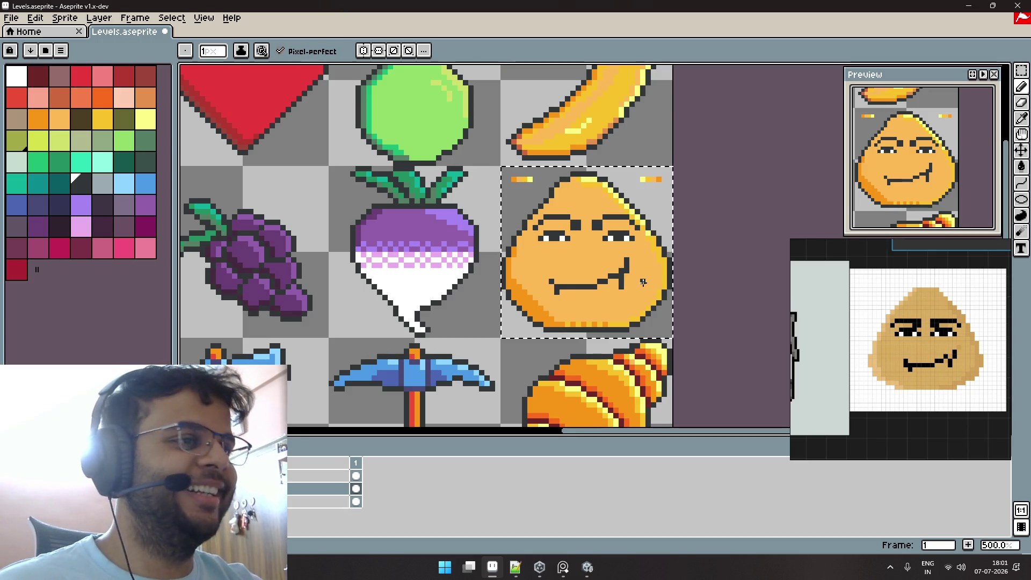
Deselect and marquee-select the upper half of the face.
key(ctrl+d)
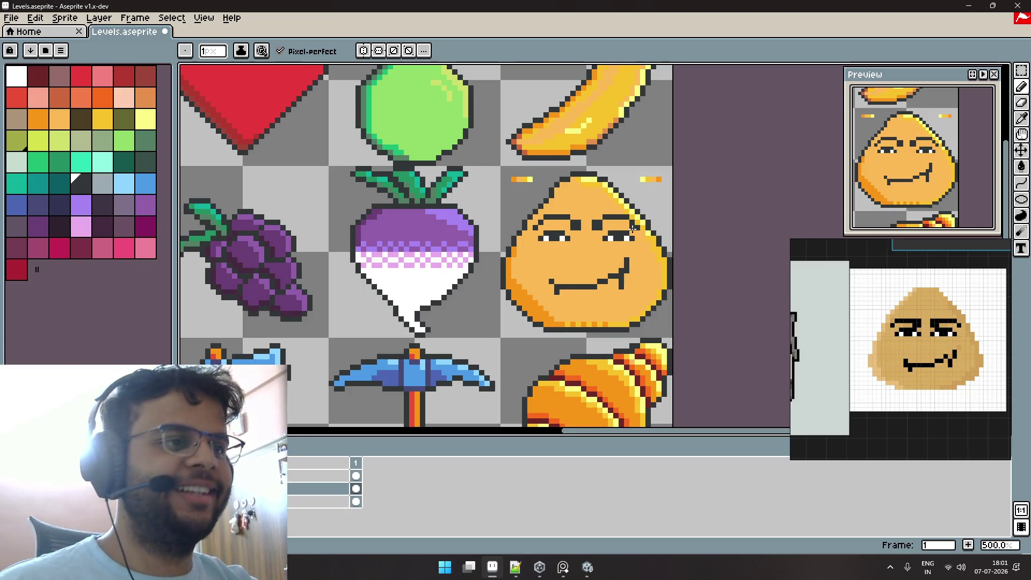
key(m)
mouse_move(514, 196)
mouse_down()
mouse_move(654, 255)
mouse_move(603, 252)
mouse_move(517, 316)
mouse_up()
Move the selected eyes and brows down and raise the mouth by one pixel.
key(Return)
scroll(631, 265, up, 1)
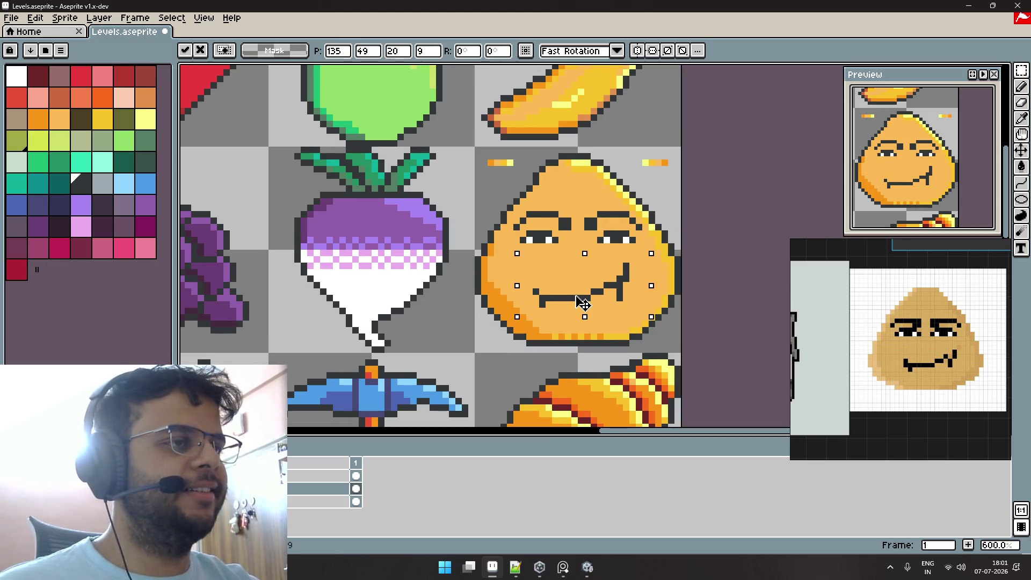
drag(583, 304, 583, 297)
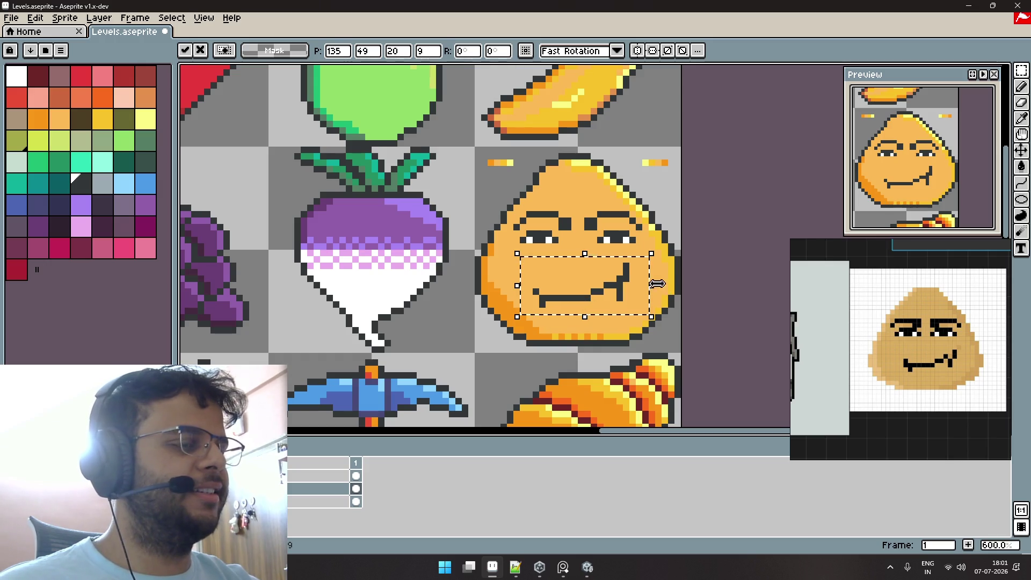
key(Return)
scroll(614, 259, up, 3)
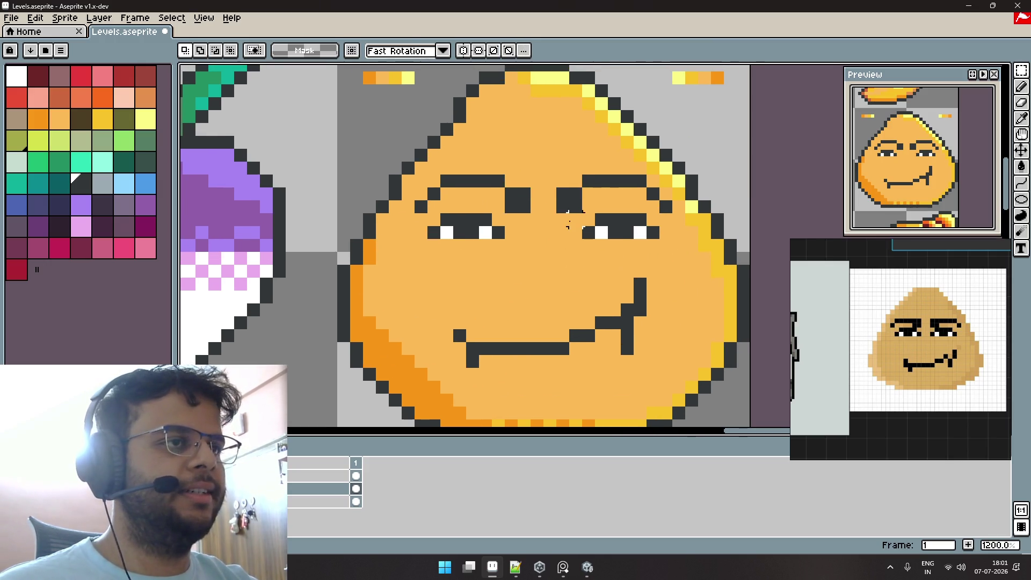
Try nudging each eye sideways by one pixel, then undo the nudges and deselect.
drag(699, 159, 554, 254)
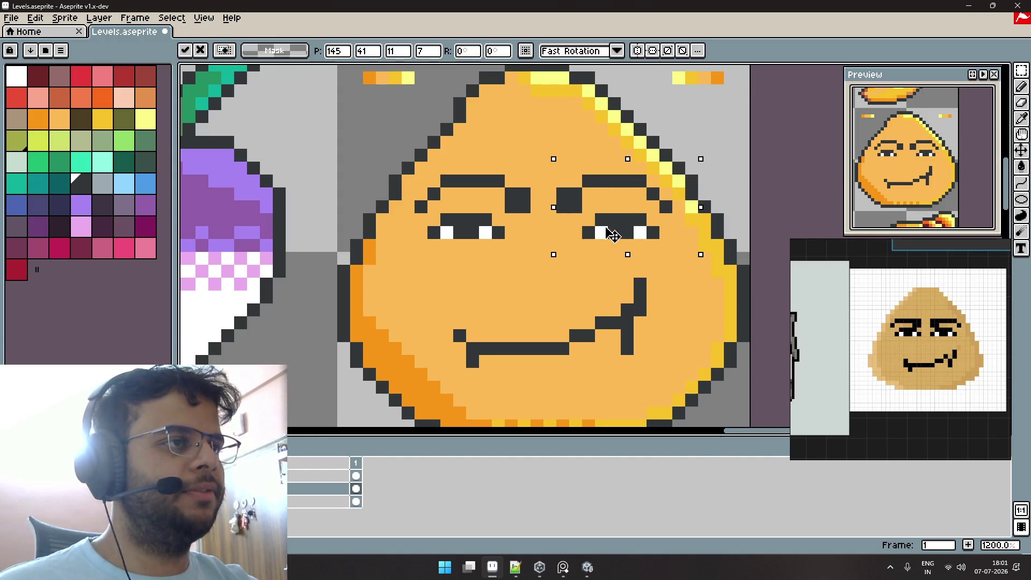
click(537, 167)
drag(547, 146, 375, 255)
key(Left)
click(588, 218)
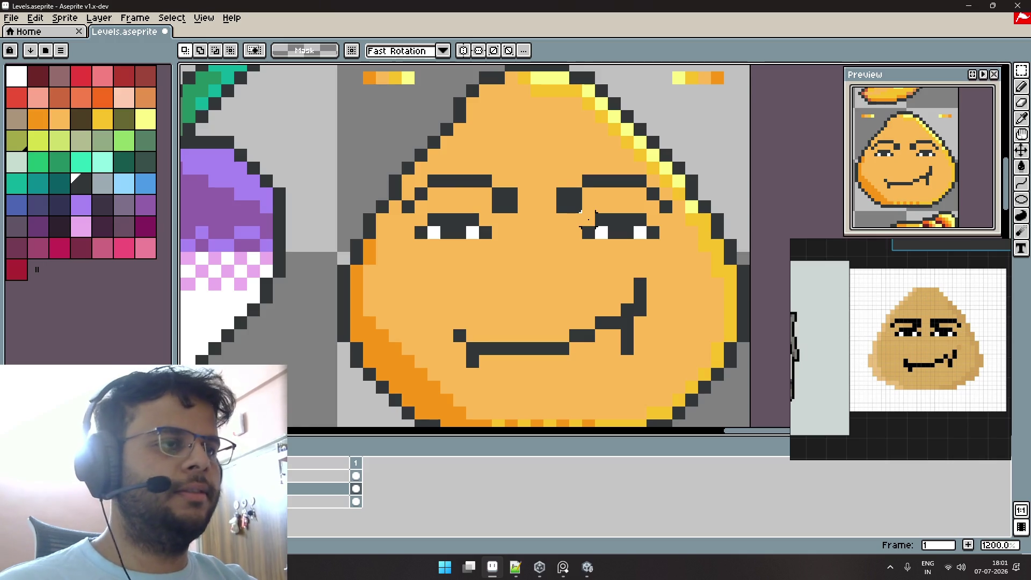
drag(541, 161, 699, 253)
drag(621, 228, 633, 230)
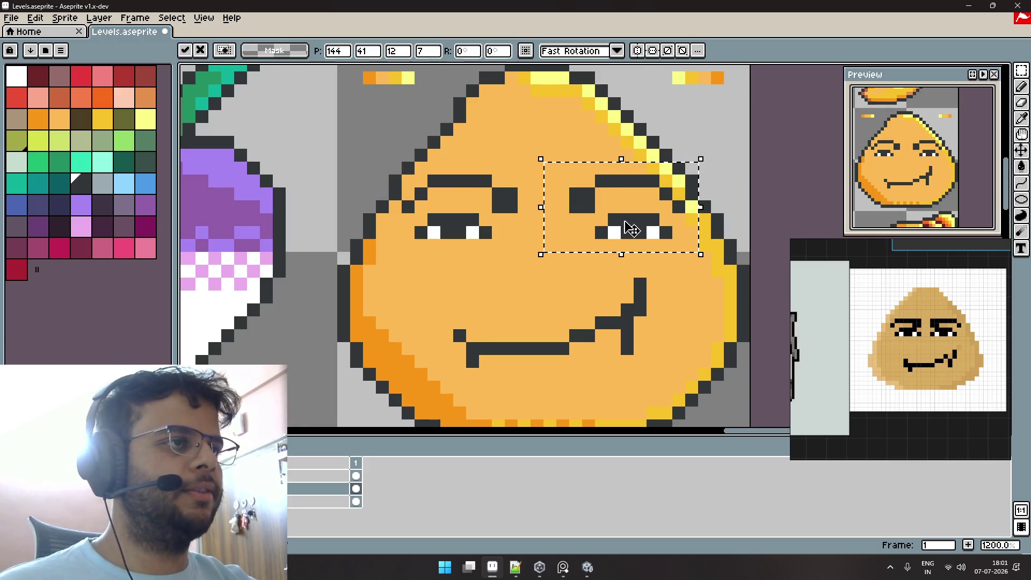
key(ctrl+z)
key(ctrl+z)
key(ctrl+z)
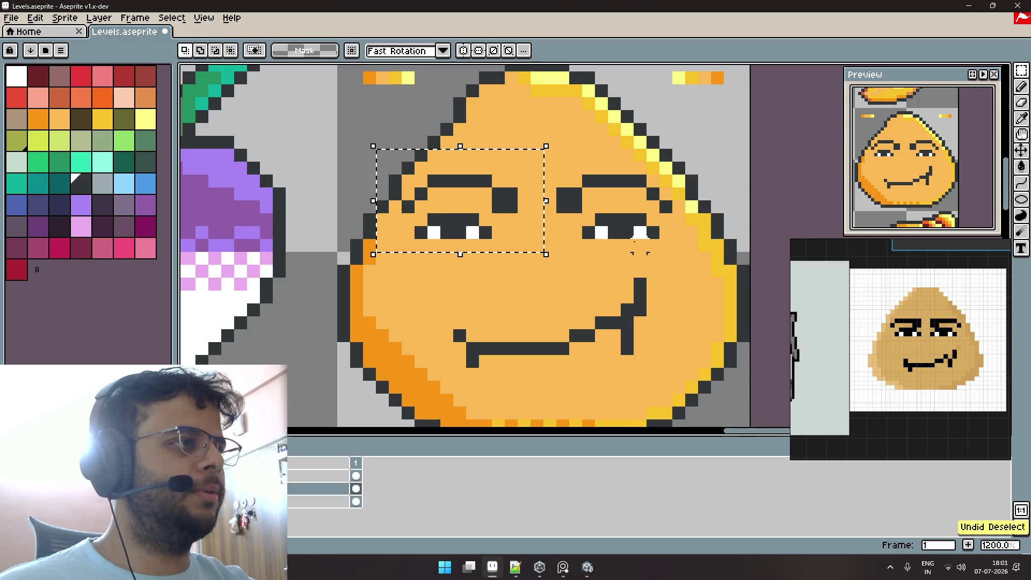
key(ctrl+z)
scroll(639, 250, down, 2)
key(ctrl+d)
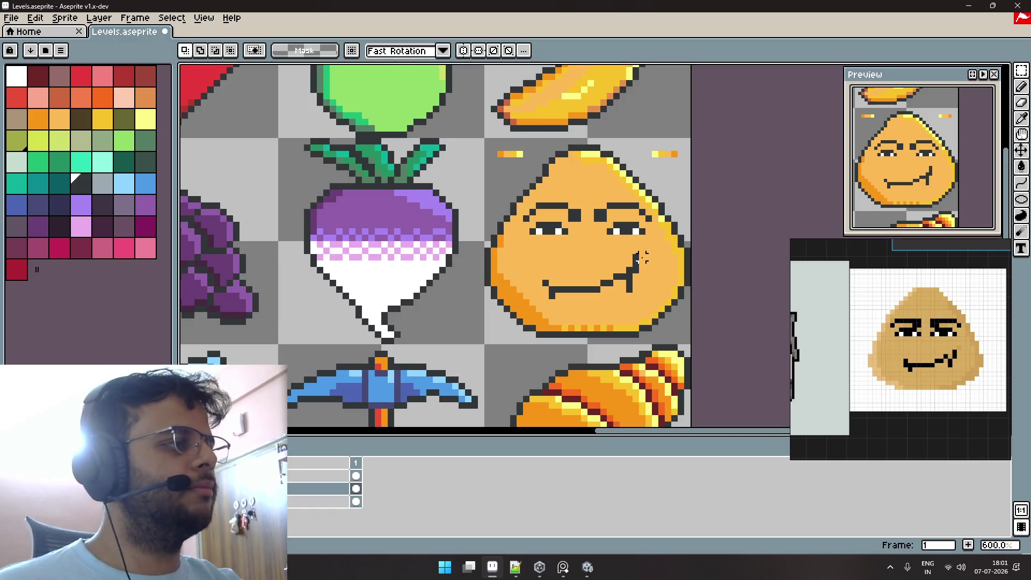
scroll(635, 258, down, 1)
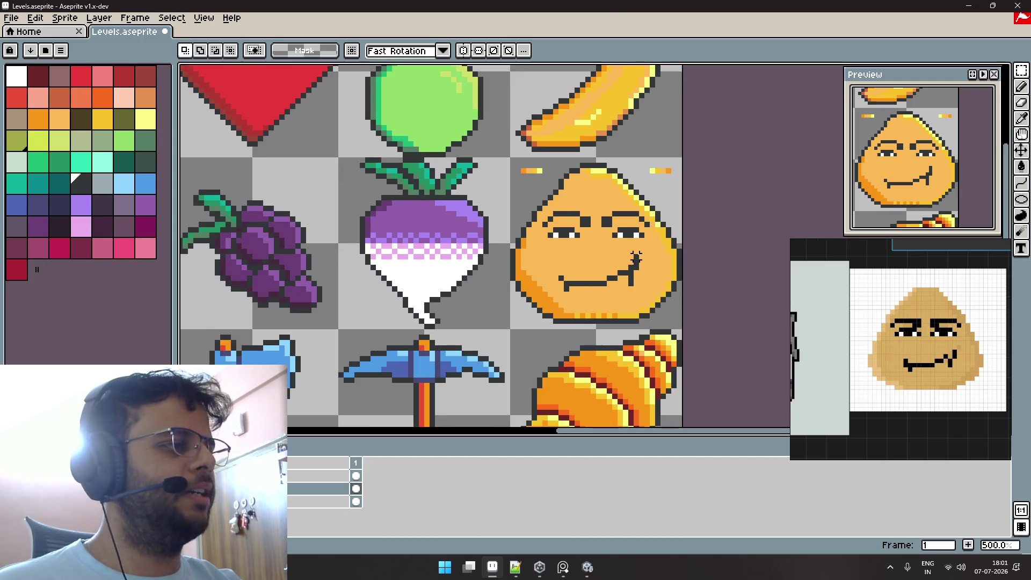
scroll(636, 258, down, 2)
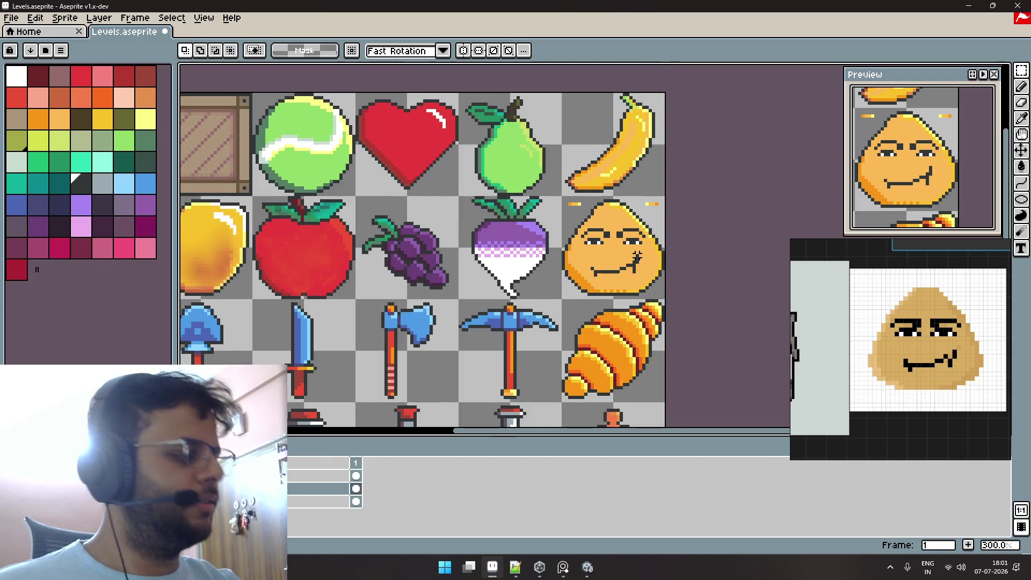
scroll(637, 257, up, 3)
Enable vertical symmetry and merge the face layer down into the blob.
key(b)
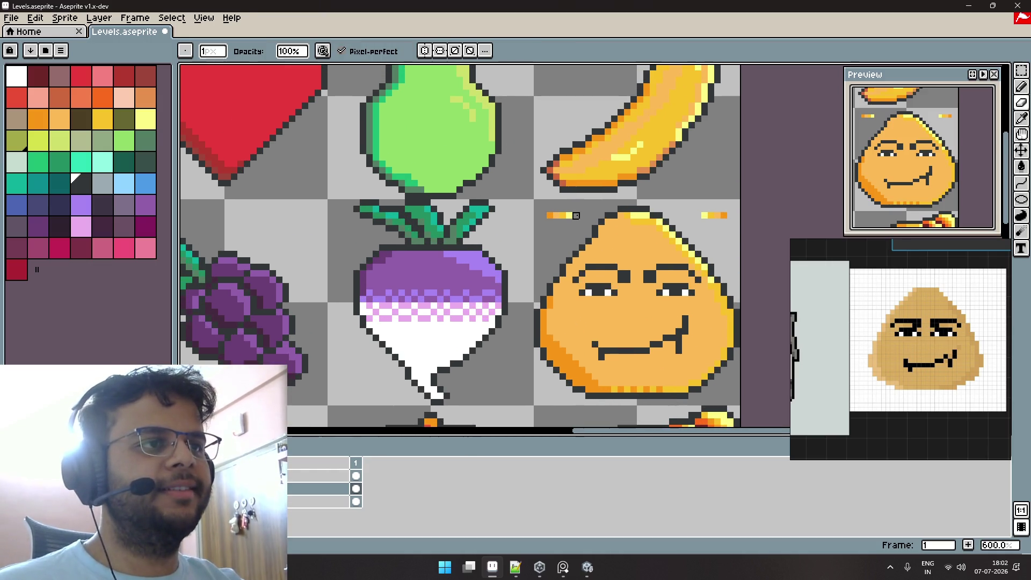
click(439, 50)
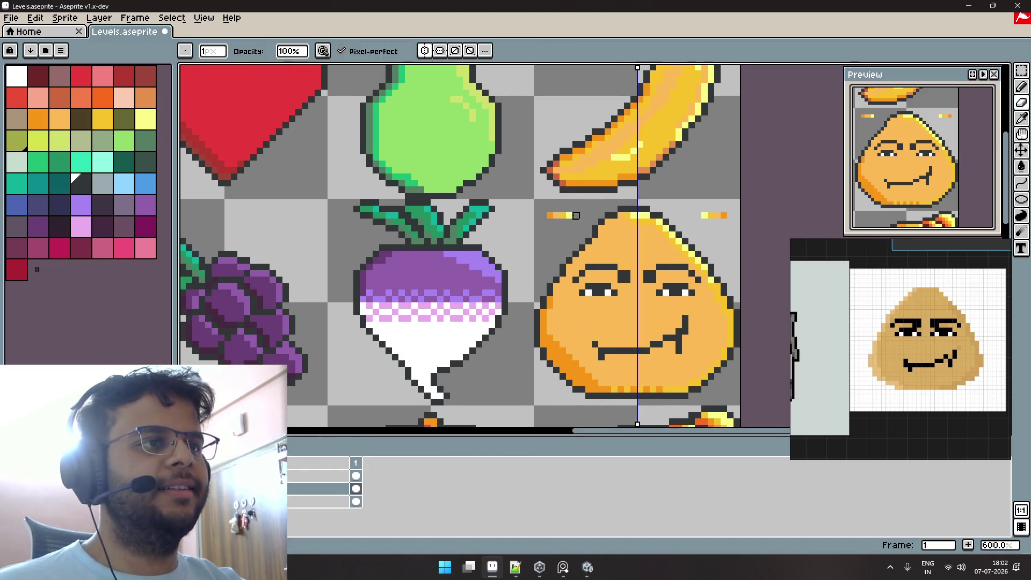
right_click(309, 490)
click(345, 518)
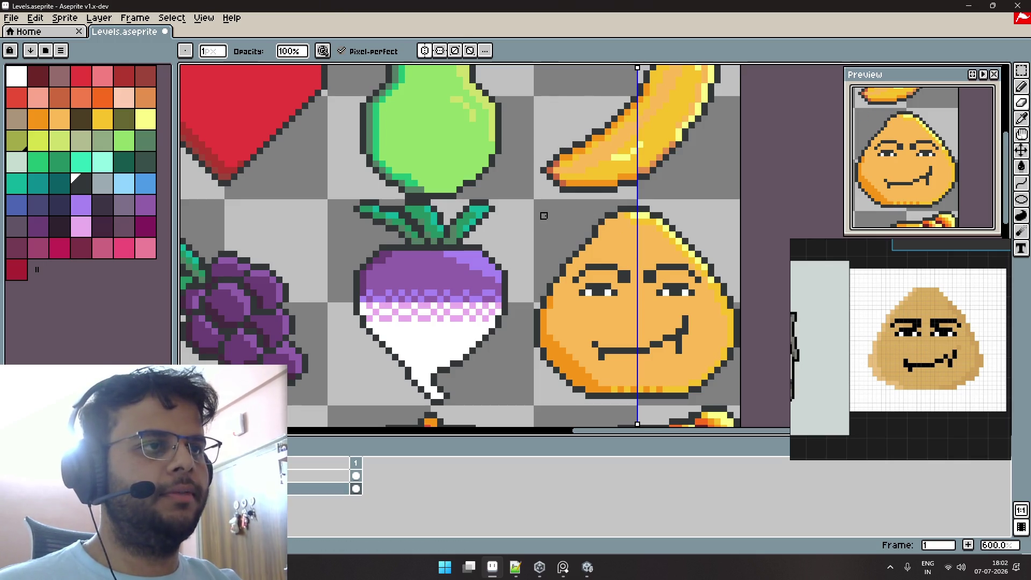
scroll(589, 280, down, 1)
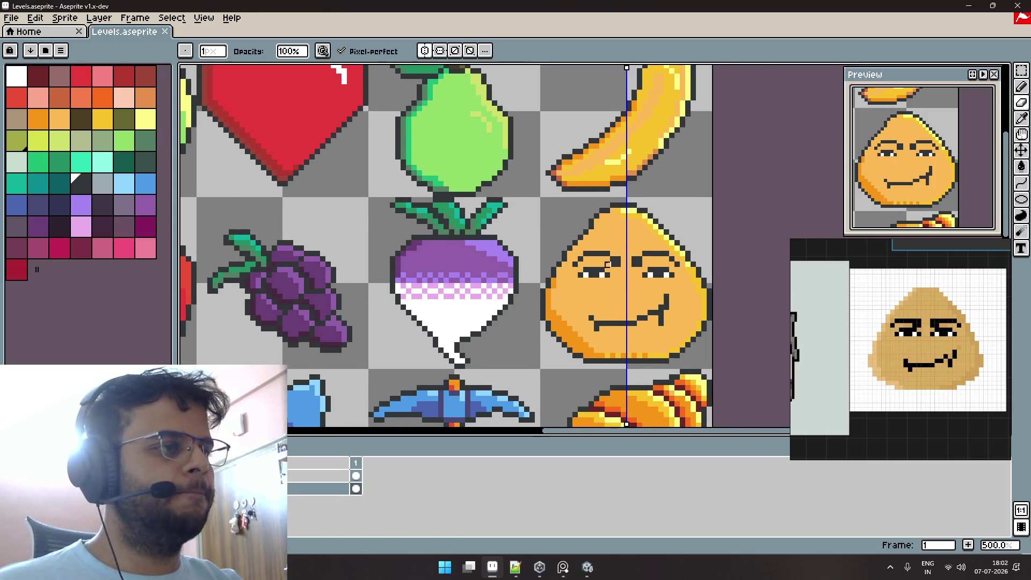
scroll(646, 285, up, 3)
scroll(603, 231, down, 1)
scroll(672, 290, up, 1)
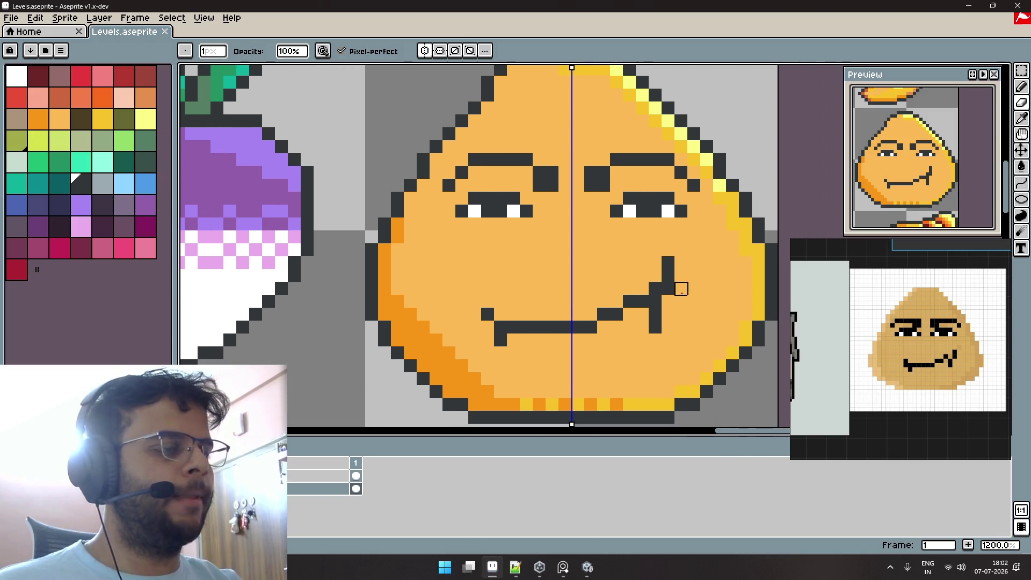
Paint the stray dark pixel over in the orange body colour.
key(e)
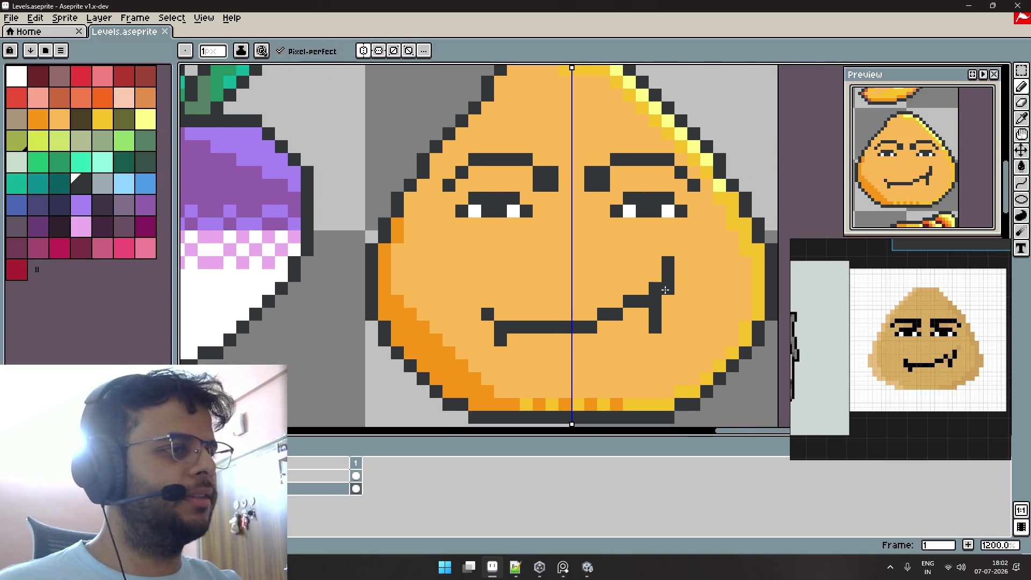
alt+click(700, 255)
click(668, 262)
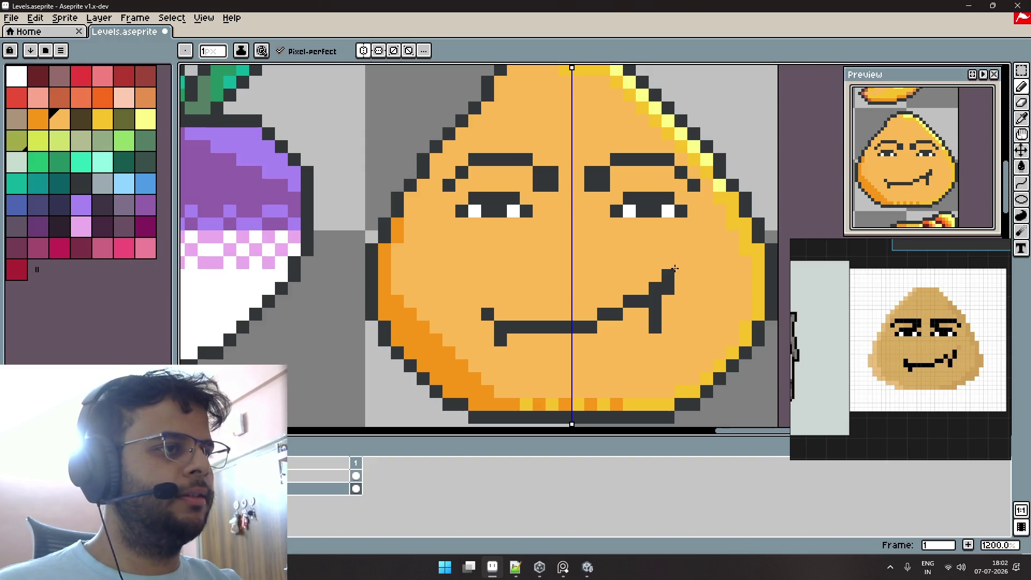
click(658, 329)
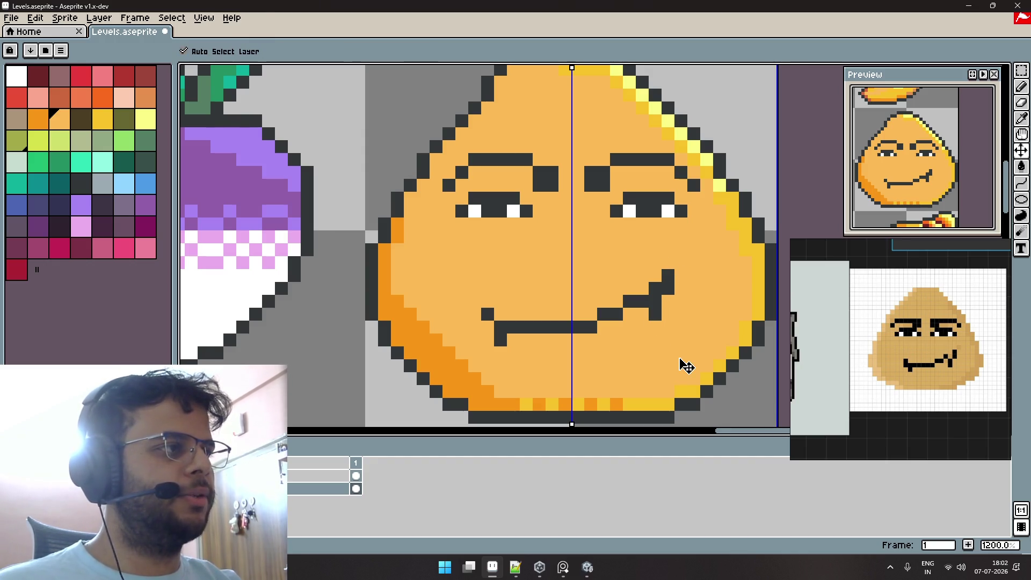
key(ctrl+z)
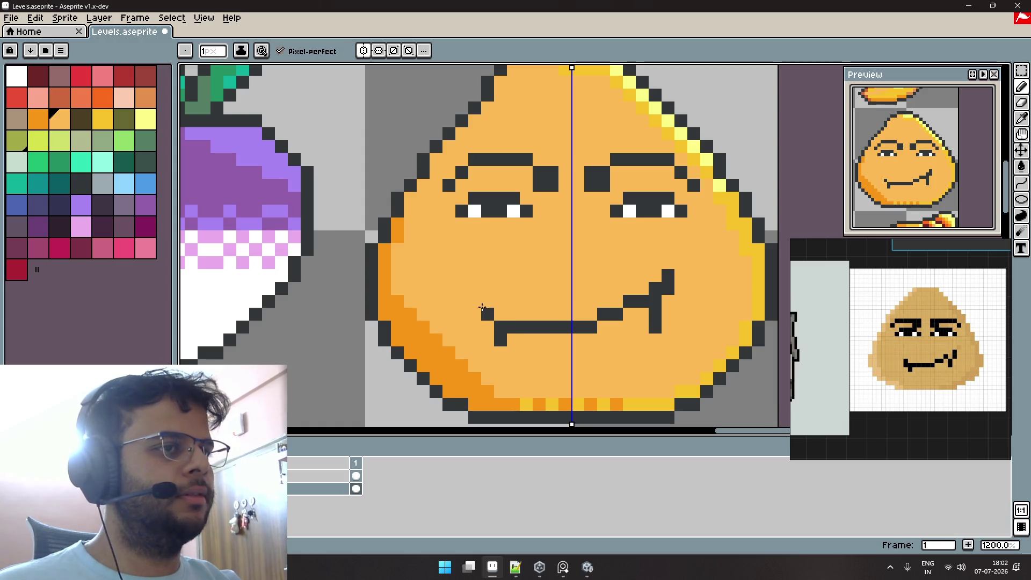
Reshape the mouth's left corner, add a dark dot below it, and save the sheet.
alt+click(487, 310)
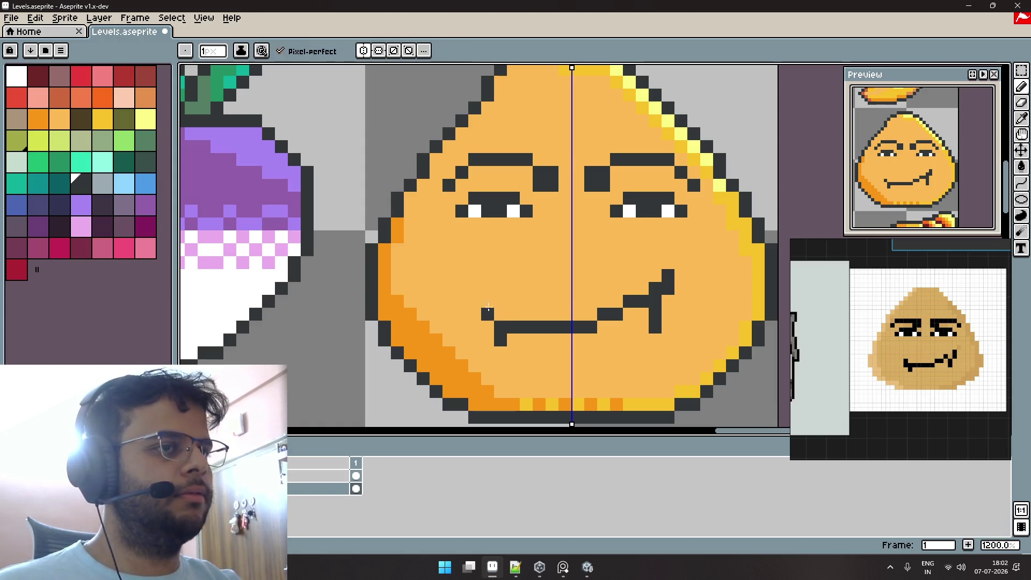
click(474, 299)
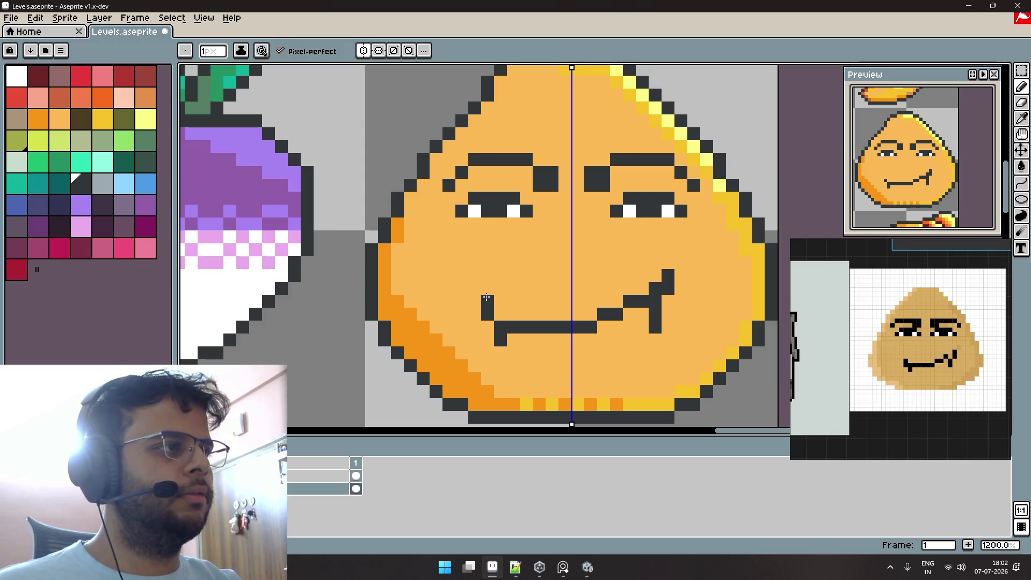
key(v)
key(ctrl+z)
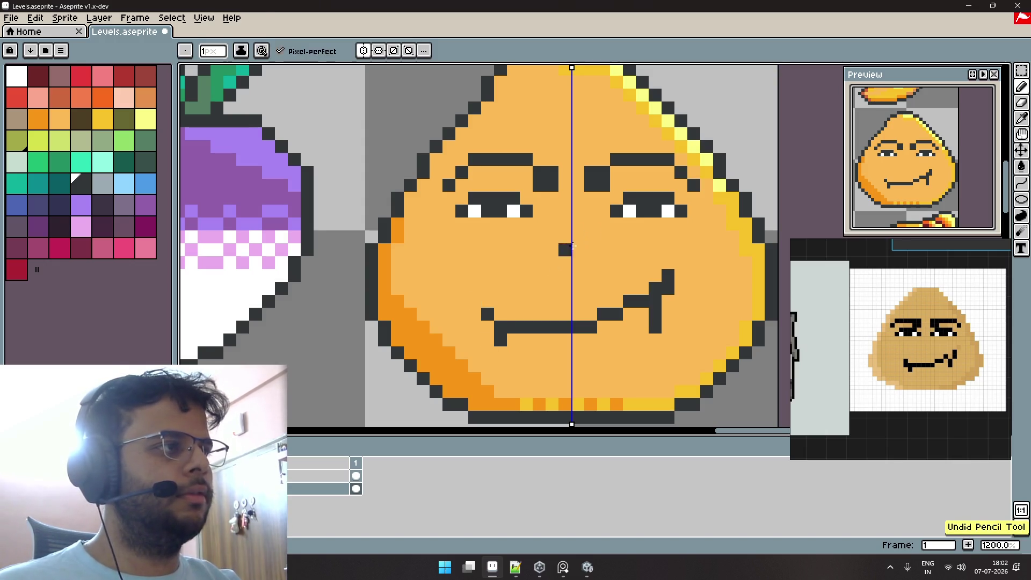
key(b)
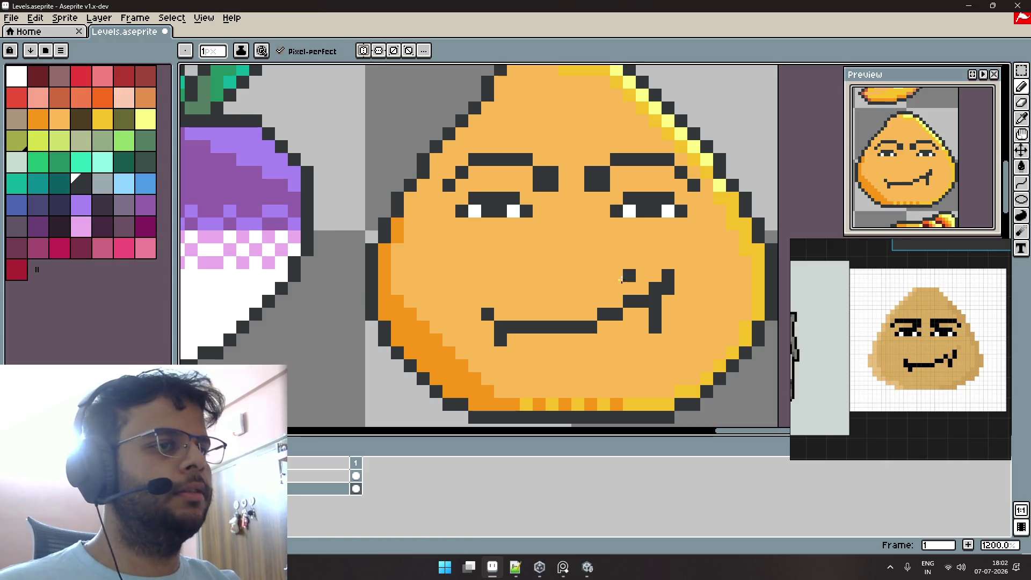
click(476, 302)
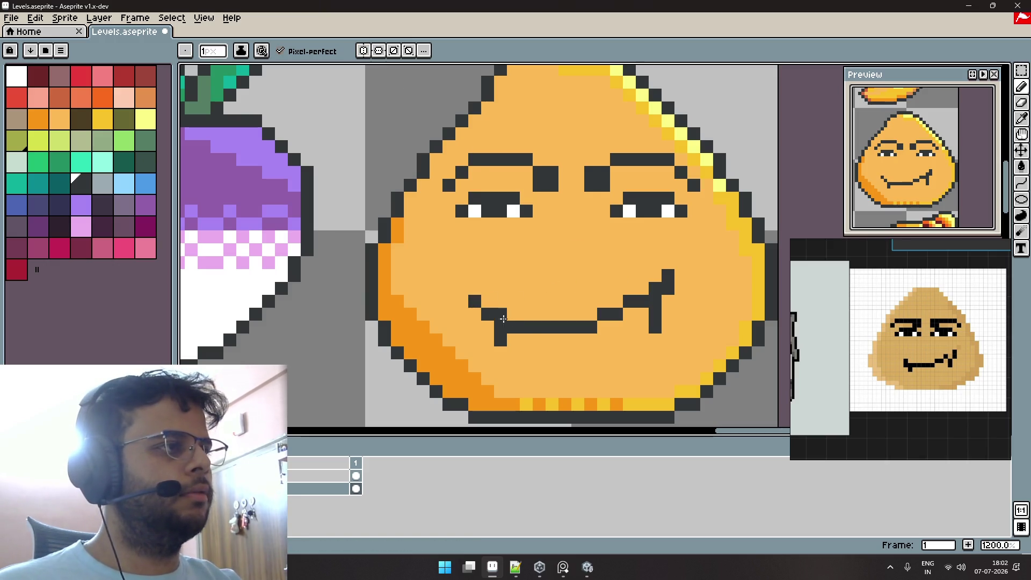
key(ctrl+z)
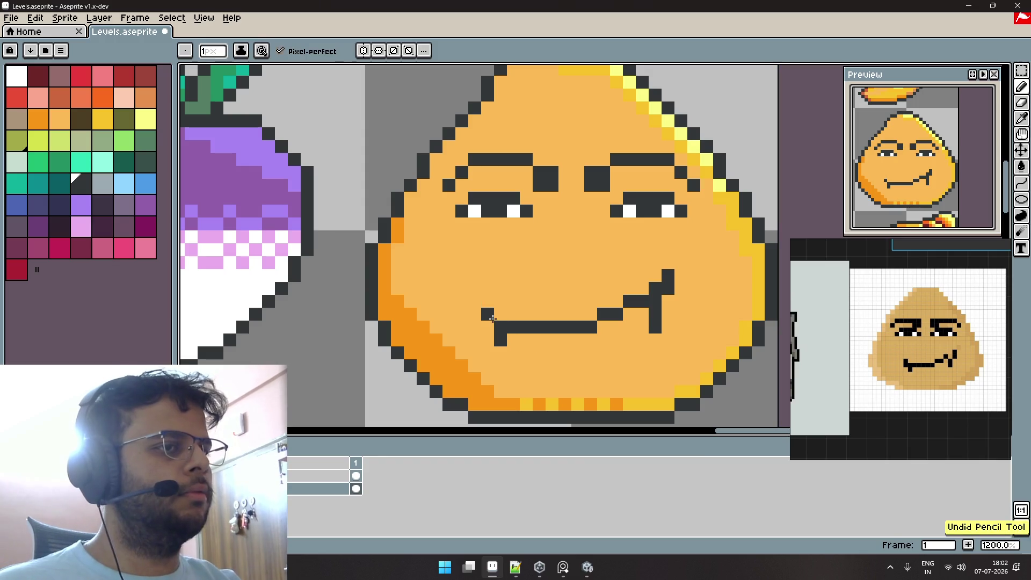
click(500, 314)
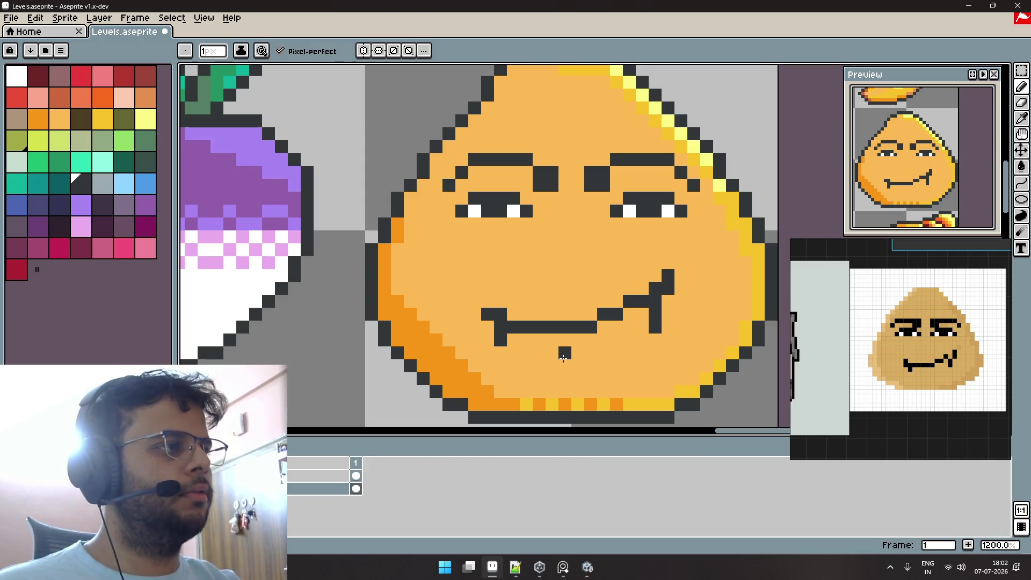
scroll(566, 354, down, 4)
key(ctrl+s)
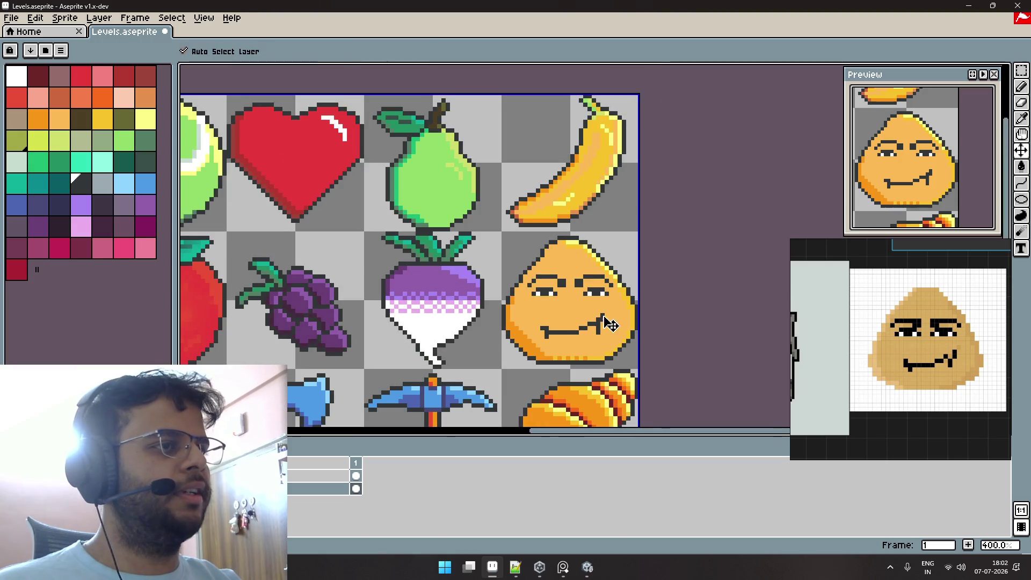
Zoom out and pan over the finished sheet, go to the Home tab, then switch to Unity.
scroll(567, 354, down, 2)
drag(583, 433, 583, 332)
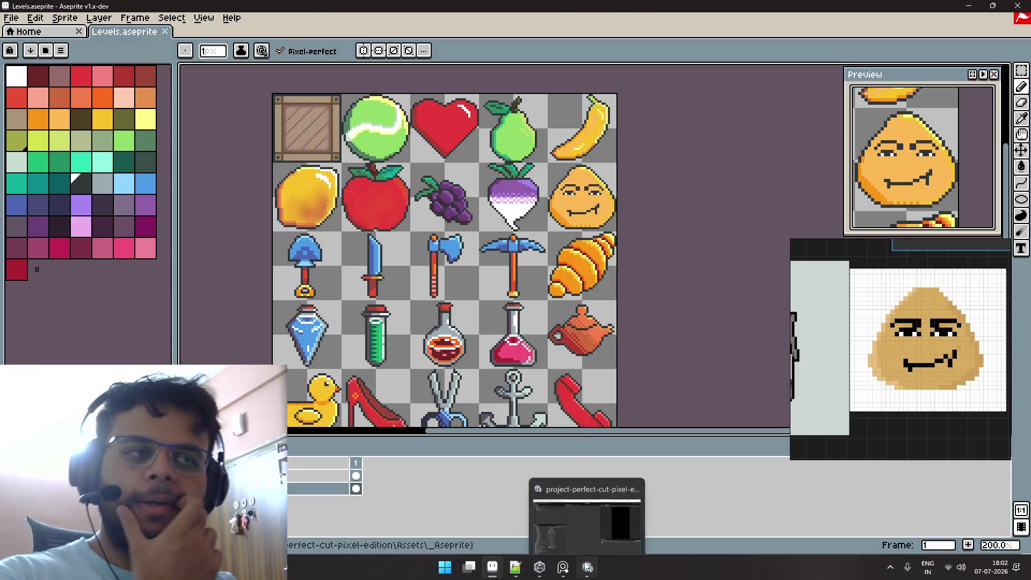
scroll(548, 330, down, 1)
scroll(553, 343, up, 2)
scroll(553, 331, down, 1)
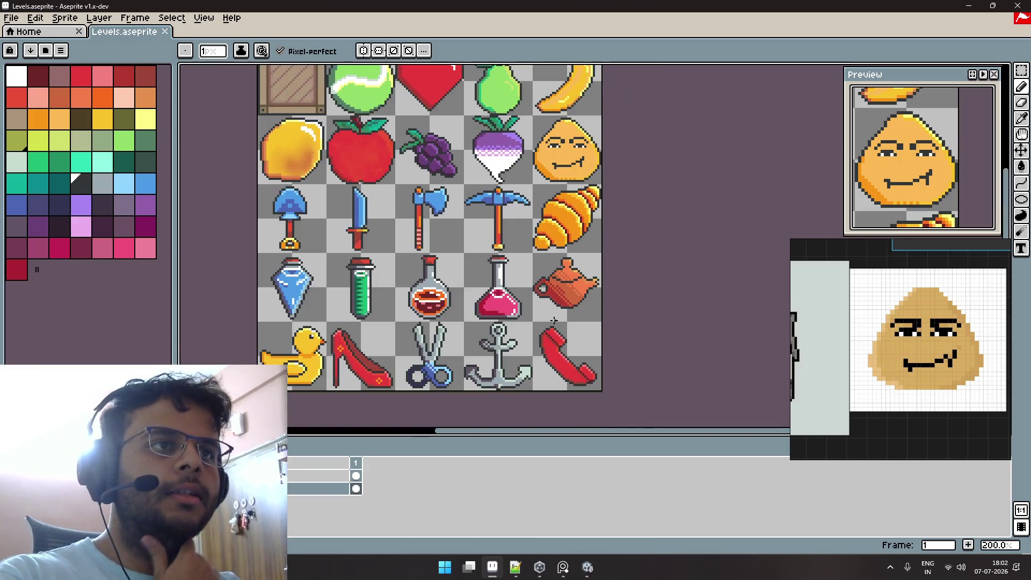
scroll(553, 319, down, 1)
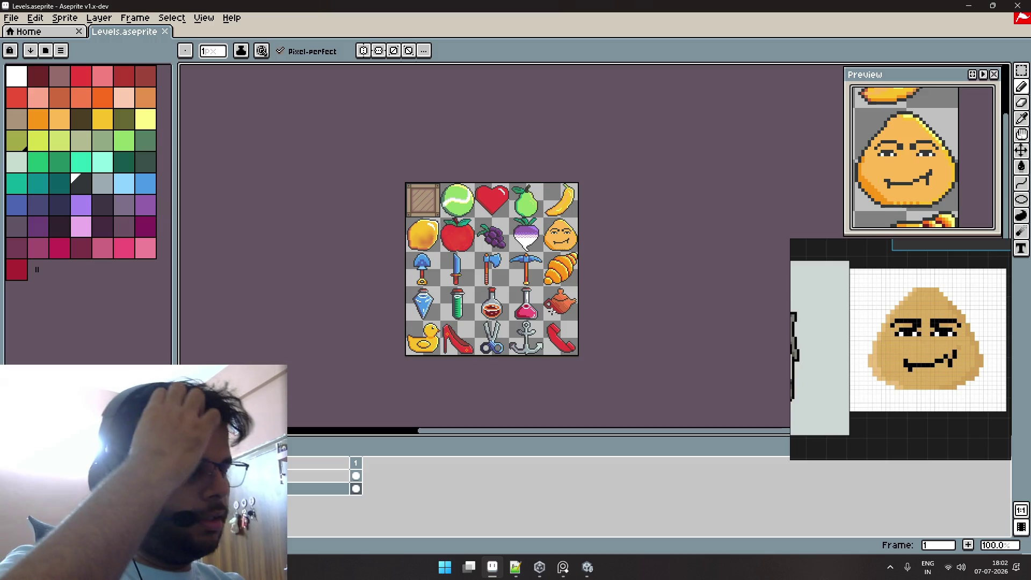
click(62, 33)
key(alt+Tab)
key(alt+Tab)
key(alt+Tab)
key(alt+Tab)
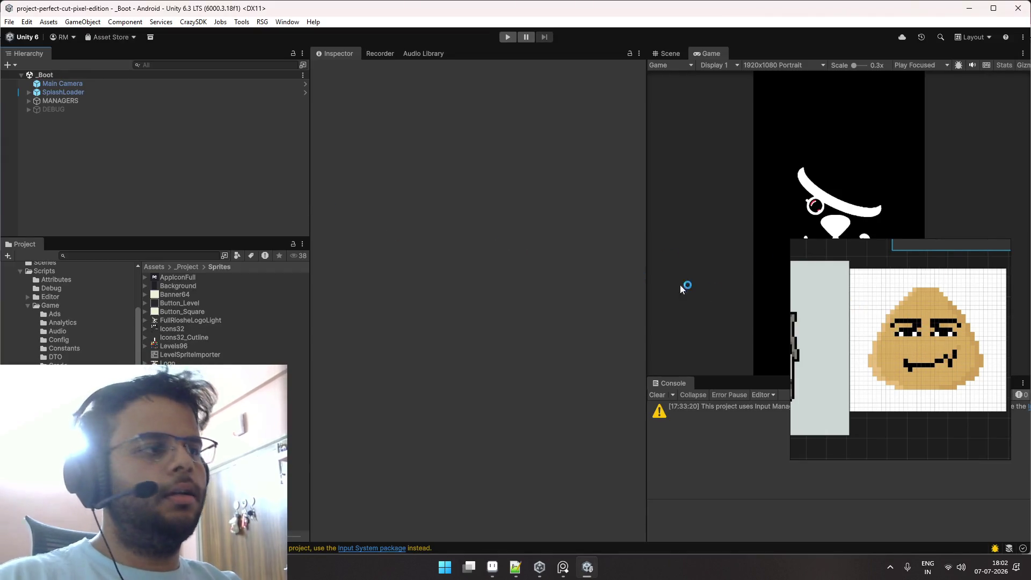
Close the ReferenceForLevels window discarding changes, clear the Console warning, and start Play mode.
mouse_move(859, 257)
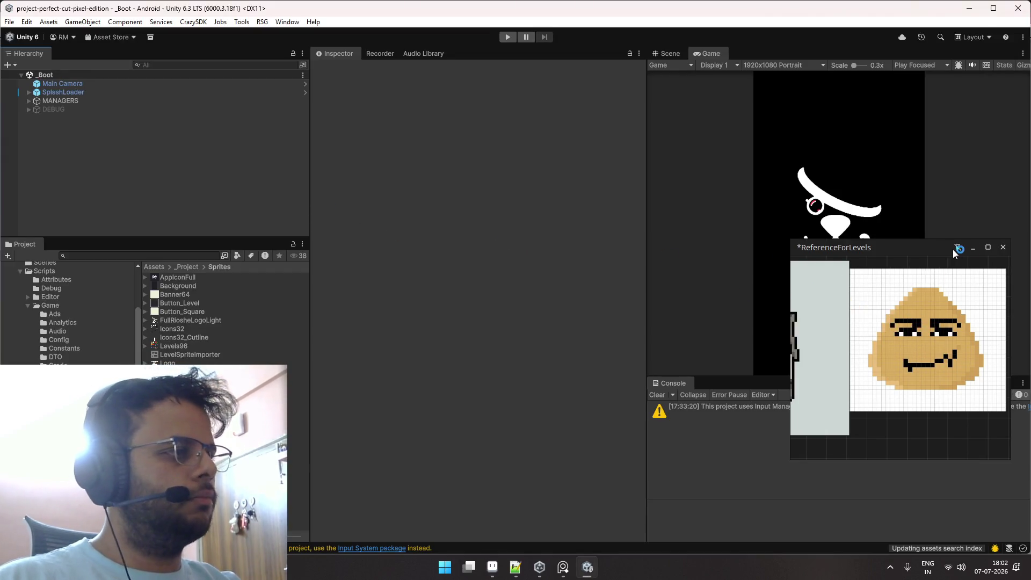
click(1002, 247)
click(900, 377)
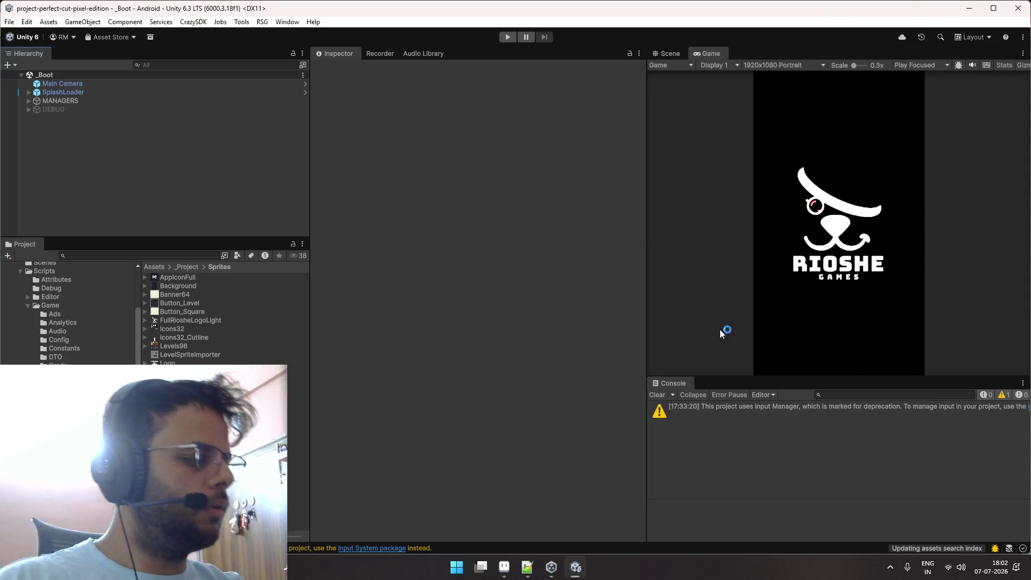
click(658, 395)
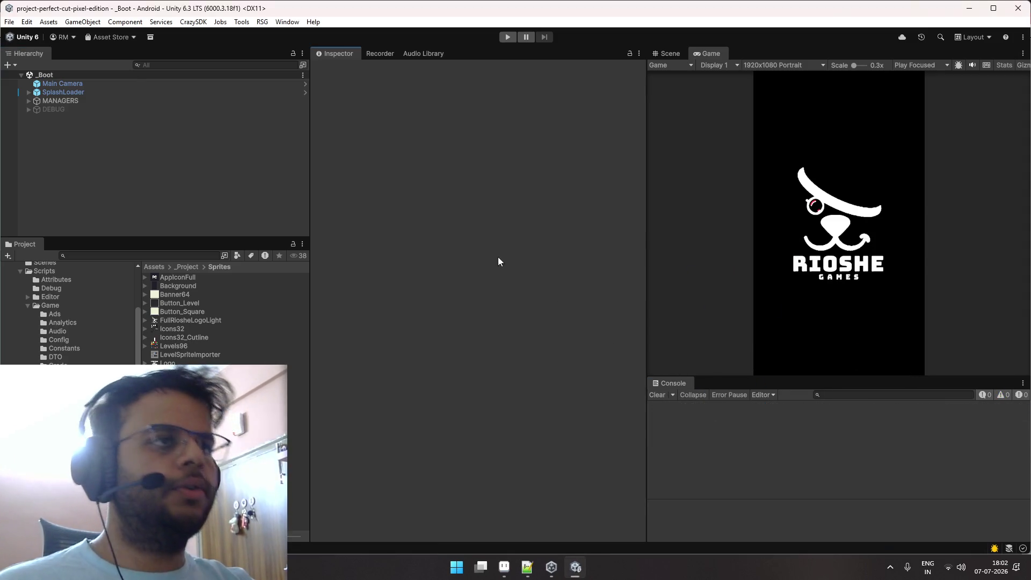
click(507, 36)
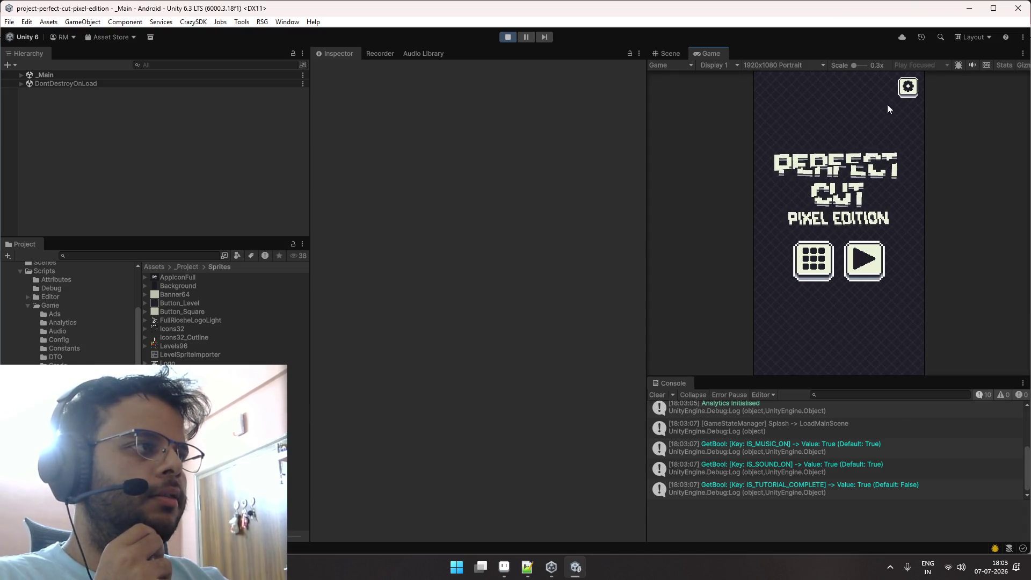
Check the Levels panel, then clear Level 7 by slicing the potion and return to the title.
click(826, 254)
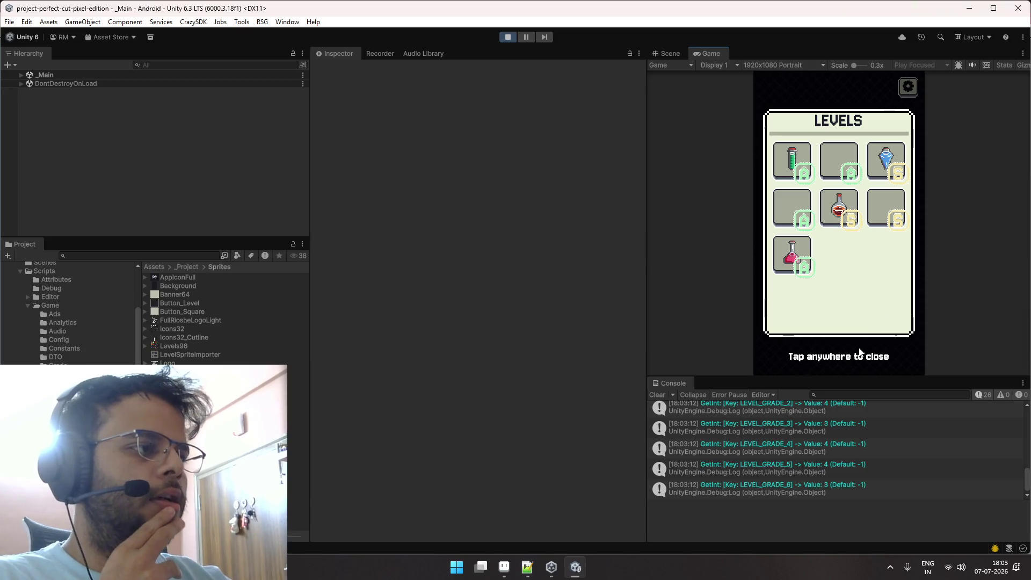
click(858, 355)
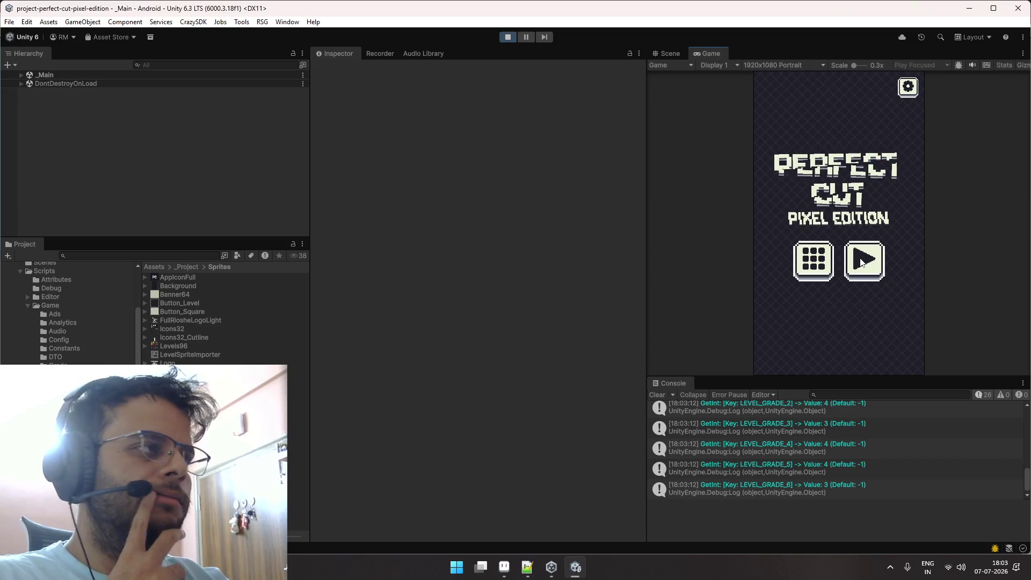
click(818, 254)
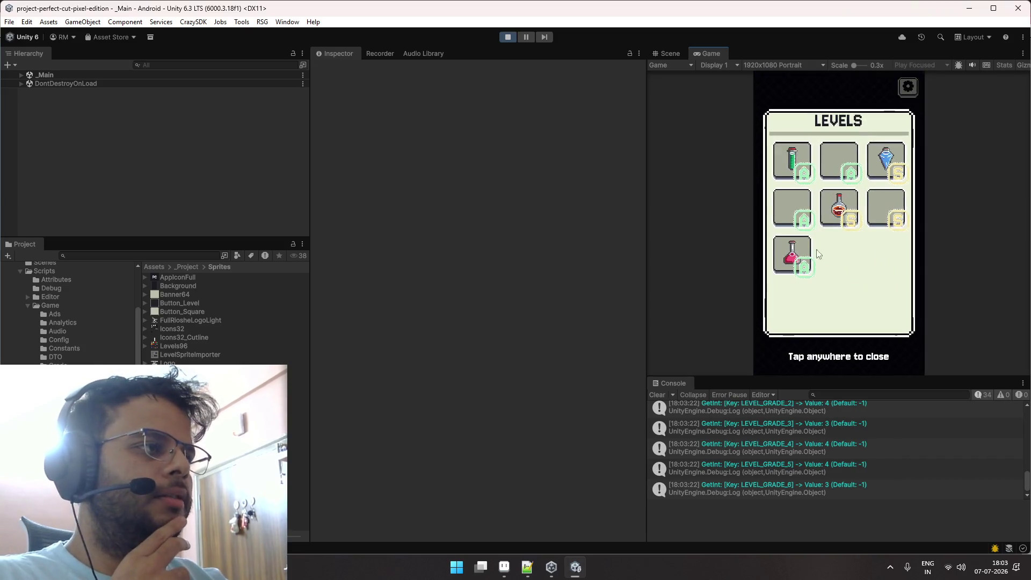
click(825, 352)
click(860, 255)
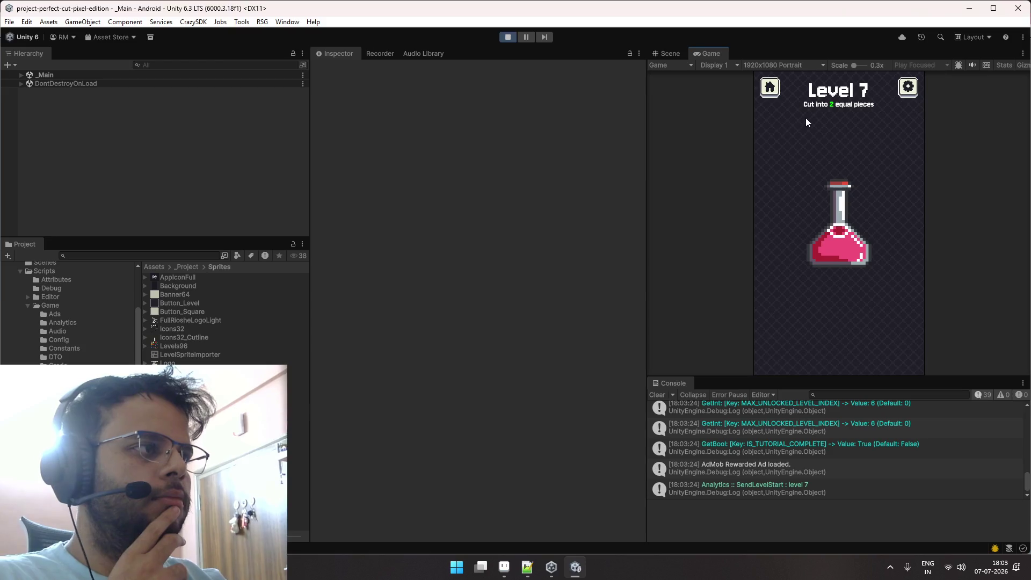
drag(830, 155, 850, 304)
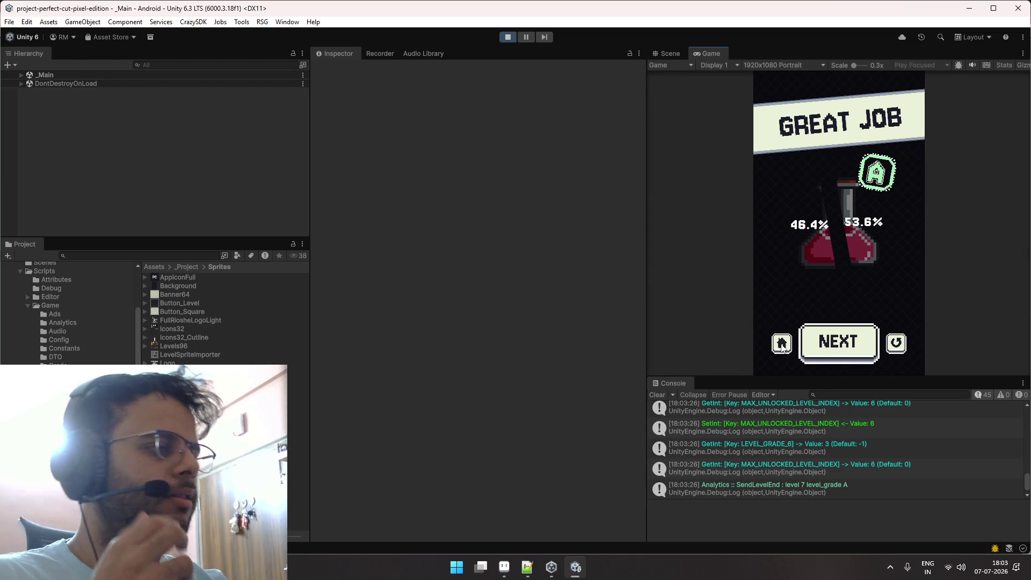
click(782, 343)
Open and close the Levels and Settings panels, then maximize the Game view.
click(811, 260)
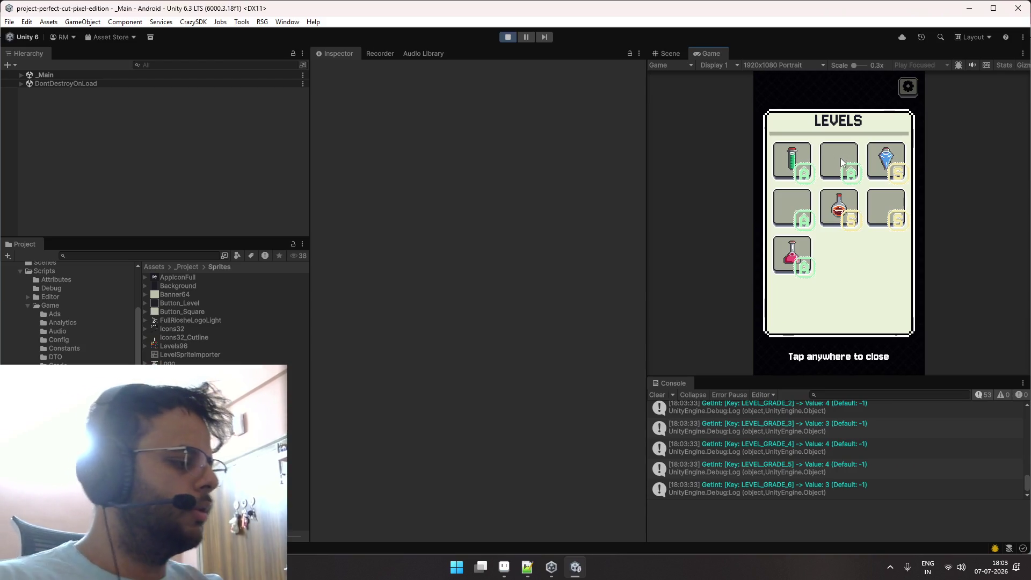
click(865, 127)
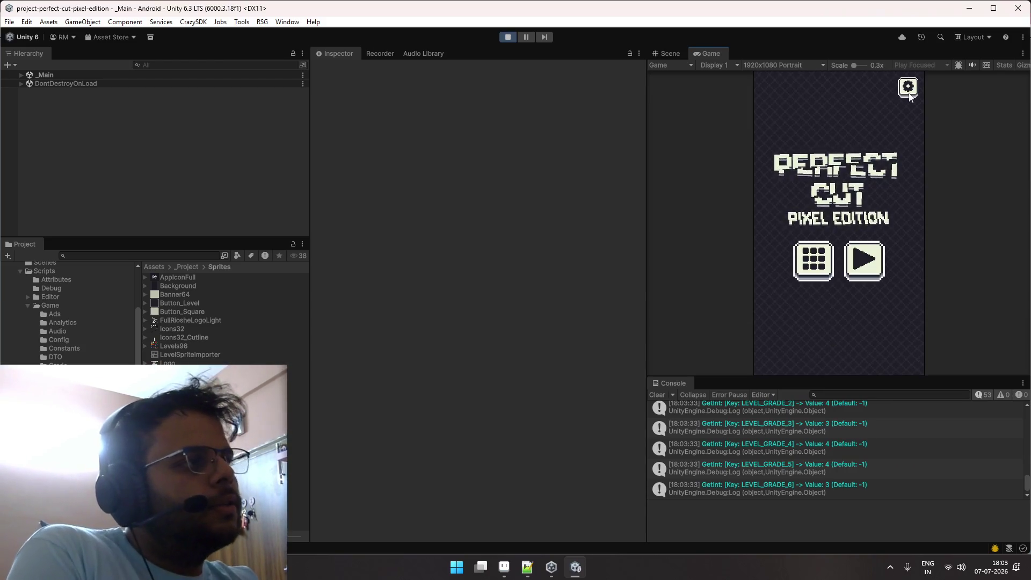
click(908, 87)
click(850, 313)
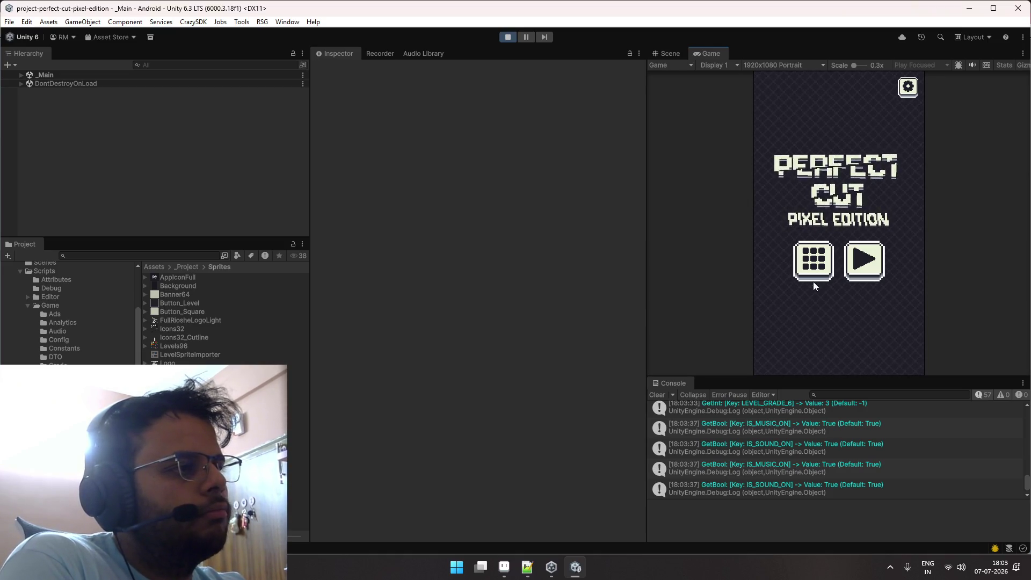
double_click(704, 53)
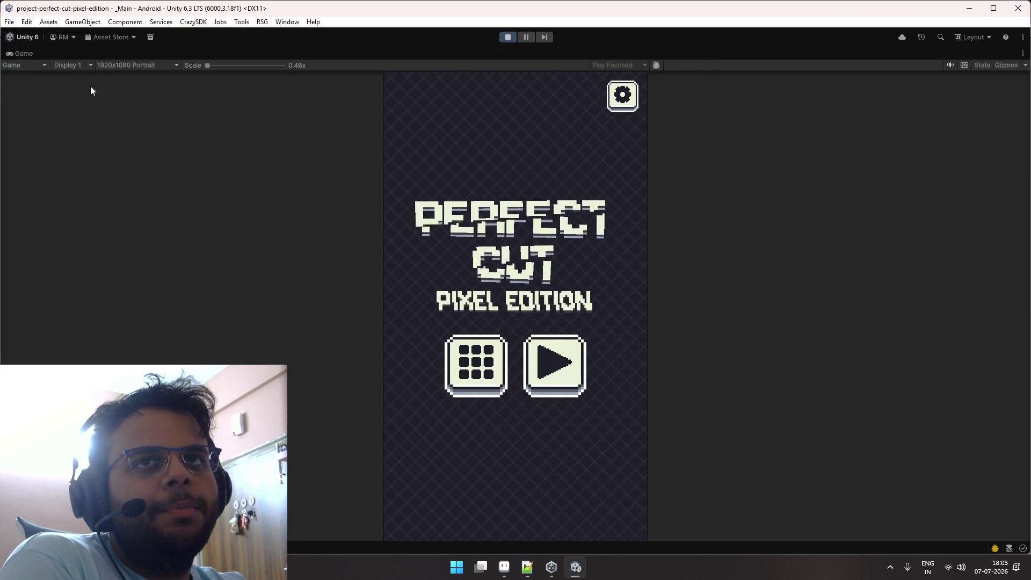
Restore the editor layout, stop Play mode, and close the Unity Hub window.
double_click(15, 56)
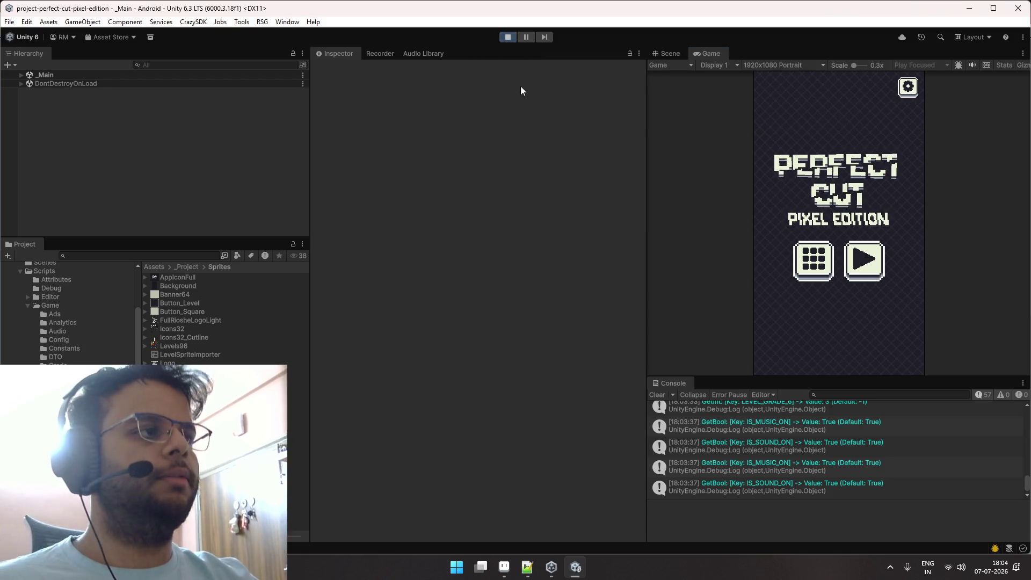
click(508, 36)
key(alt+Tab)
key(alt+Tab)
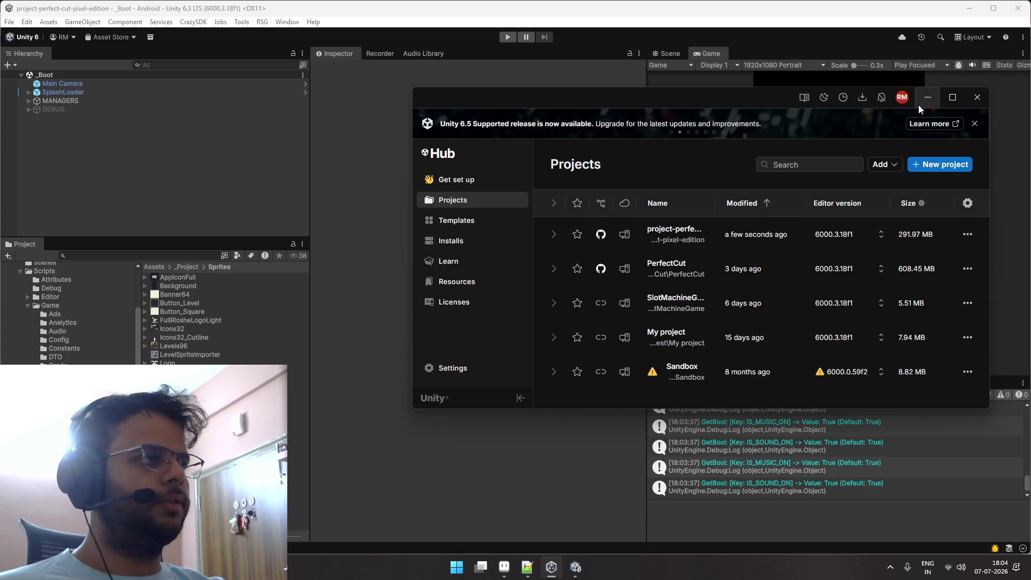
click(984, 100)
key(alt+Tab)
Go back to Unity, then launch Firefox from the system search by typing 'firefox'.
key(Tab)
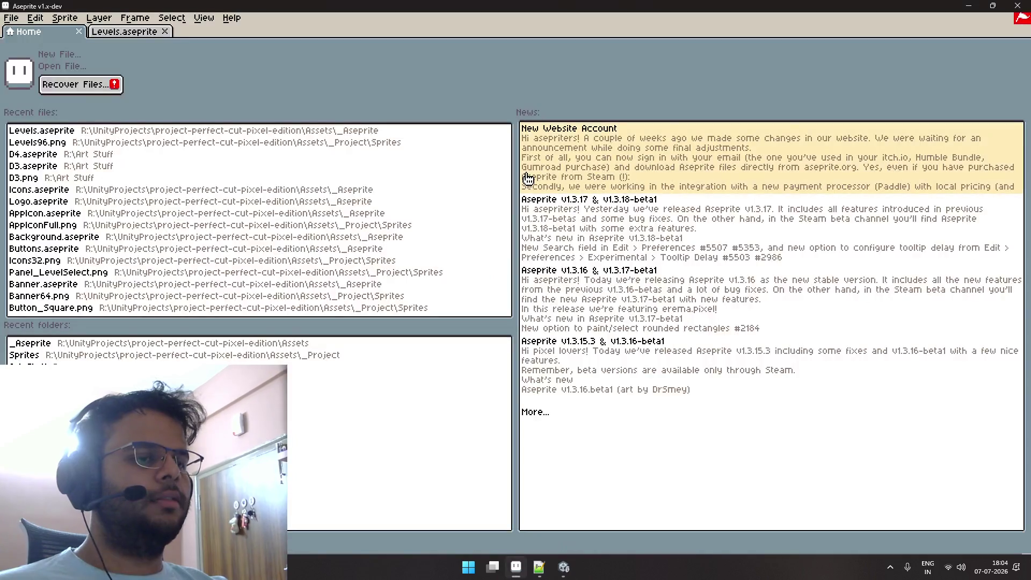
key(alt+Tab)
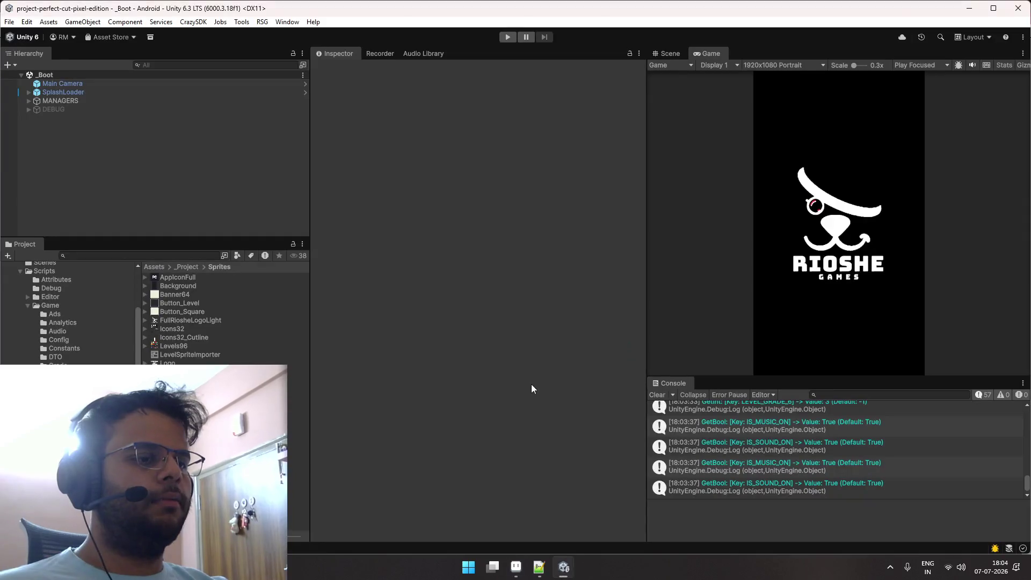
key(super)
text(firefox)
key(Return)
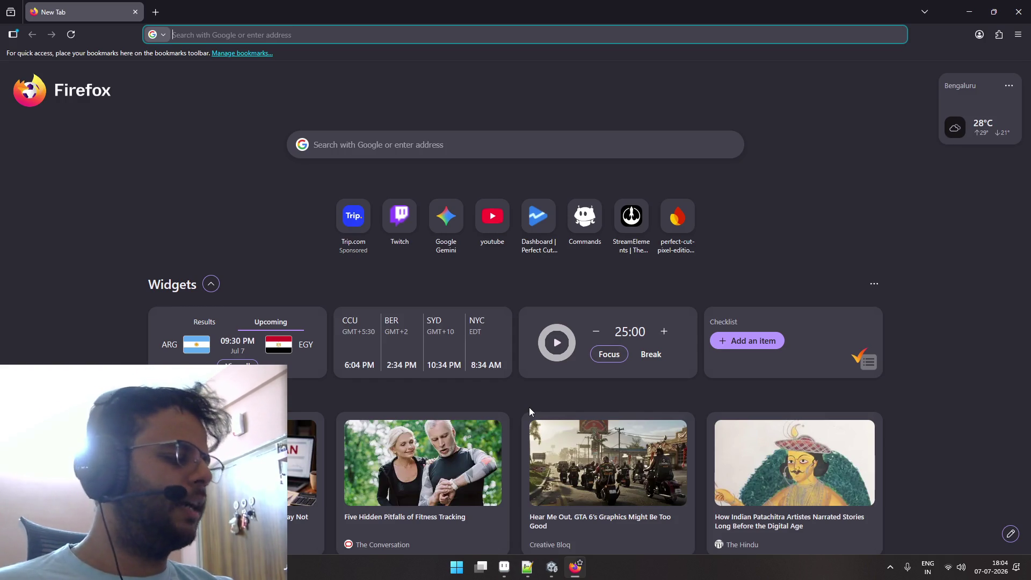
Google 'unity UI pack' and scan the search results.
text(unity UI pack)
key(Return)
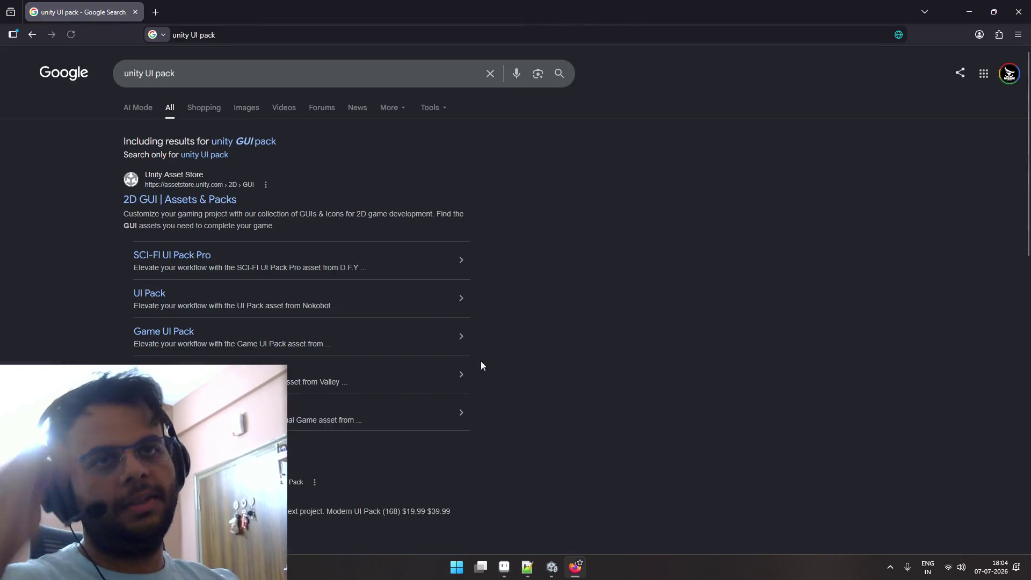
scroll(369, 193, down, 4)
scroll(237, 271, down, 4)
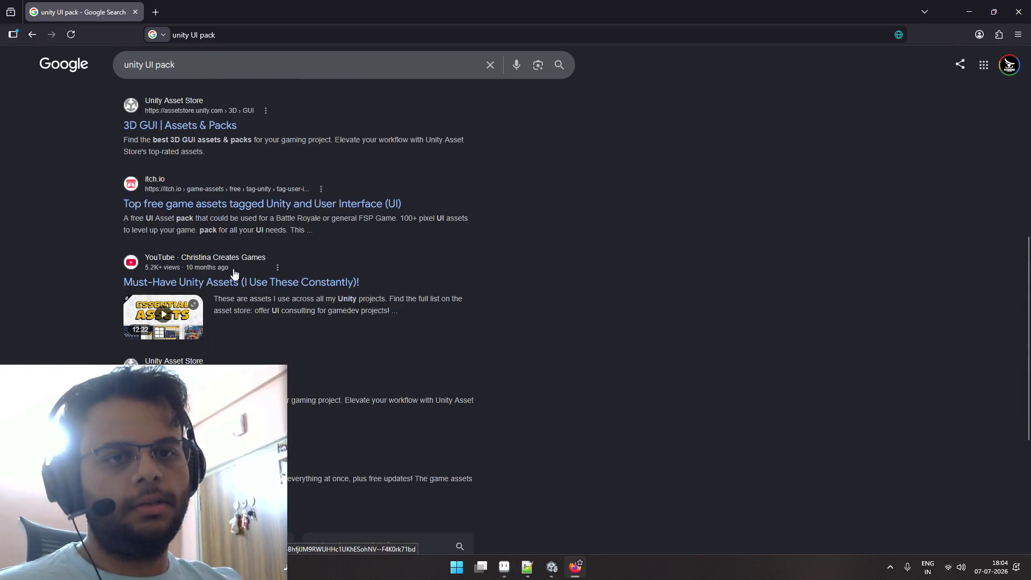
Scroll back through the results and open the Unity Asset Store's 2D GUI category page.
scroll(236, 271, up, 5)
scroll(236, 266, down, 3)
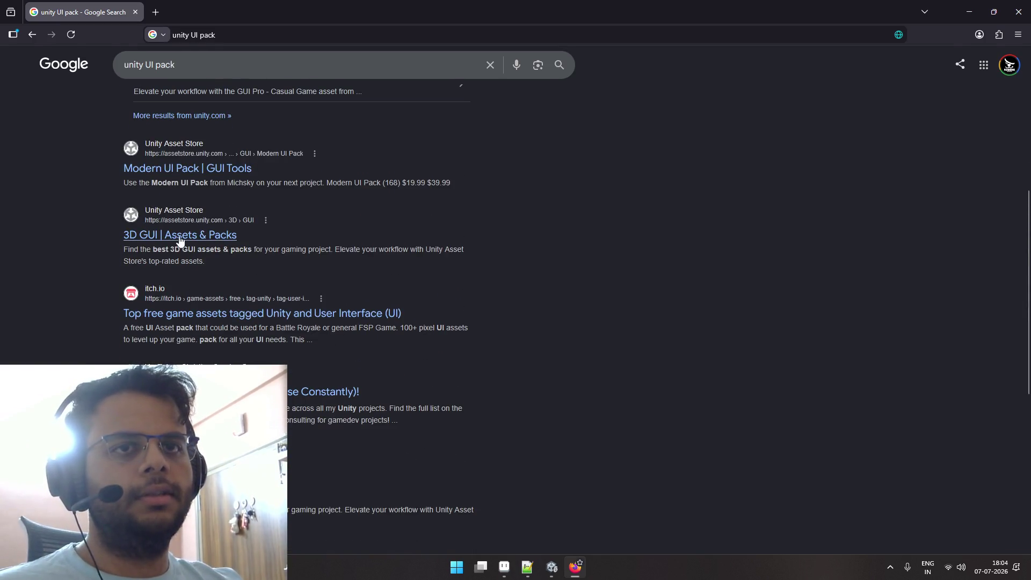
scroll(186, 227, up, 1)
scroll(188, 227, down, 1)
scroll(230, 276, up, 3)
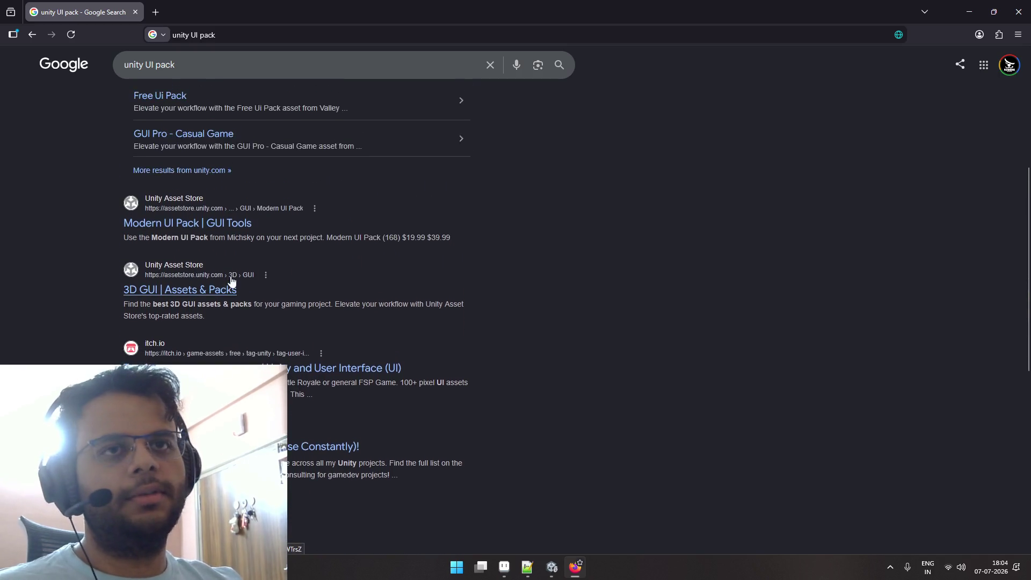
scroll(230, 276, up, 1)
scroll(229, 273, up, 2)
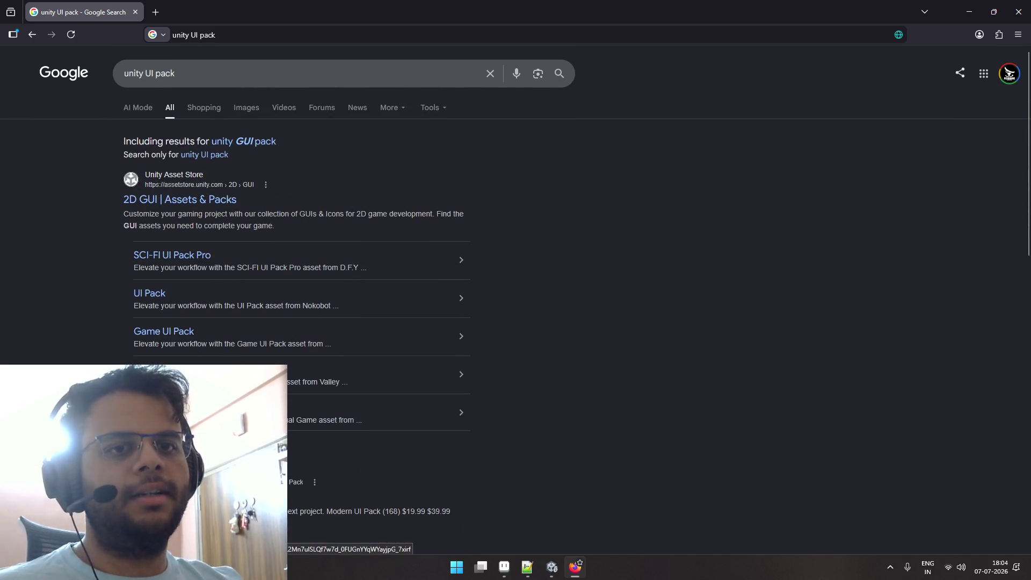
click(188, 204)
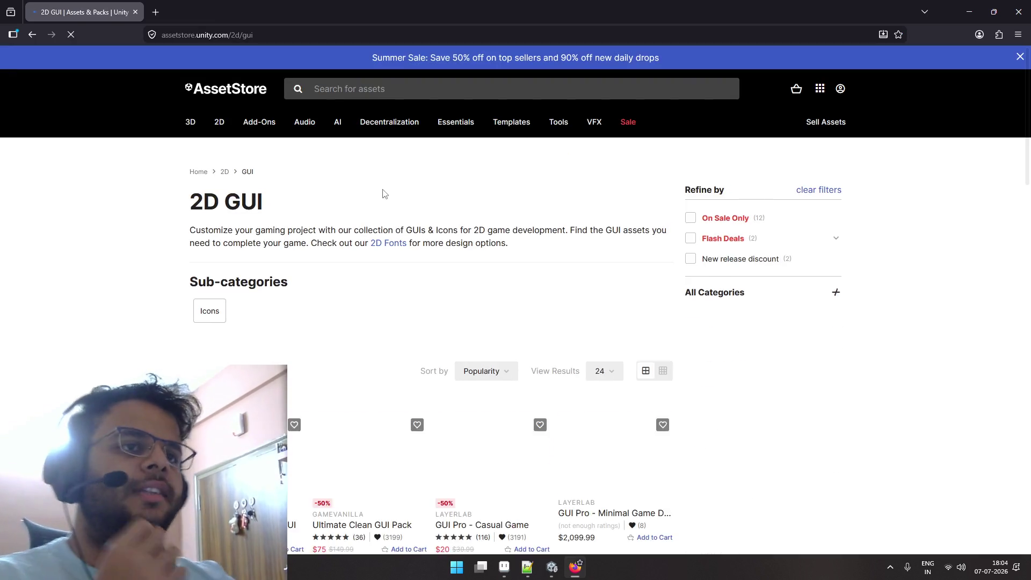
View the GUI Pro - Minimal Game Dark product page and its first four preview images.
scroll(459, 280, down, 3)
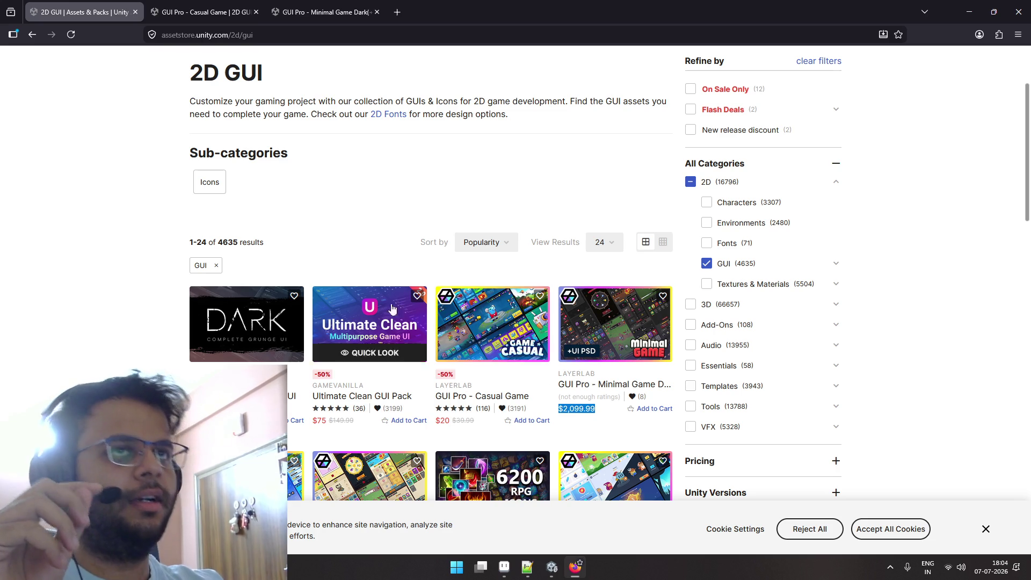
click(329, 13)
scroll(393, 250, down, 5)
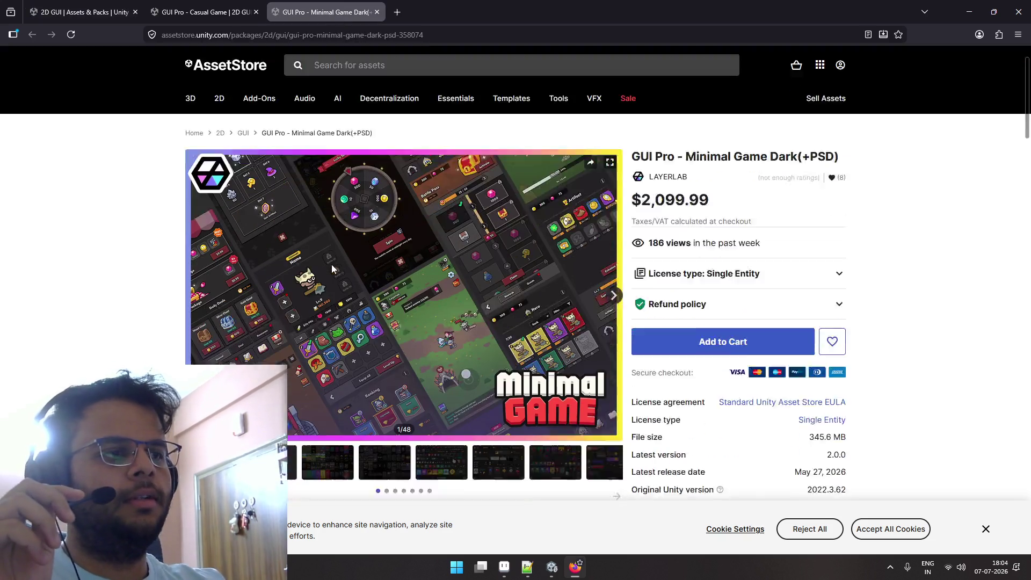
click(253, 274)
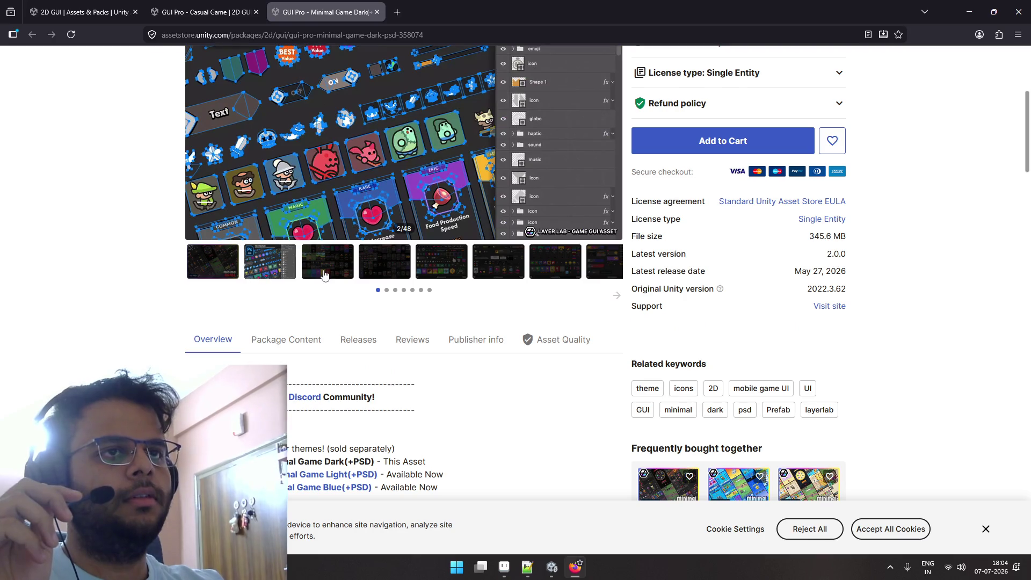
click(324, 275)
scroll(324, 275, up, 3)
scroll(365, 317, down, 2)
click(372, 303)
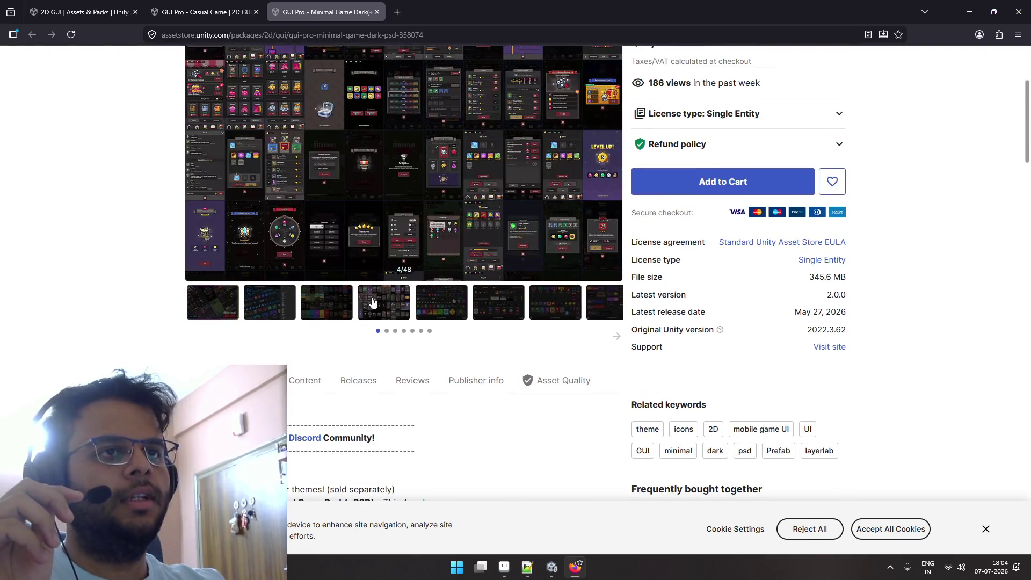
scroll(382, 305, up, 3)
Step through the Minimal Game Dark UI Elements preview images.
click(422, 427)
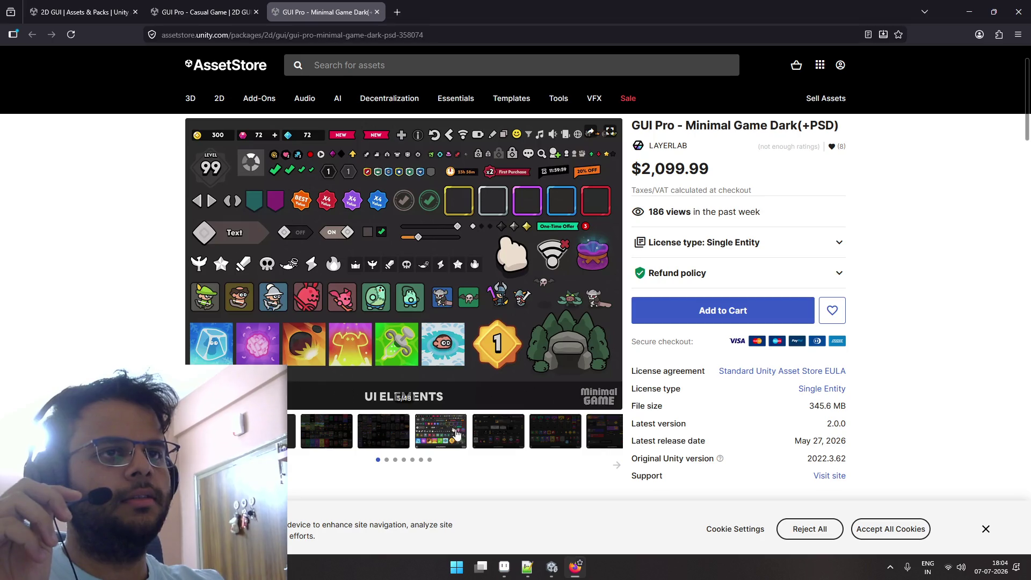
click(495, 426)
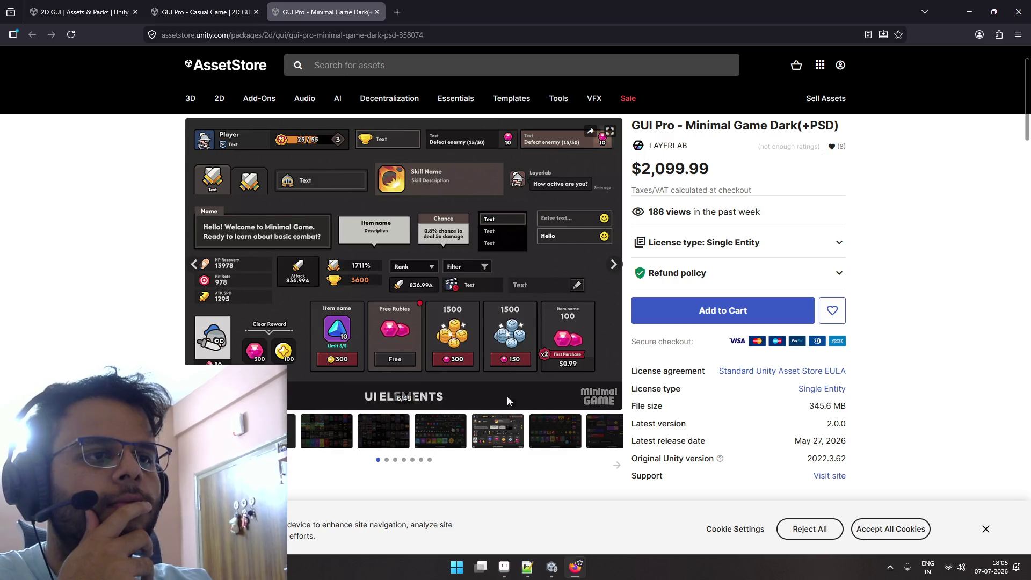
click(555, 436)
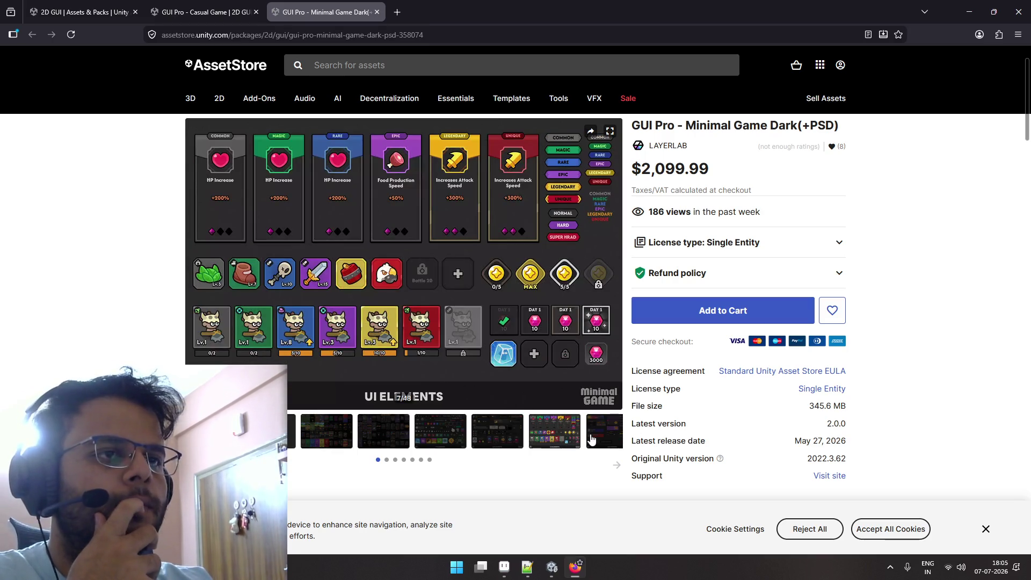
click(592, 439)
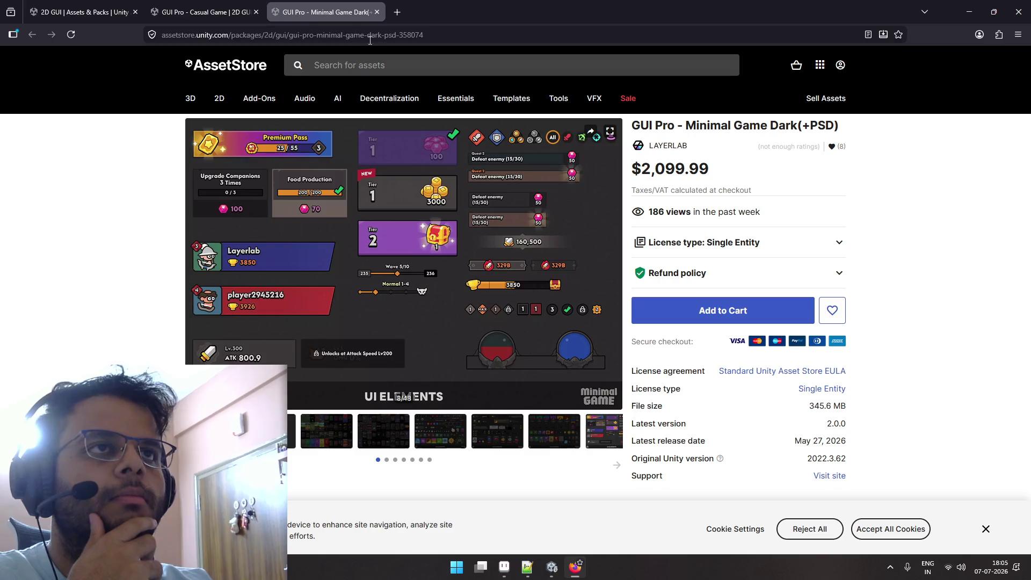
Switch to the GUI Pro - Casual Game product page.
click(206, 12)
scroll(413, 275, down, 5)
scroll(433, 337, up, 2)
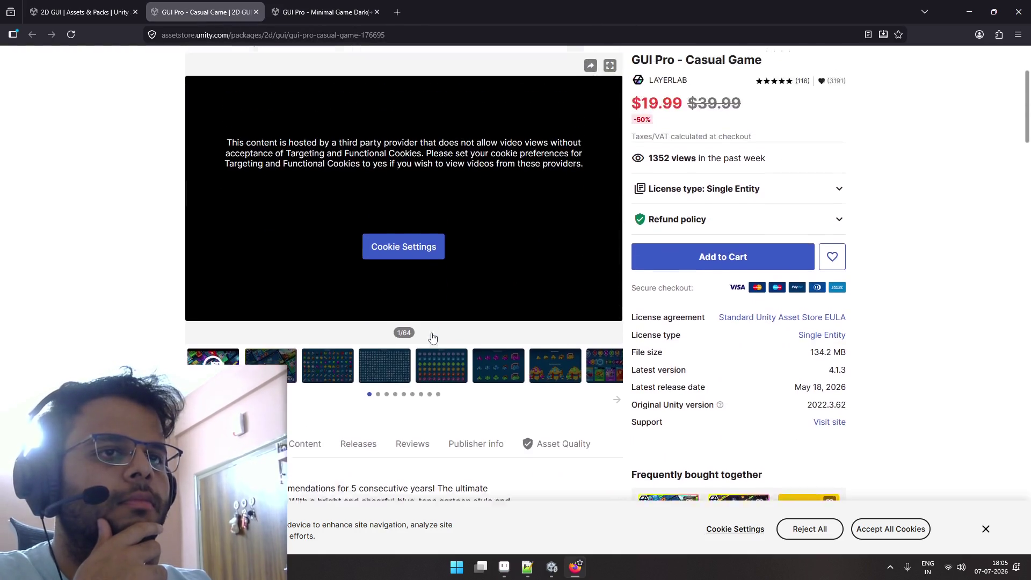
Allow all cookies in the Asset Store's cookie preference settings.
scroll(433, 337, up, 1)
click(404, 274)
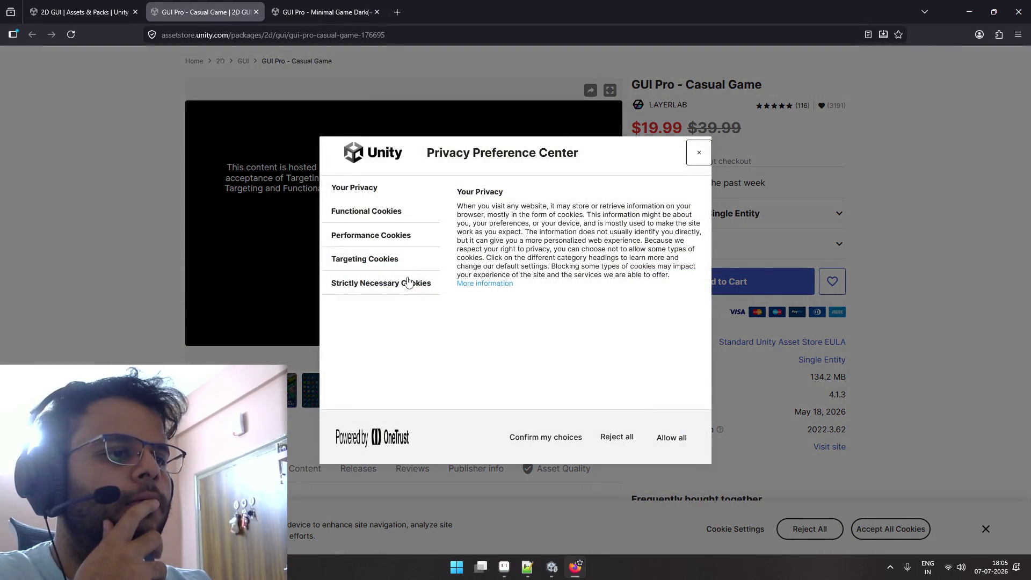
click(668, 438)
Watch the GUI Pro - Casual Game preview video, pausing and resuming it.
scroll(511, 399, up, 5)
scroll(454, 337, up, 5)
scroll(456, 324, up, 5)
scroll(440, 297, up, 5)
scroll(438, 296, up, 5)
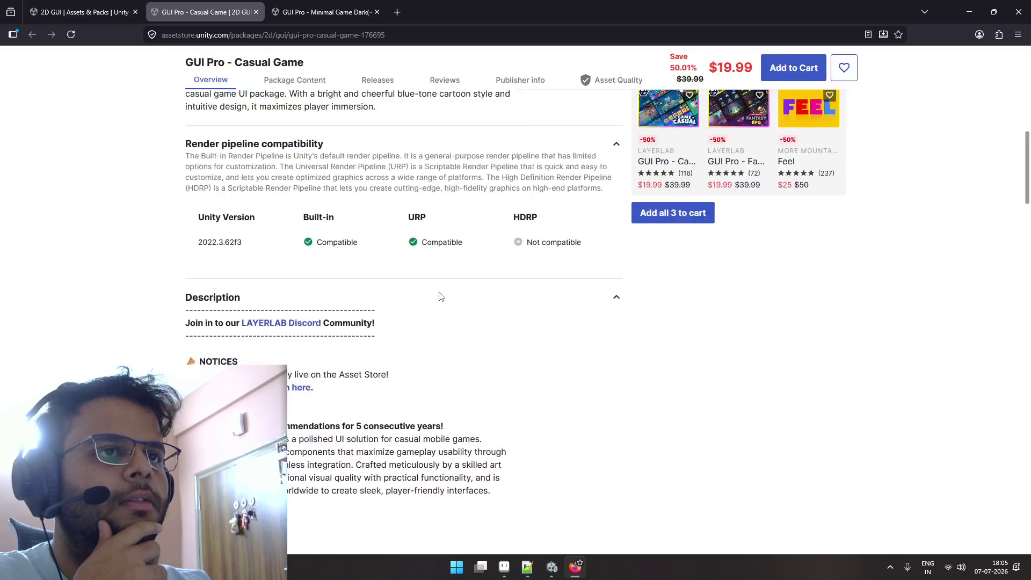
scroll(440, 291, up, 10)
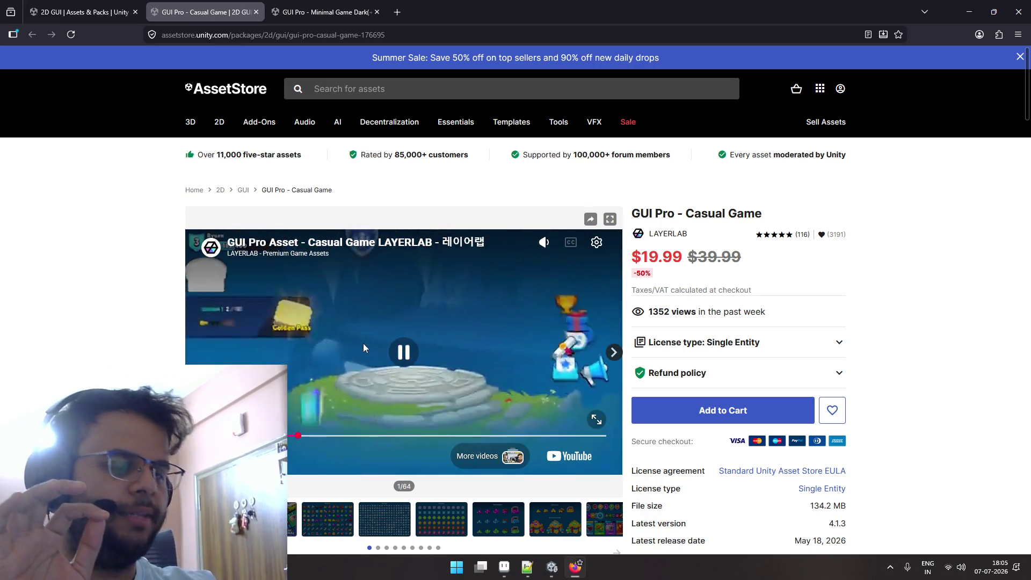
click(404, 354)
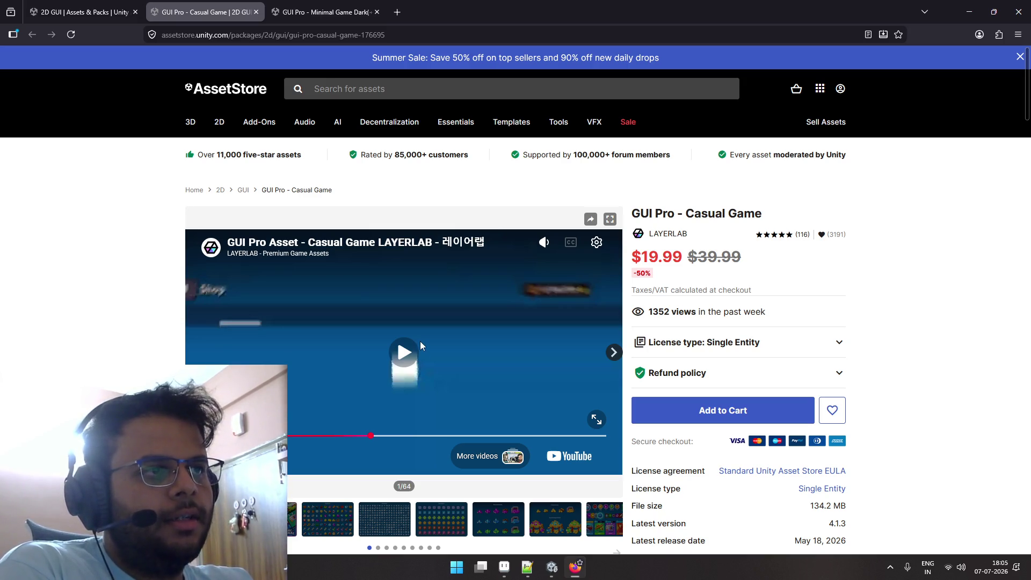
click(406, 352)
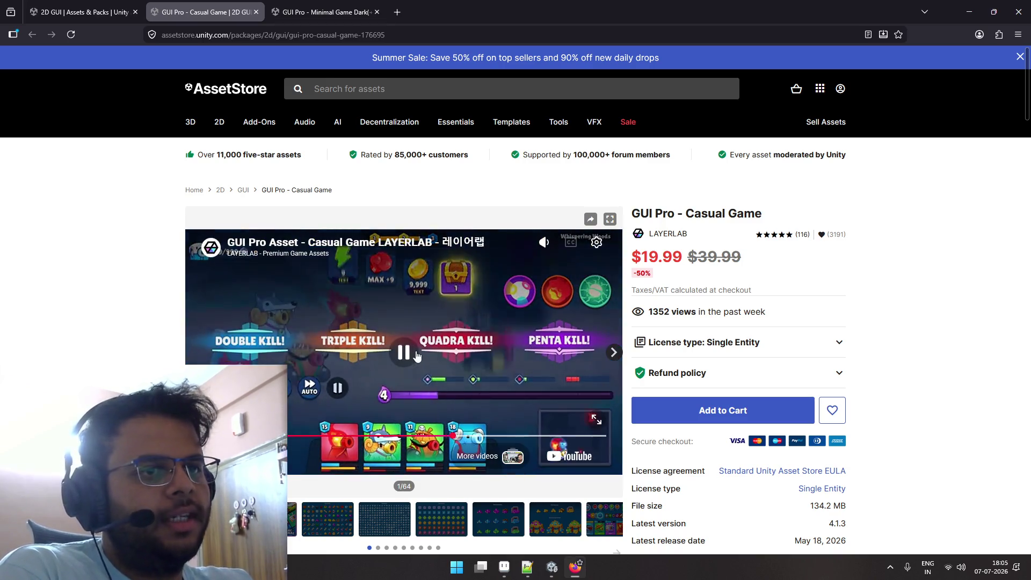
click(417, 356)
View the Casual Game previews through the blue icon sheet and Shop Item Gems.
scroll(413, 355, down, 3)
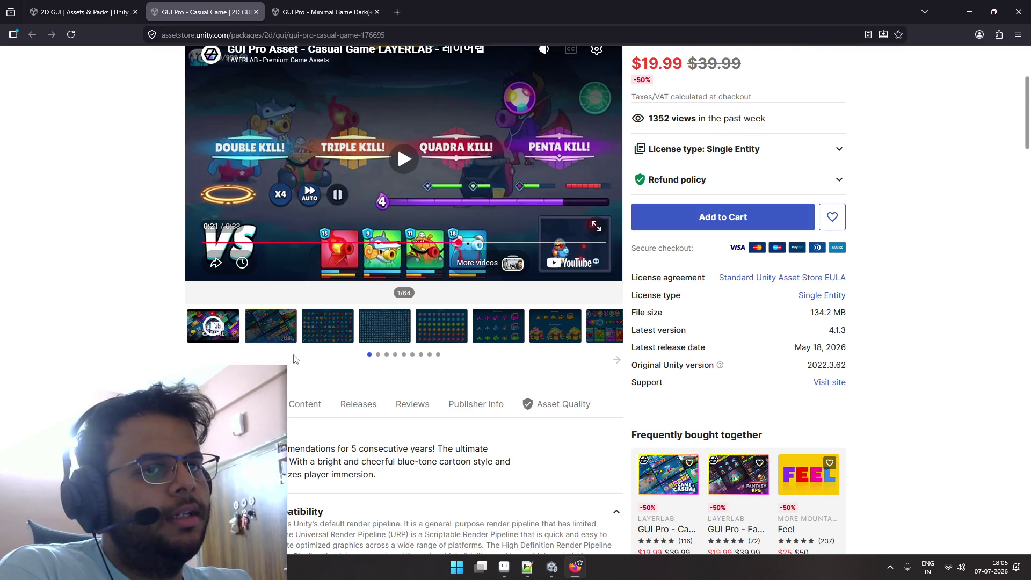
click(281, 335)
click(328, 325)
click(377, 319)
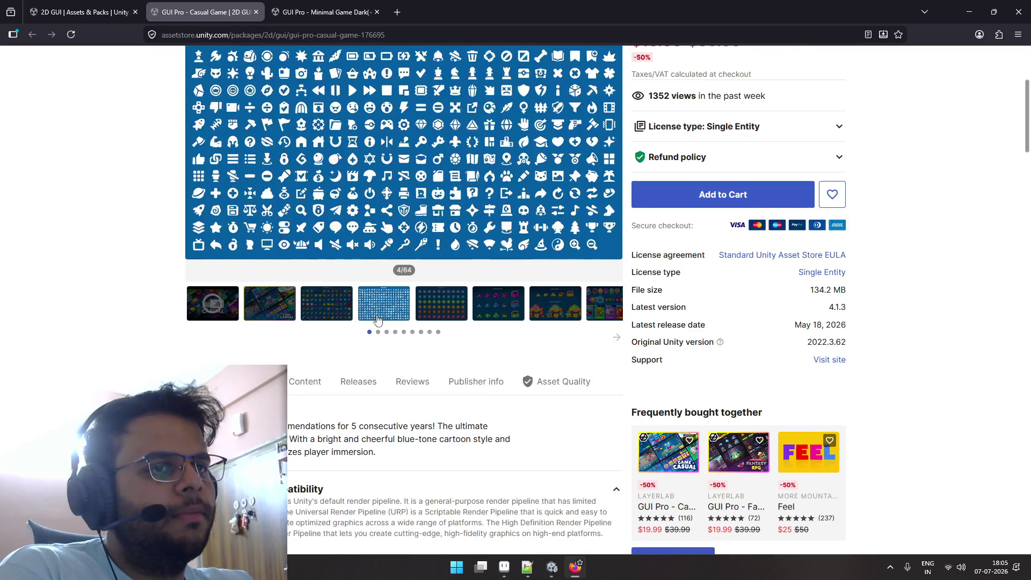
click(436, 318)
click(494, 316)
scroll(504, 312, up, 2)
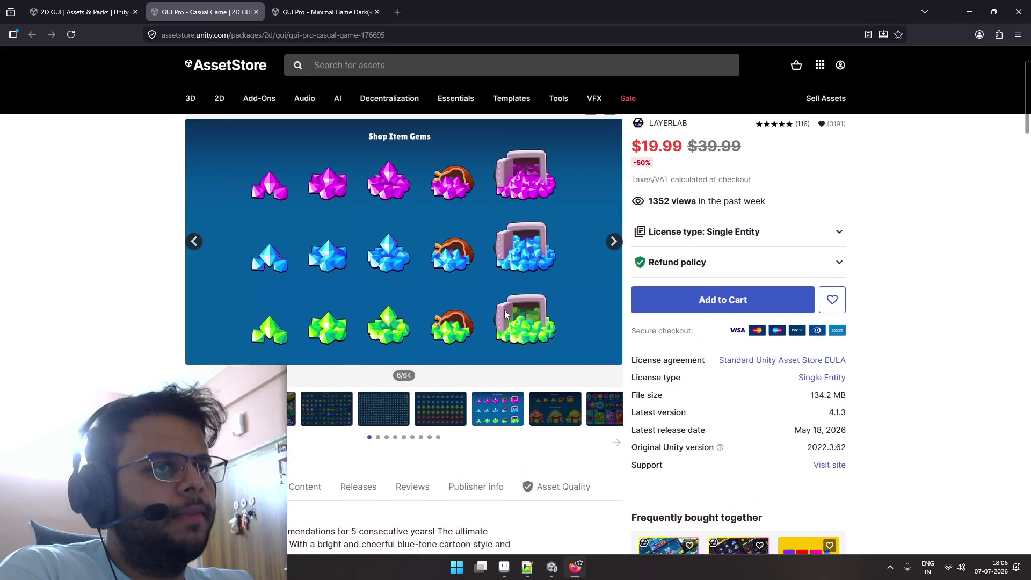
scroll(504, 314, down, 3)
scroll(505, 315, down, 3)
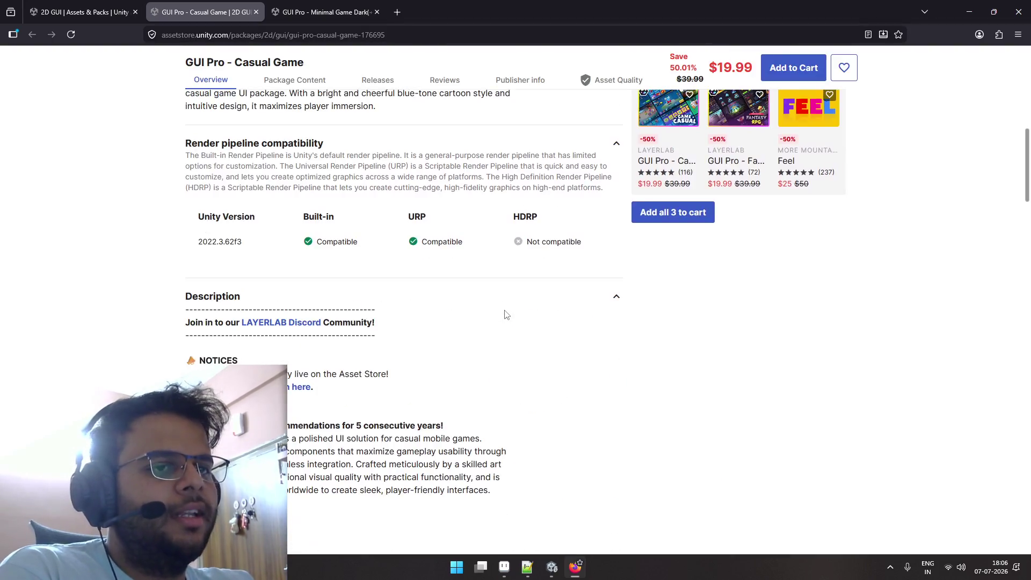
scroll(504, 315, up, 3)
scroll(510, 312, up, 3)
scroll(509, 312, up, 2)
scroll(483, 349, down, 2)
View the Rune Icons and Shop Item Coins previews and advance the thumbnail carousel.
click(462, 388)
click(544, 387)
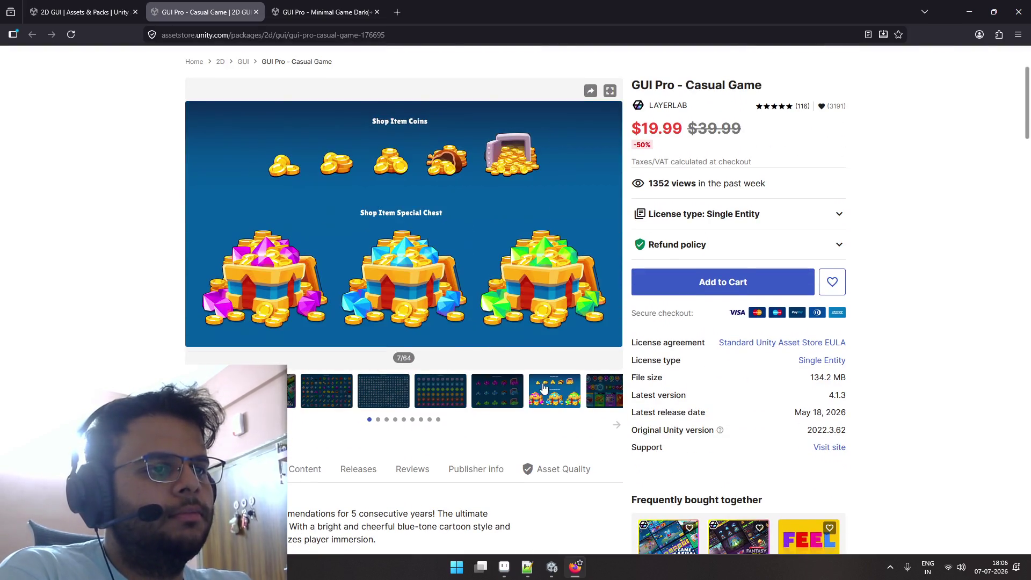
click(614, 424)
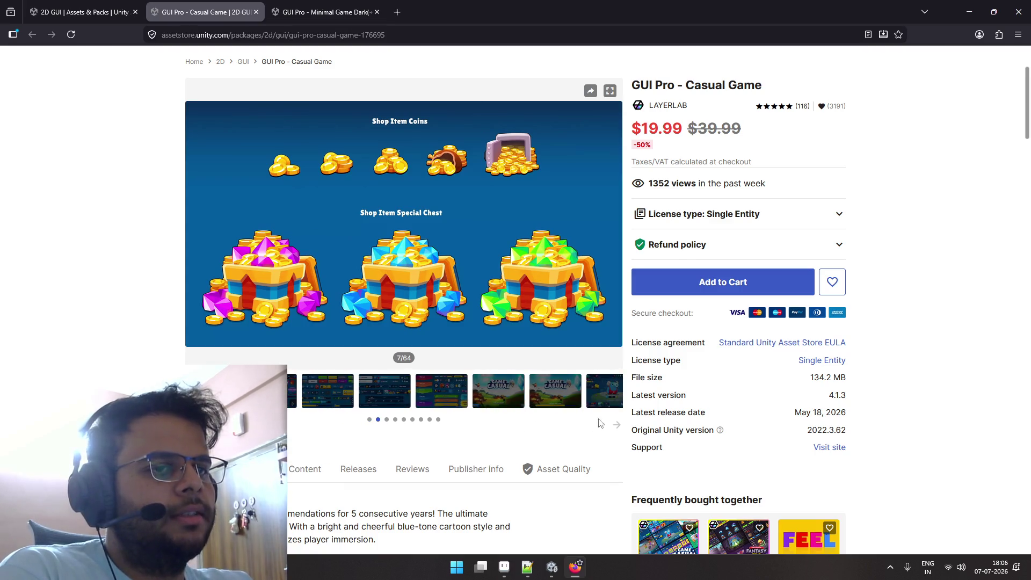
key(Right)
key(Right)
key(Right)
key(Right)
key(Right)
key(Right)
key(Right)
key(Right)
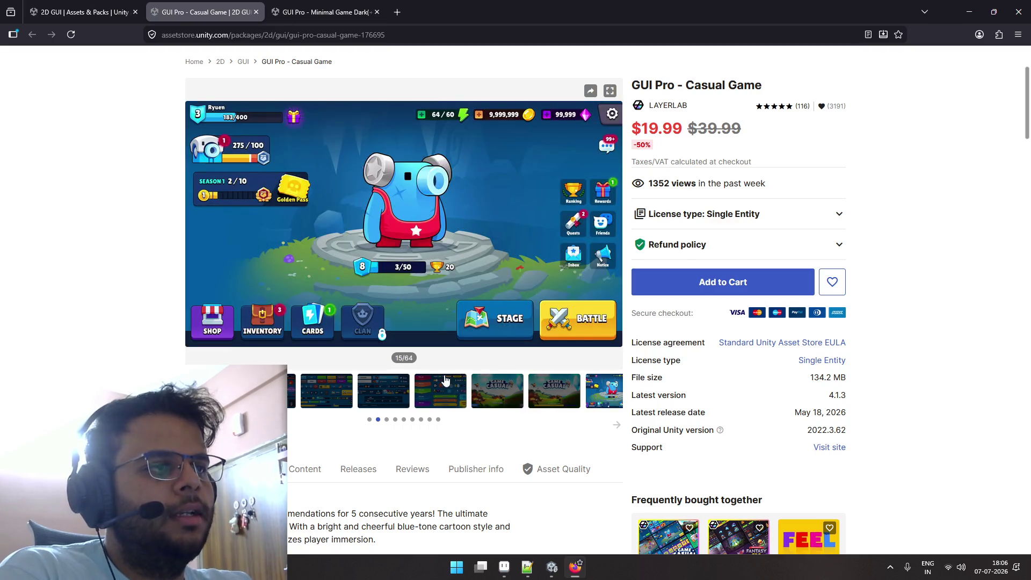
scroll(392, 374, down, 1)
scroll(392, 374, down, 2)
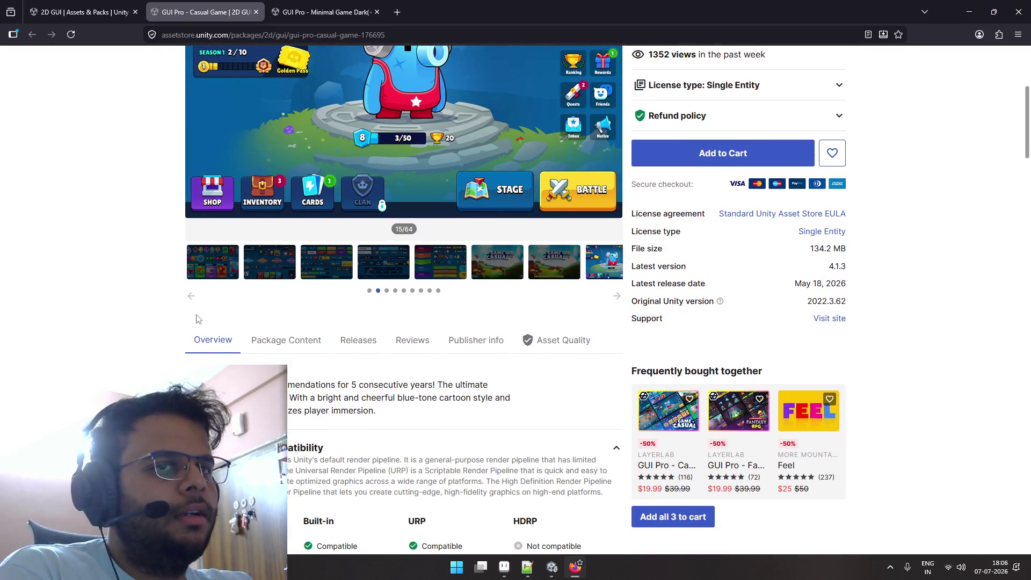
click(617, 297)
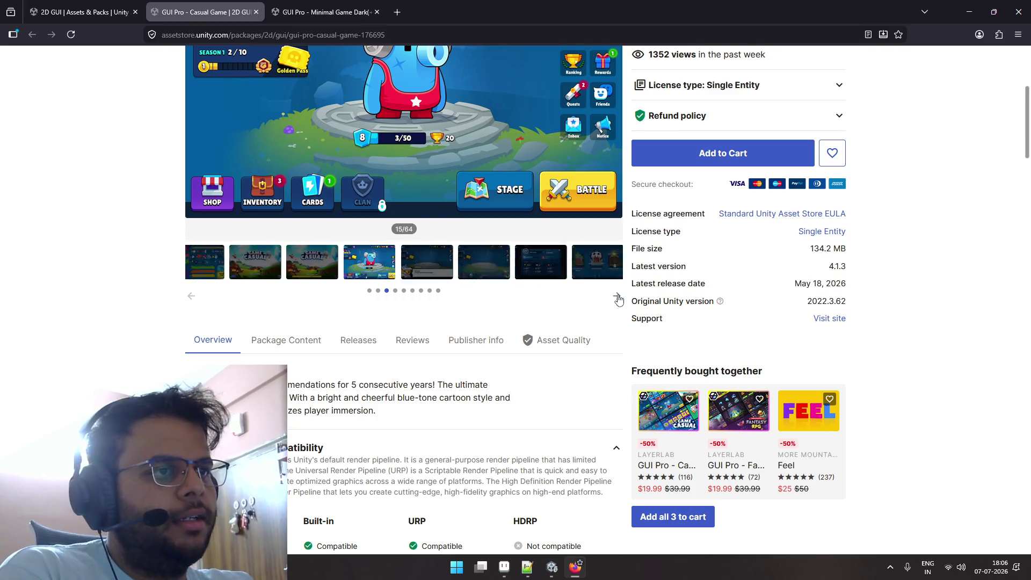
scroll(573, 297, up, 3)
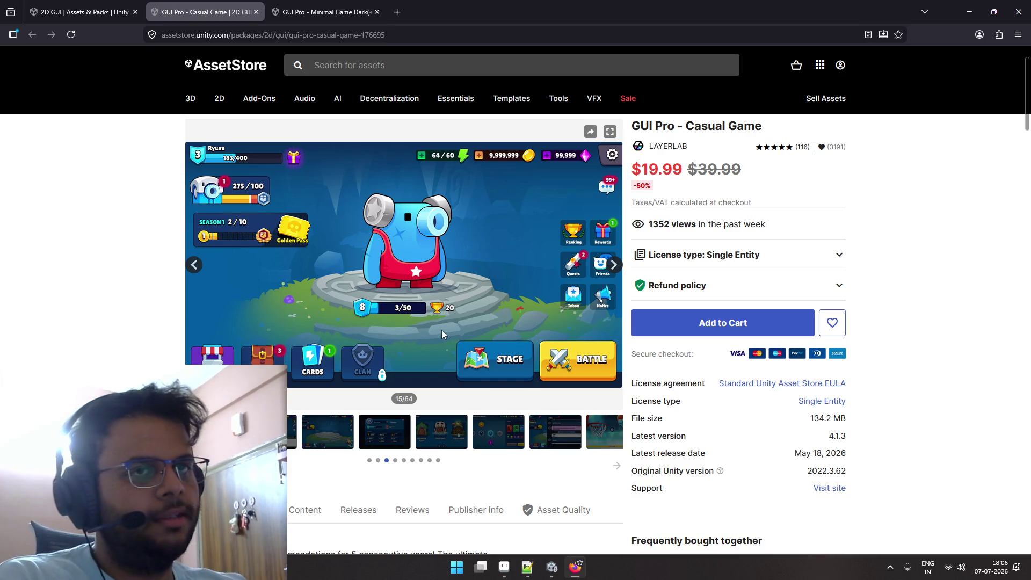
View the basketball loading, remove-ads and Heroes previews, then return to Unity.
click(553, 431)
click(604, 436)
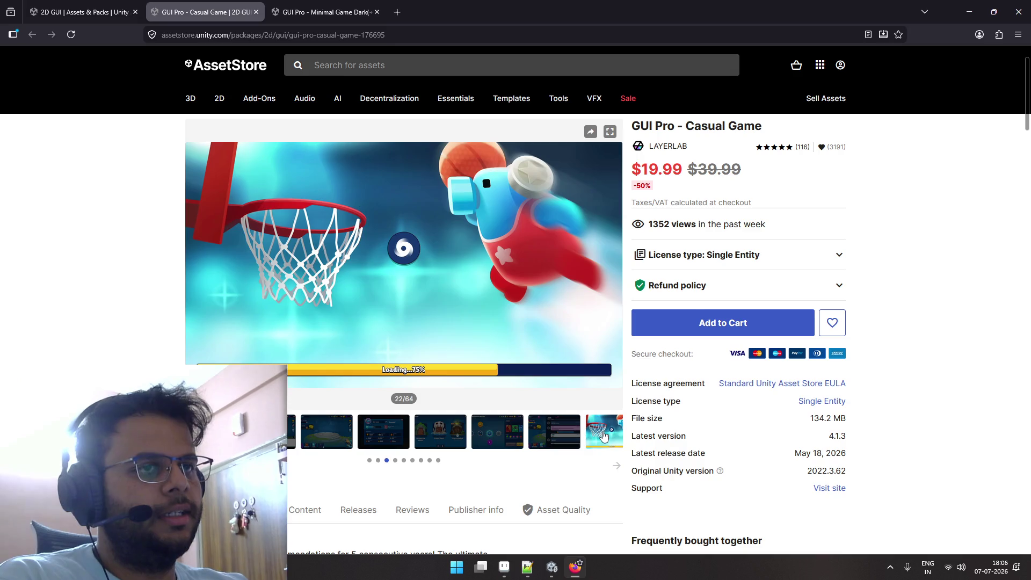
click(616, 471)
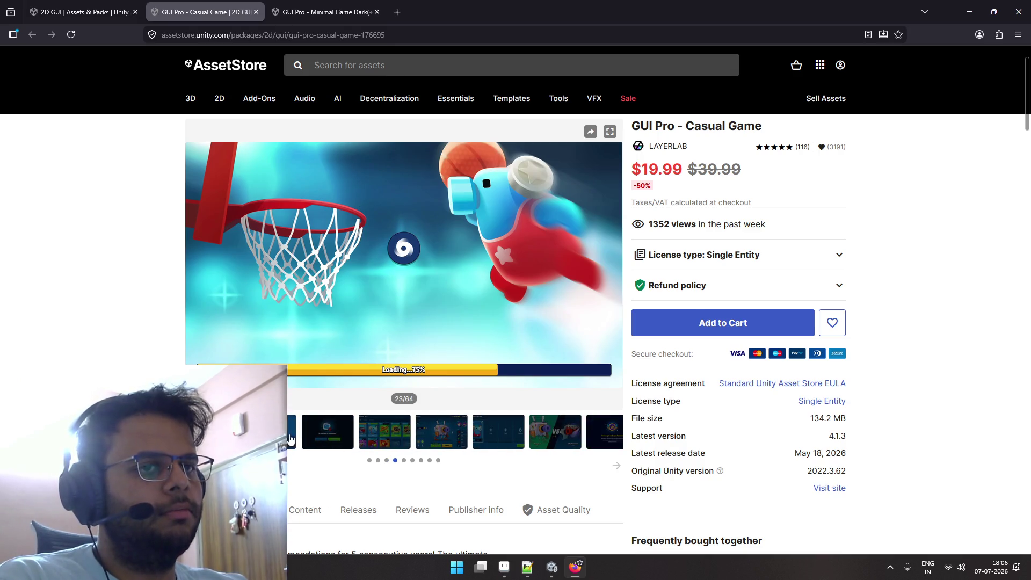
click(322, 437)
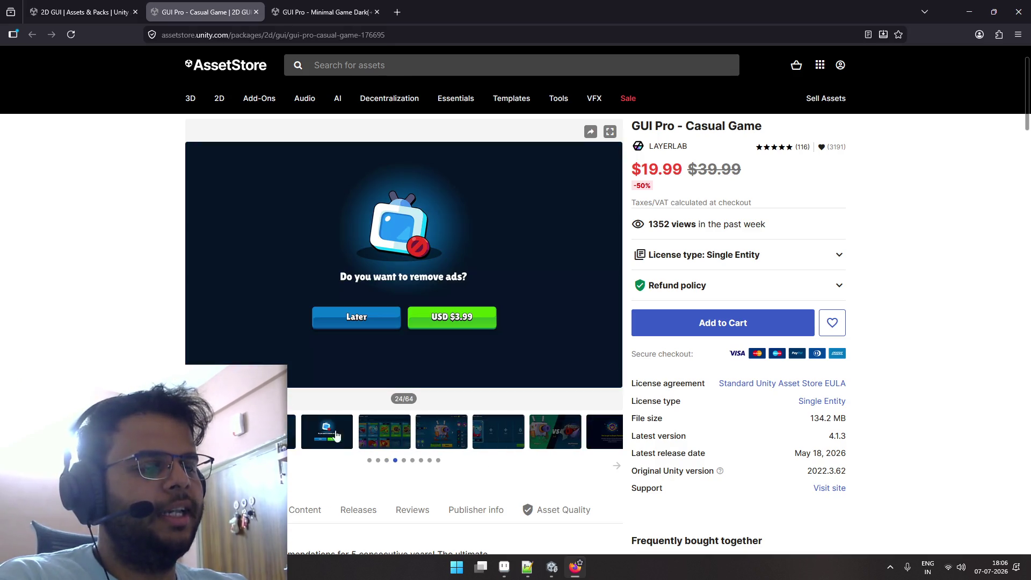
click(391, 437)
click(460, 438)
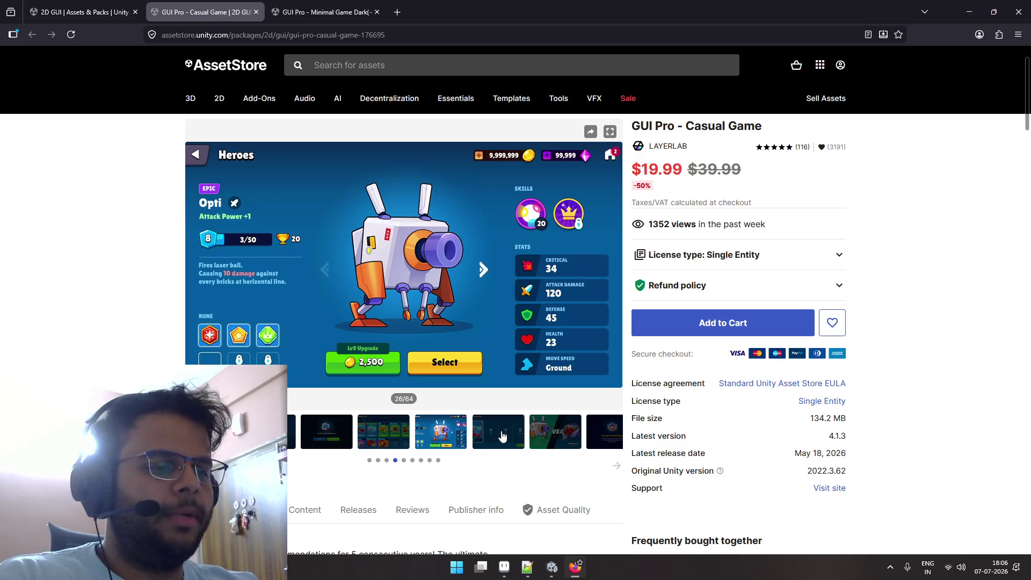
click(552, 568)
click(87, 257)
Search the project for 'game_UI' and open the _UI scene in Scene view.
text(game)
text(_)
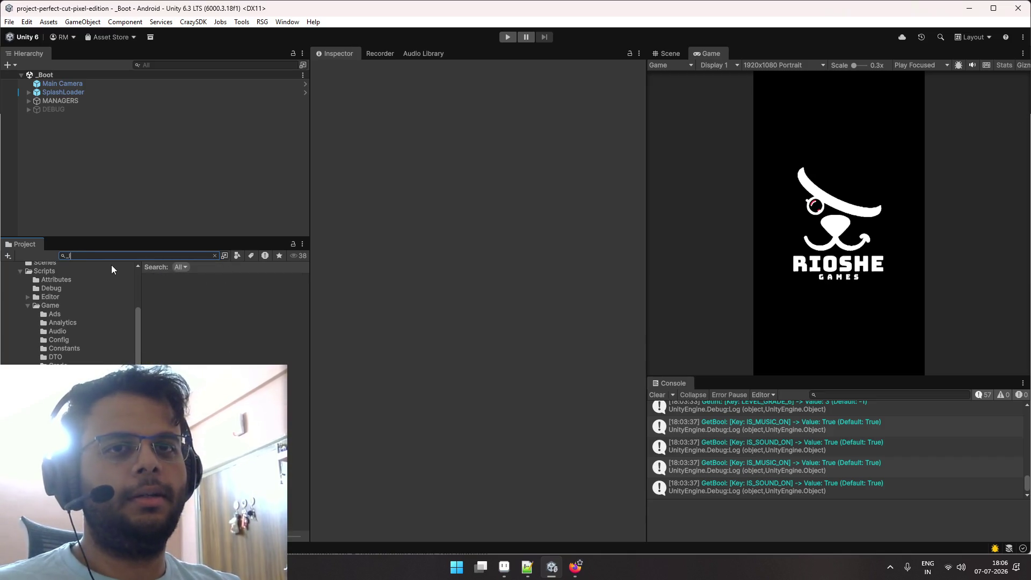
text(UI)
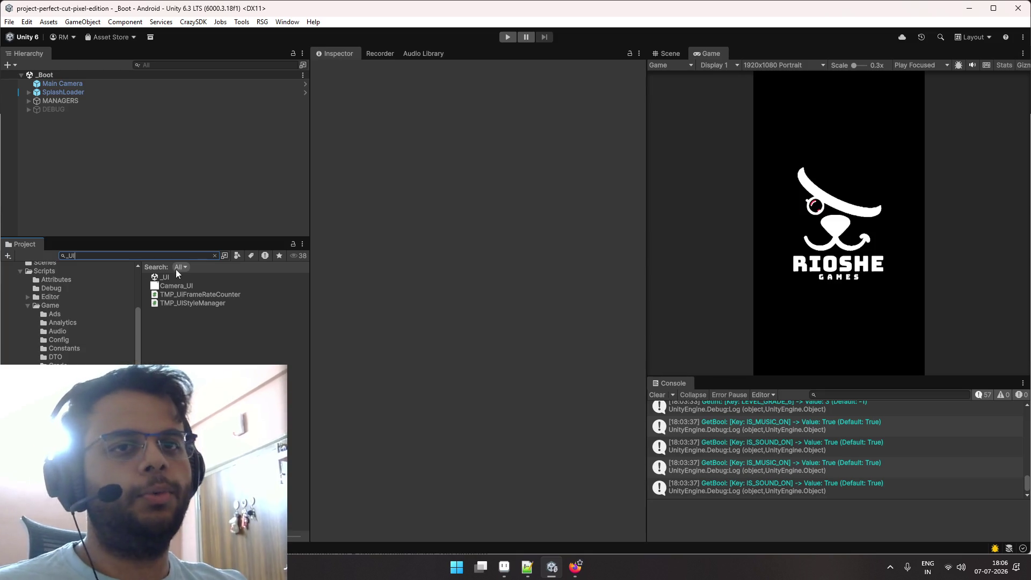
double_click(178, 275)
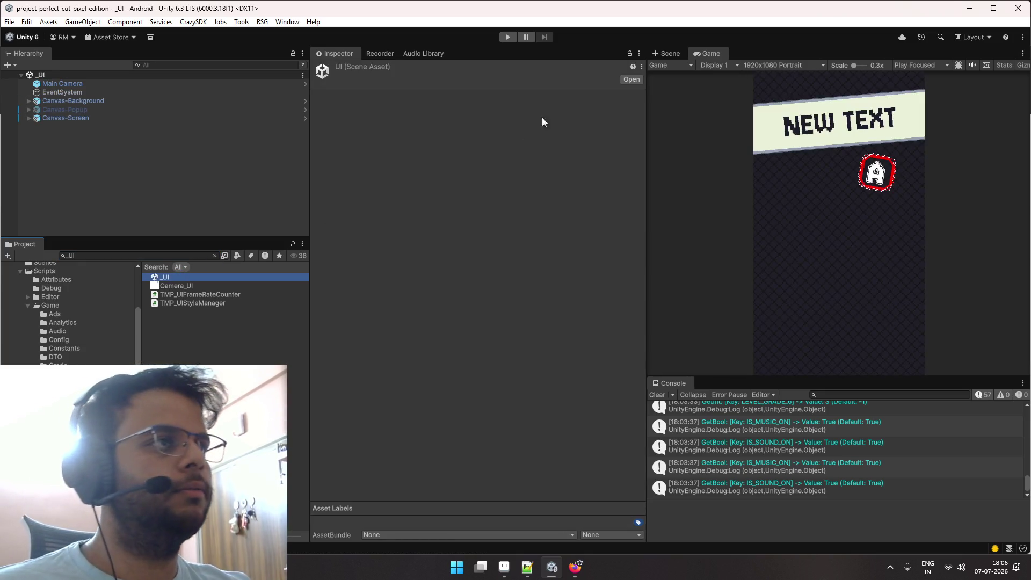
click(666, 53)
Open the Screen-LevelResult prefab under Canvas-Screen and select Spawner-AreaText.
click(122, 110)
click(122, 118)
key(Right)
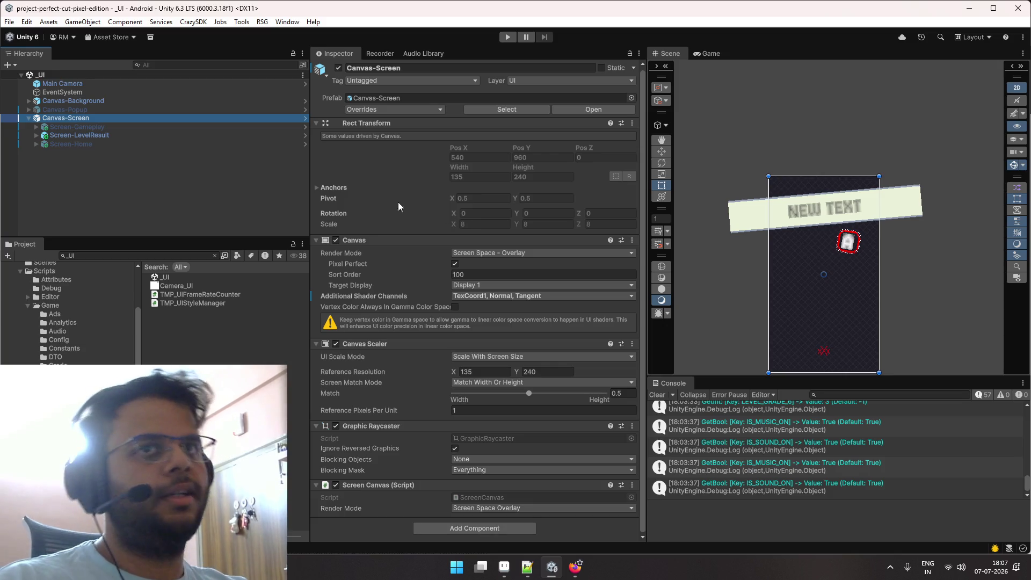
click(303, 135)
click(305, 139)
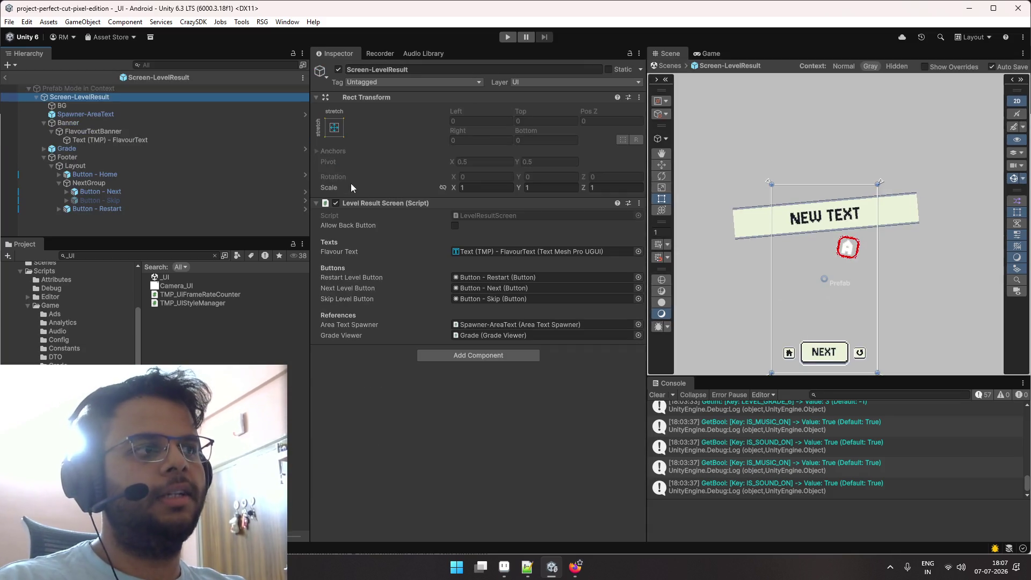
scroll(771, 237, up, 2)
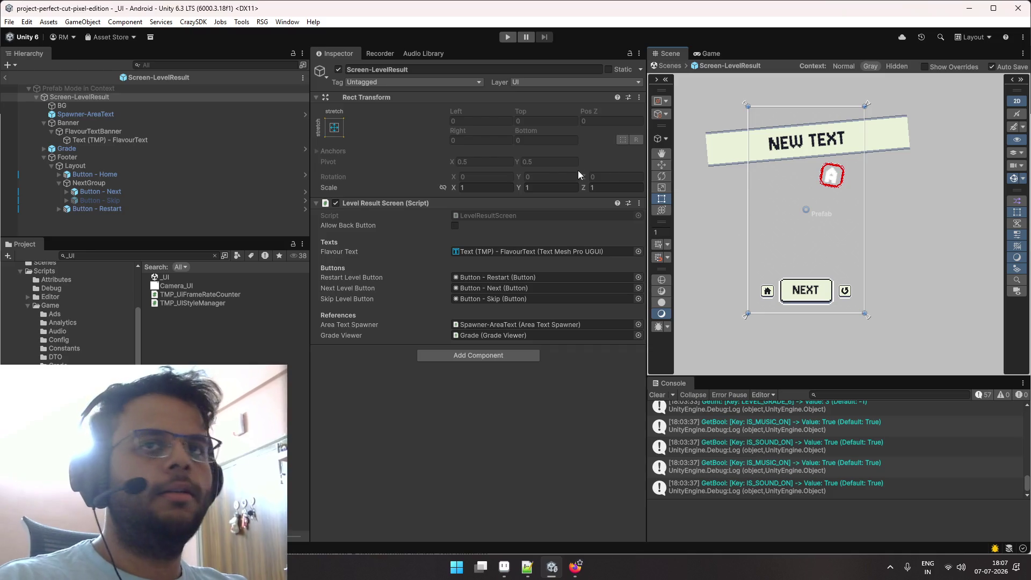
click(186, 100)
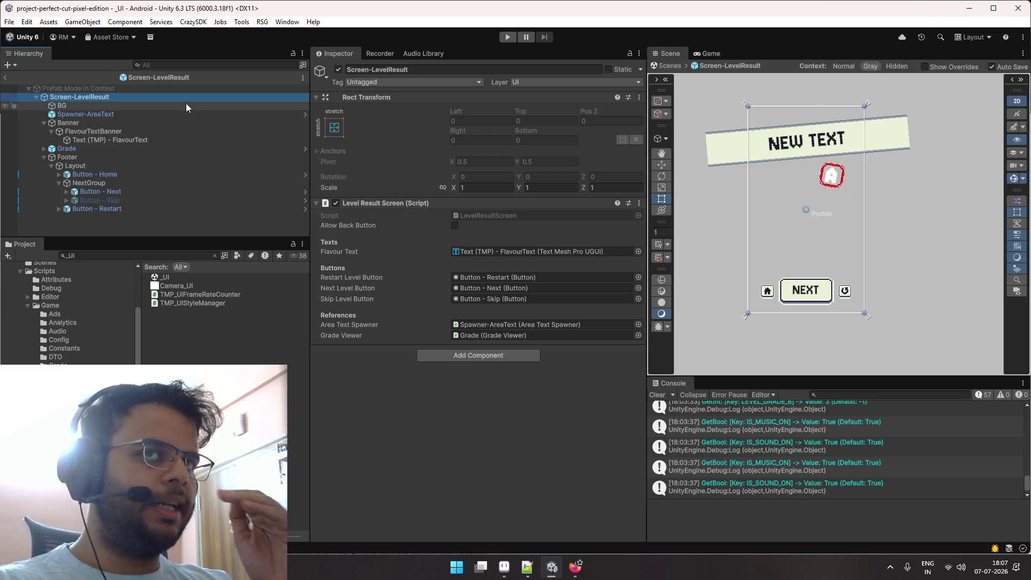
key(Down)
key(Down)
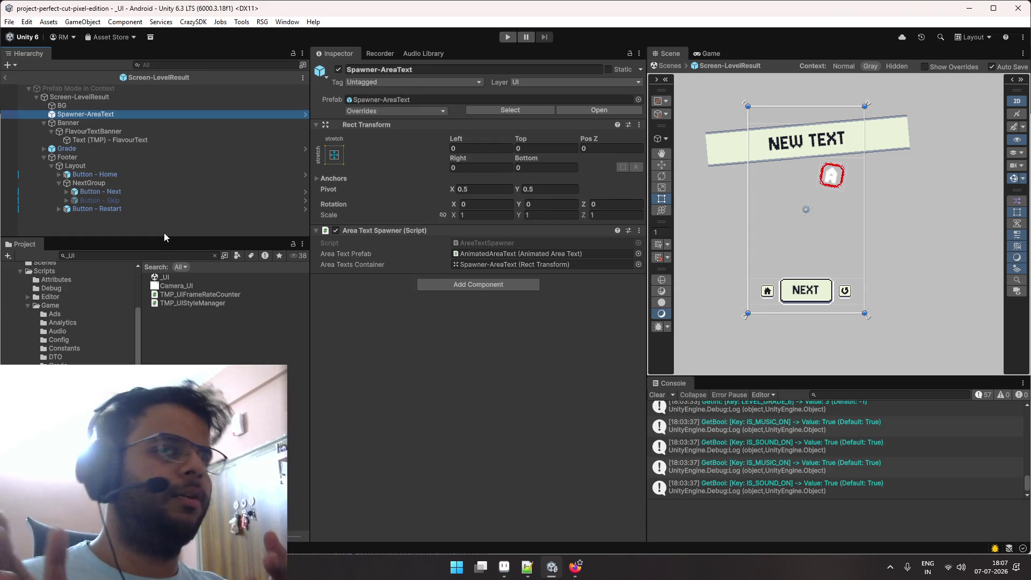
Inspect the Button - Home object and locate its prefab asset.
click(80, 175)
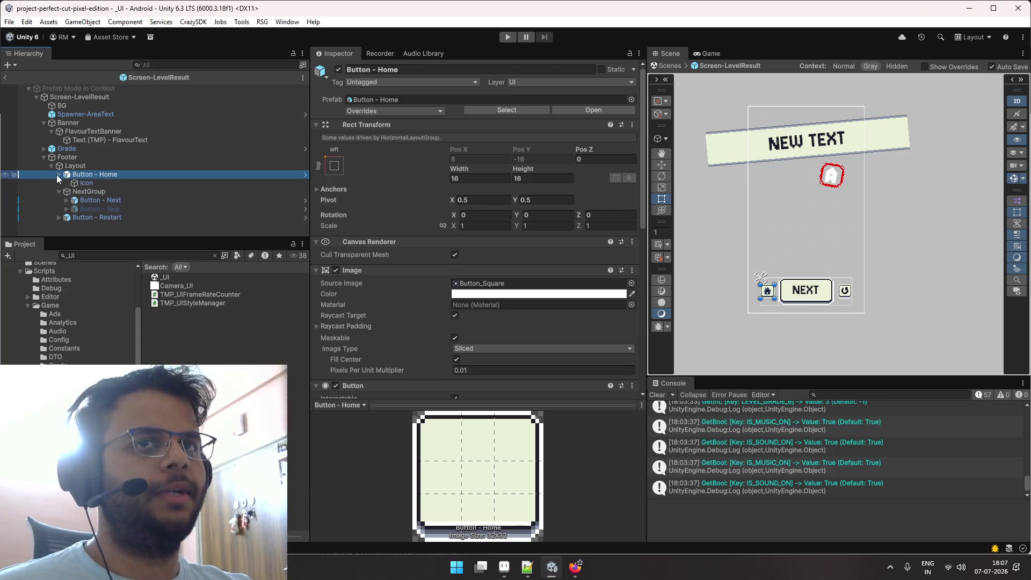
click(58, 183)
click(97, 192)
click(101, 175)
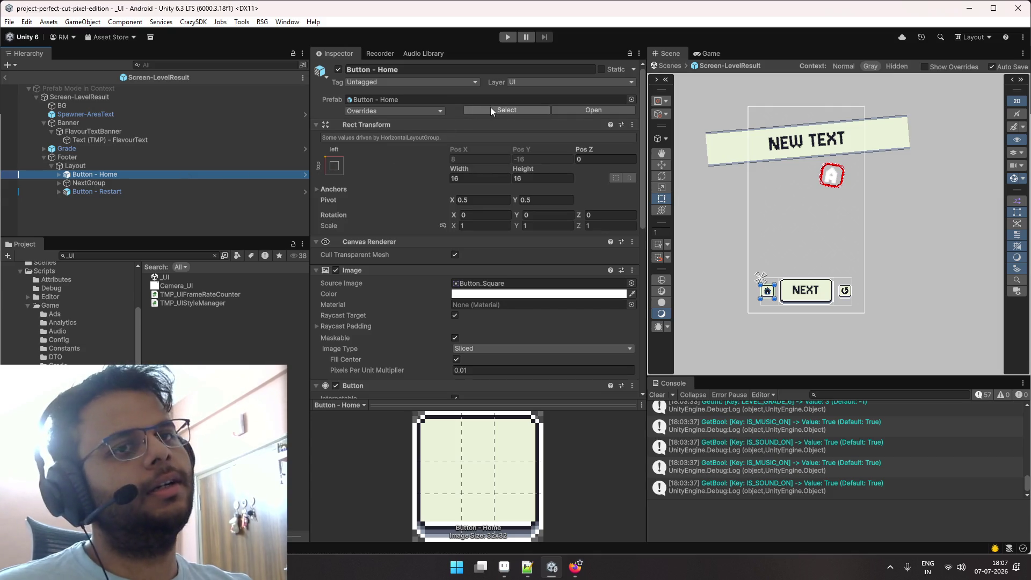
click(491, 110)
Open the Button - Play, LevelSelect, Image and Home prefabs for editing.
click(226, 285)
click(218, 296)
click(217, 302)
click(216, 310)
double_click(217, 306)
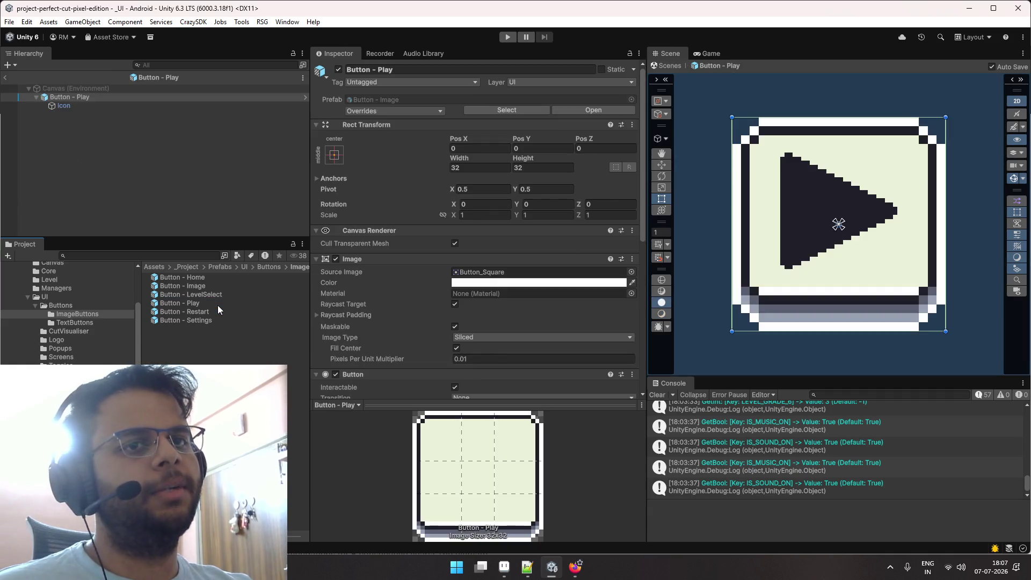
double_click(219, 294)
double_click(218, 286)
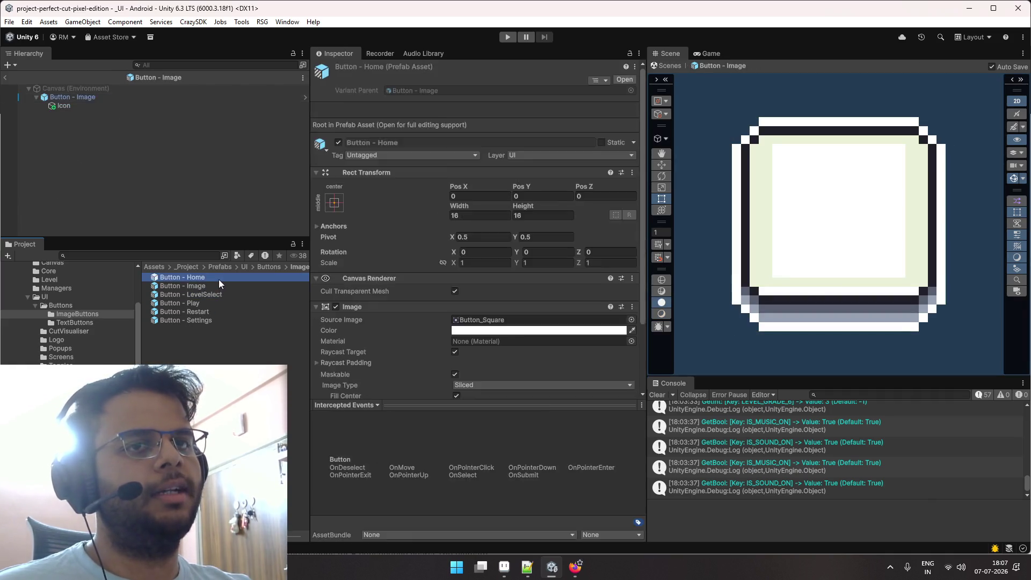
double_click(218, 277)
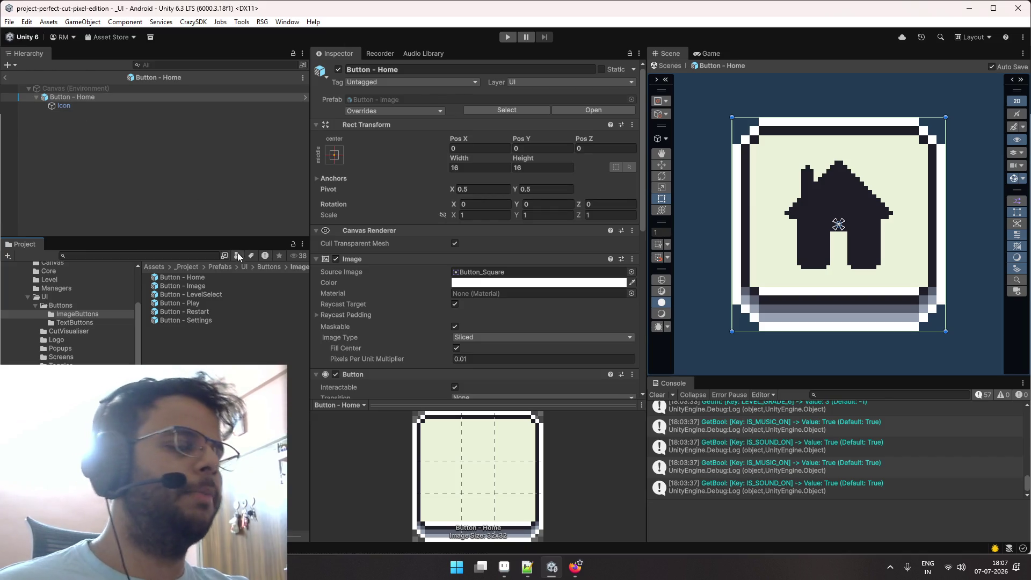
Leave prefab editing back to the _UI scene and clear the selection.
click(5, 79)
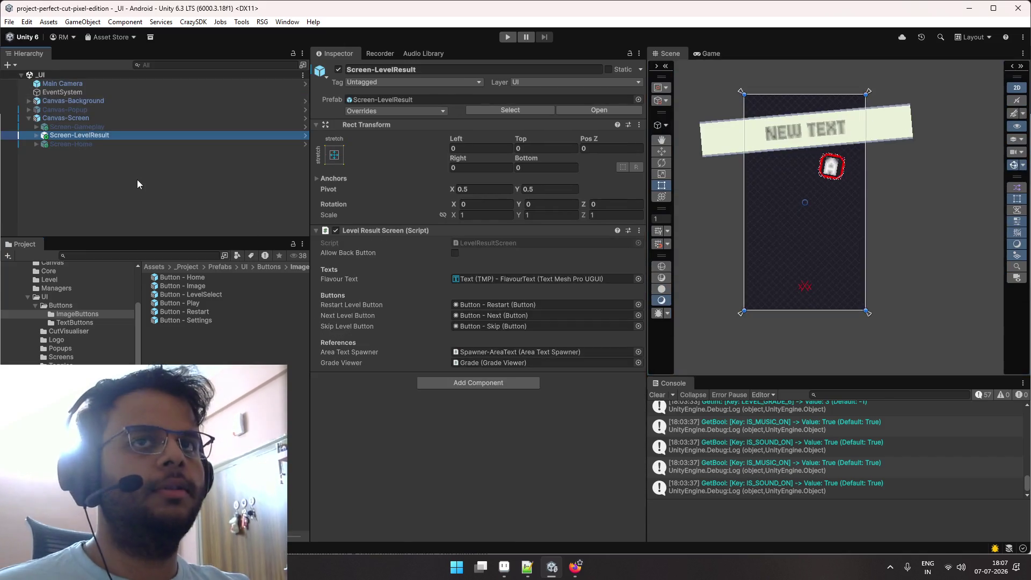
click(138, 189)
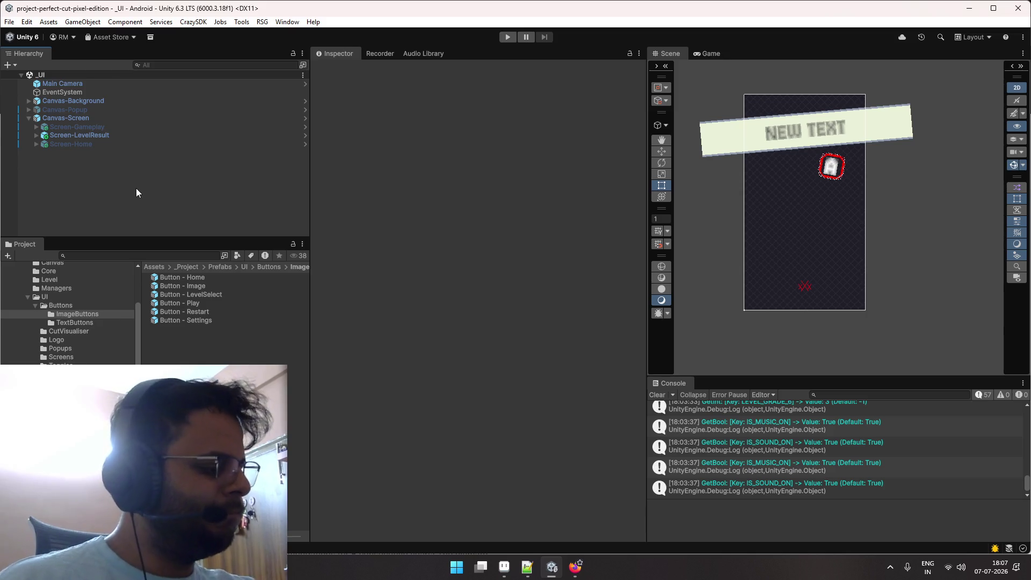
click(402, 172)
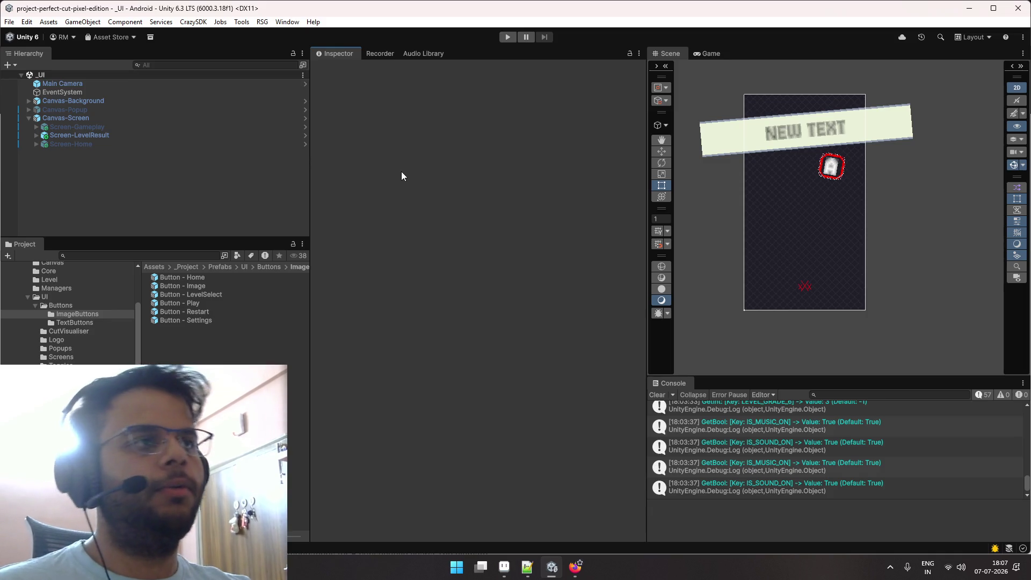
click(201, 255)
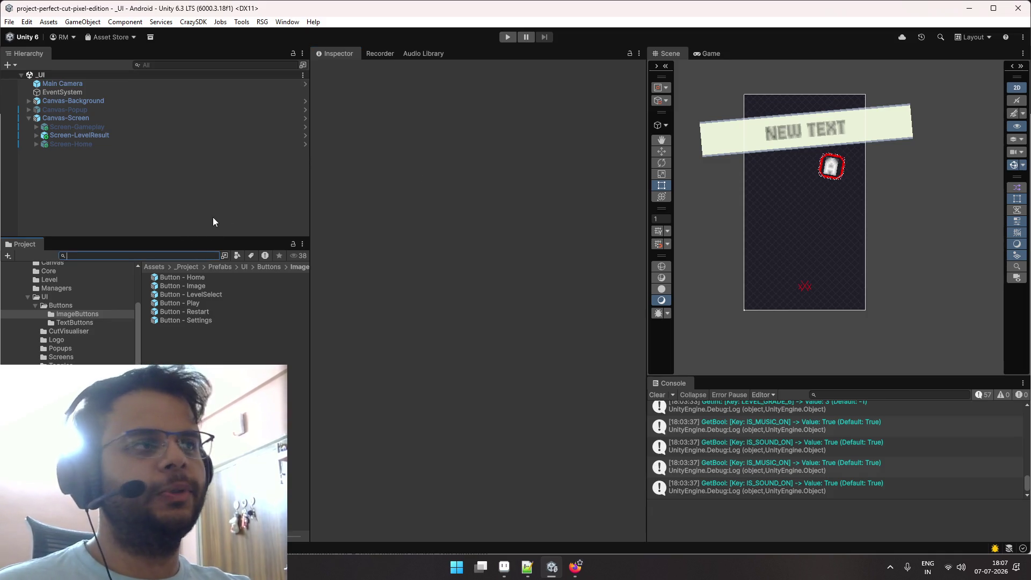
key(alt+Tab)
Advance through the Casual Game screenshots to the Super Passive preview.
scroll(438, 240, down, 1)
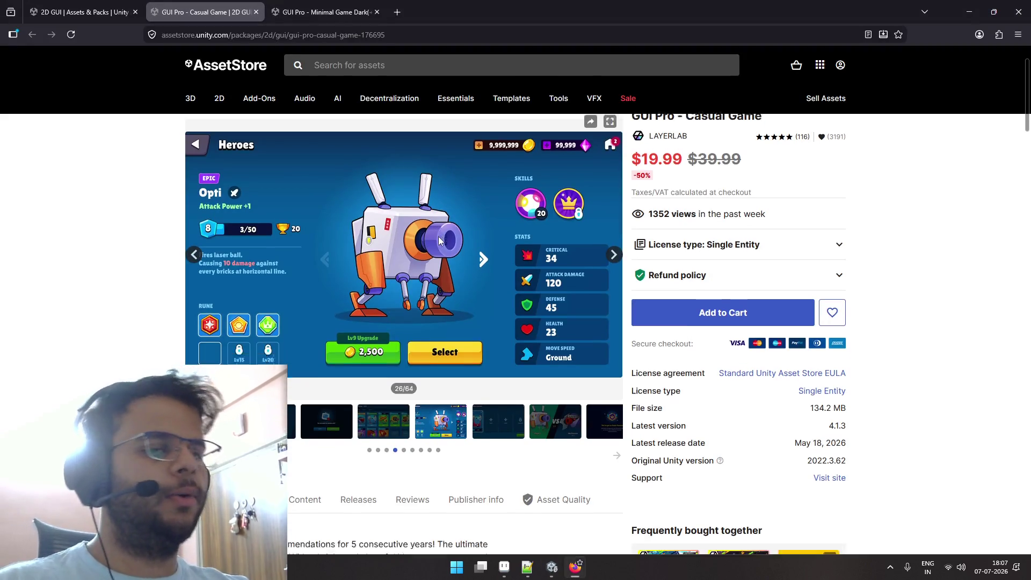
scroll(439, 240, down, 2)
click(511, 315)
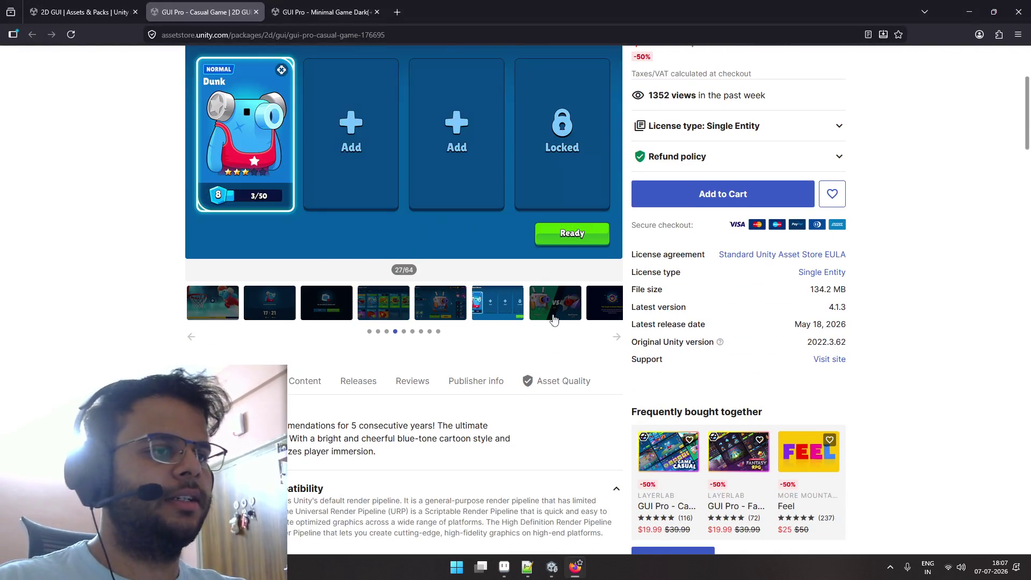
click(553, 320)
scroll(613, 343, up, 1)
click(604, 376)
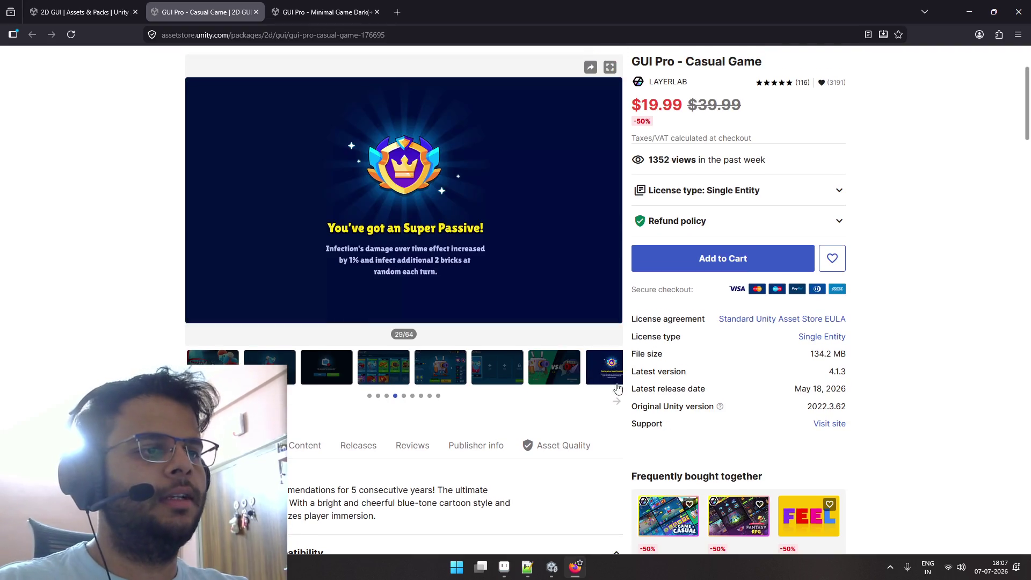
click(617, 404)
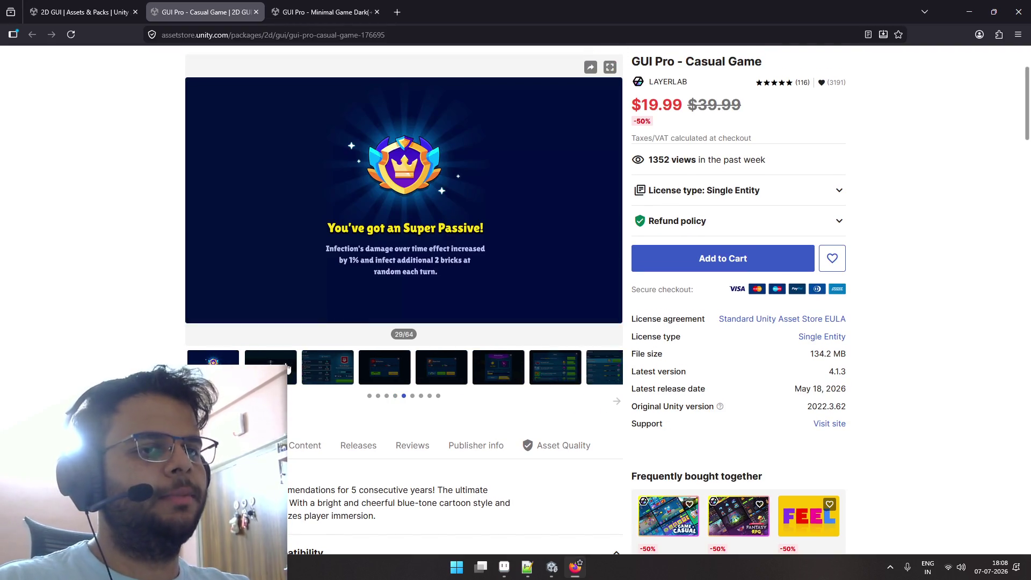
View the Clan, Boxing Glove, Offline Earnings, Inbox, Missions, inventory and Rune previews.
click(349, 373)
click(389, 375)
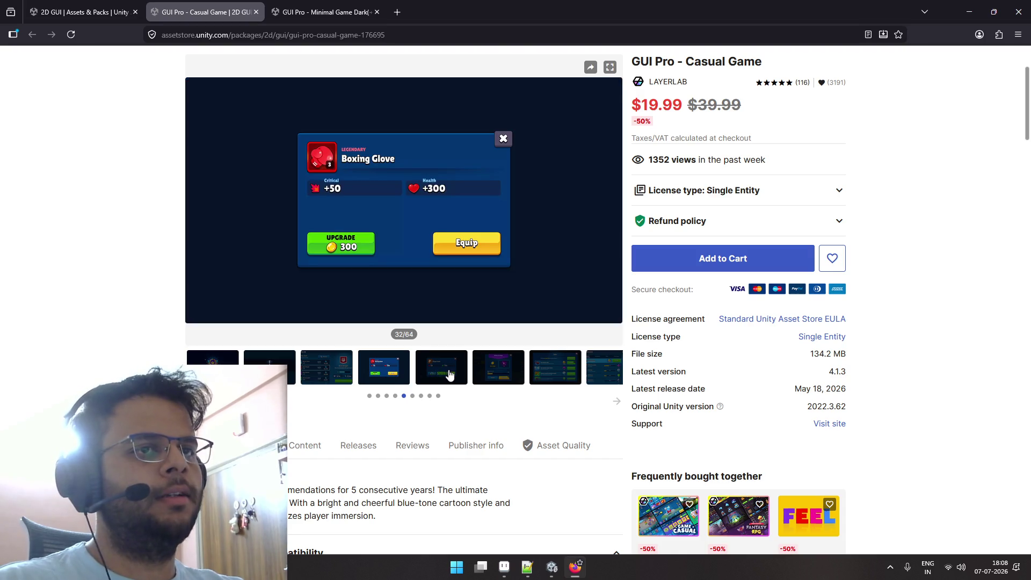
click(508, 375)
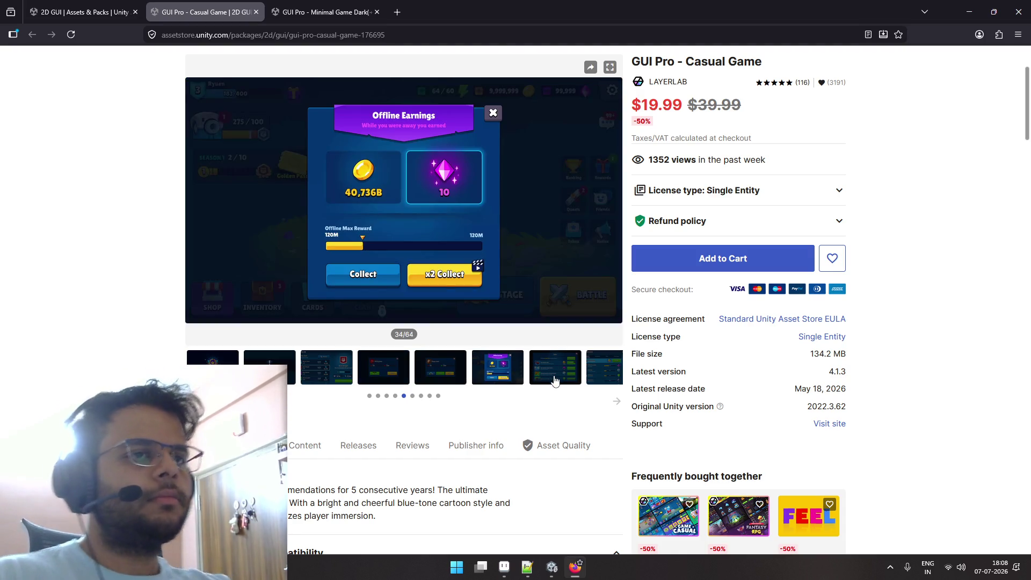
click(555, 381)
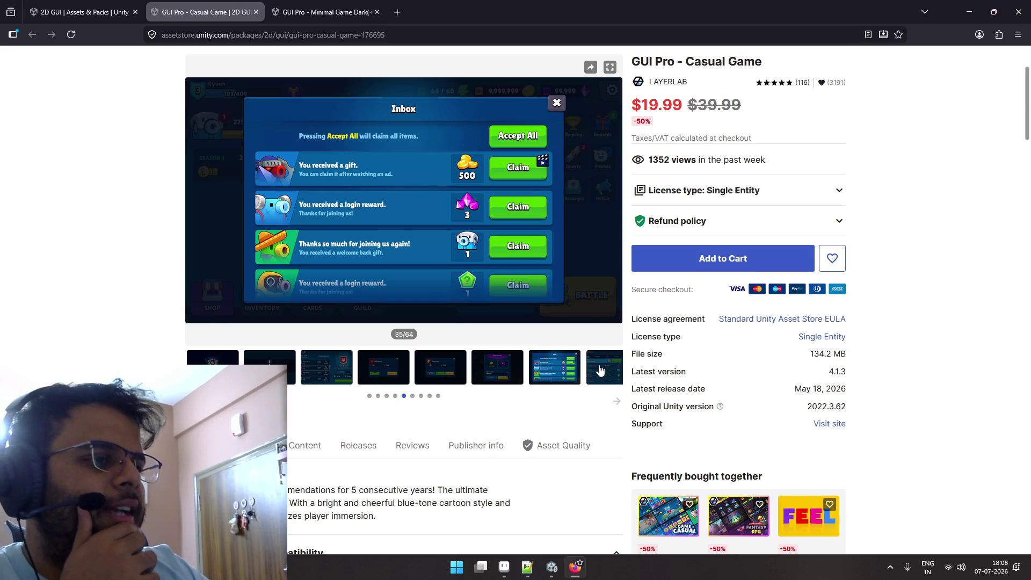
click(601, 372)
click(616, 401)
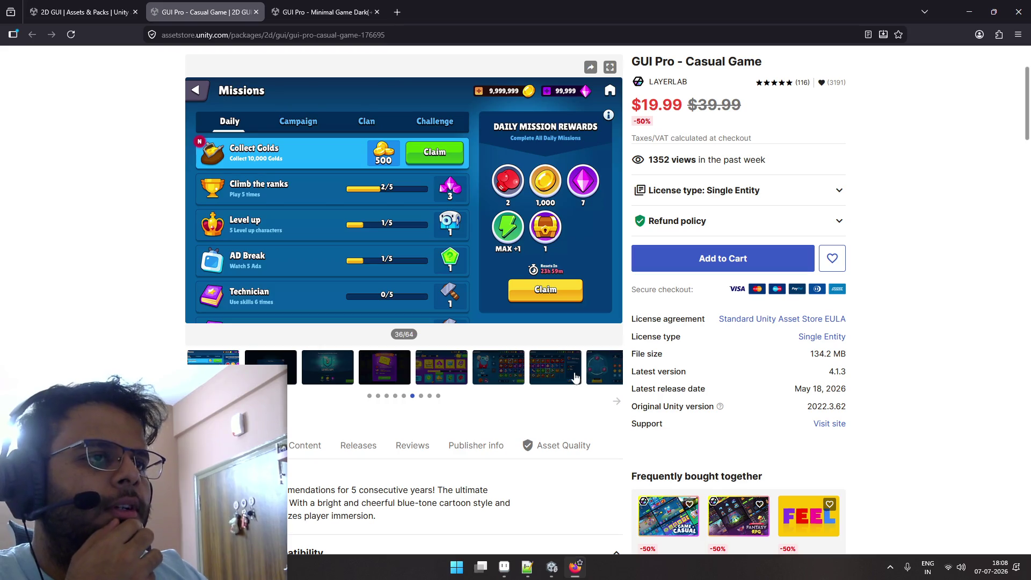
click(575, 378)
click(602, 375)
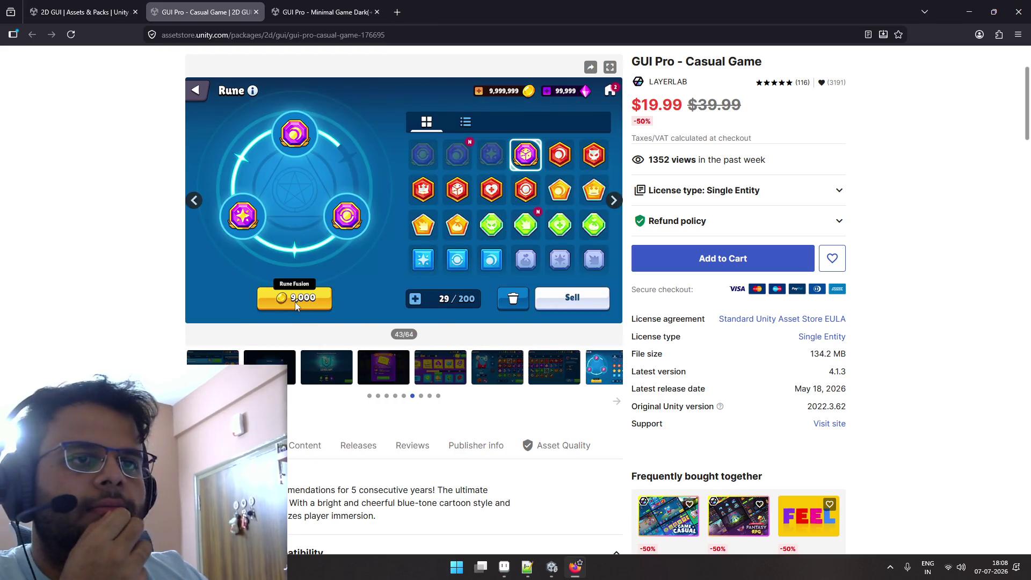
Go back to the 2D GUI listing and scroll through its results.
scroll(297, 305, up, 3)
click(81, 12)
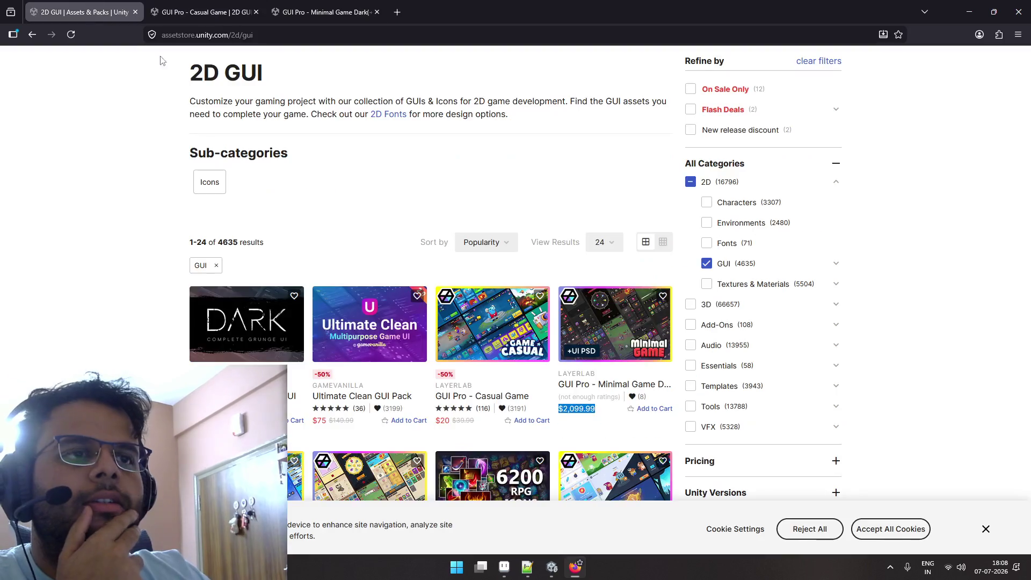
scroll(224, 185, down, 3)
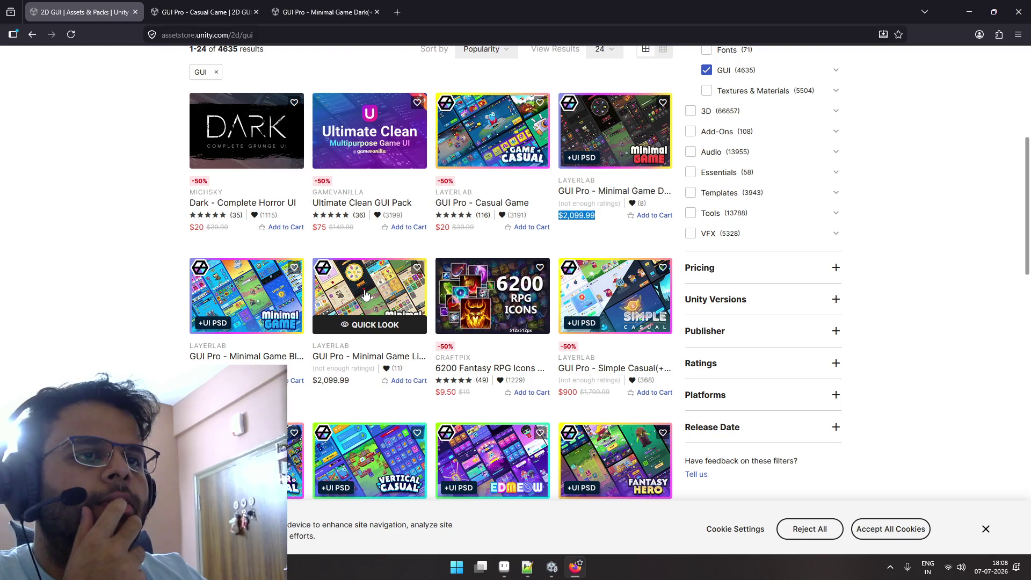
scroll(480, 255, down, 5)
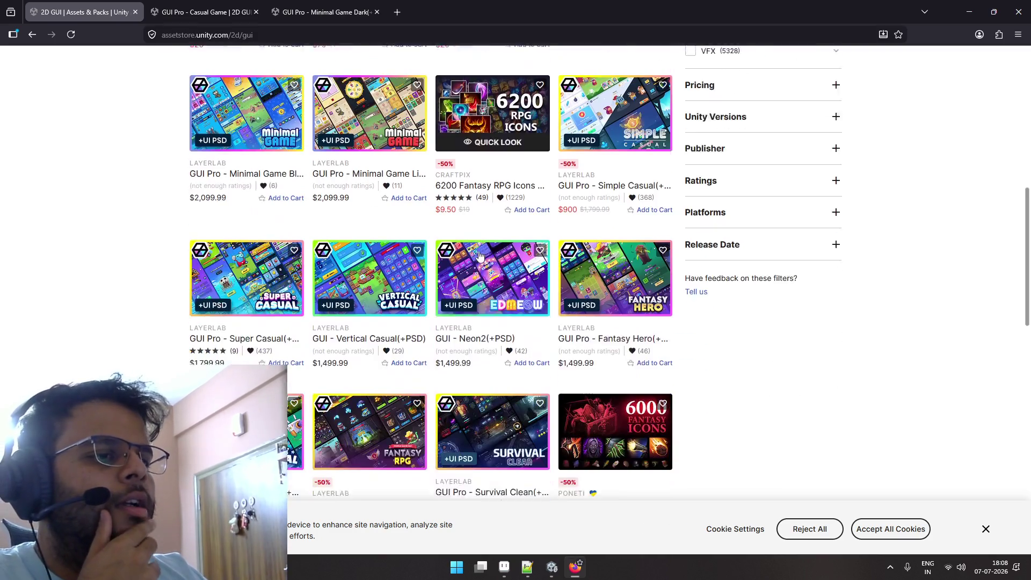
scroll(480, 255, up, 5)
scroll(483, 246, up, 3)
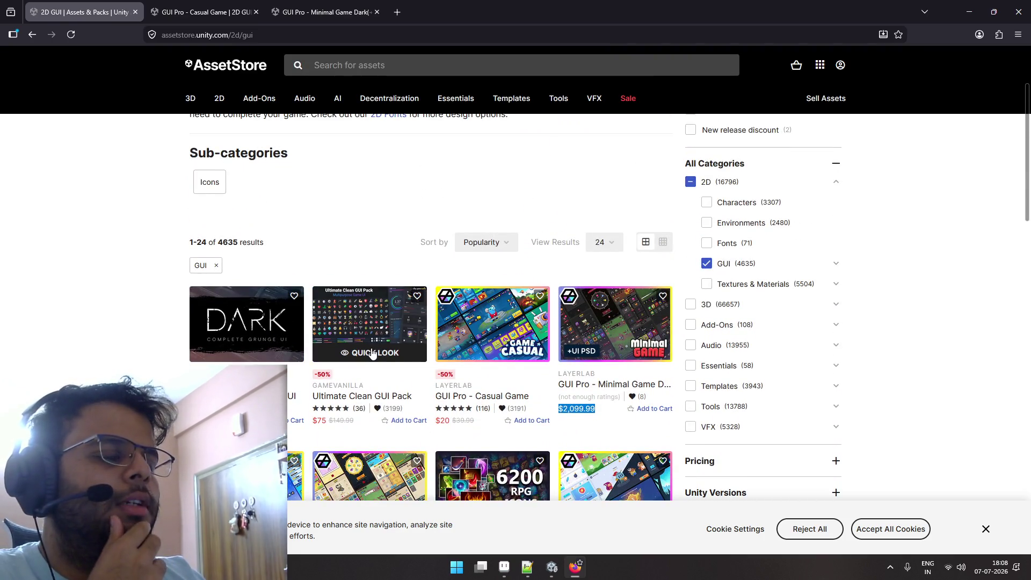
click(549, 570)
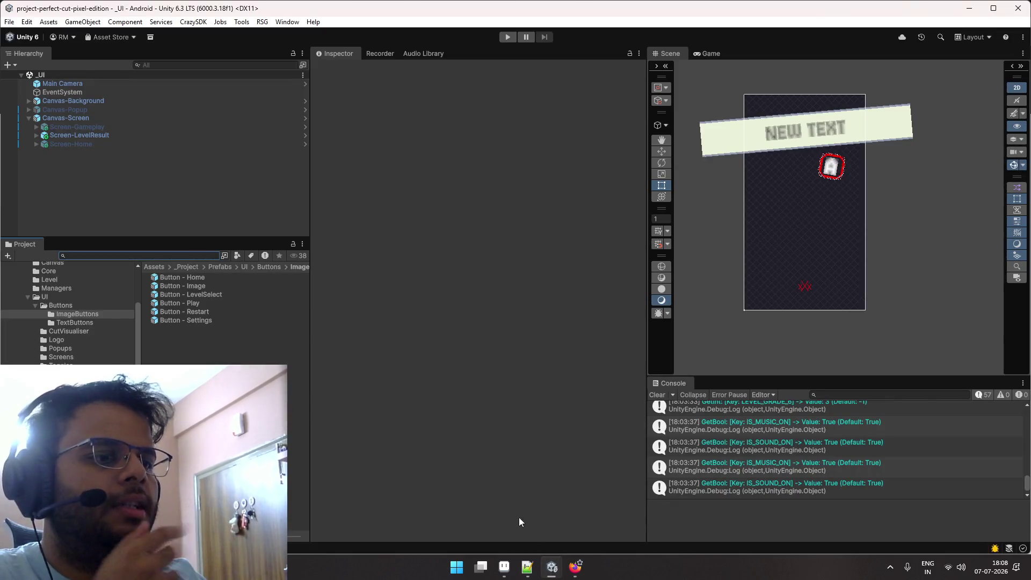
Open the Play, Restart, LevelSelect and Image button prefabs, then return to the Buttons folder.
double_click(235, 305)
double_click(254, 314)
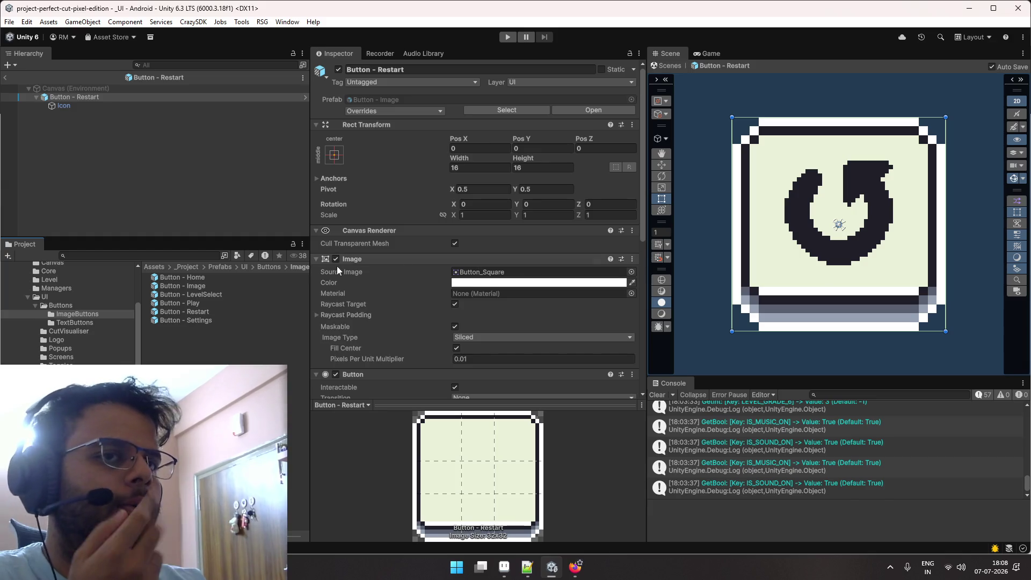
double_click(266, 293)
double_click(268, 285)
click(273, 268)
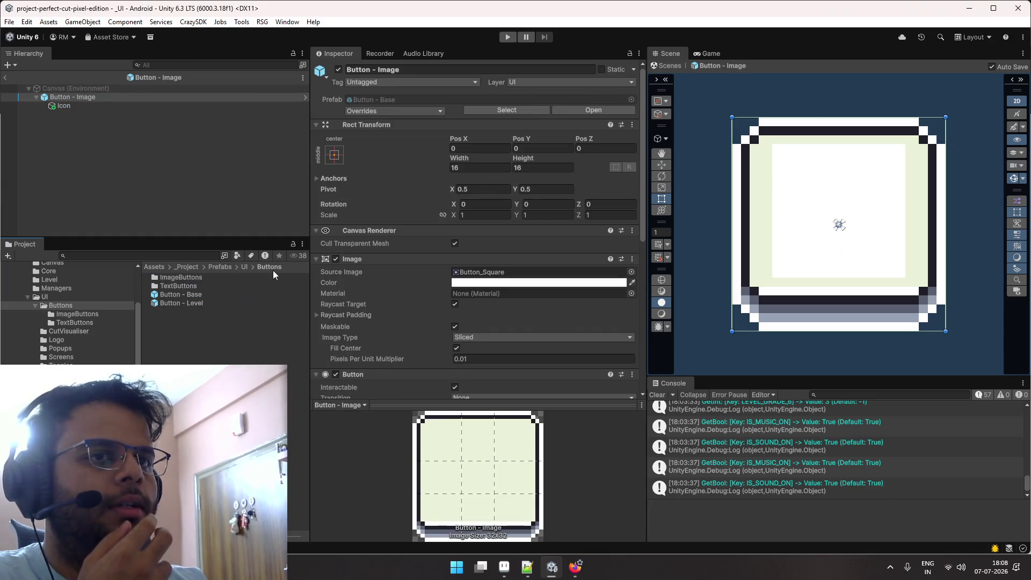
click(573, 568)
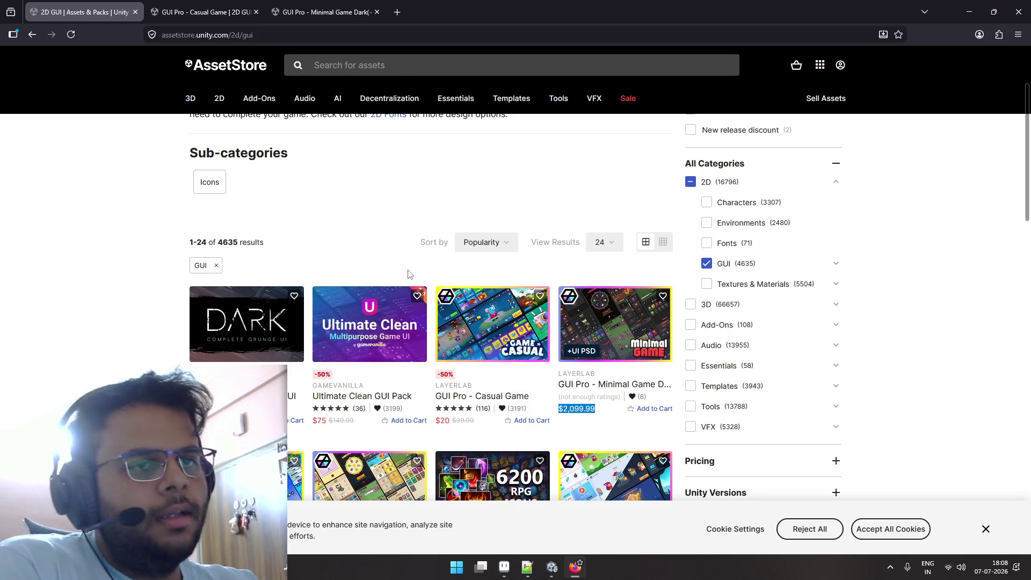
In a new tab, search for 'itch' and open the itch.io home page.
scroll(409, 270, down, 1)
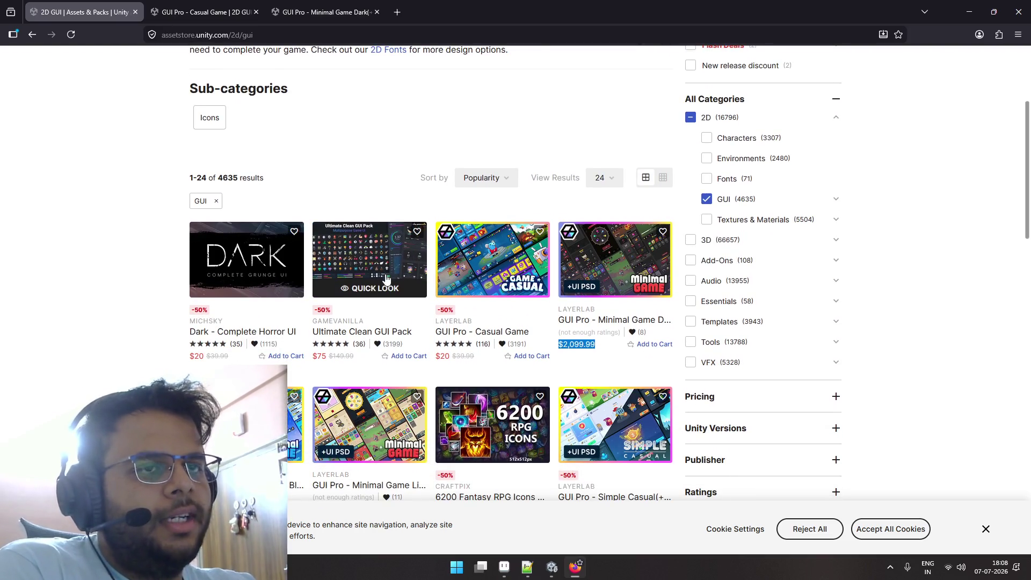
scroll(385, 279, up, 3)
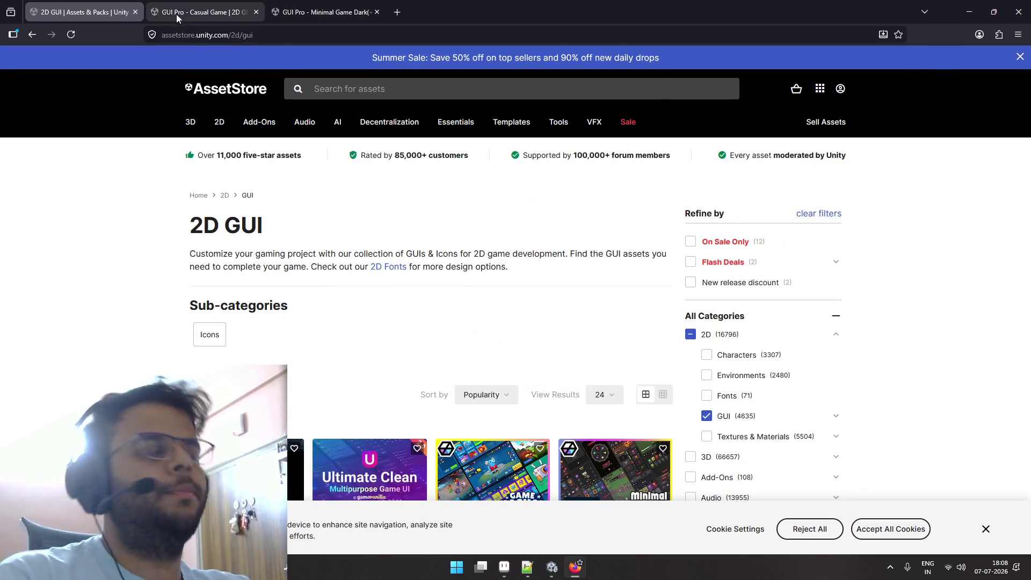
click(398, 12)
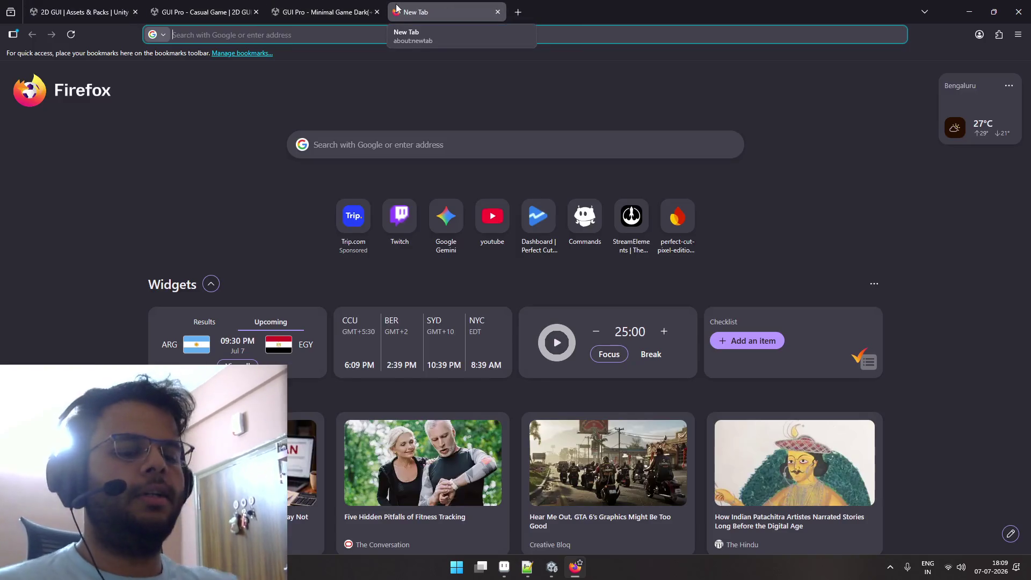
text(itch)
key(Return)
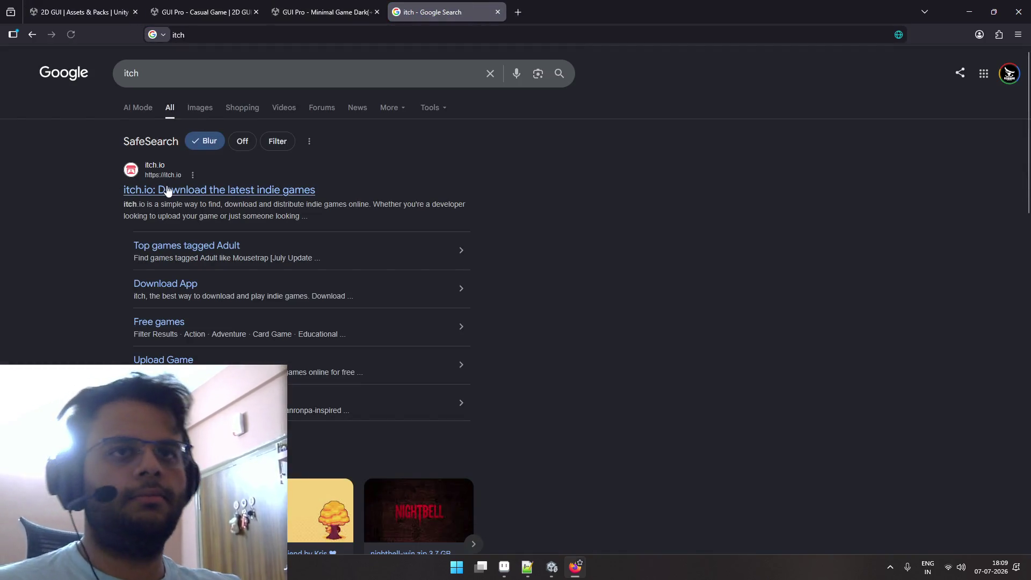
click(196, 190)
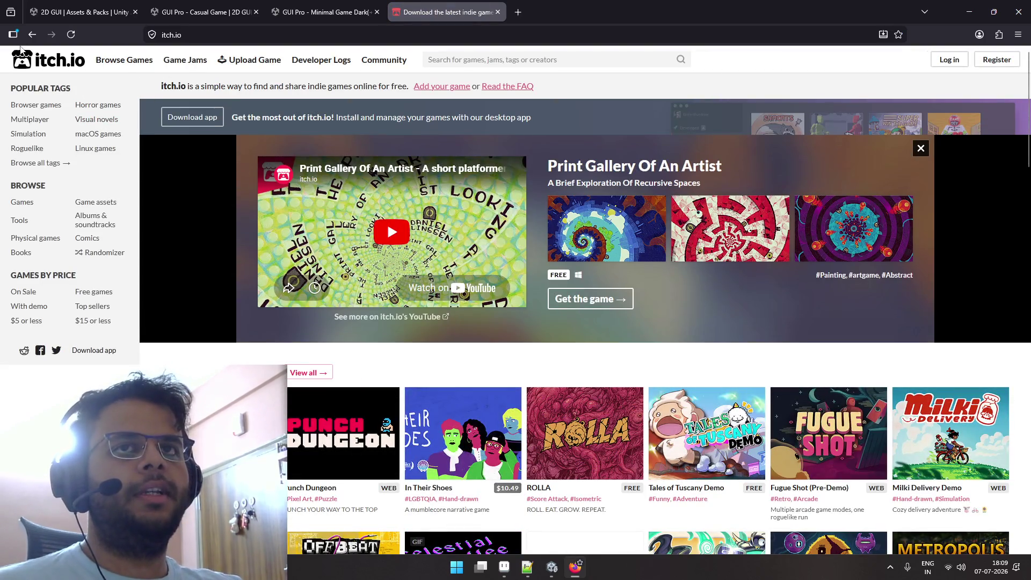
Refine the search to 'itch pixel art ui' and open itch.io's free Pixel Art UI listing.
click(32, 34)
text(pixel art ui)
key(Return)
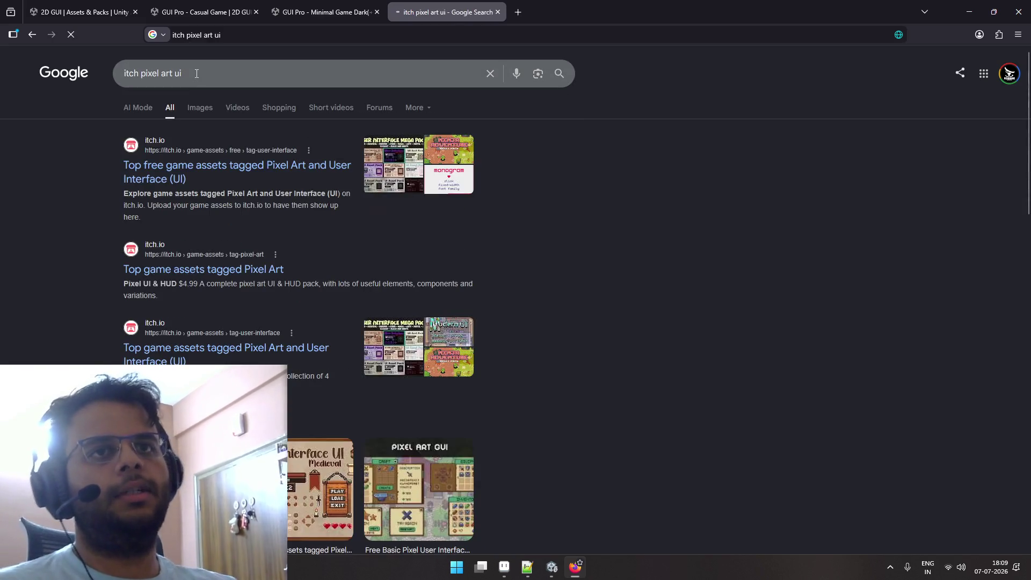
click(155, 176)
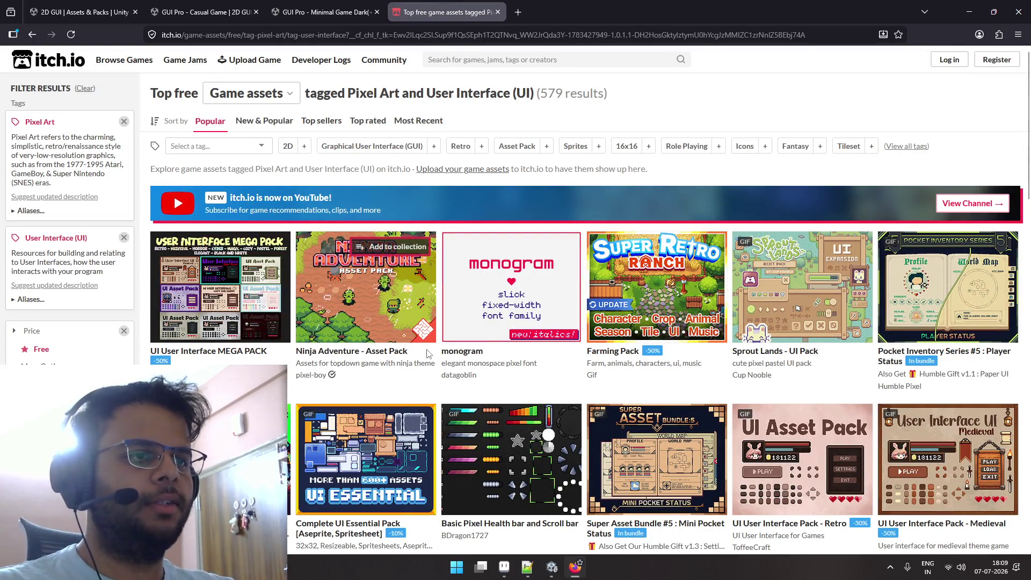
click(251, 292)
scroll(529, 281, down, 8)
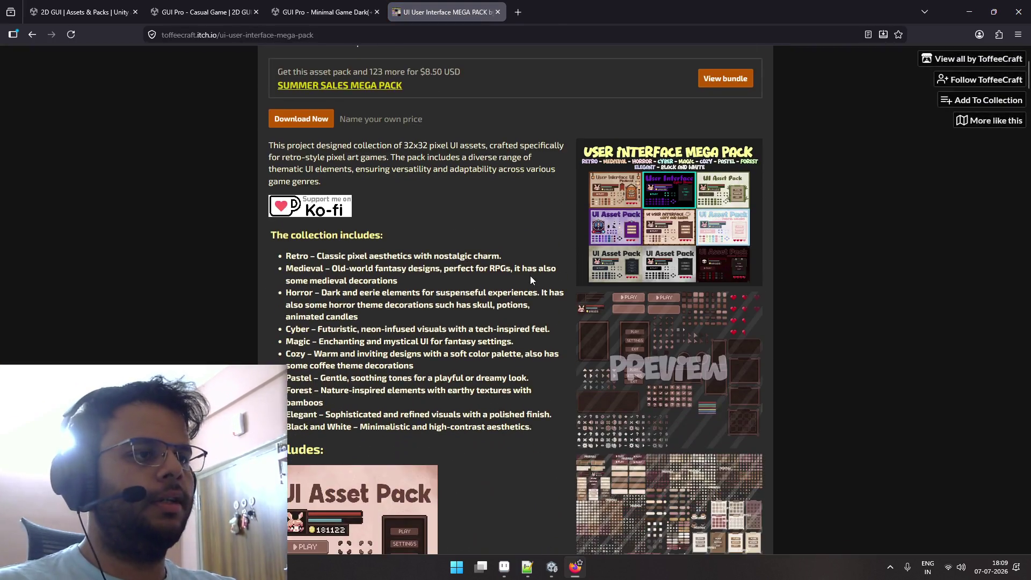
scroll(530, 280, down, 10)
scroll(530, 280, down, 5)
scroll(530, 280, down, 4)
scroll(531, 280, down, 5)
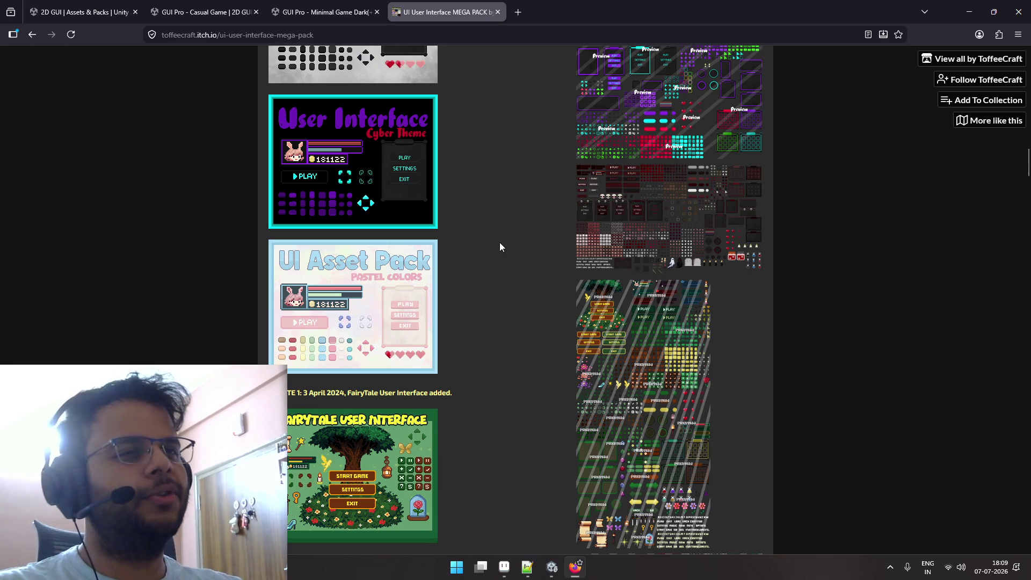
scroll(500, 243, down, 2)
scroll(500, 242, up, 4)
scroll(500, 242, up, 5)
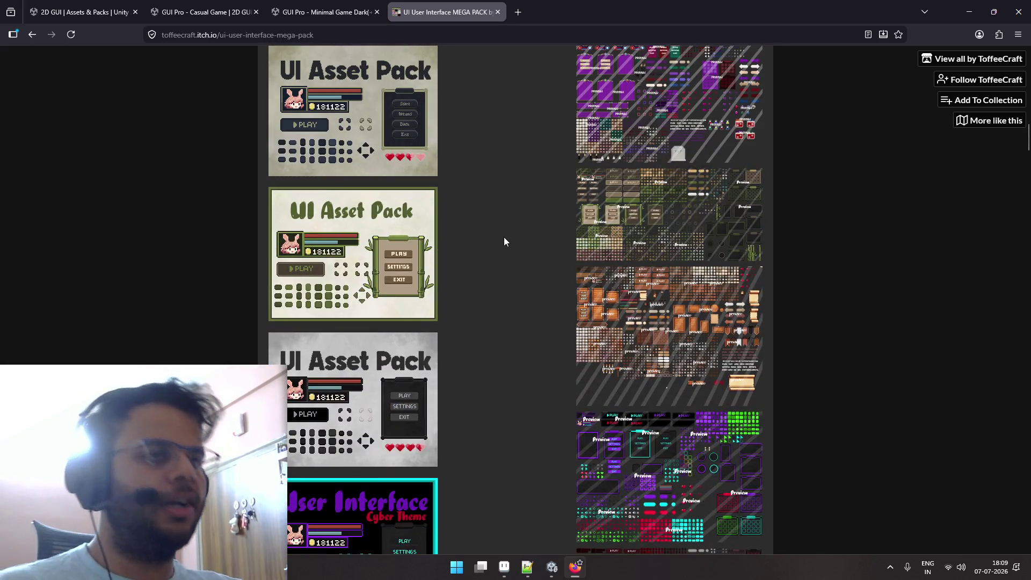
scroll(504, 237, up, 4)
scroll(505, 235, up, 4)
scroll(506, 237, up, 5)
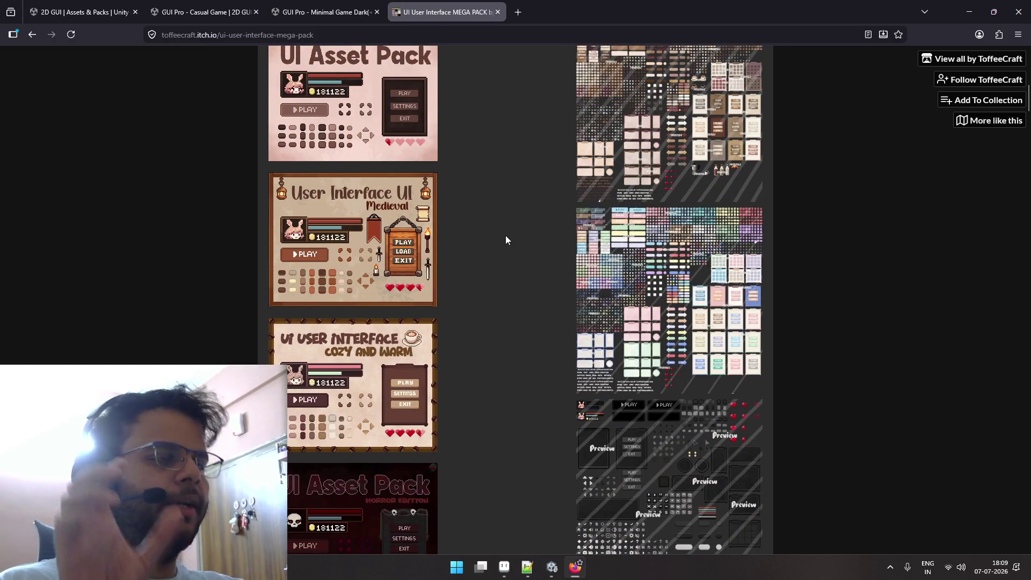
scroll(505, 240, up, 3)
scroll(505, 240, up, 6)
scroll(505, 240, up, 4)
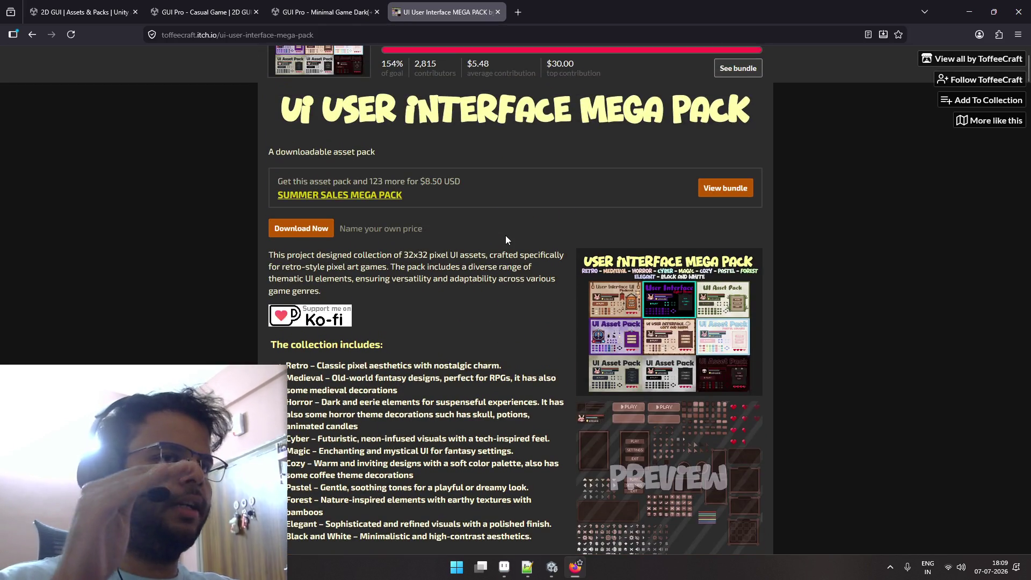
scroll(506, 236, up, 1)
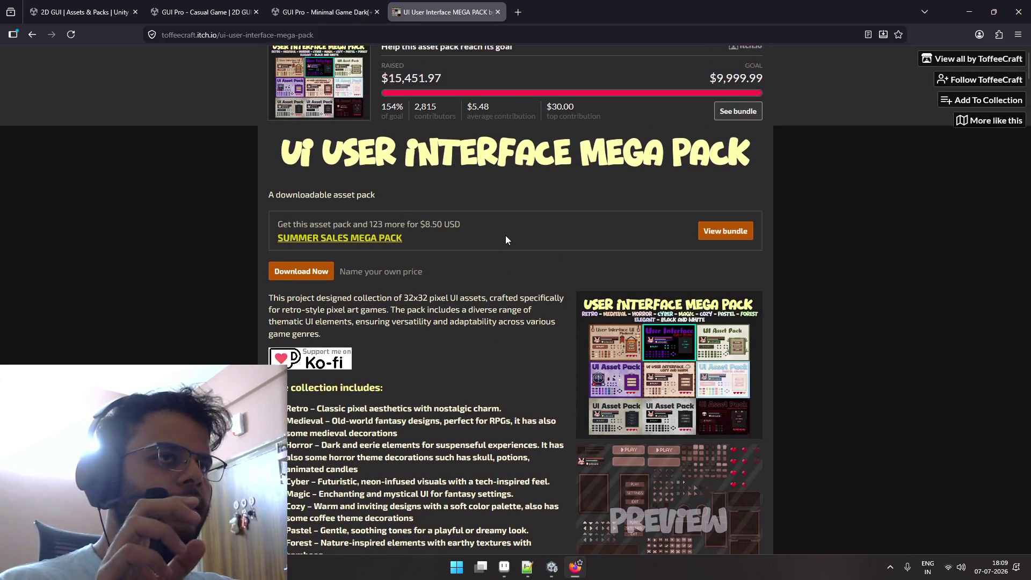
key(alt+Left)
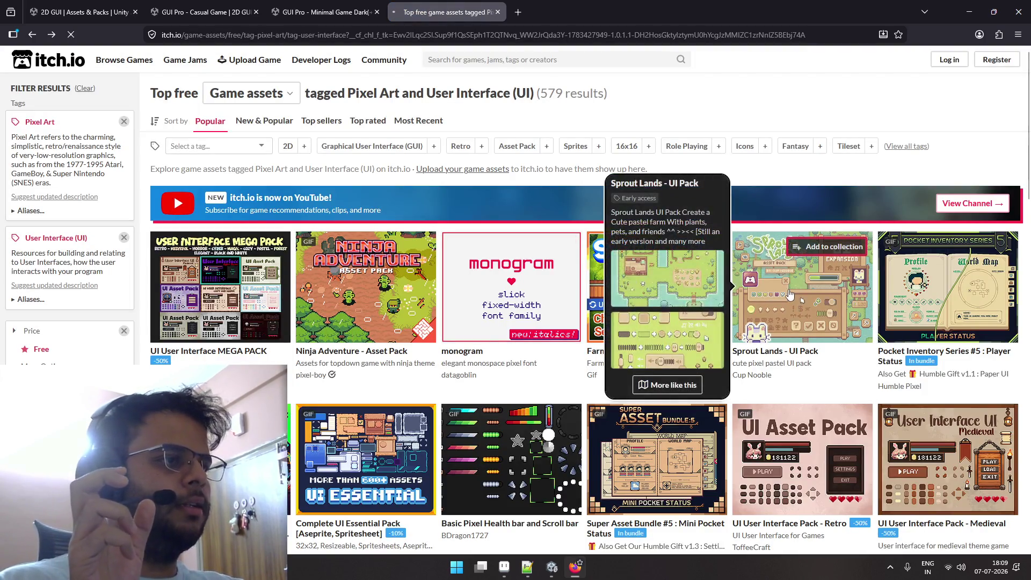
click(757, 291)
scroll(489, 304, down, 1)
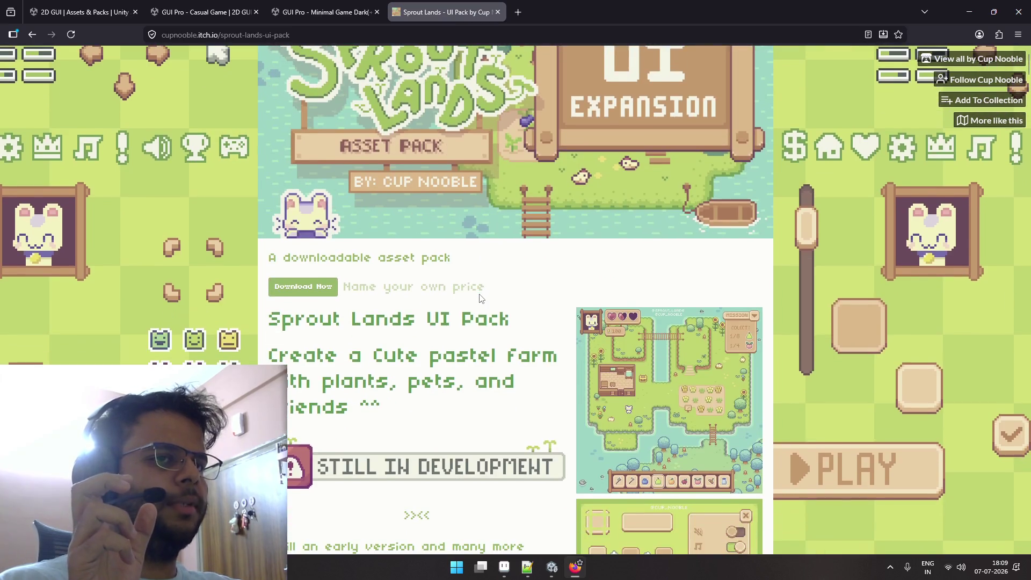
scroll(481, 300, down, 3)
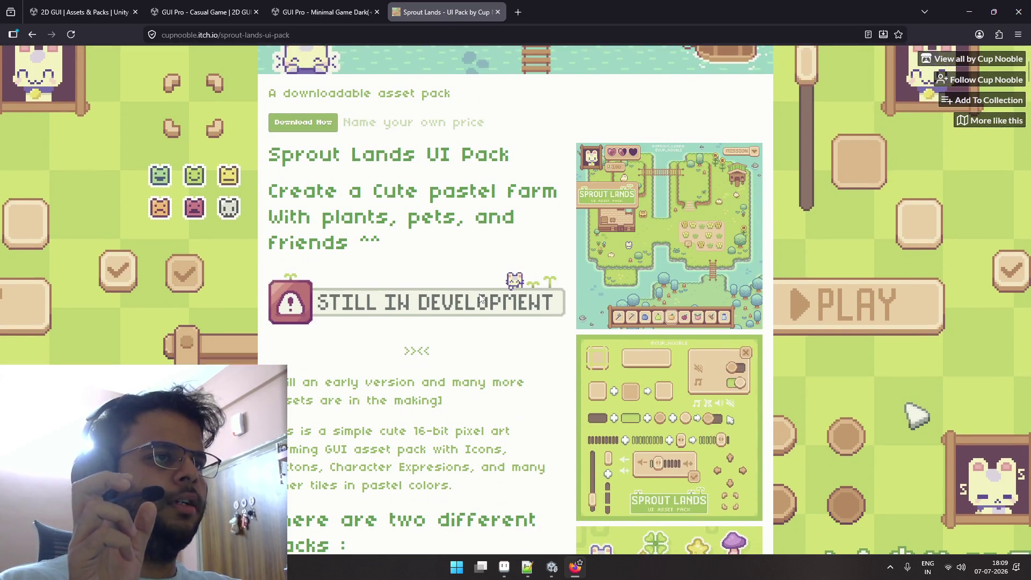
scroll(480, 299, down, 5)
scroll(481, 298, down, 6)
scroll(480, 297, up, 7)
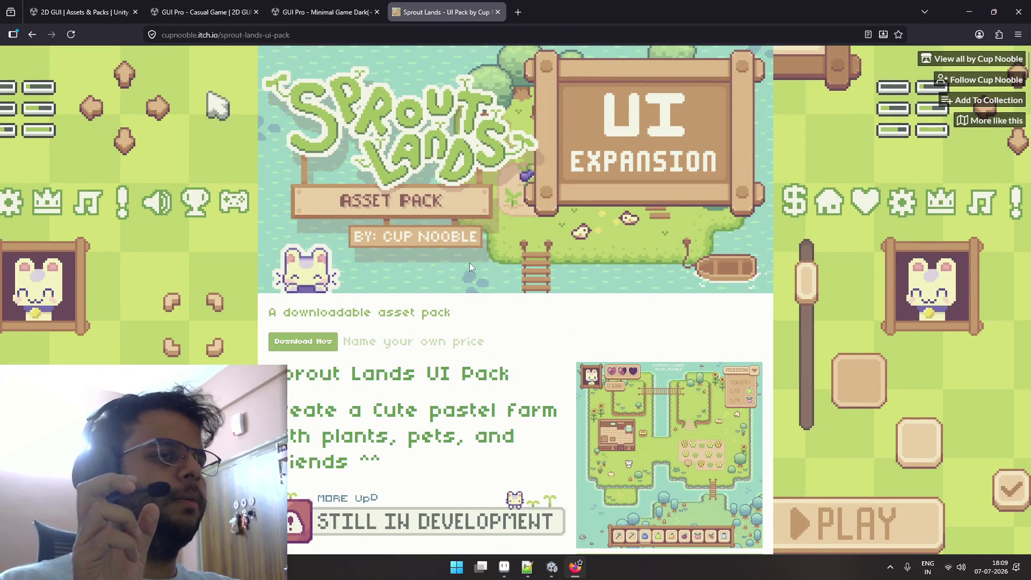
key(alt+Left)
scroll(586, 289, down, 4)
scroll(586, 289, down, 3)
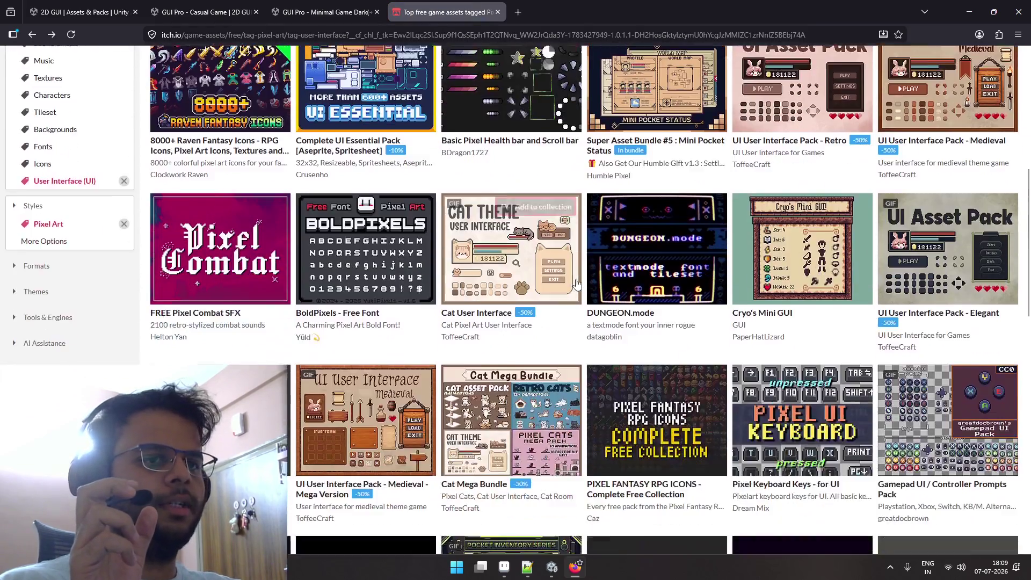
scroll(580, 287, down, 4)
scroll(576, 285, down, 5)
scroll(574, 279, up, 8)
scroll(574, 279, up, 8)
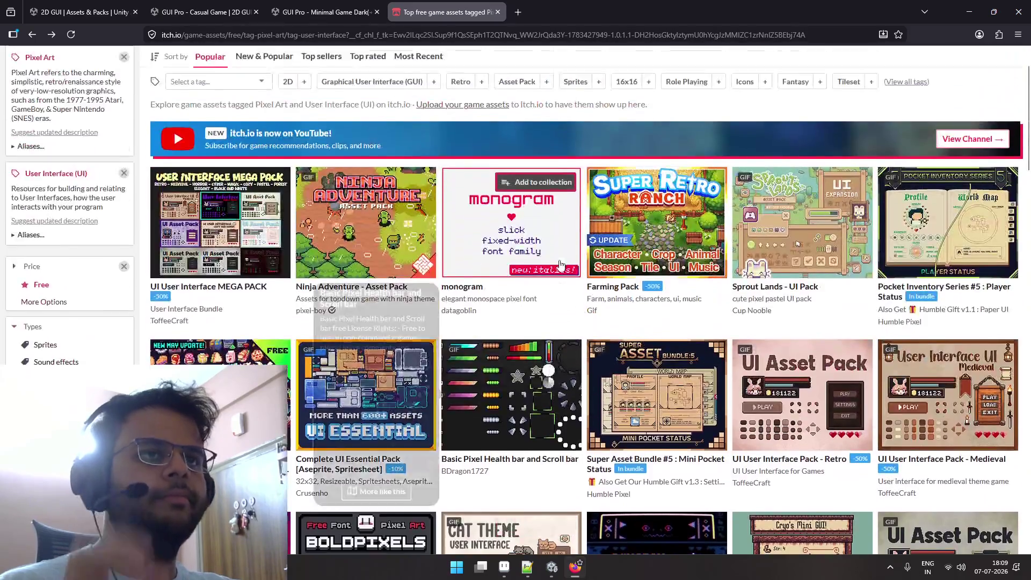
click(487, 60)
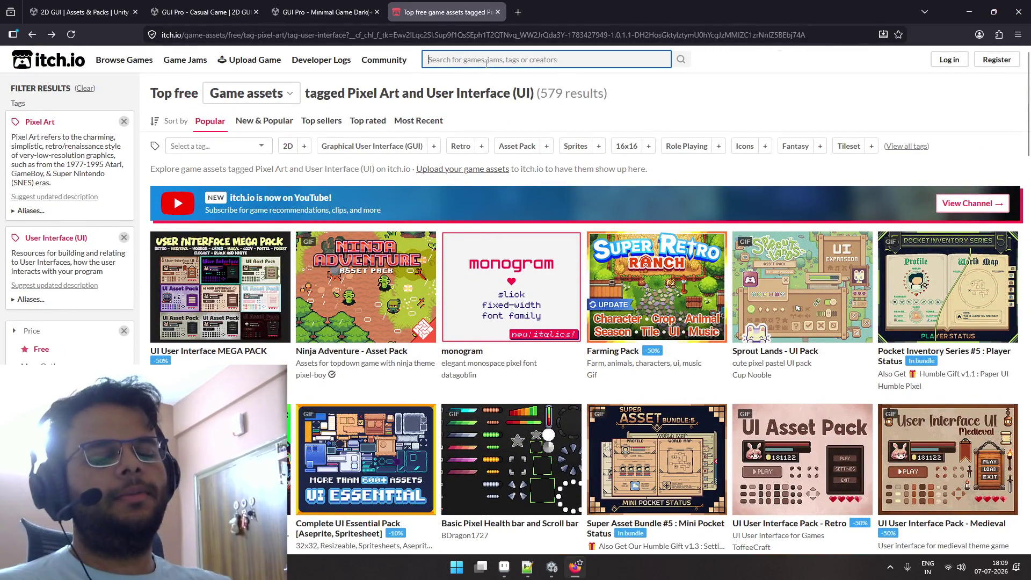
Search itch.io for 'pixel frog' and look over the results.
text(pixel grog)
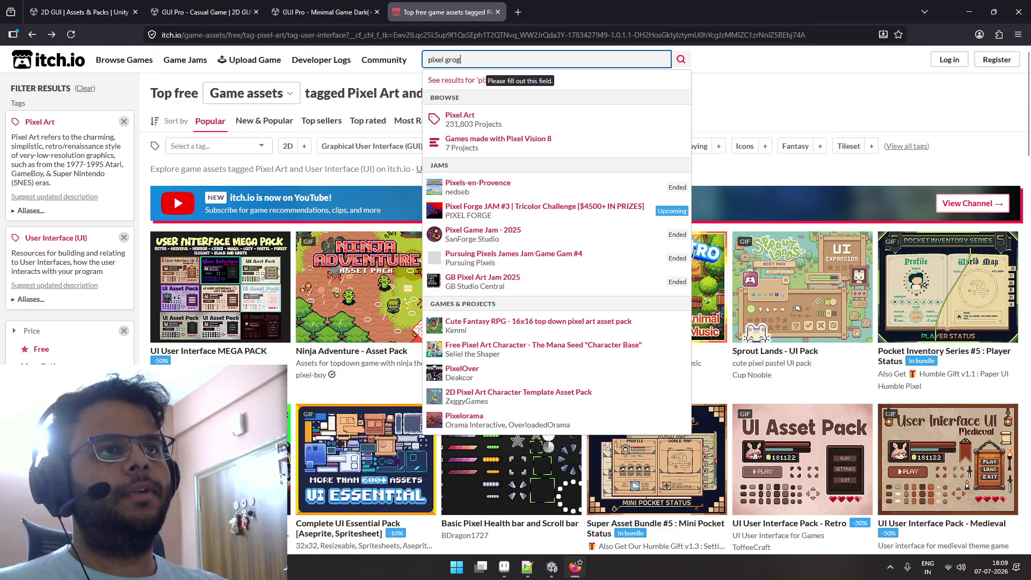
key(BackSpace)
key(BackSpace)
key(BackSpace)
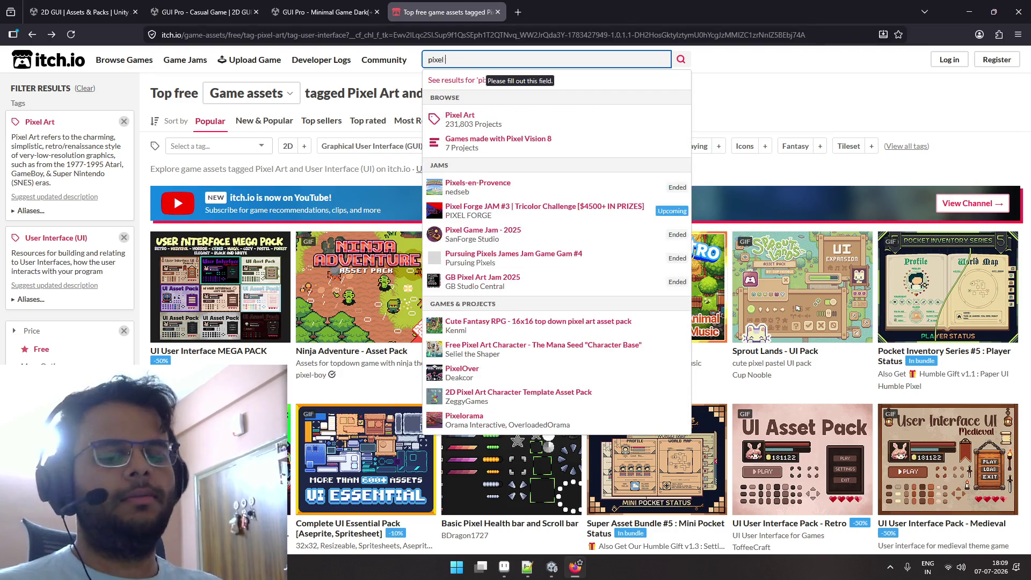
text(frog)
key(Return)
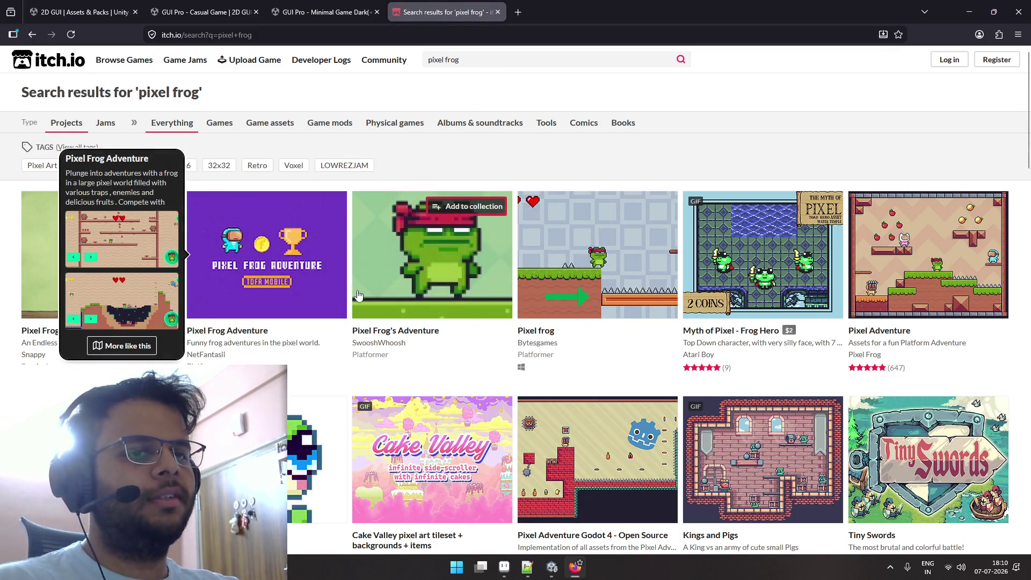
scroll(376, 290, down, 4)
scroll(462, 269, up, 2)
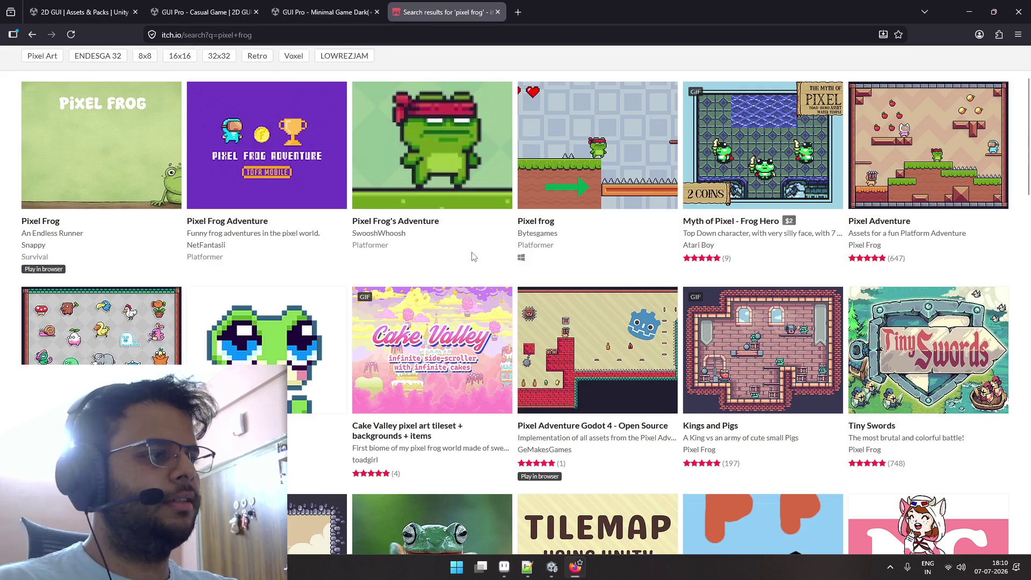
scroll(473, 257, down, 3)
Open the Kings and Pigs asset page and scroll through it.
click(720, 264)
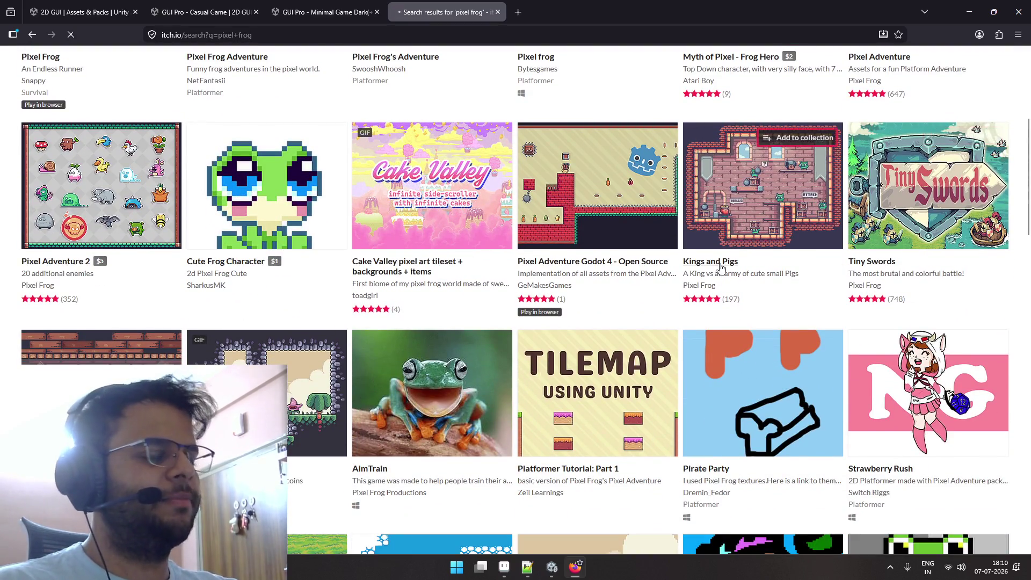
scroll(386, 244, down, 4)
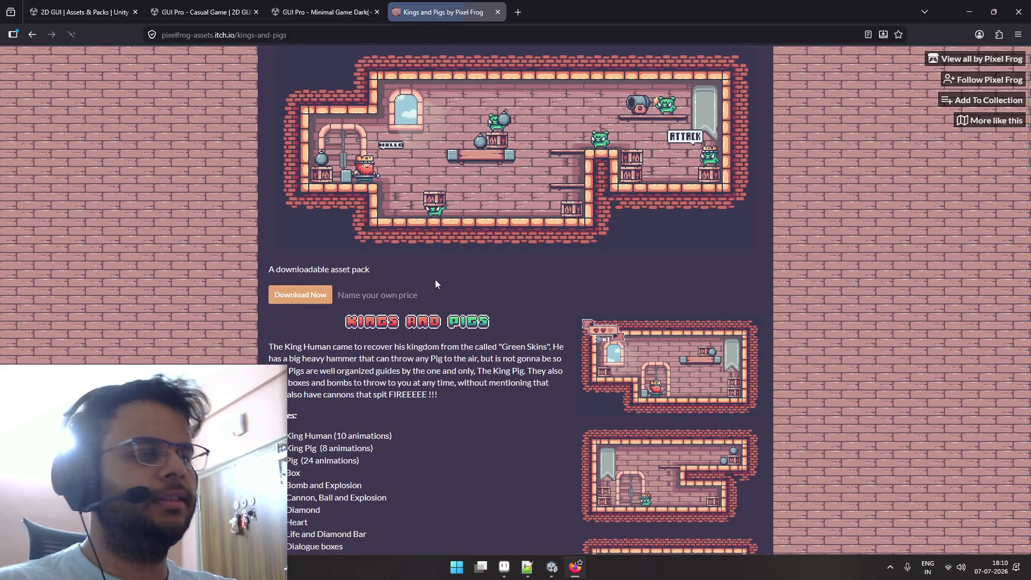
scroll(435, 279, down, 3)
scroll(436, 284, down, 5)
scroll(436, 284, down, 7)
scroll(436, 285, down, 6)
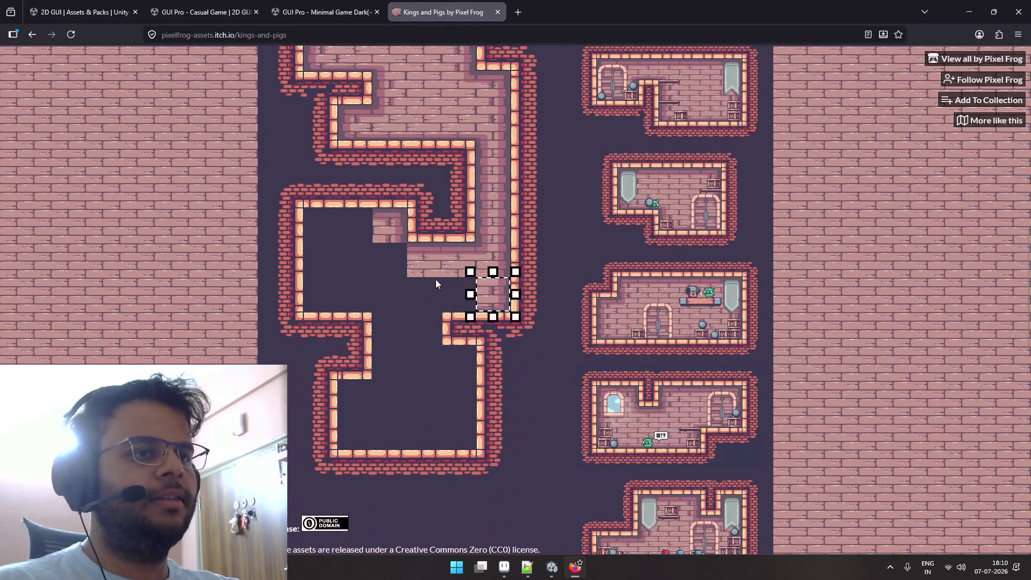
scroll(436, 283, down, 3)
scroll(436, 283, down, 4)
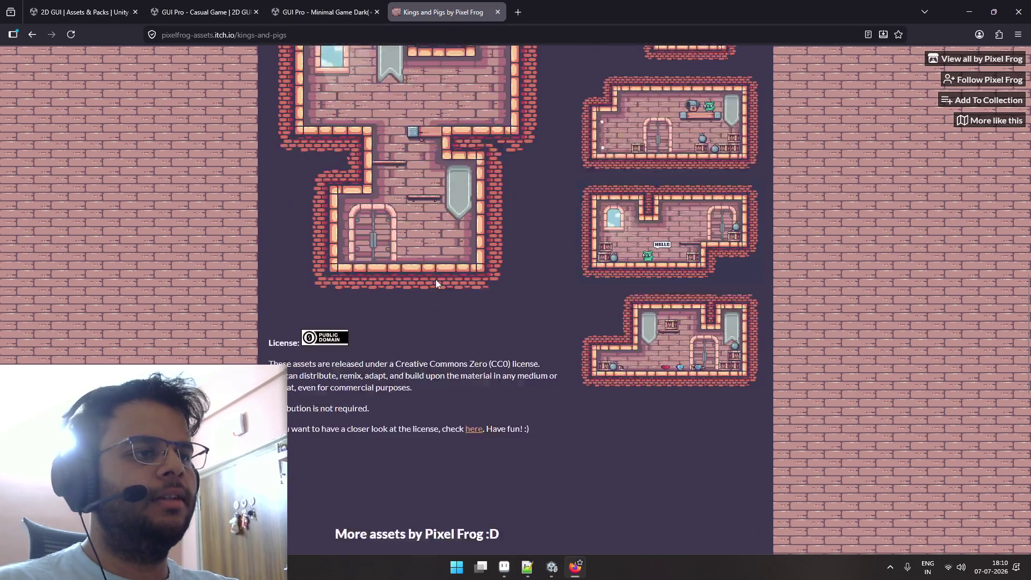
scroll(436, 284, down, 4)
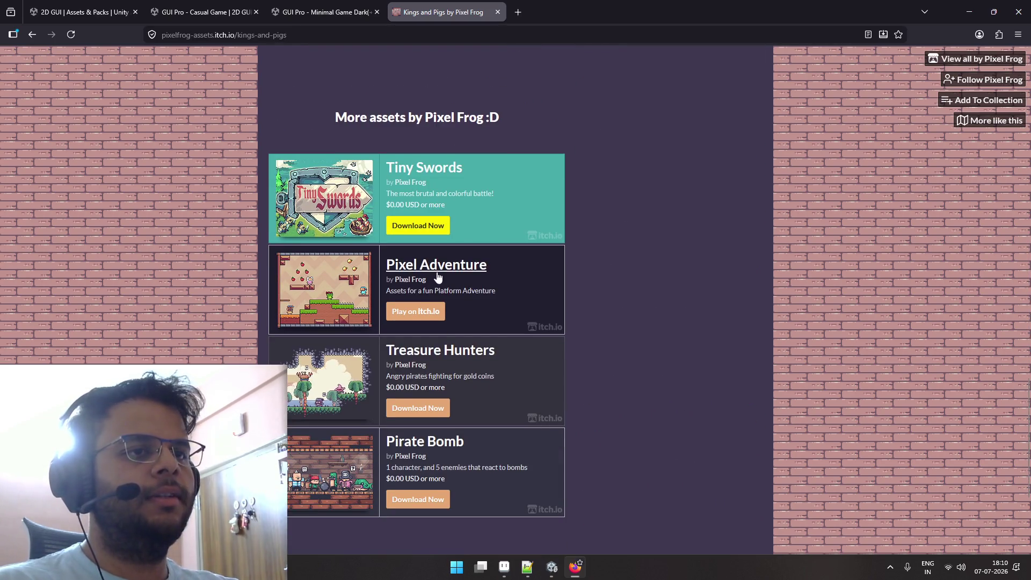
Open Pixel Adventure in a new tab, close it, and keep browsing Kings and Pigs.
click(437, 272)
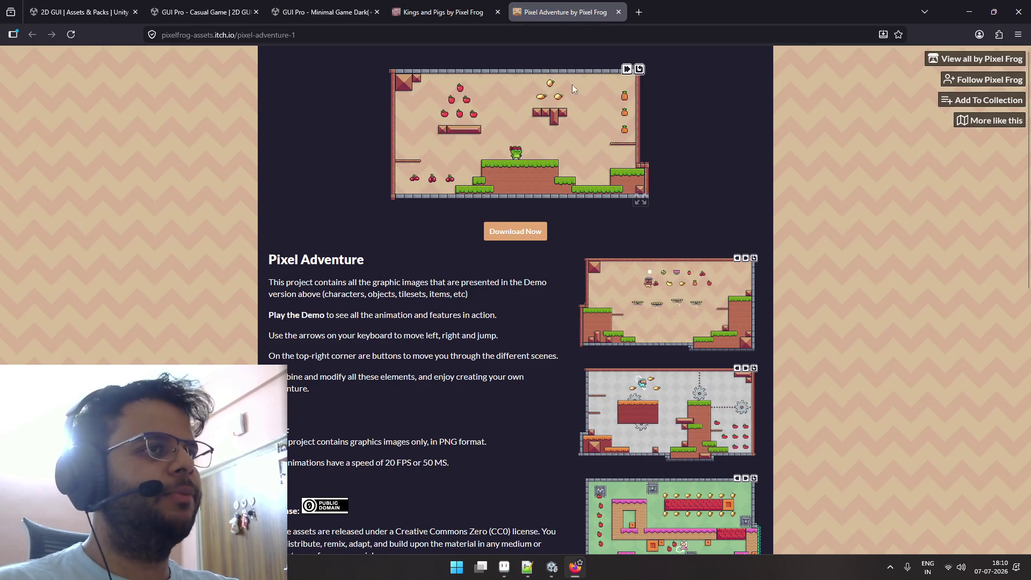
click(618, 12)
scroll(472, 196, down, 2)
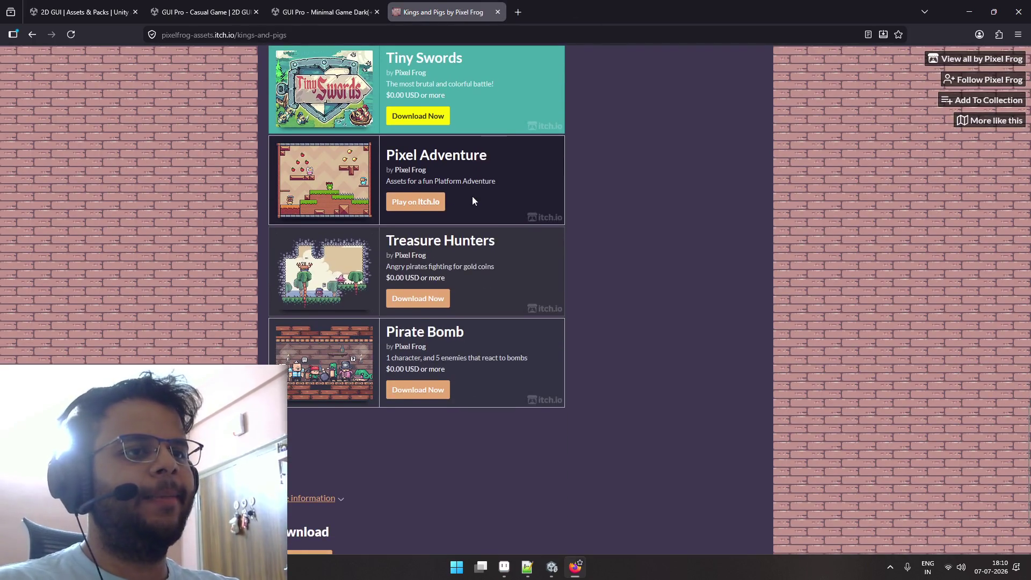
scroll(472, 195, down, 1)
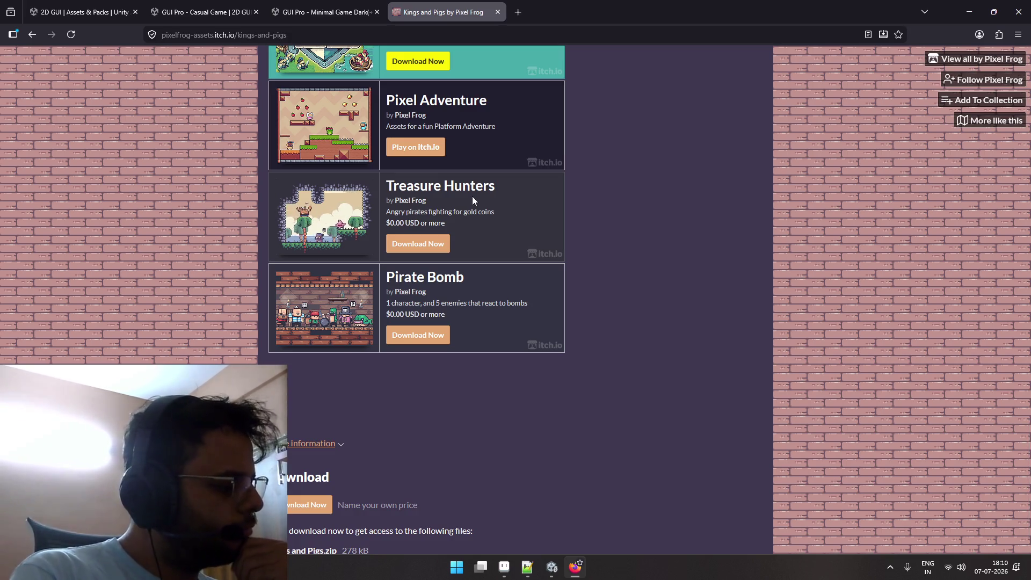
scroll(472, 201, up, 10)
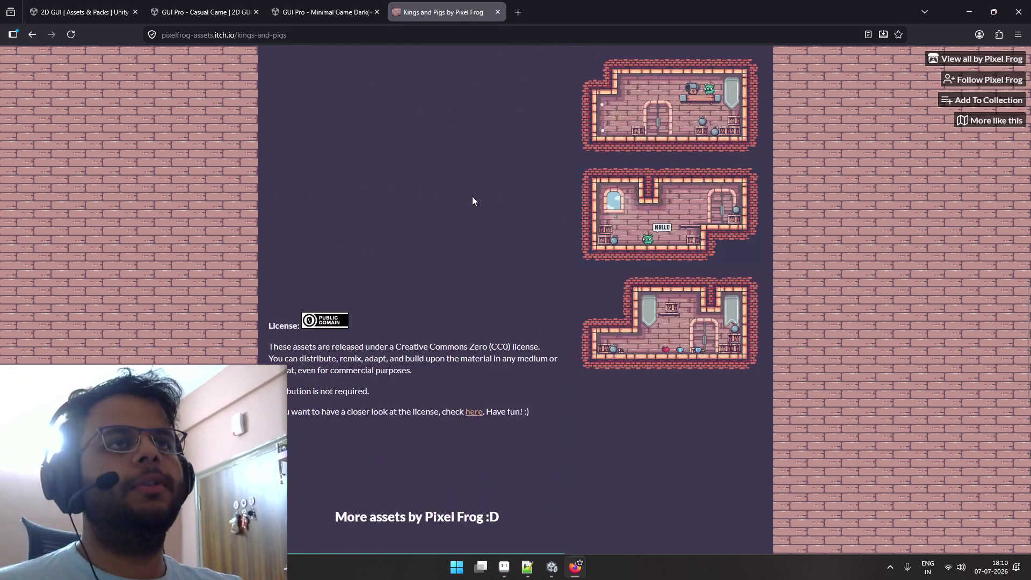
Close and reopen the Kings and Pigs tab, then navigate back to the Pixel Art/UI listing.
key(ctrl+w)
key(ctrl+shift+t)
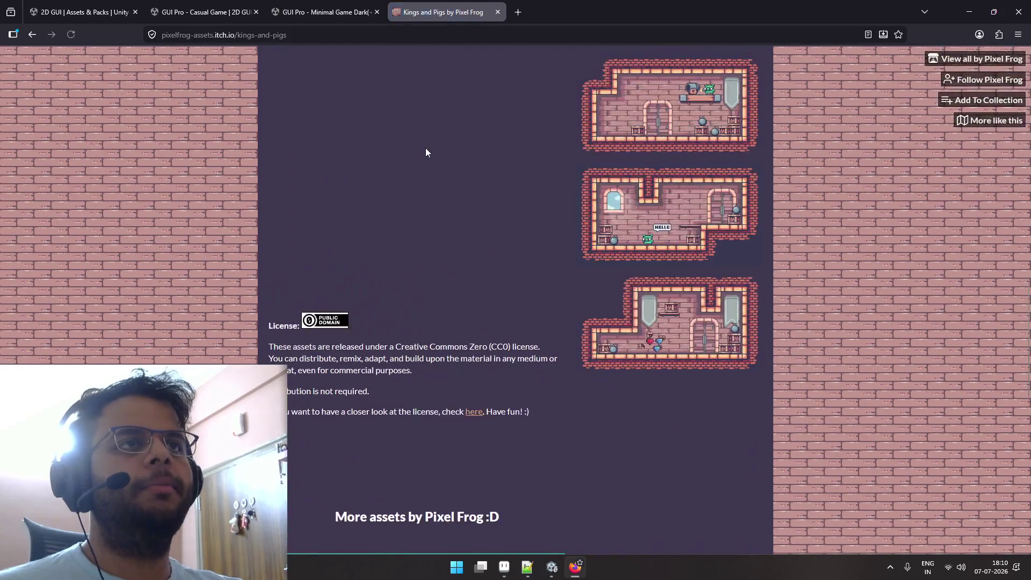
key(alt+Left)
key(alt+Left)
key(alt+Left)
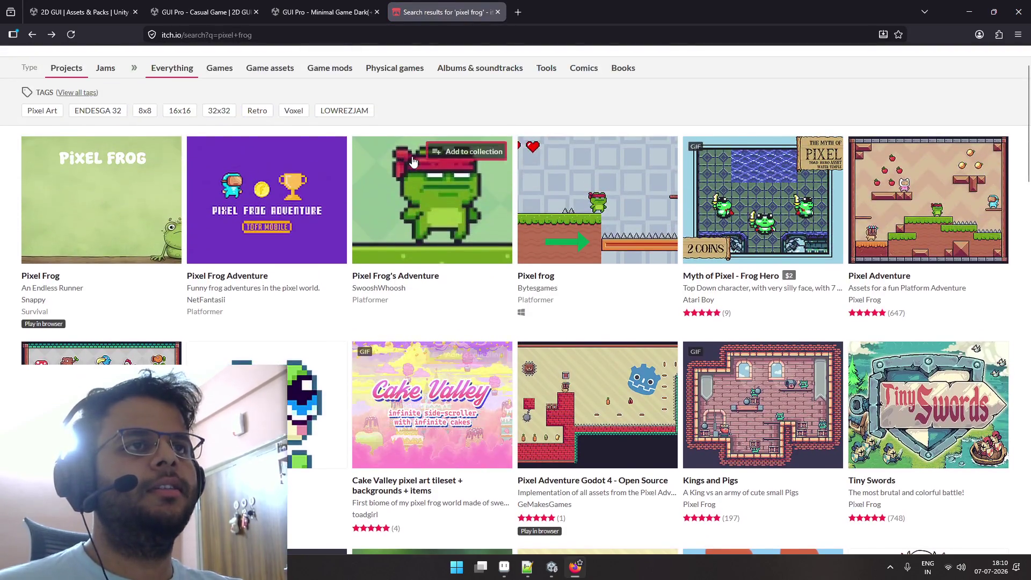
key(alt+Left)
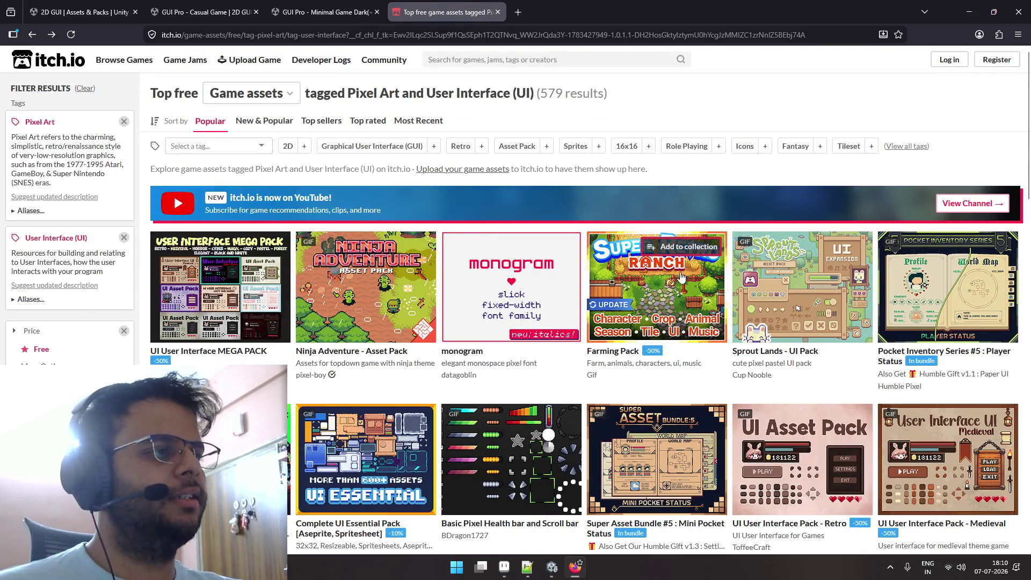
click(747, 269)
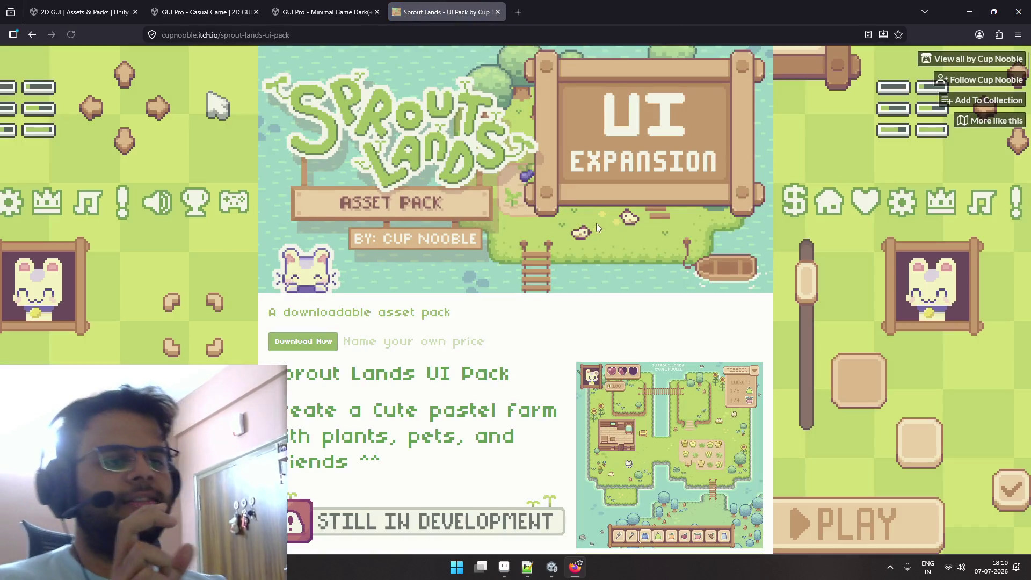
scroll(595, 223, down, 3)
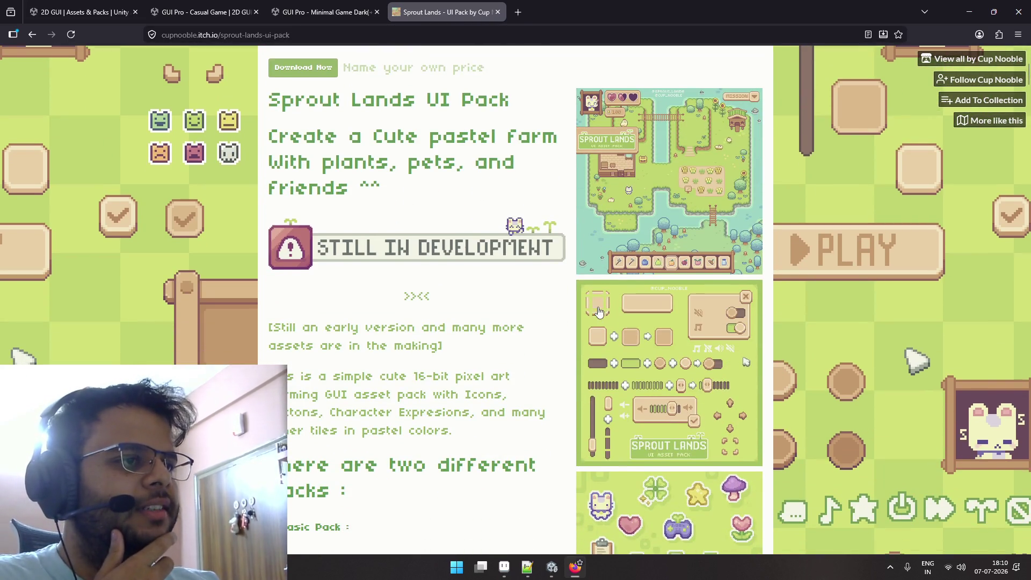
scroll(615, 343, down, 1)
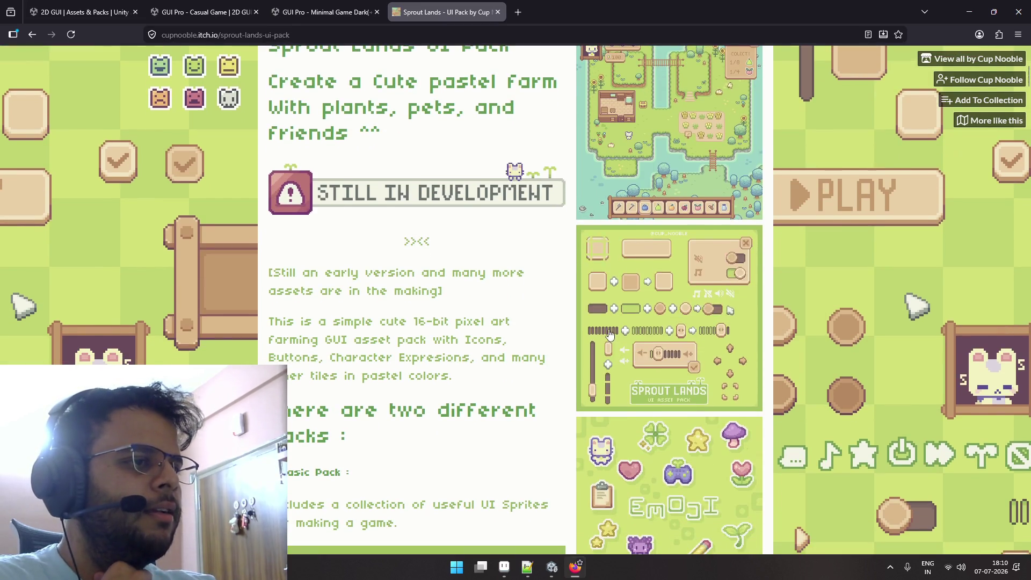
scroll(611, 335, down, 2)
scroll(610, 331, down, 2)
scroll(609, 330, down, 2)
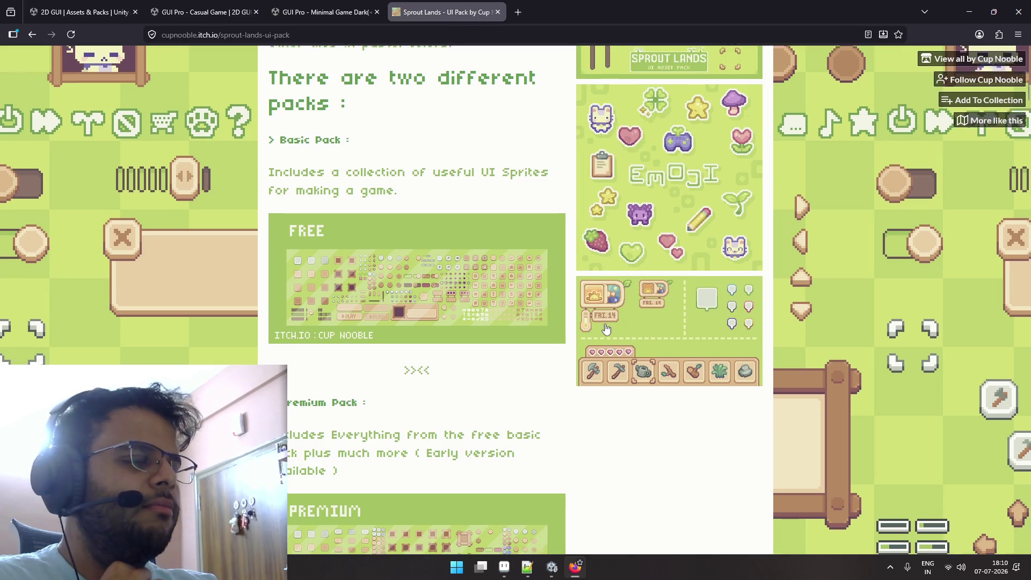
scroll(606, 328, down, 5)
scroll(607, 328, down, 8)
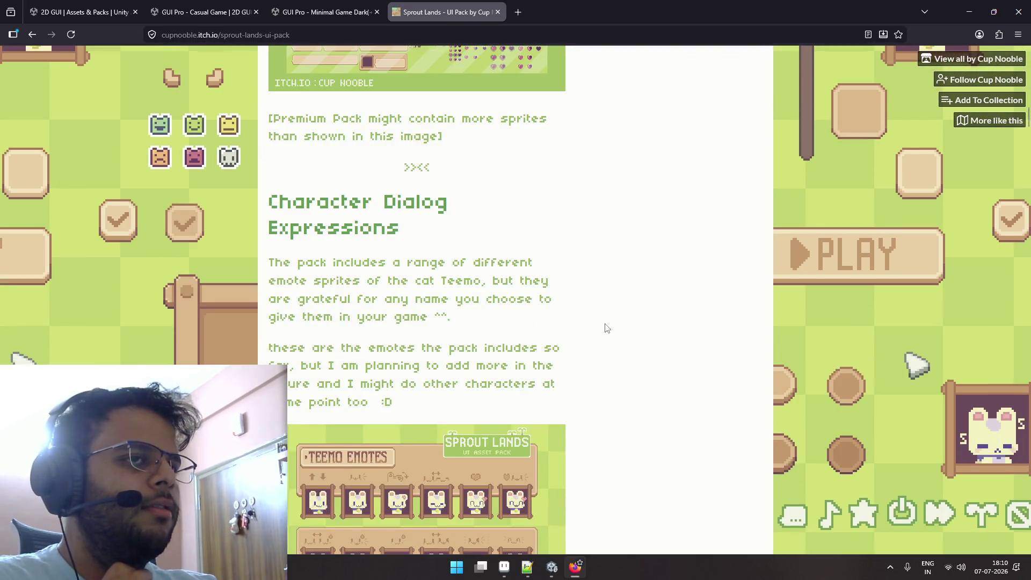
scroll(607, 328, up, 7)
scroll(607, 328, down, 4)
scroll(607, 328, down, 2)
scroll(607, 328, down, 4)
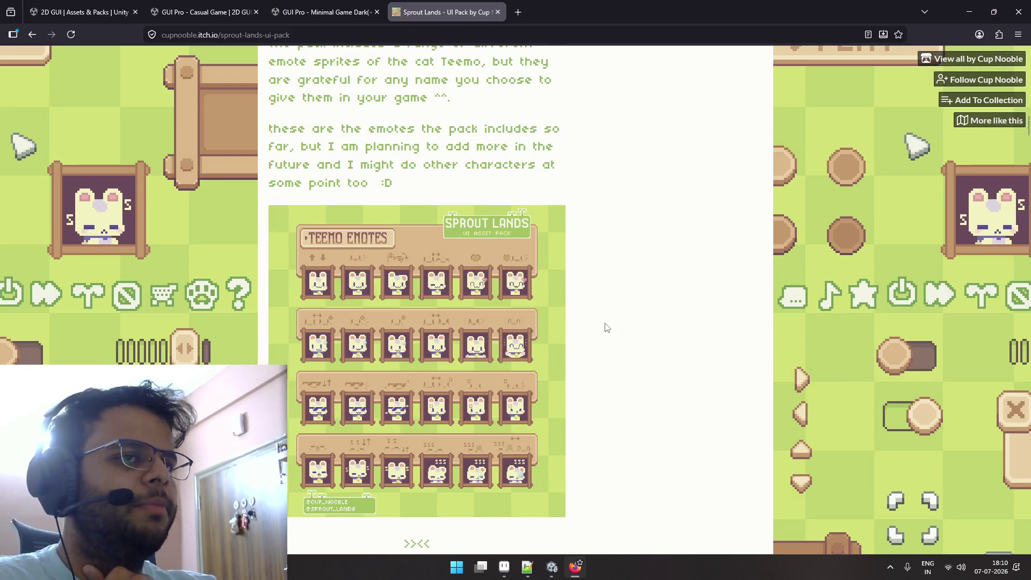
scroll(606, 327, down, 7)
scroll(606, 328, down, 7)
scroll(607, 328, down, 8)
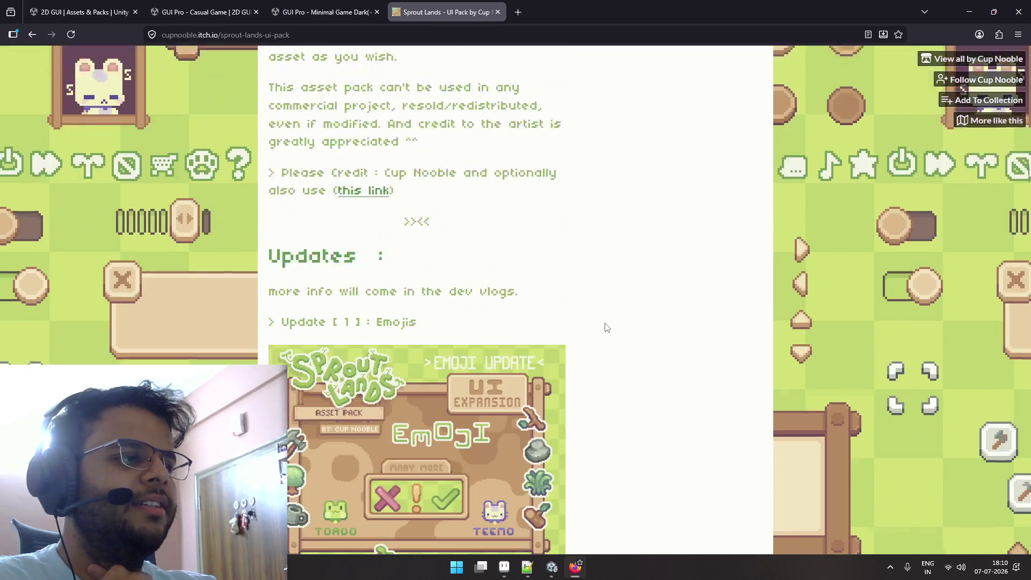
scroll(607, 328, down, 7)
scroll(607, 328, down, 6)
scroll(607, 328, down, 8)
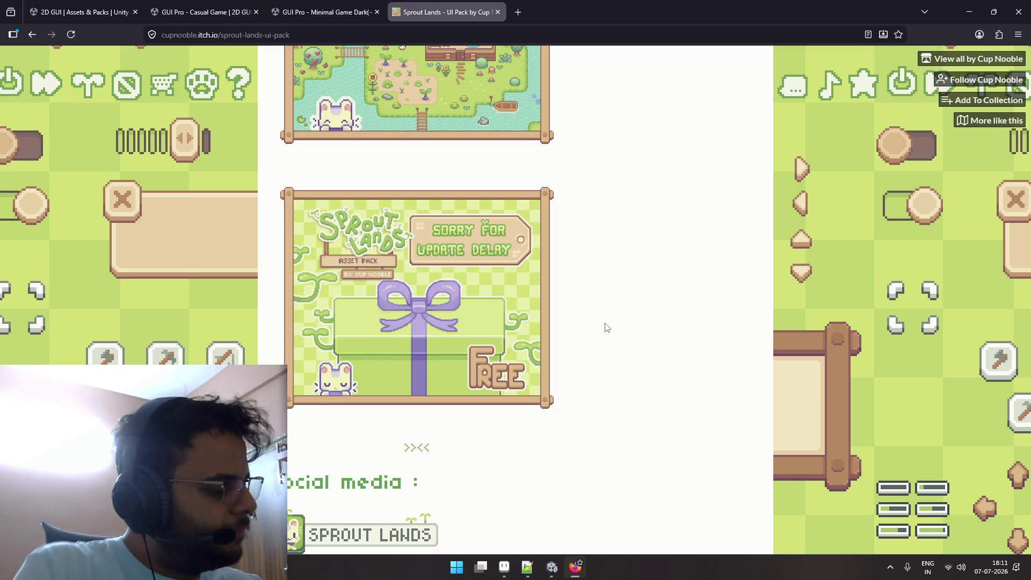
scroll(606, 327, up, 5)
scroll(606, 327, up, 5)
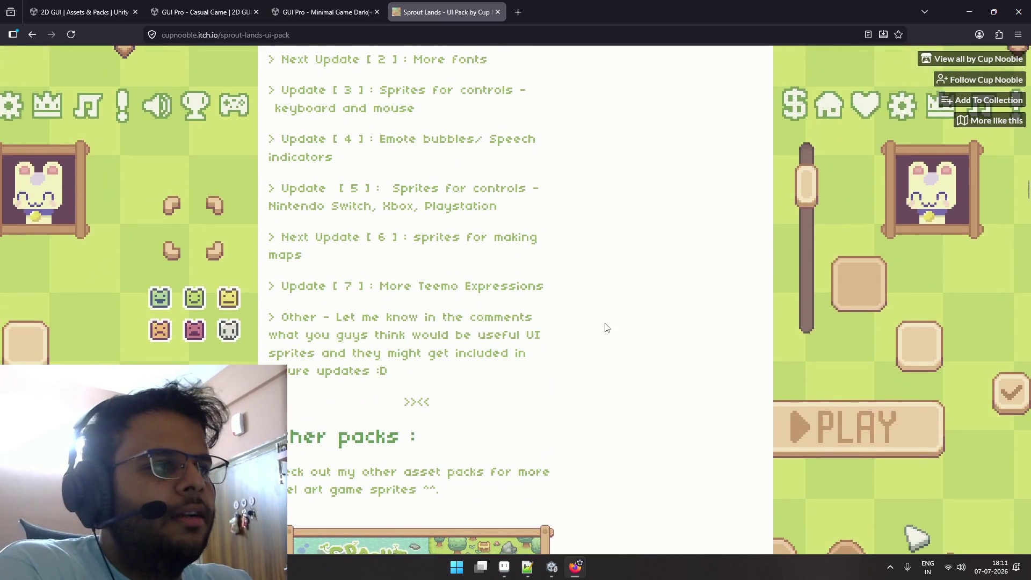
scroll(605, 327, up, 5)
scroll(605, 327, up, 5)
scroll(606, 327, up, 5)
scroll(606, 328, up, 5)
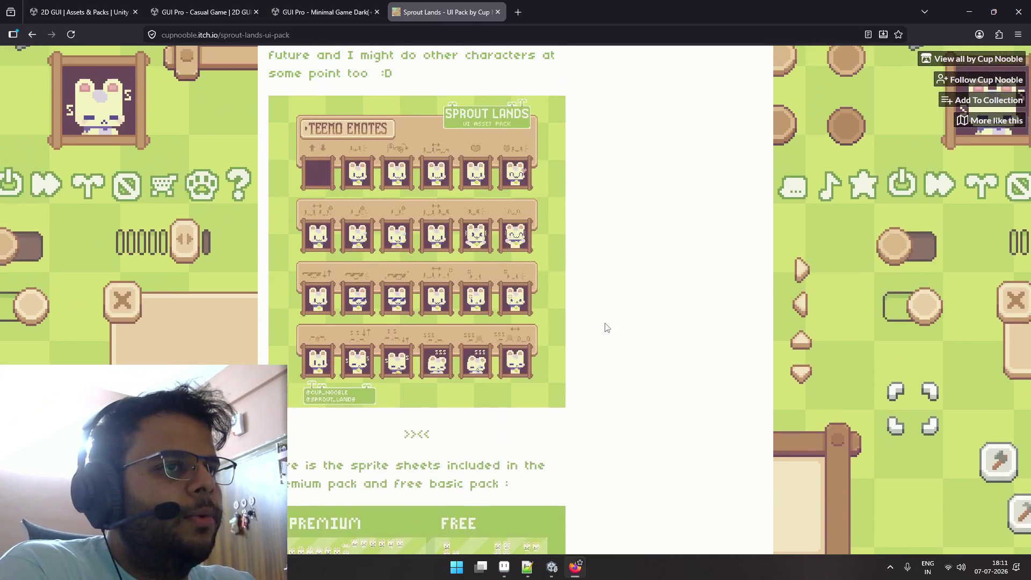
scroll(606, 327, up, 5)
scroll(504, 307, up, 5)
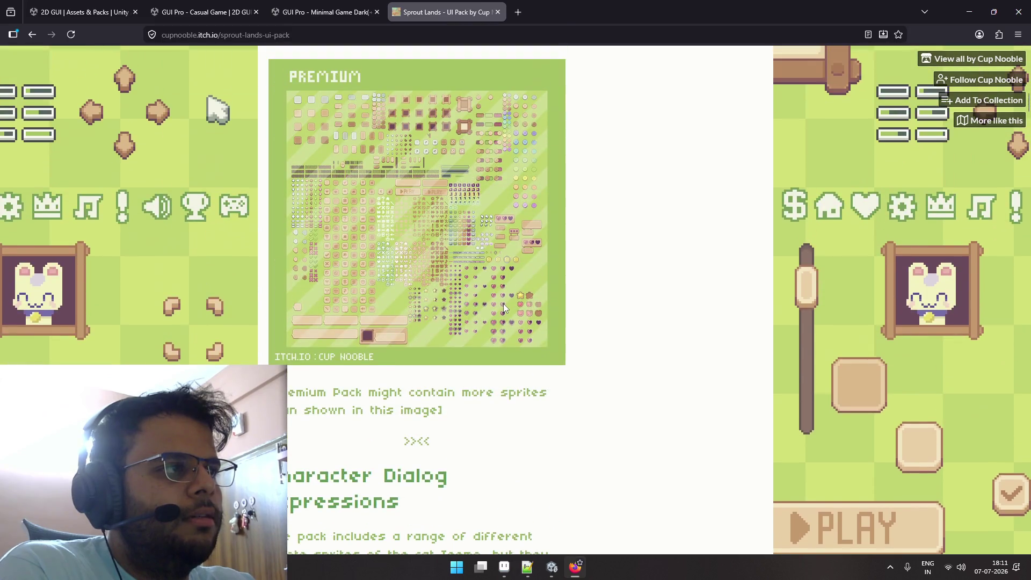
scroll(504, 308, up, 3)
scroll(504, 308, up, 3)
key(alt+Left)
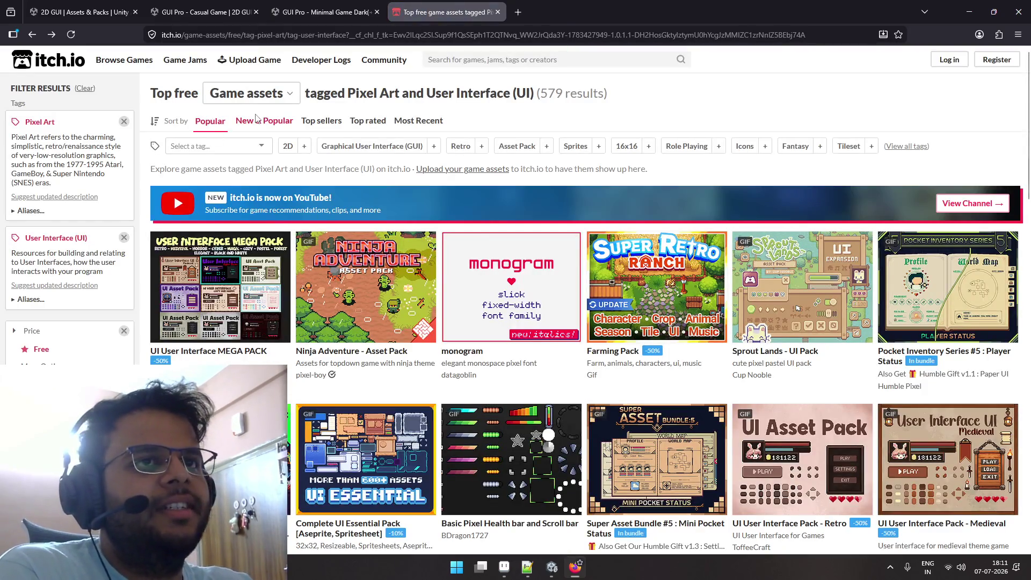
click(31, 35)
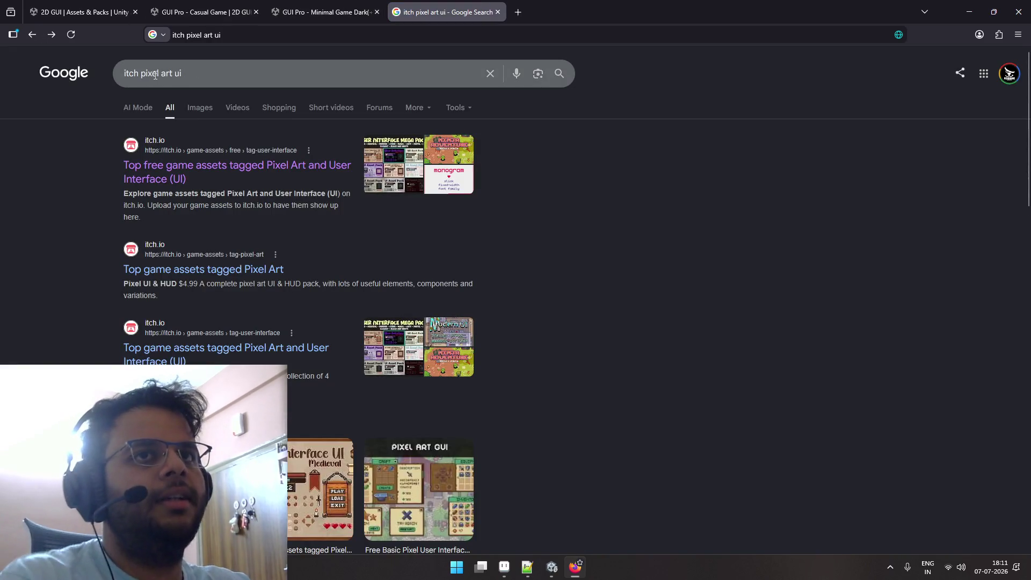
Change the Google query to 'itch ui assets' and open the itch.io Top game assets result in a new tab.
key(BackSpace)
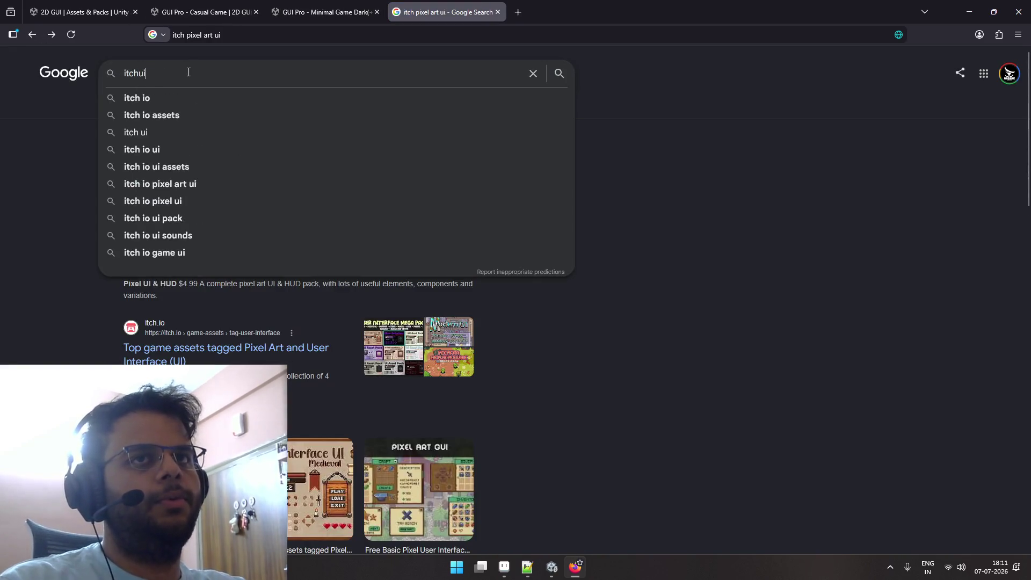
key(End)
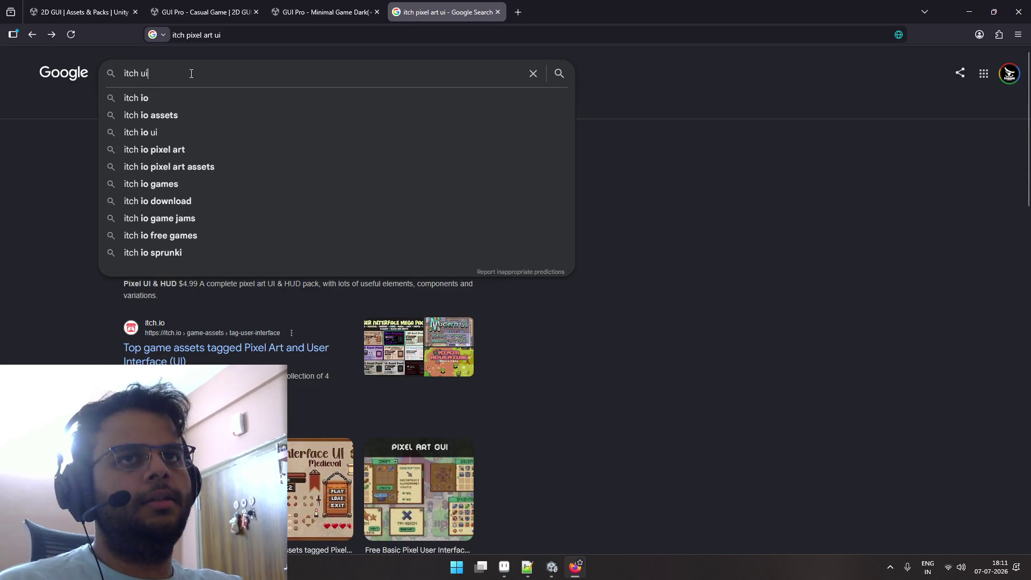
text( assets)
key(Return)
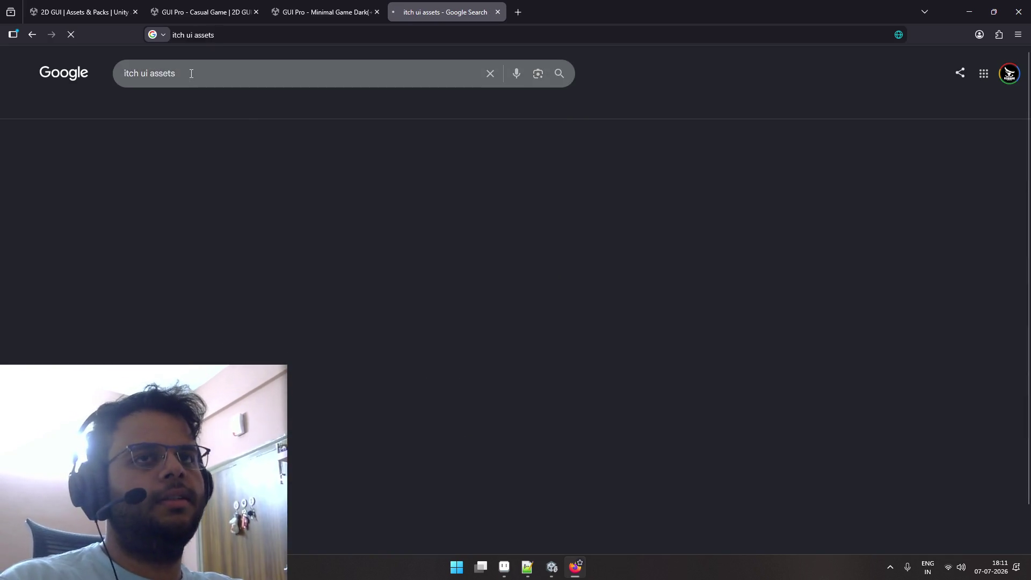
middle_click(171, 200)
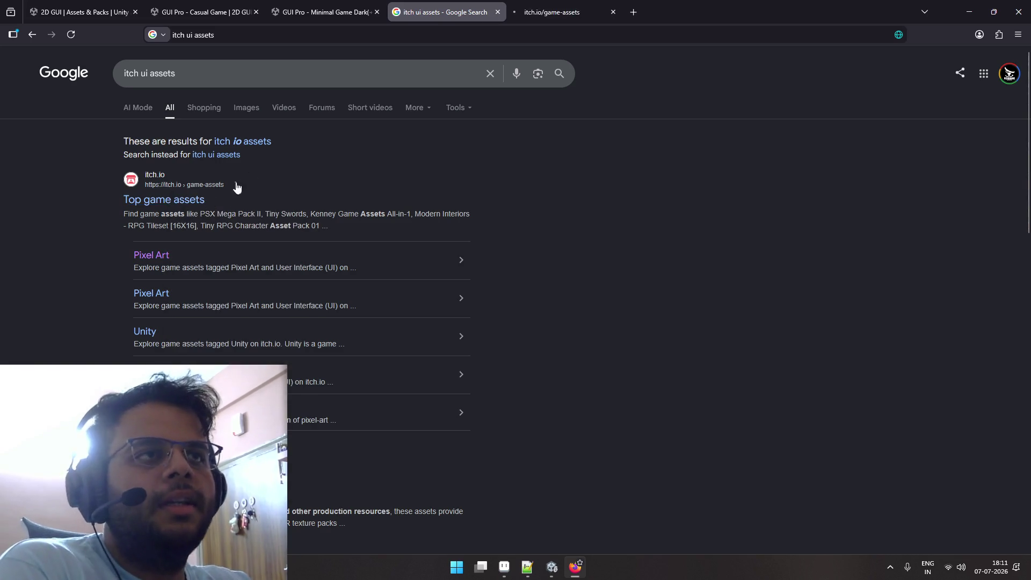
Browse itch.io's Top game assets page, glance at Unity, then open Kenney Game Assets All-in-1.
click(524, 13)
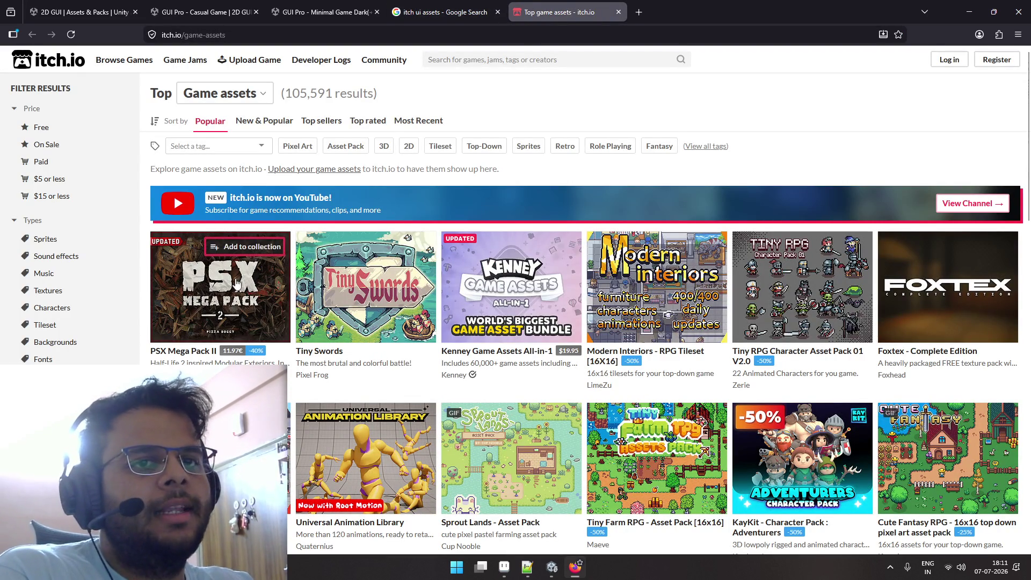
mouse_move(548, 296)
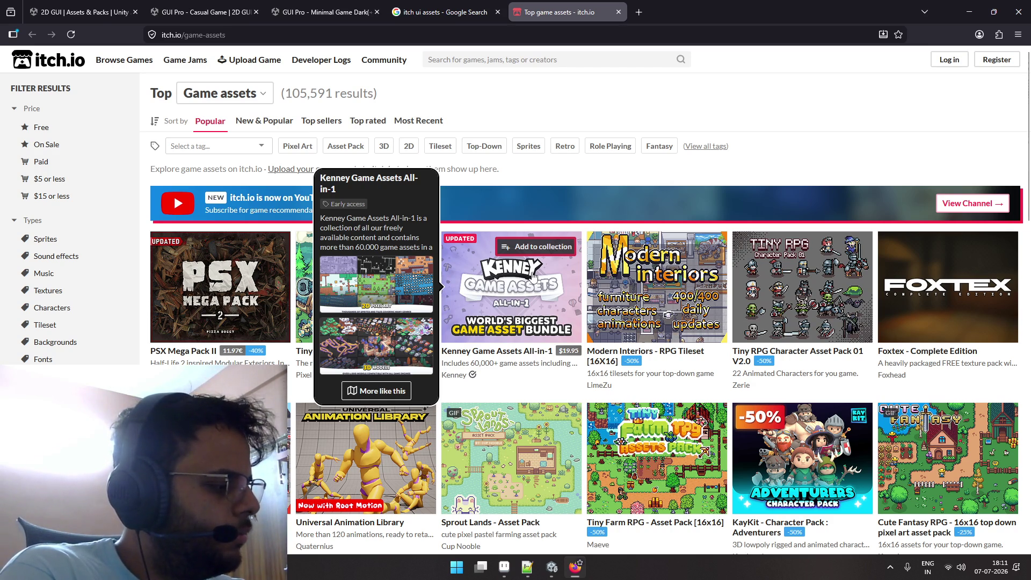
mouse_move(667, 298)
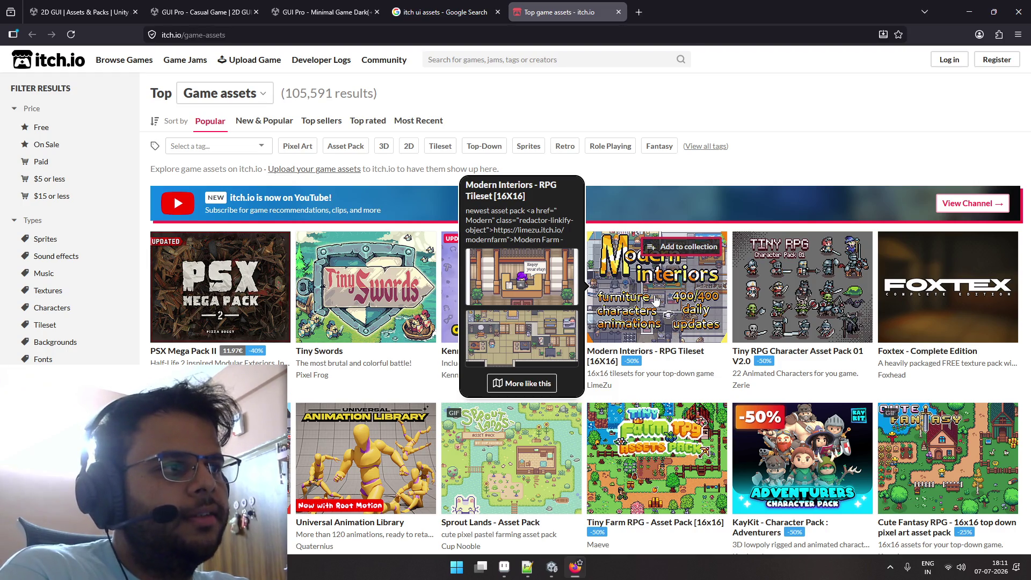
click(552, 566)
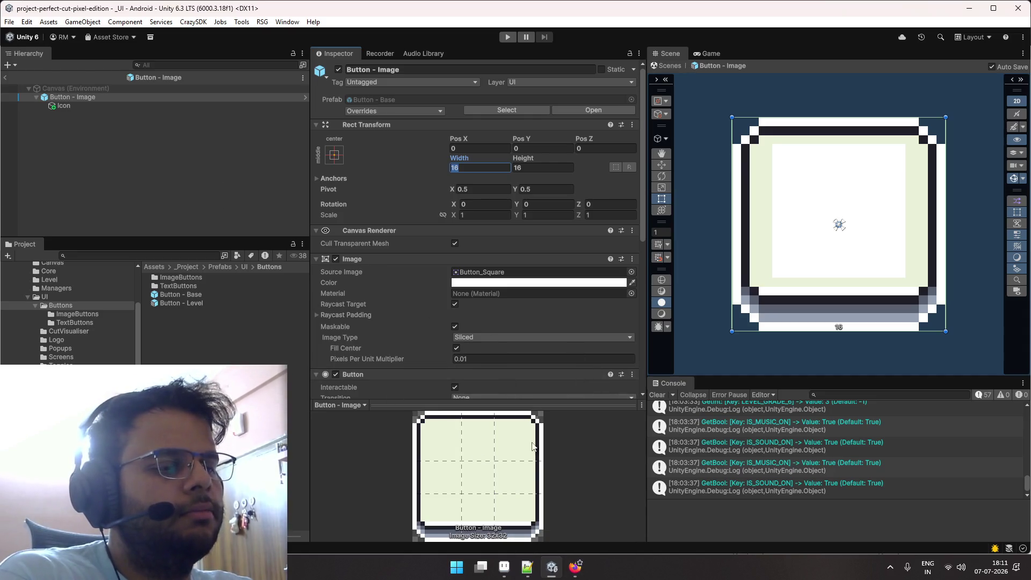
click(576, 566)
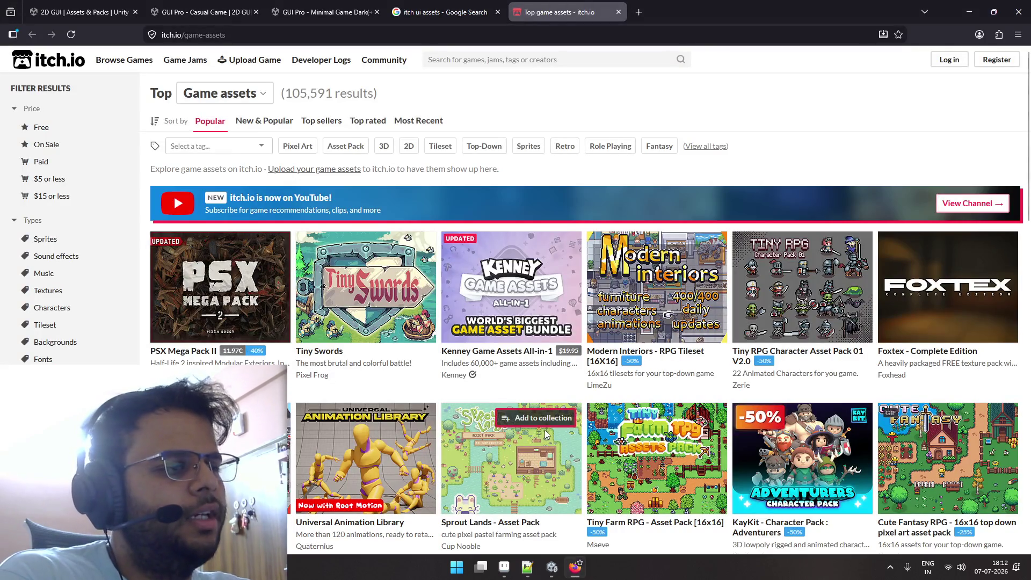
mouse_move(546, 433)
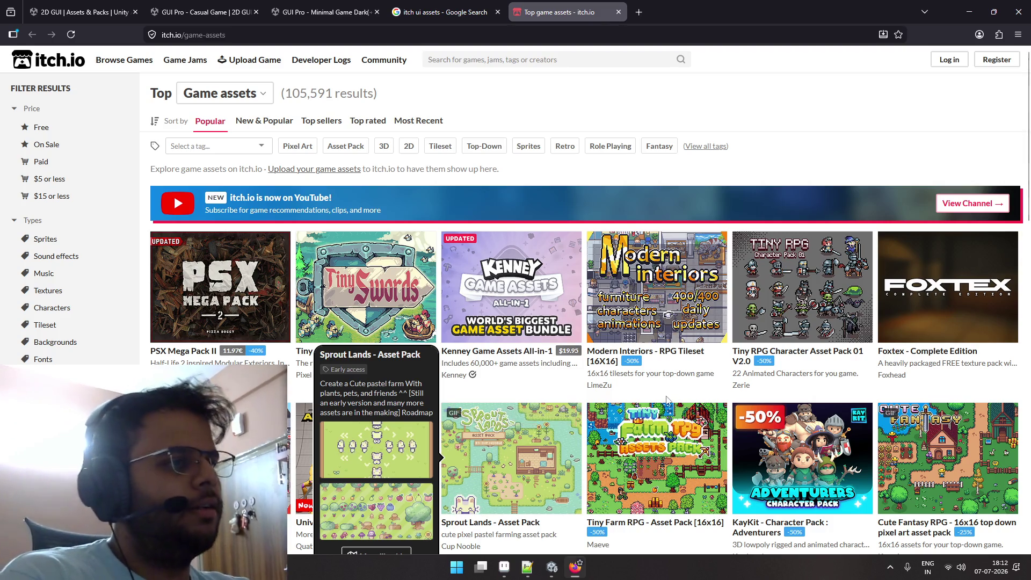
scroll(644, 376, down, 4)
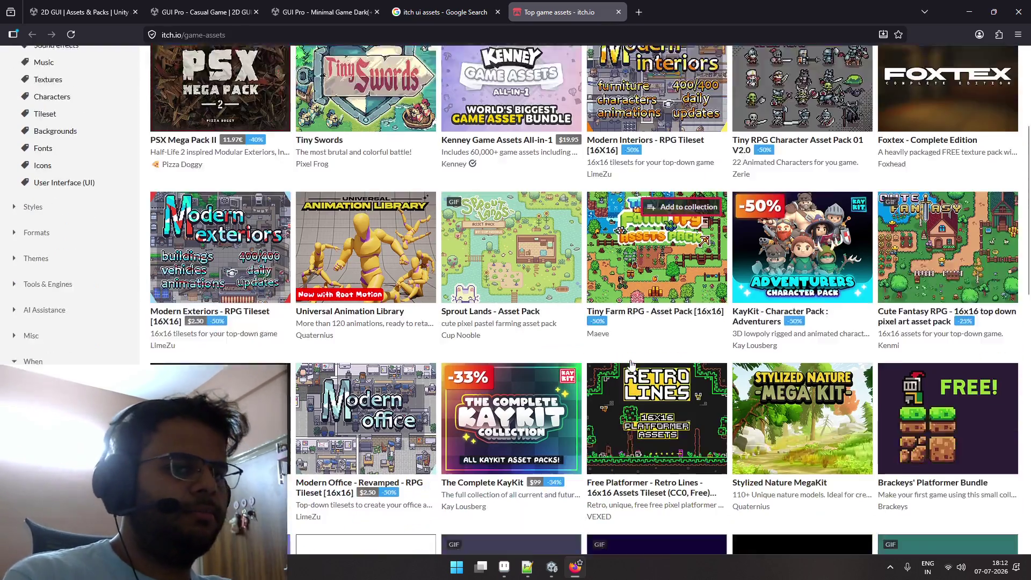
scroll(631, 365, down, 1)
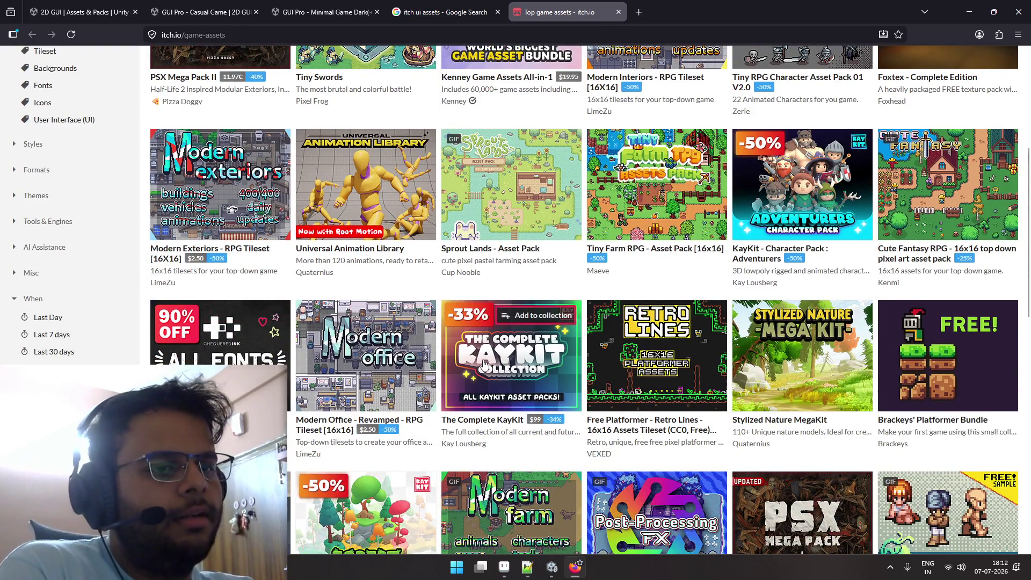
scroll(485, 364, up, 4)
click(483, 301)
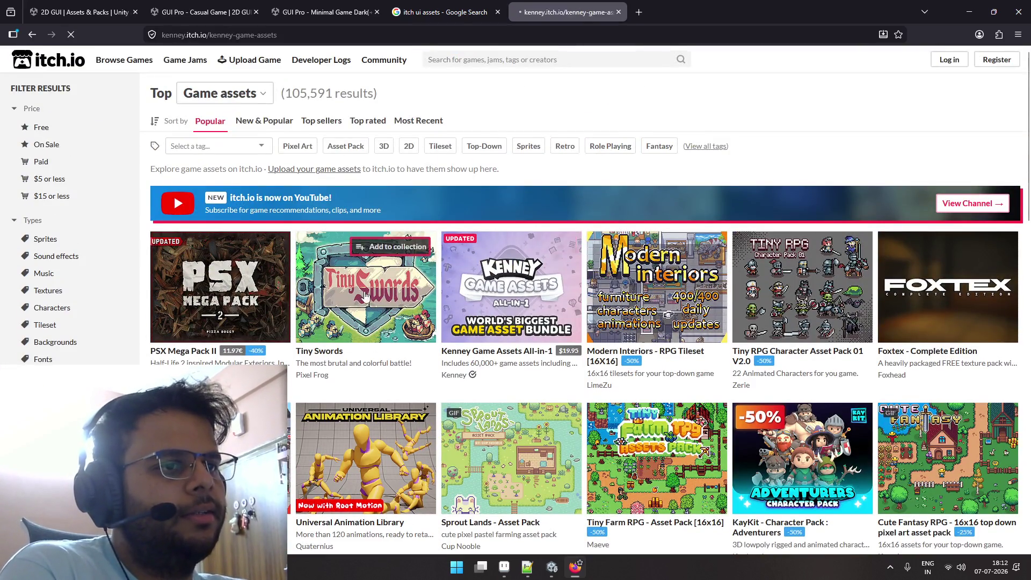
Search for 'kenney ui pack', look over the UI Pack page, then close that tab.
scroll(412, 326, down, 1)
scroll(412, 326, up, 3)
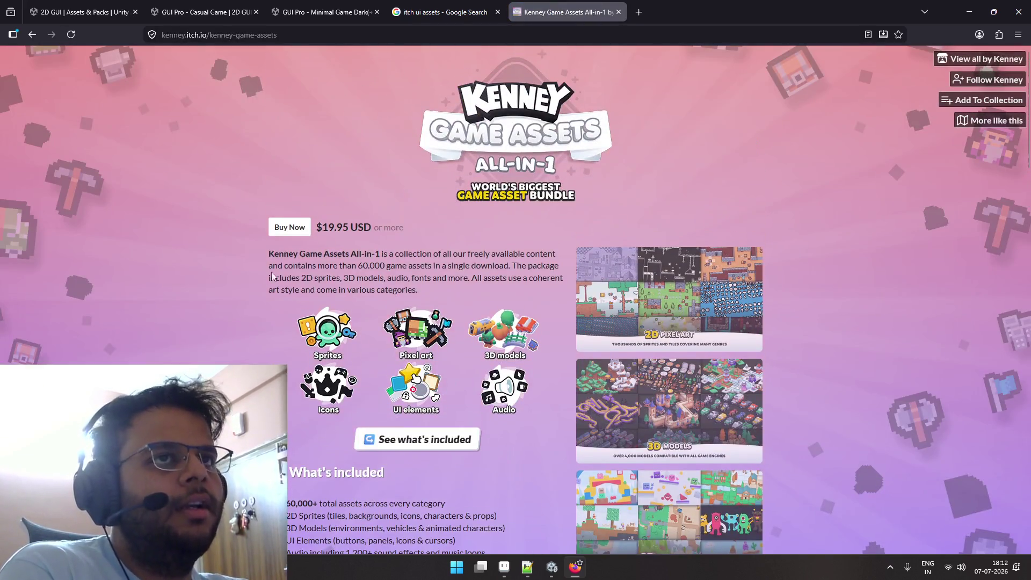
click(390, 36)
text(kenney)
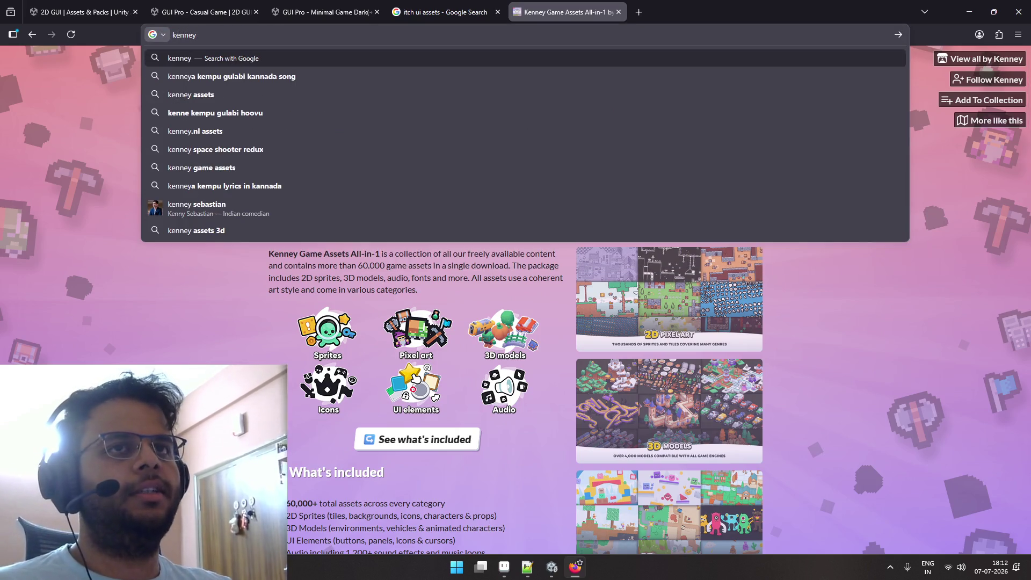
text( ui)
key(Down)
key(Return)
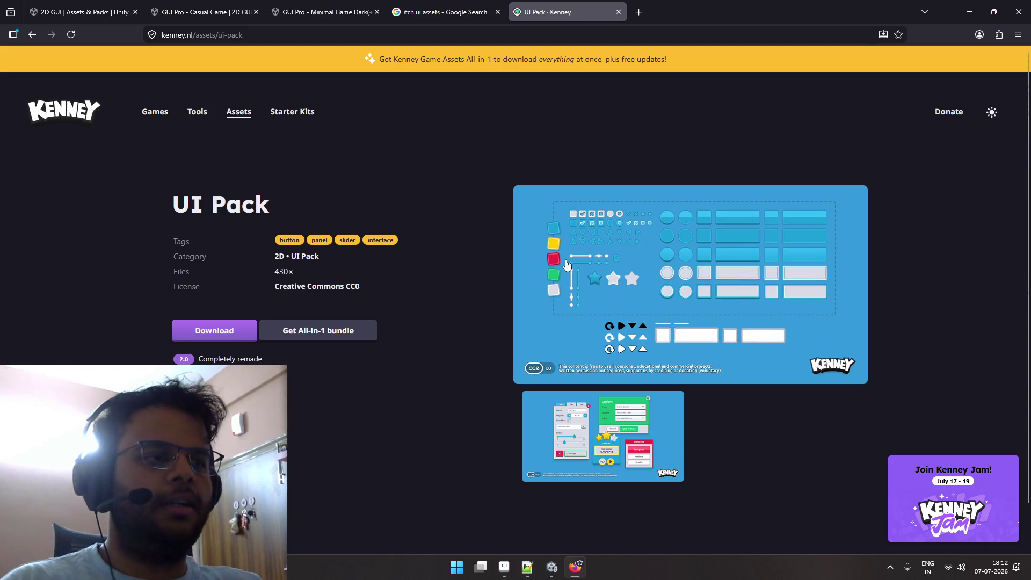
scroll(651, 263, down, 2)
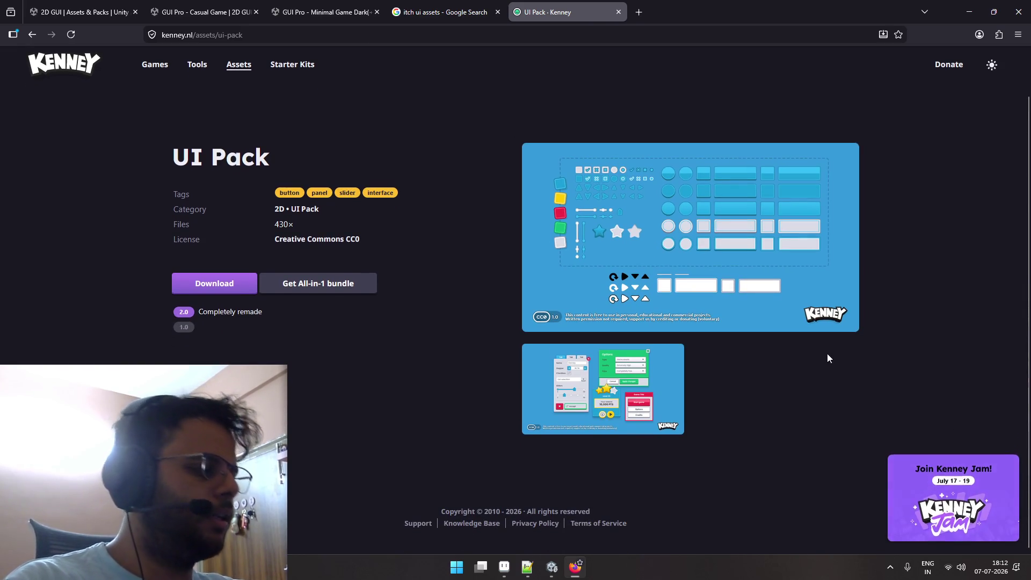
scroll(762, 344, up, 2)
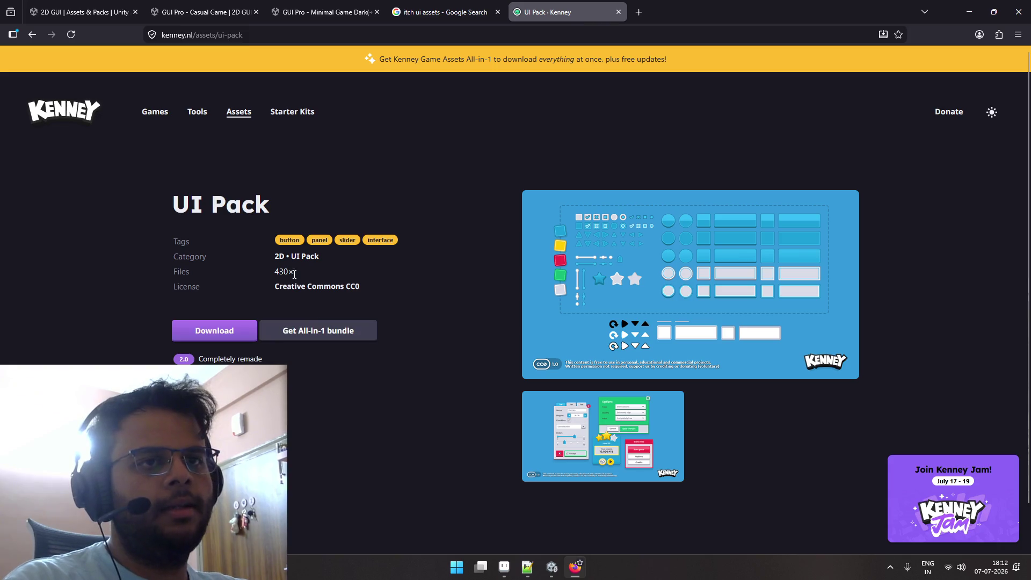
key(ctrl+w)
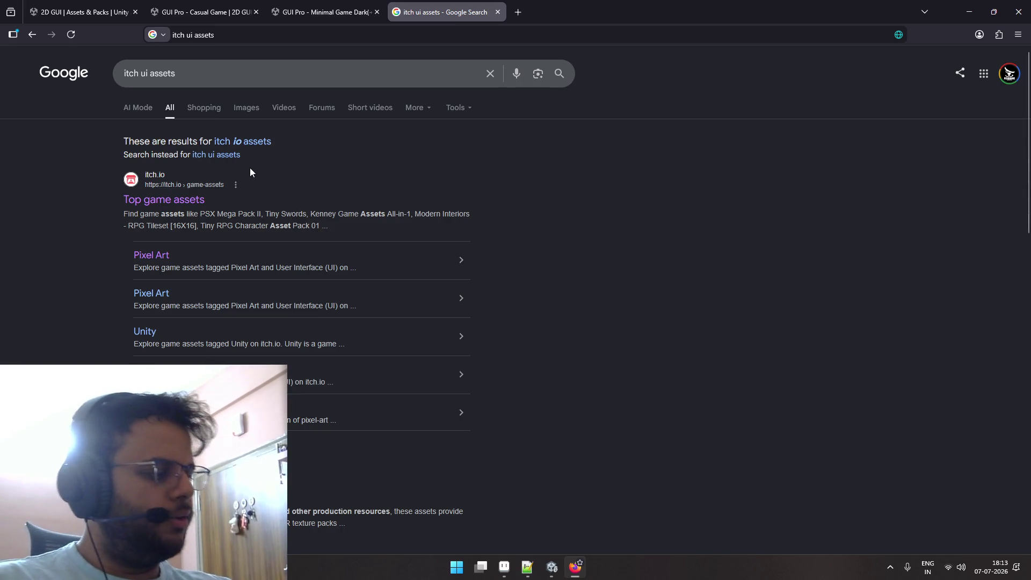
Search Google for 'kenney assets' and open the Kenney Assets catalogue page.
click(126, 75)
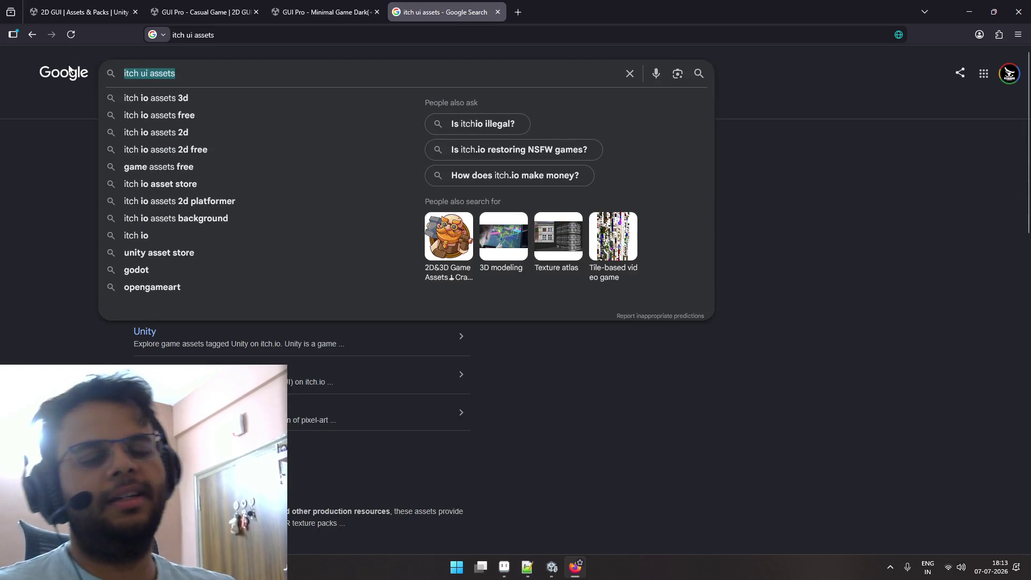
text(kenney)
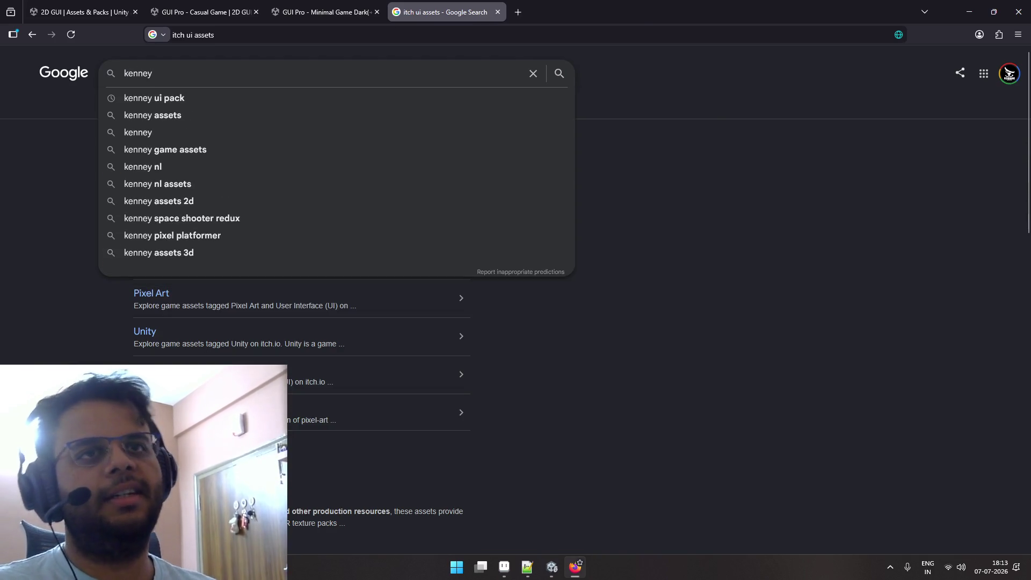
text( assets)
key(Return)
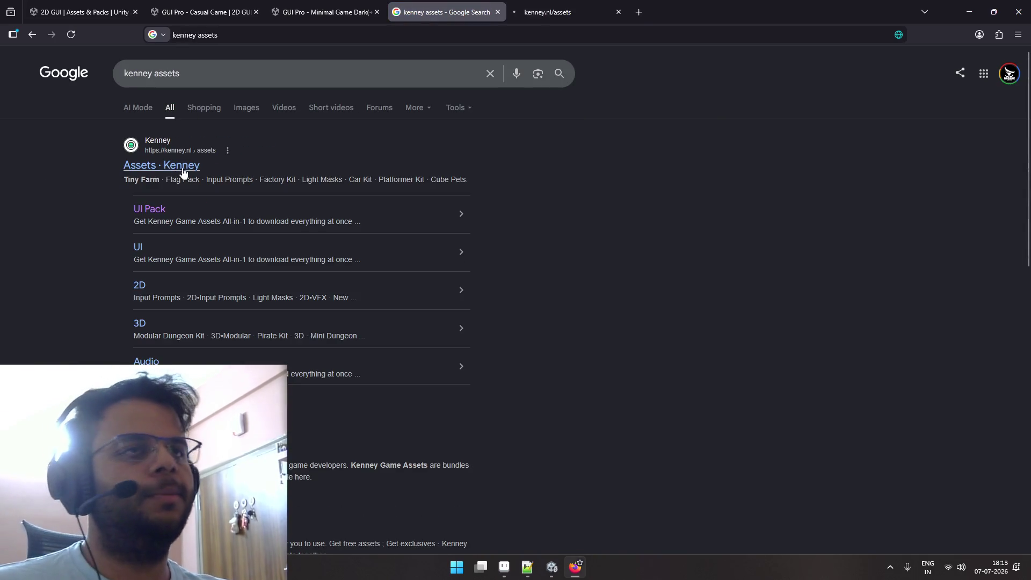
click(540, 12)
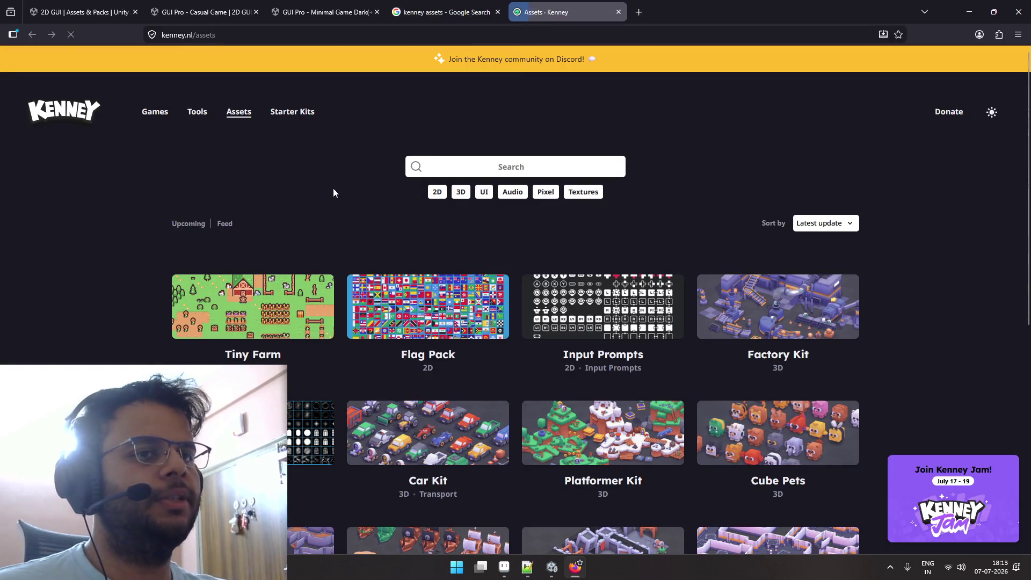
Scroll the Kenney asset grid, then enter 'vector images in unity' in the address bar.
scroll(333, 192, down, 3)
scroll(420, 198, up, 3)
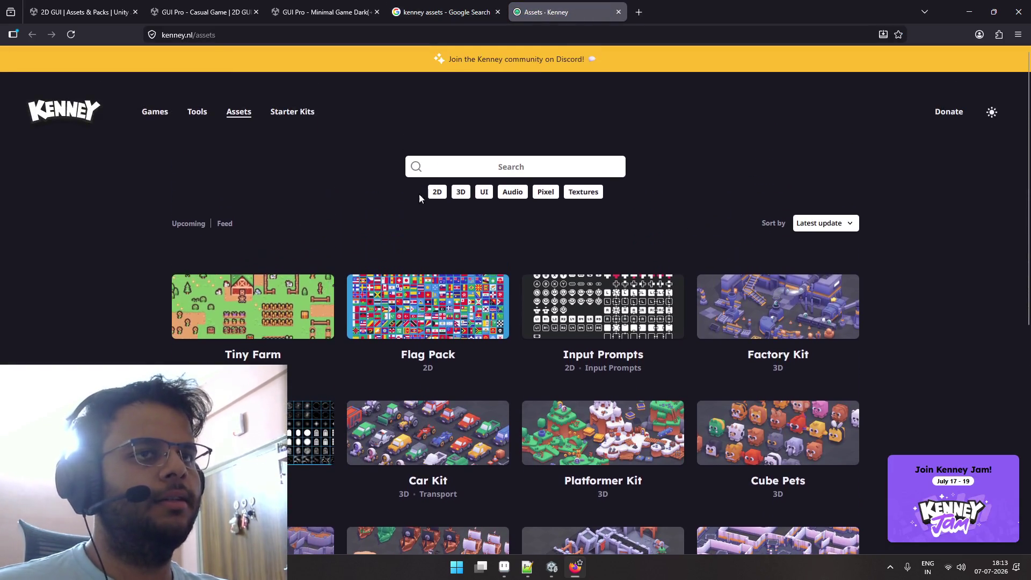
scroll(409, 203, down, 3)
scroll(250, 189, down, 1)
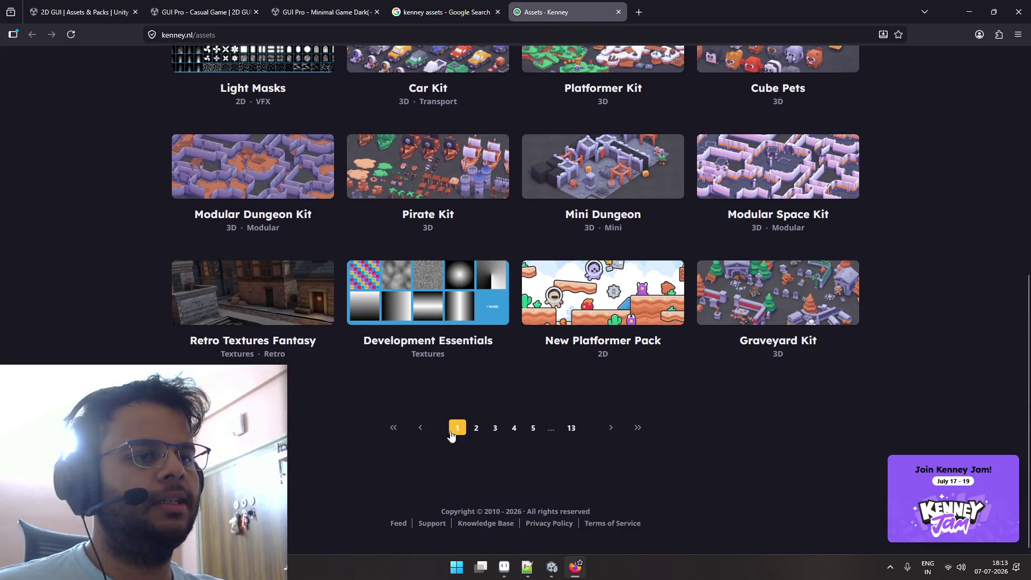
scroll(444, 344, up, 7)
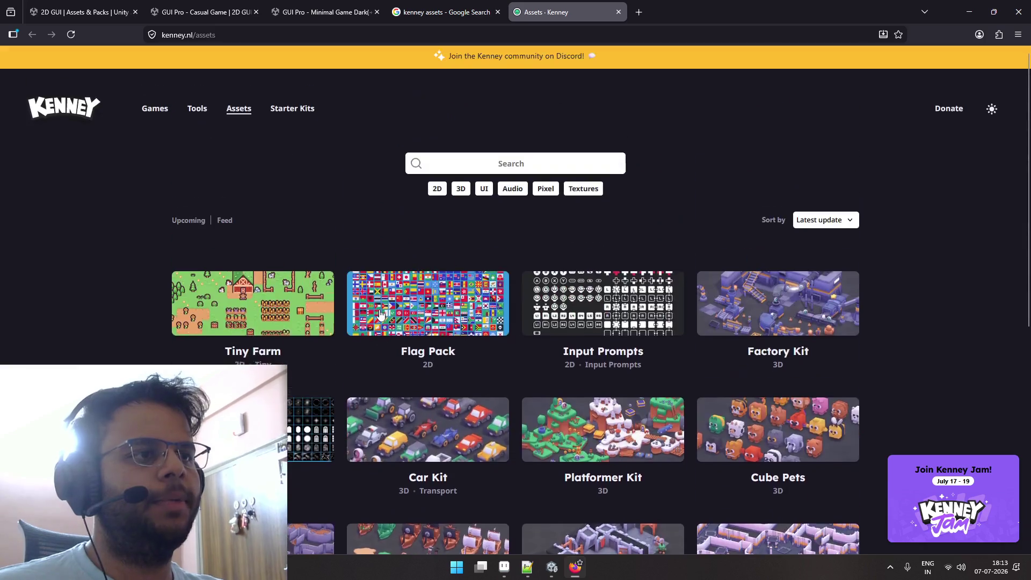
scroll(302, 307, down, 5)
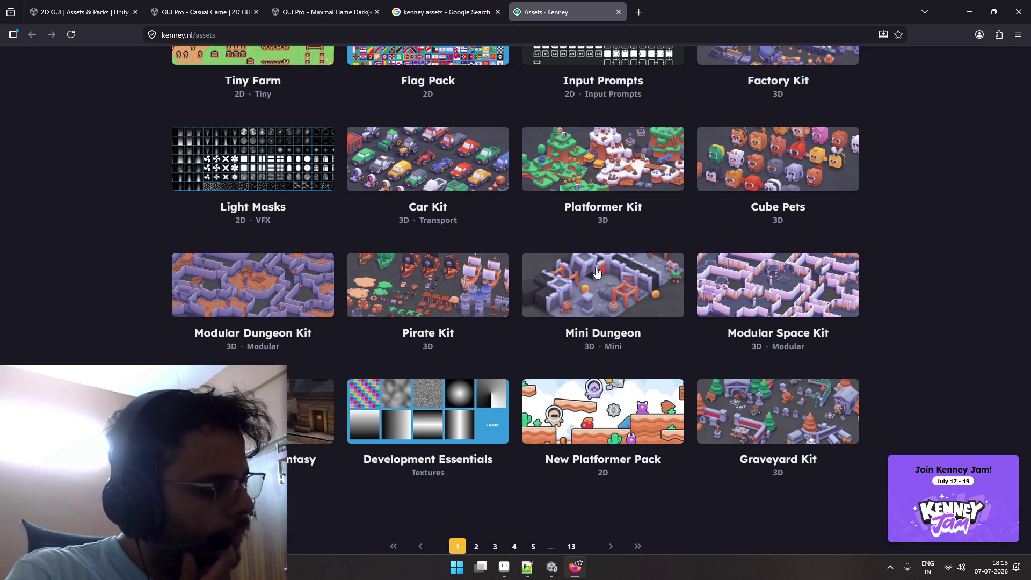
scroll(470, 160, up, 5)
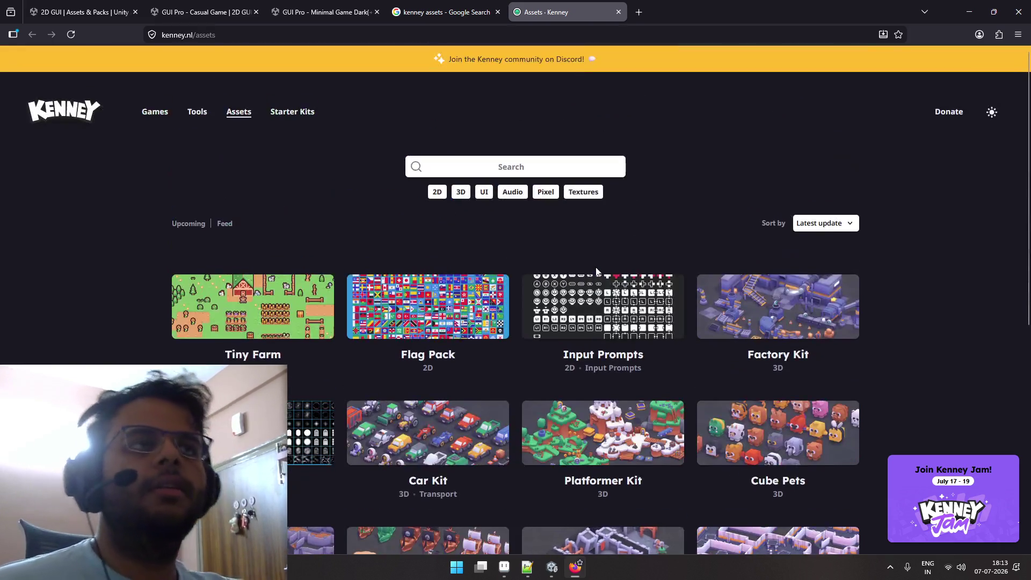
key(ctrl+l)
text(ve)
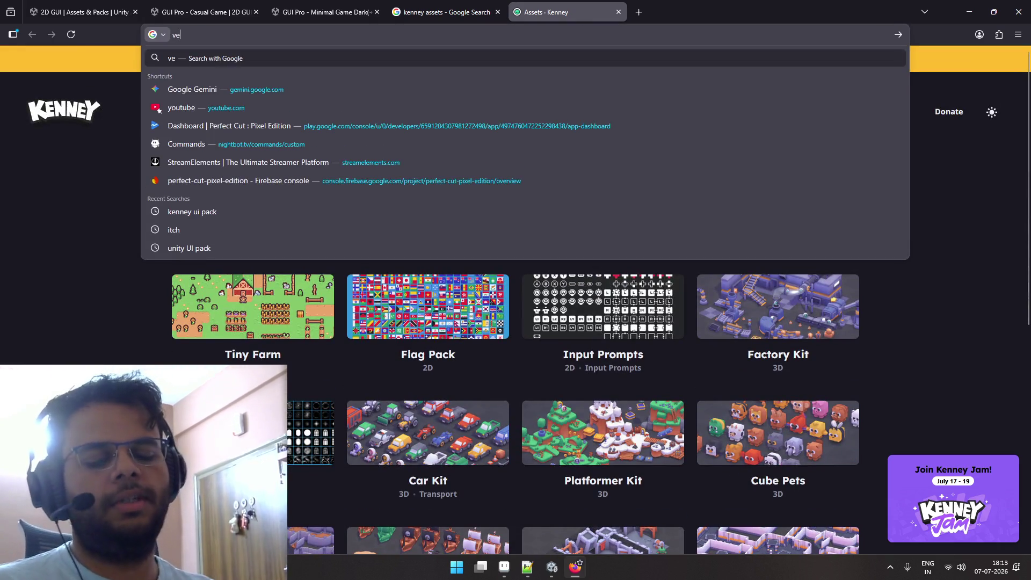
text(ctor)
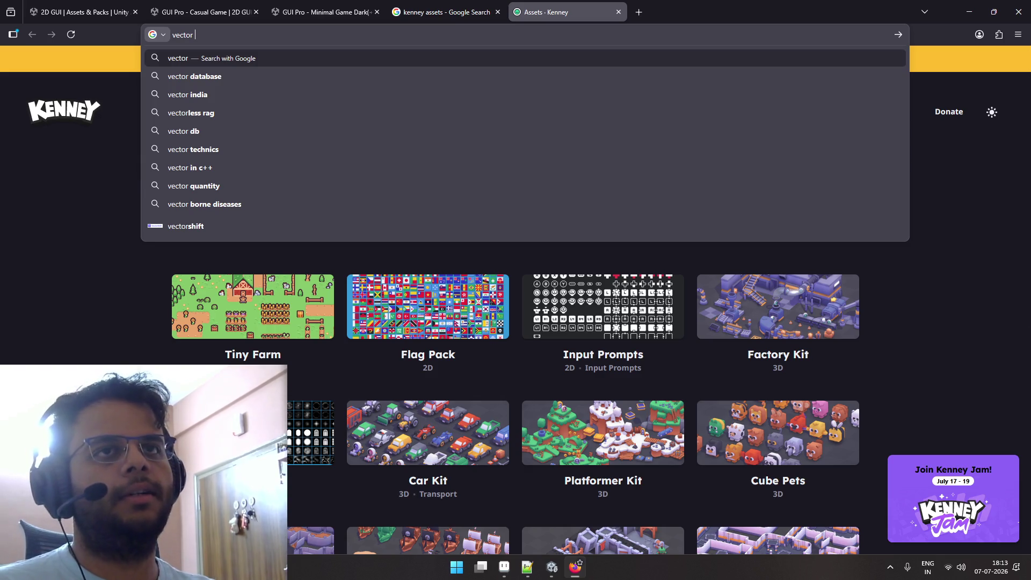
text( images in unity)
Run the 'vector images in unity' search and highlight Unity 6.3 in the AI Overview.
key(Return)
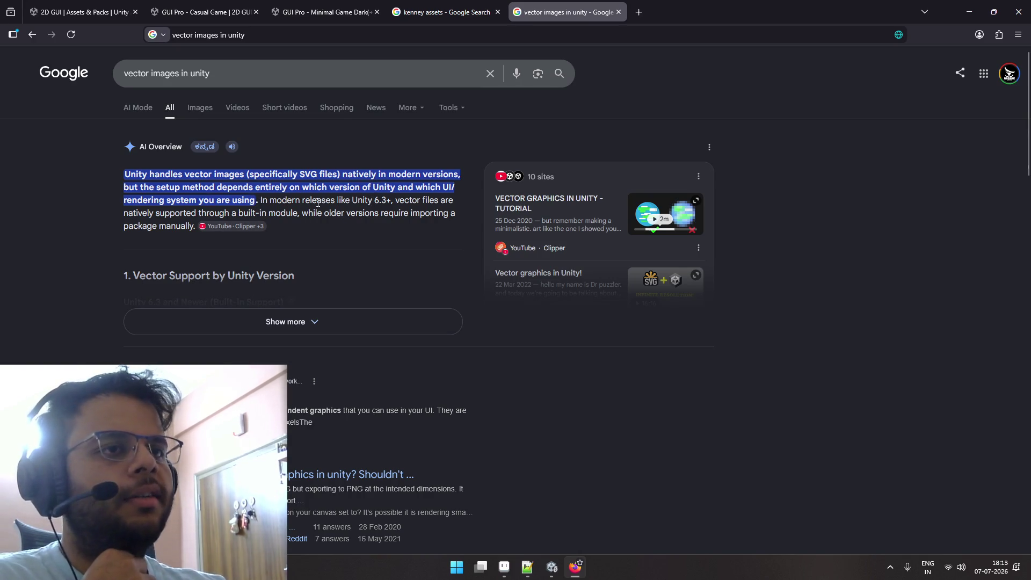
drag(353, 201, 388, 202)
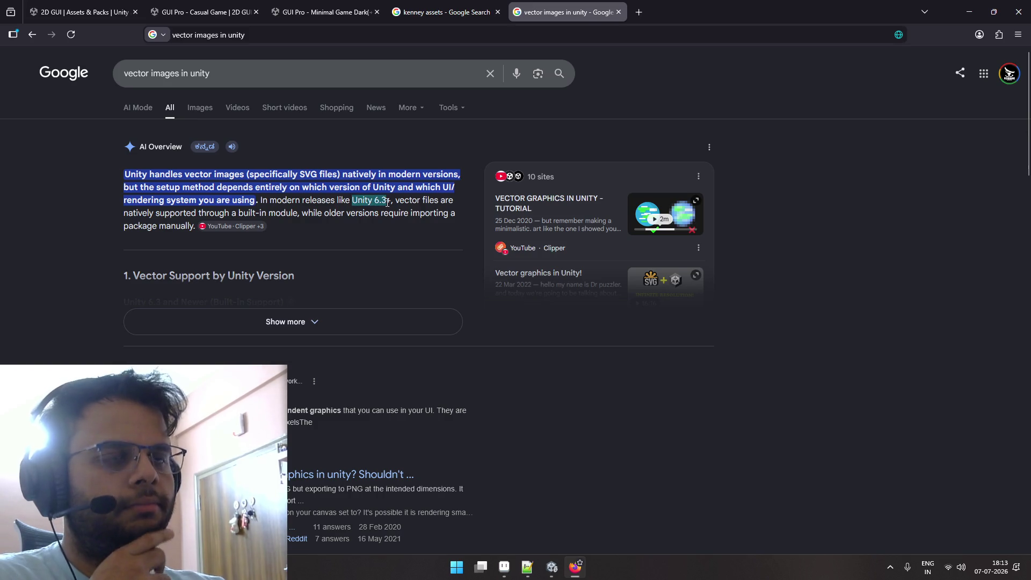
click(387, 200)
drag(387, 200, 373, 202)
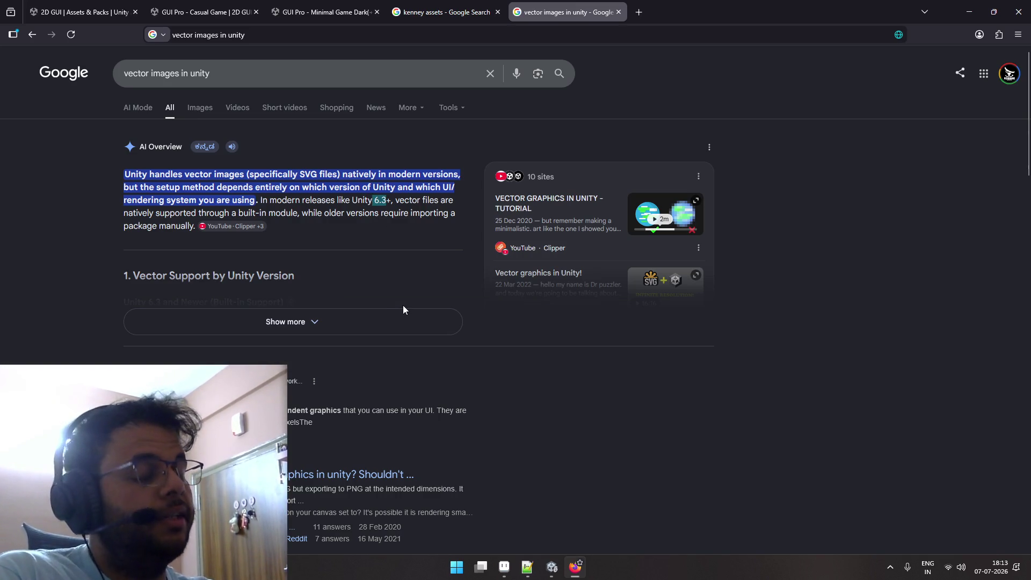
click(547, 574)
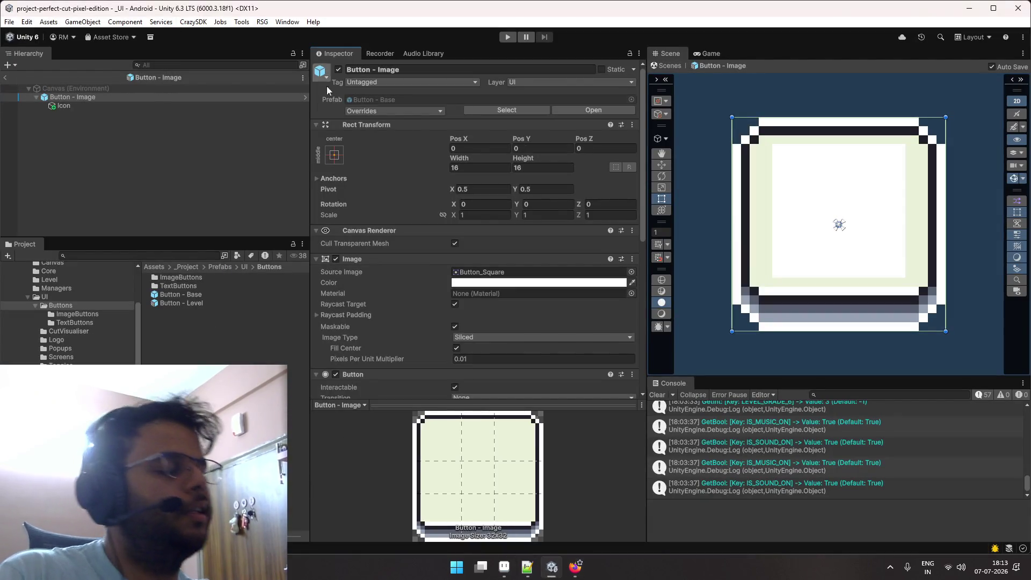
key(alt+Tab)
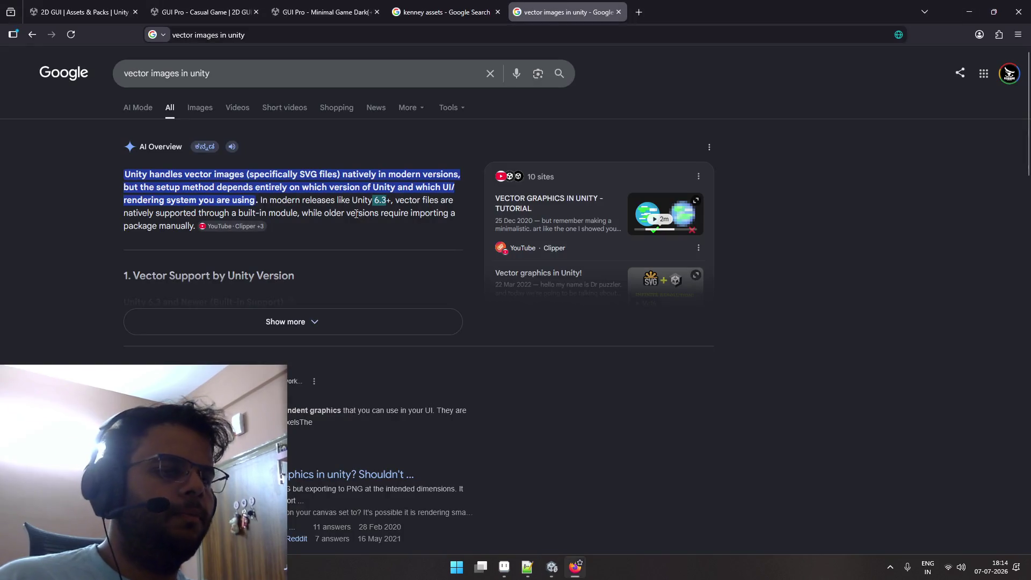
Expand the full AI Overview and read through its explanation of Unity SVG support.
click(268, 333)
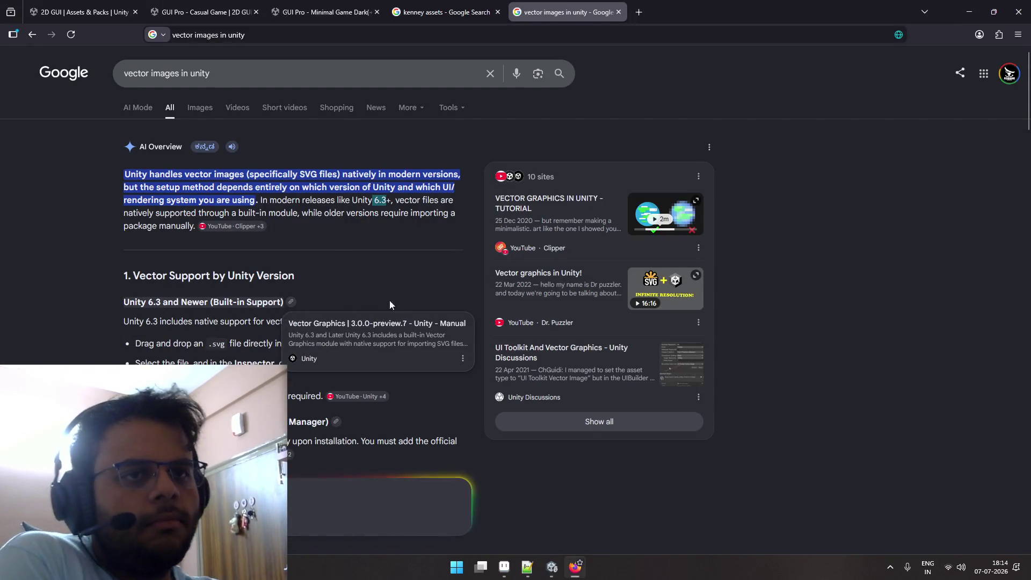
scroll(336, 293, down, 2)
scroll(337, 293, down, 2)
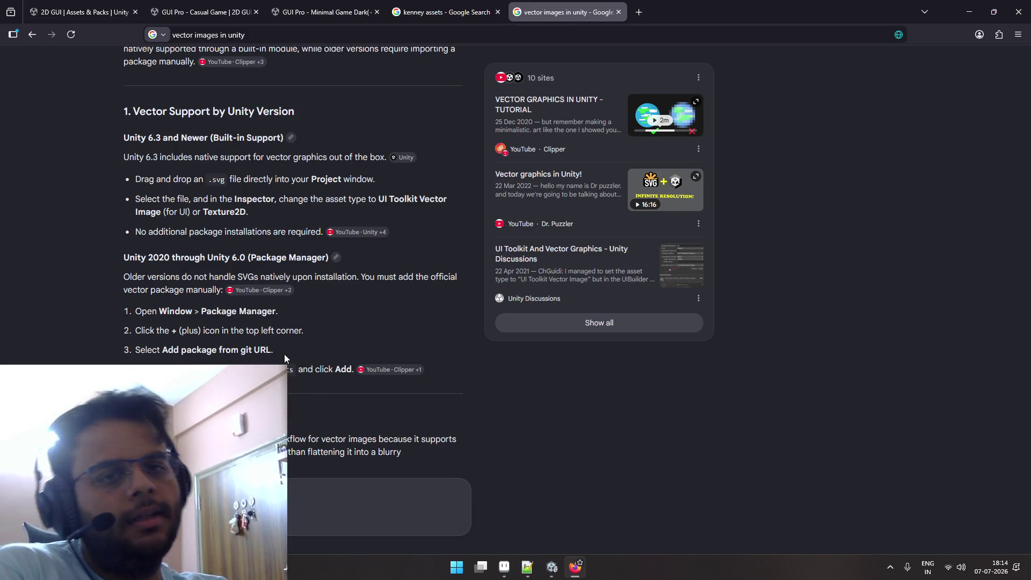
scroll(276, 350, down, 3)
scroll(276, 350, down, 1)
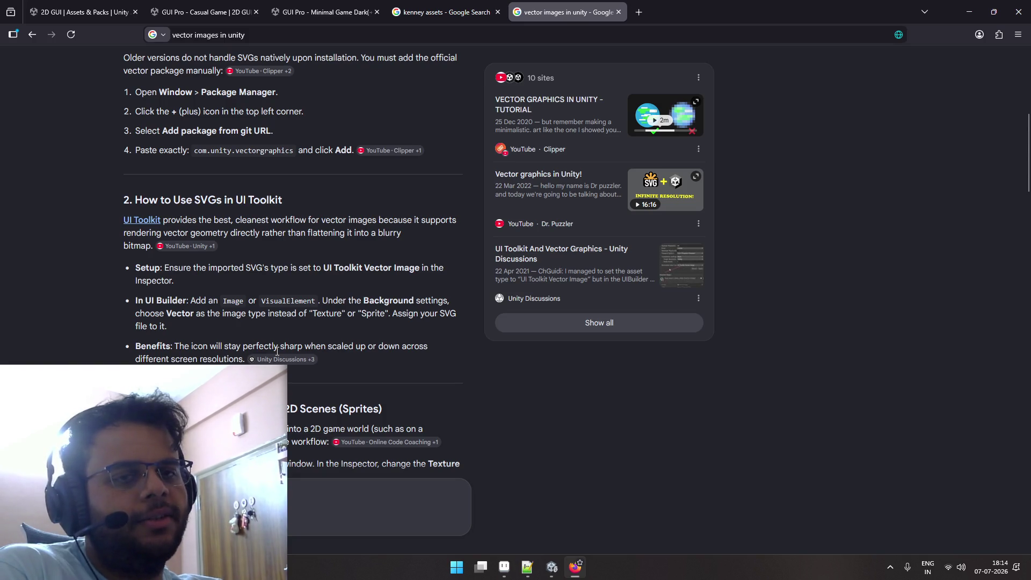
scroll(228, 350, down, 3)
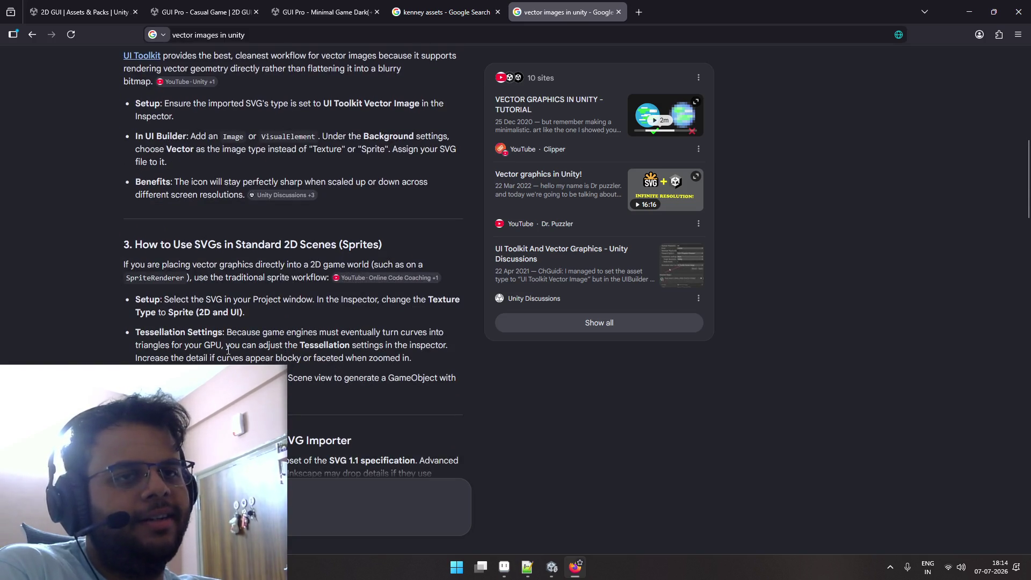
scroll(228, 349, up, 5)
scroll(228, 350, up, 8)
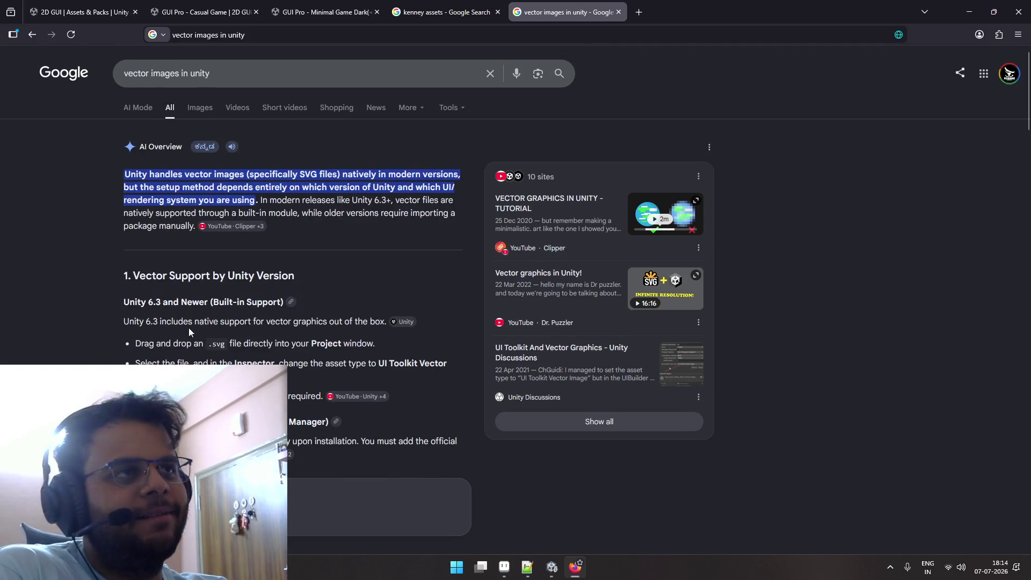
click(443, 12)
click(561, 11)
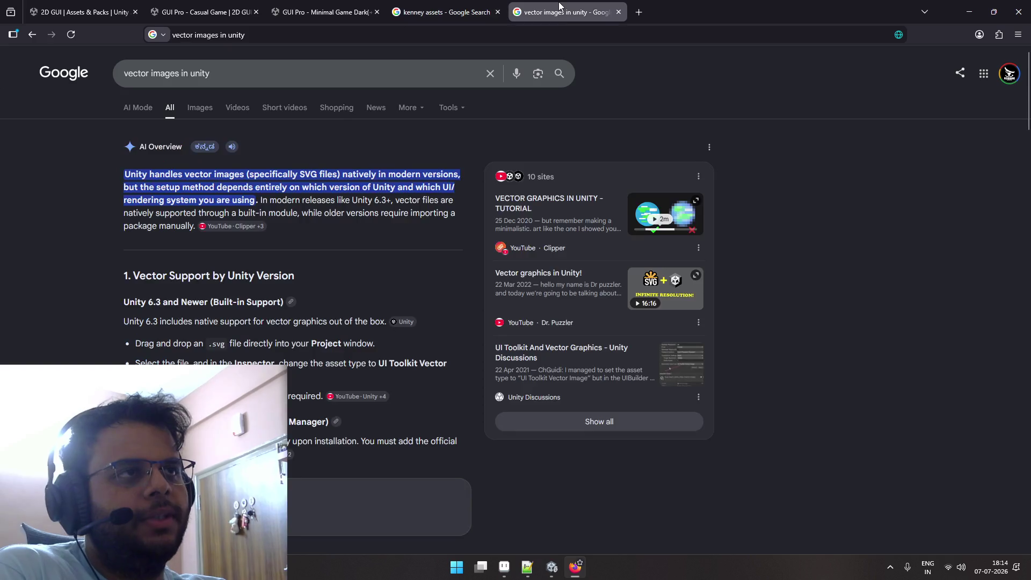
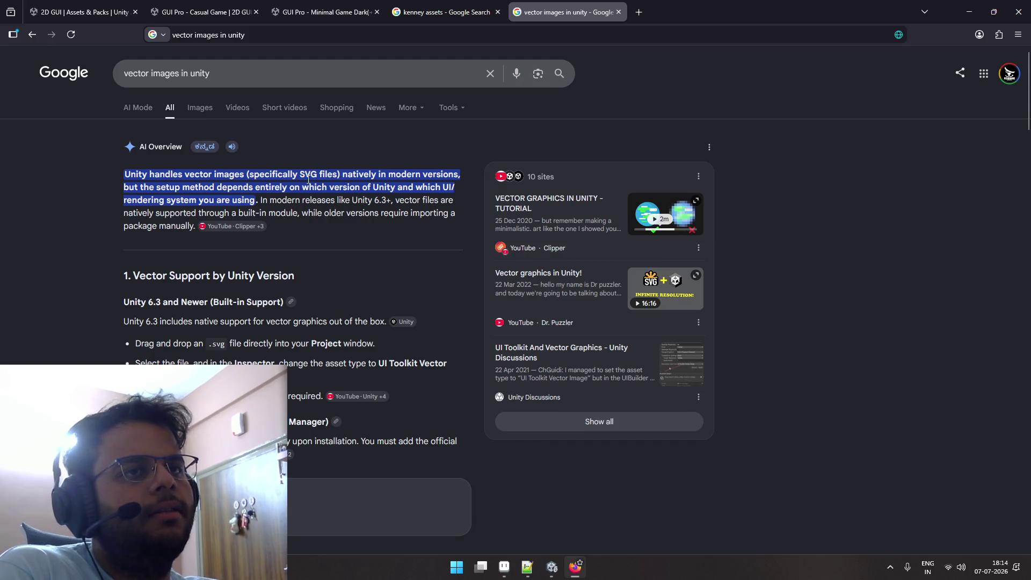
Search Google for 'svg full form', then close those results and the kenney assets tab.
triple_click(322, 75)
text(sV)
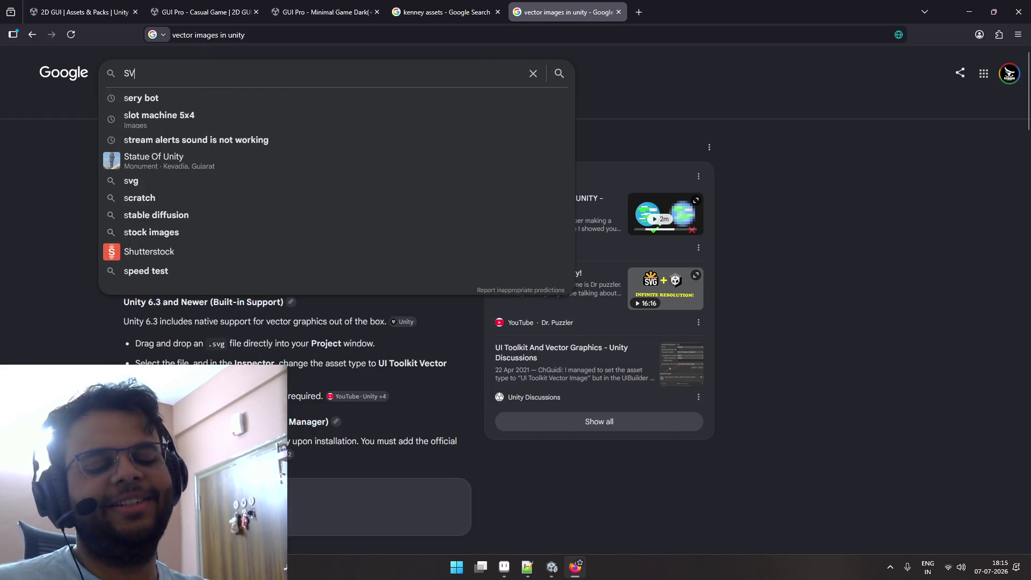
text(G f)
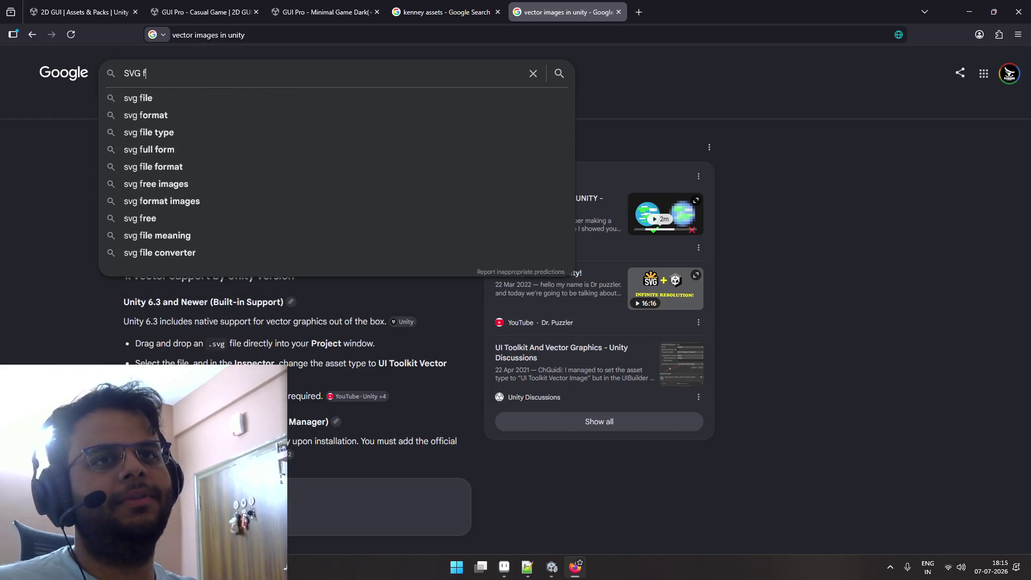
text(ull)
key(Down)
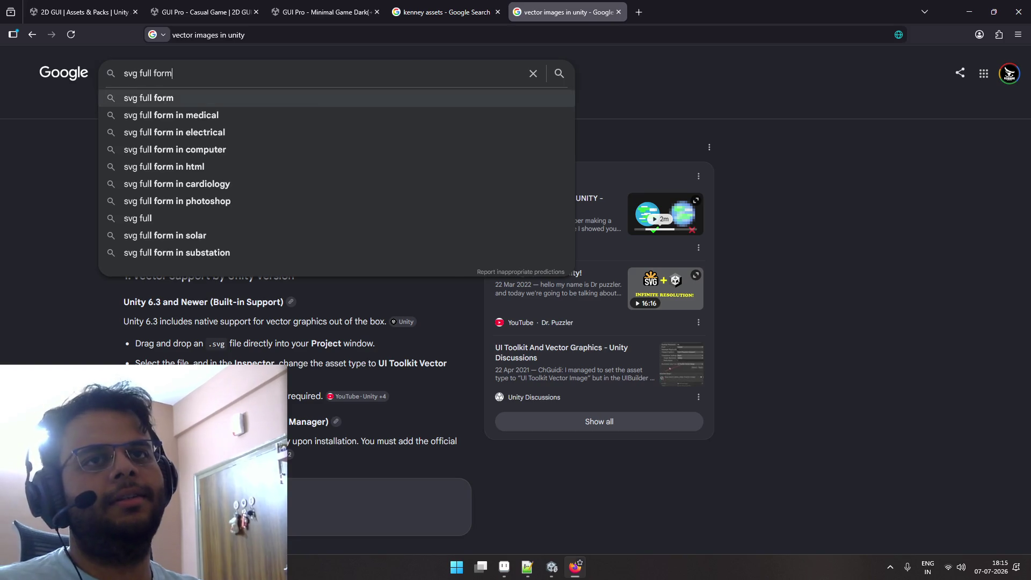
key(Return)
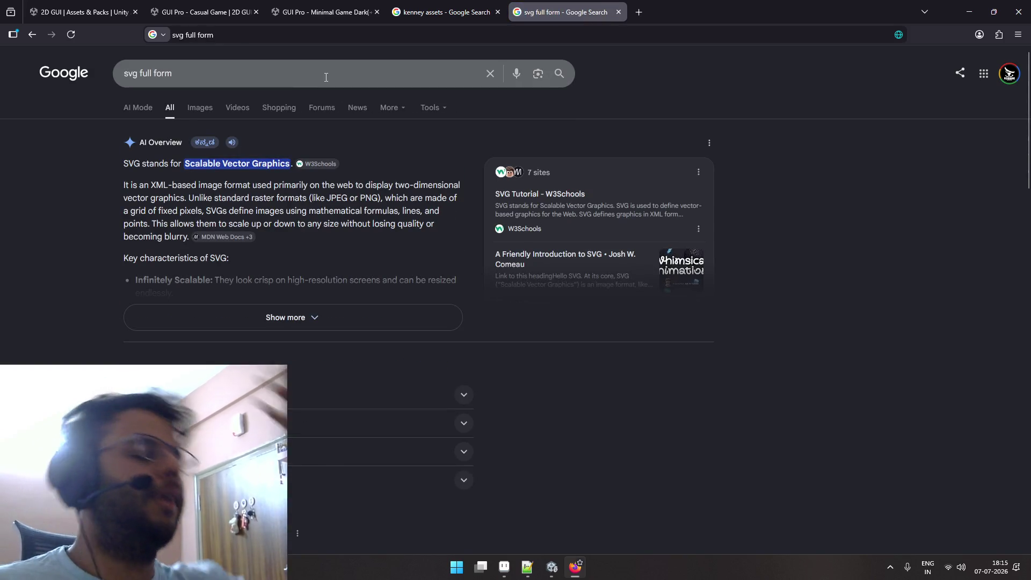
click(326, 77)
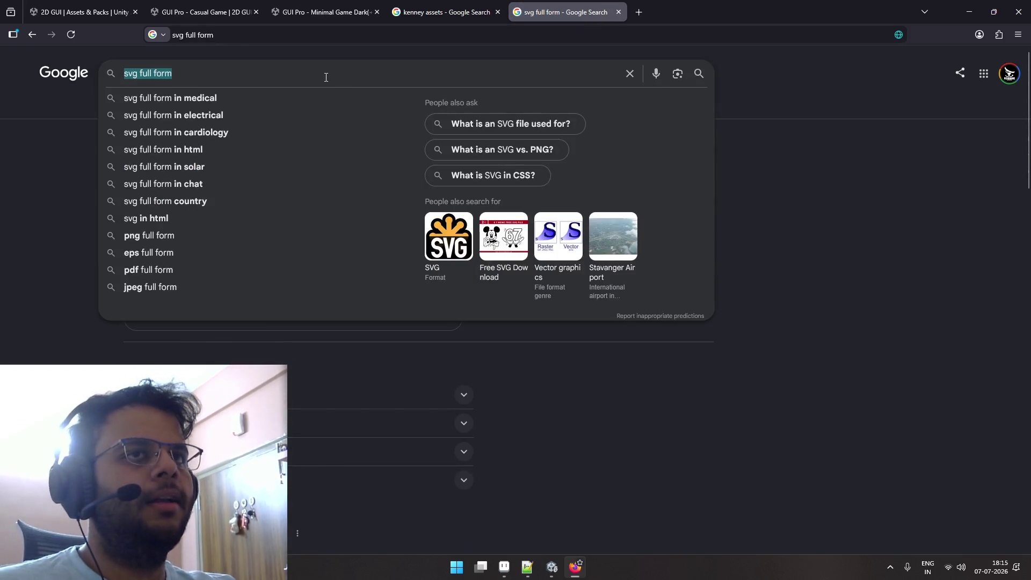
middle_click(610, 19)
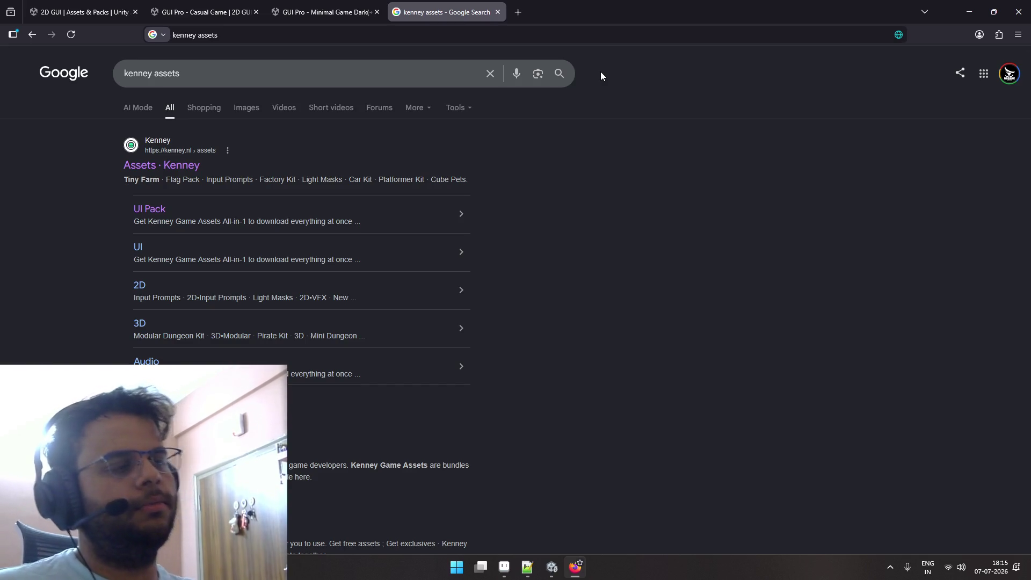
key(ctrl+w)
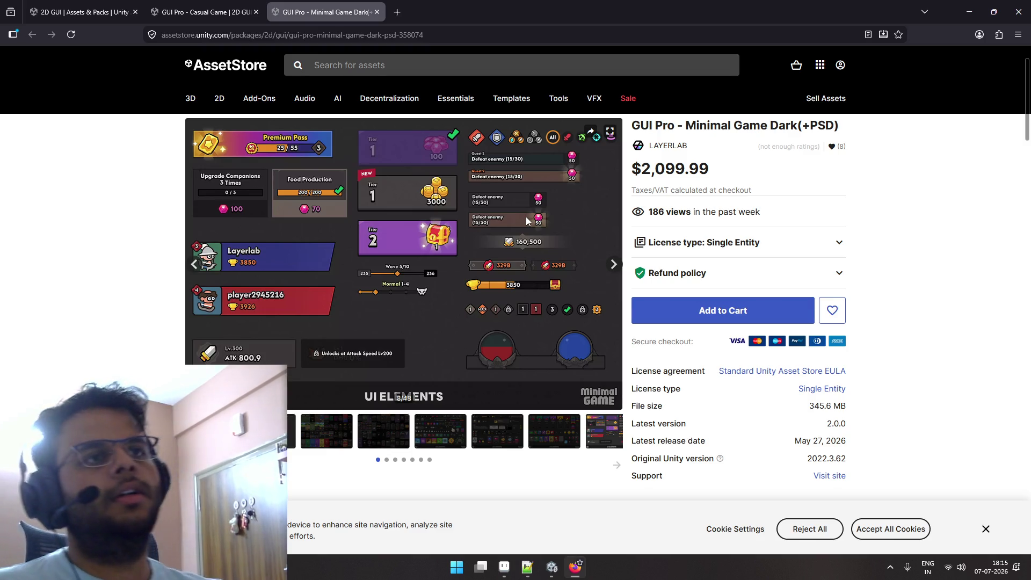
View the GUI Pro - Casual Game page, then return to the GUI Pro - Minimal Game Dark page.
mouse_move(260, 99)
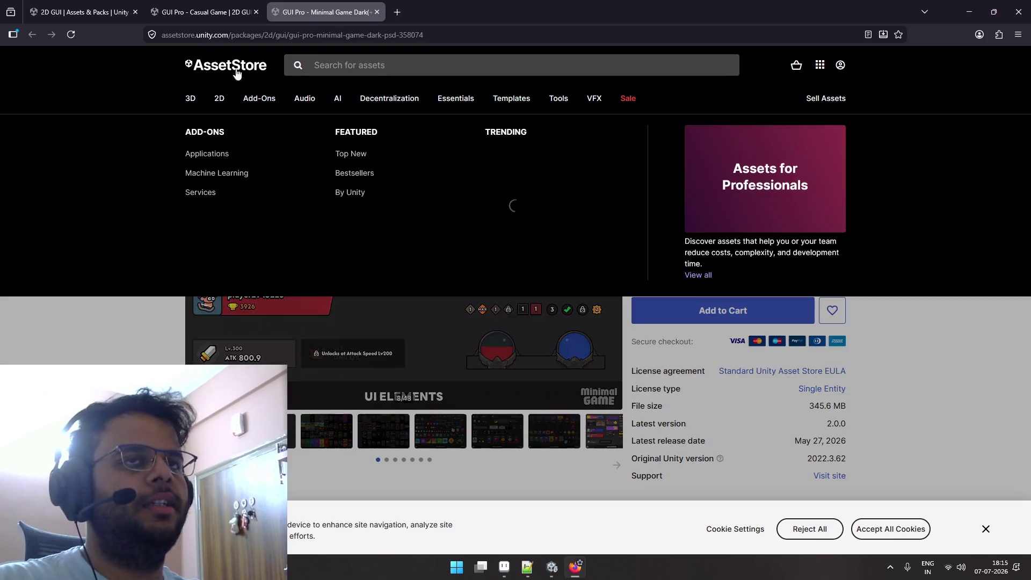
click(228, 6)
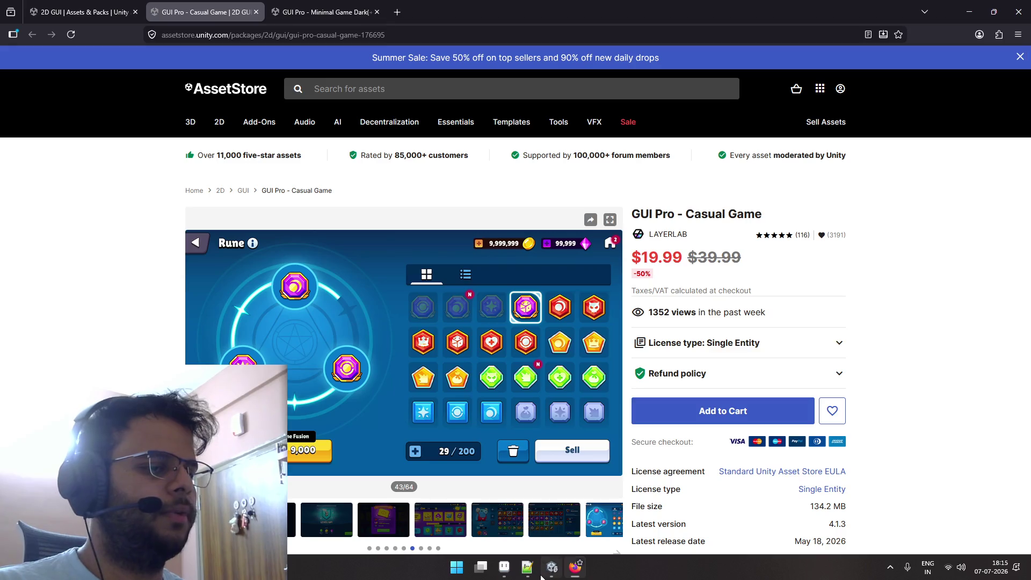
mouse_move(552, 566)
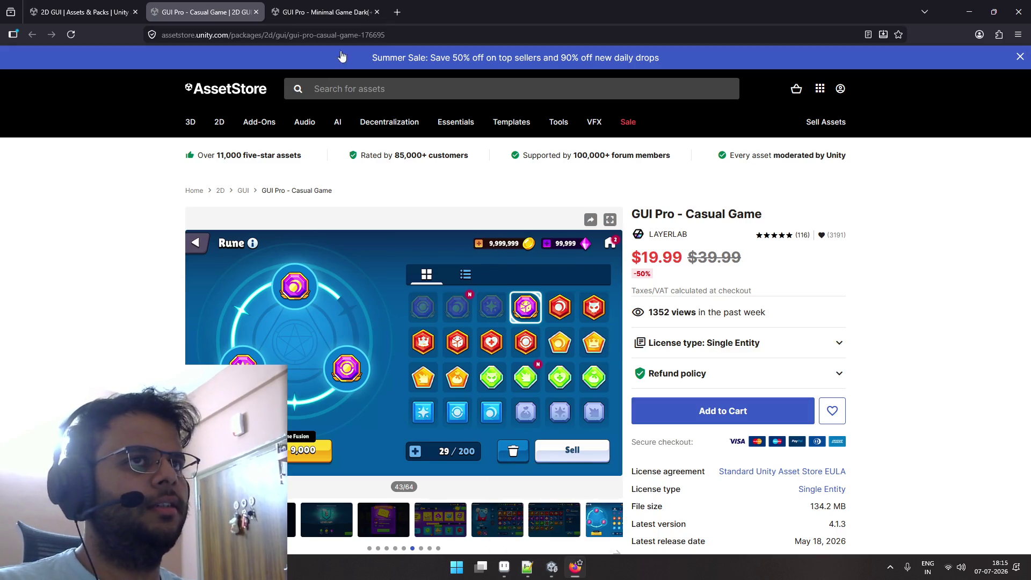
click(345, 21)
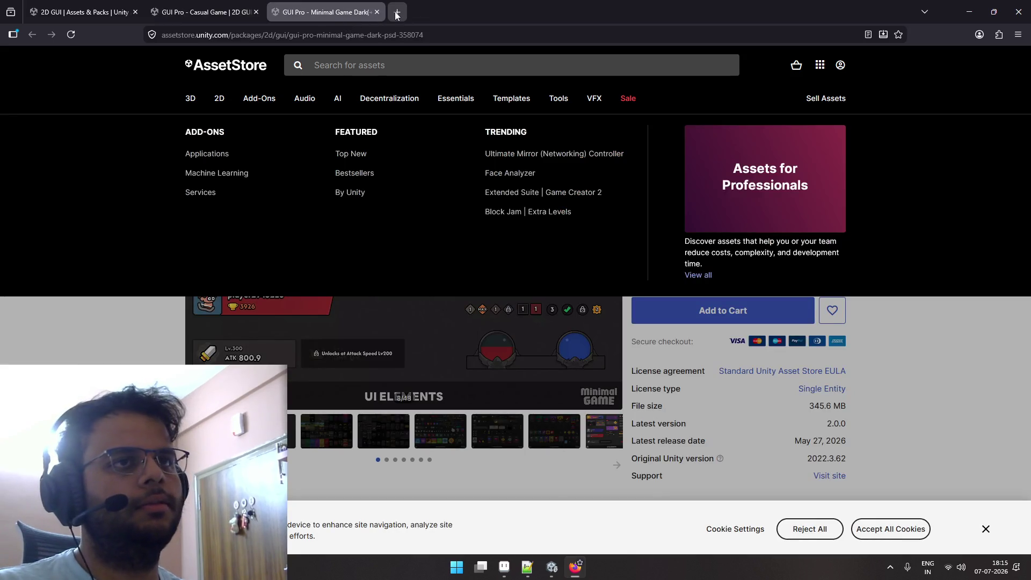
click(398, 11)
Search for 'unity ai assistant' and open the Unity AI Assistant documentation result.
text(unity )
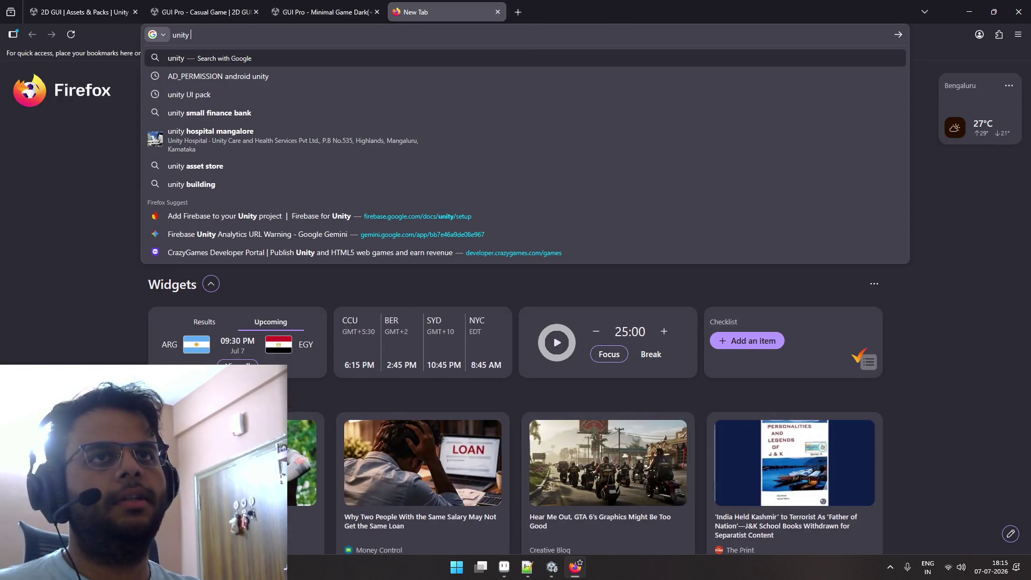
text(AI)
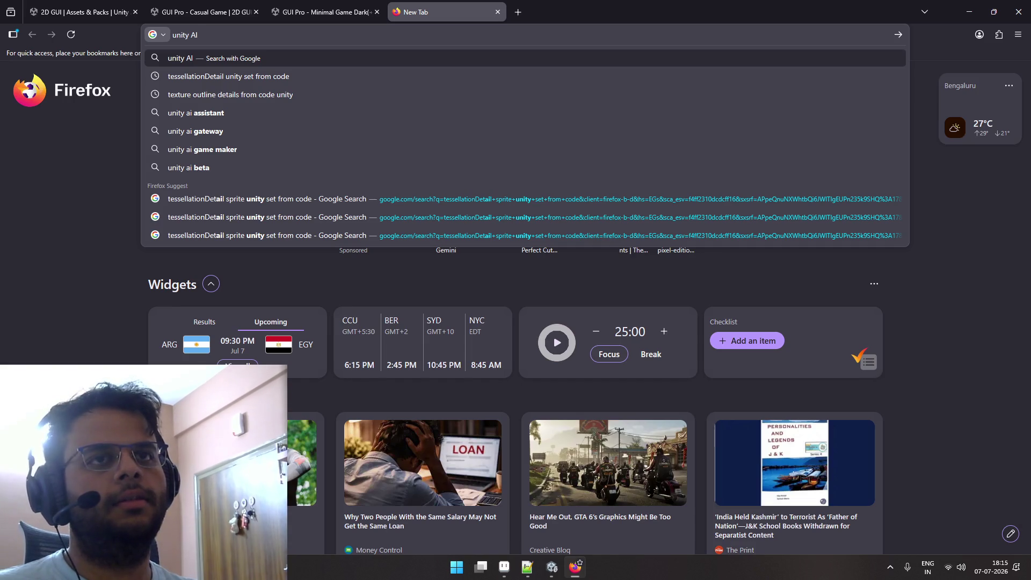
key(Down)
key(Down)
key(Down)
key(Return)
click(303, 165)
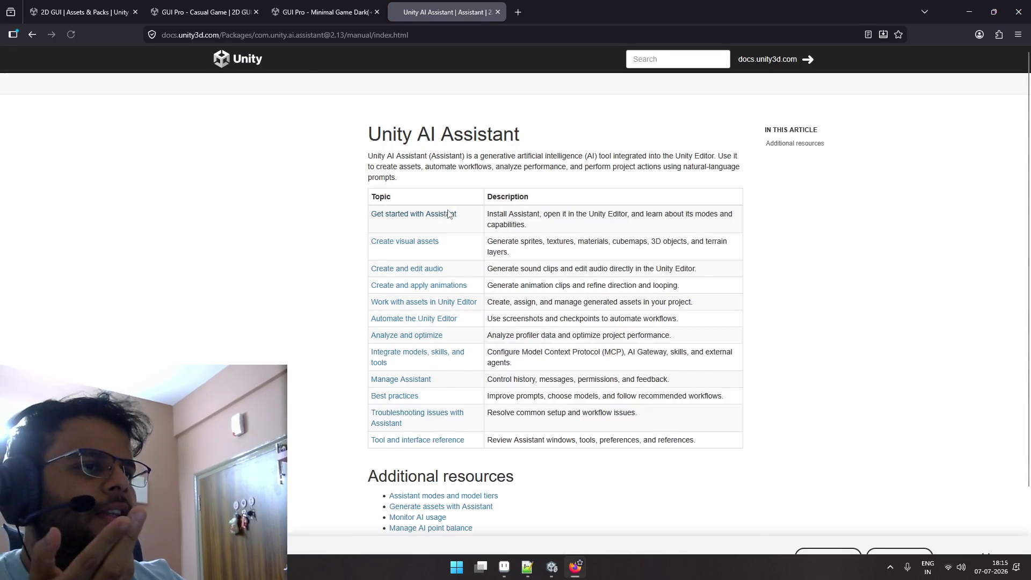
scroll(451, 213, down, 1)
scroll(450, 214, down, 1)
scroll(438, 231, up, 3)
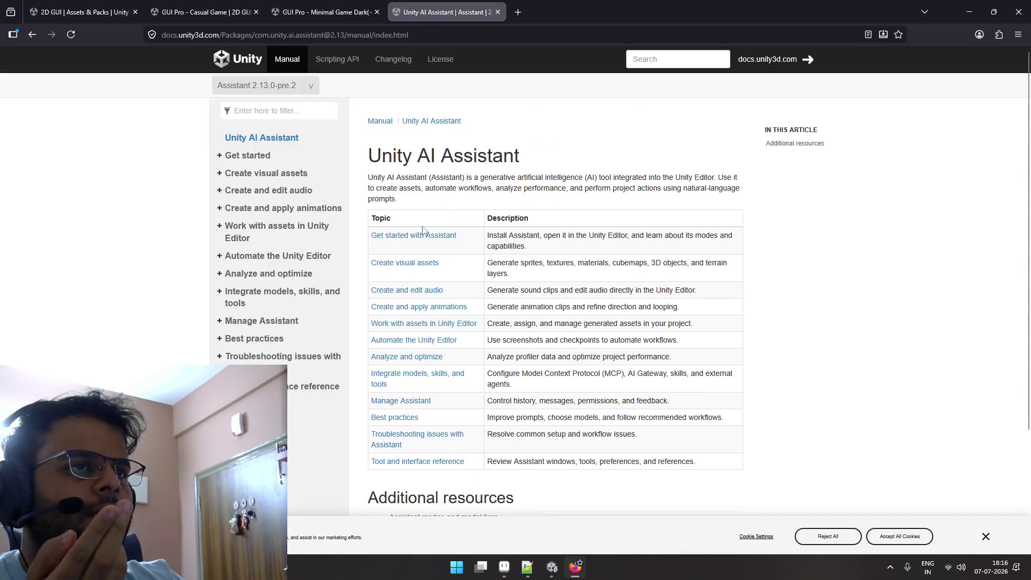
Look at the Get started with Assistant page, then go back to the overview.
click(435, 237)
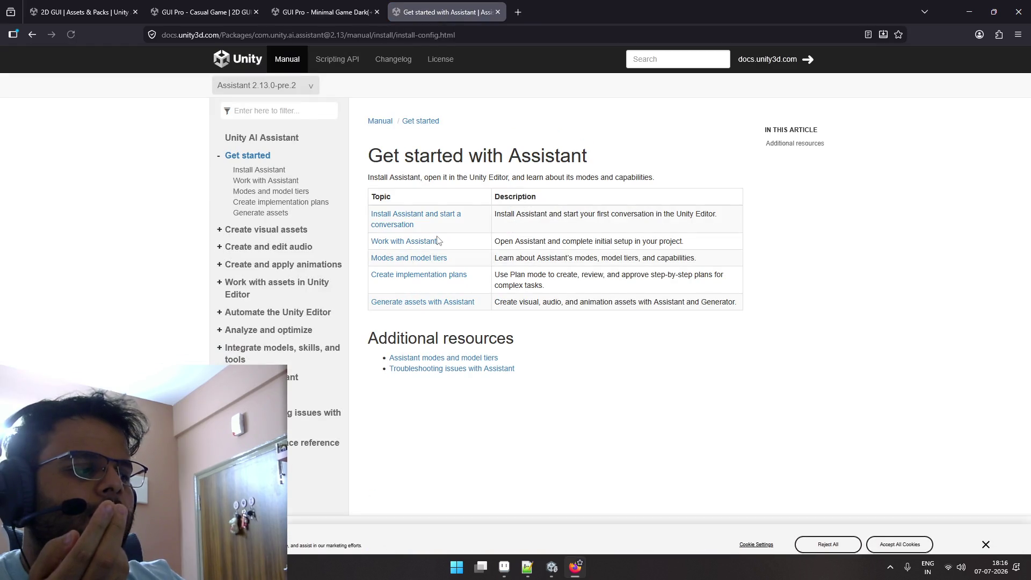
key(alt+Left)
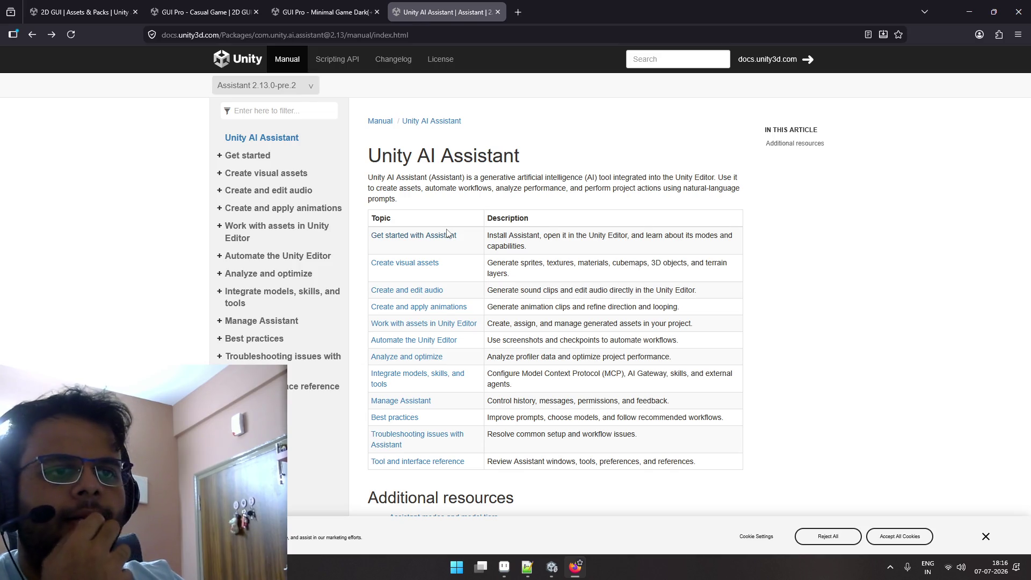
scroll(447, 233, down, 3)
scroll(447, 233, up, 3)
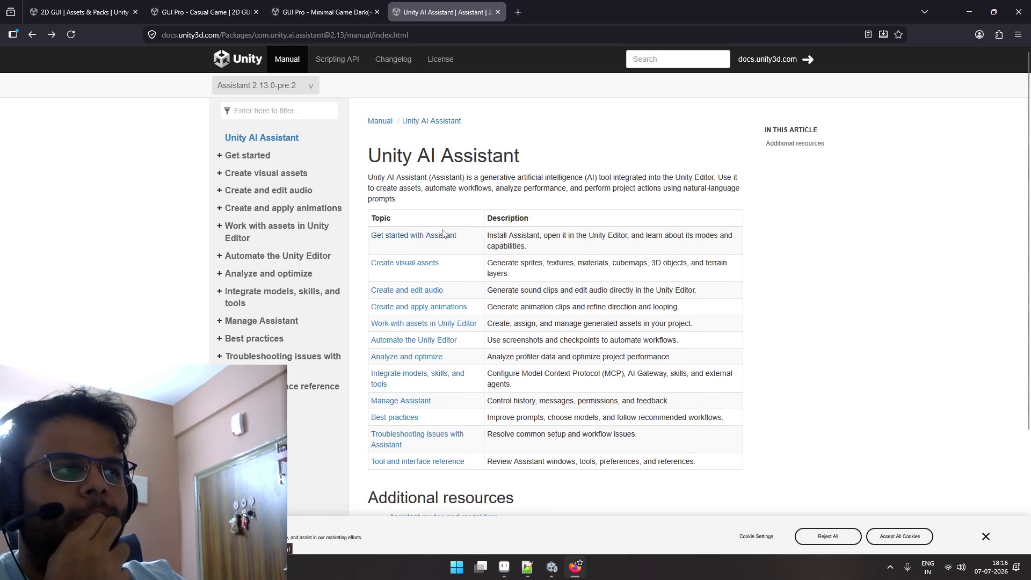
Close the Unity AI Assistant docs tab, view GUI Pro - Casual Game, then return to Aseprite.
click(499, 13)
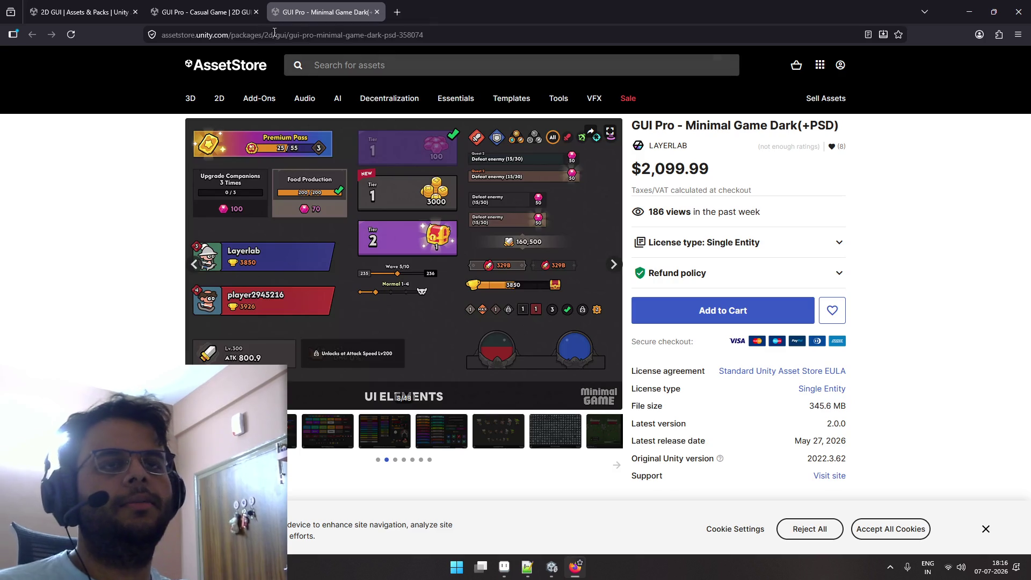
click(204, 12)
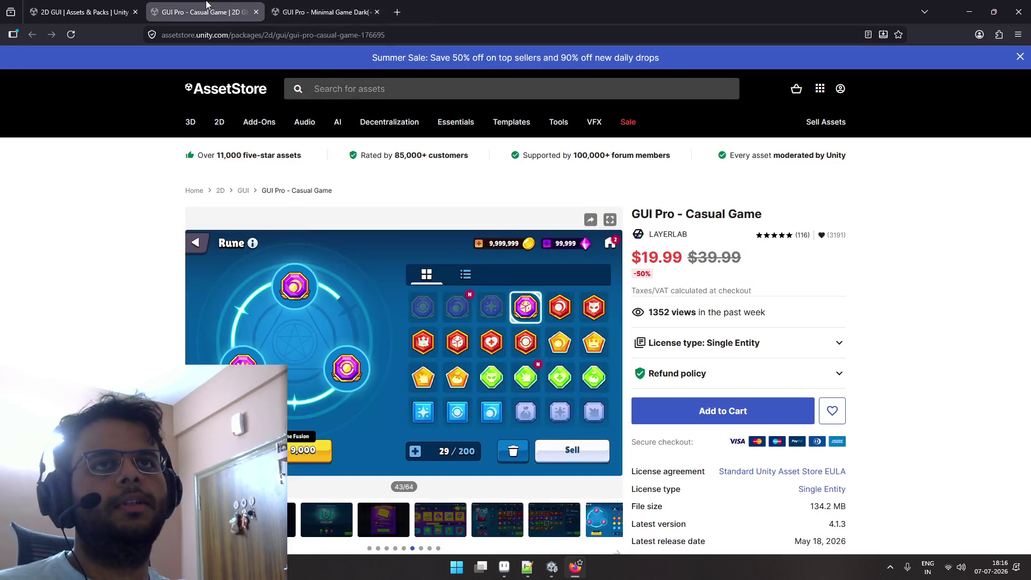
mouse_move(343, 122)
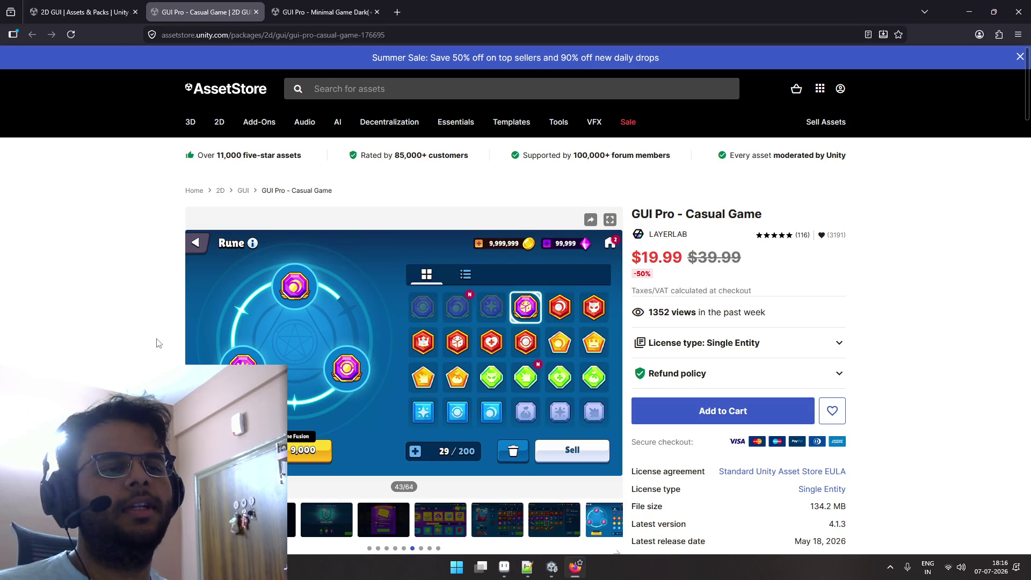
click(503, 566)
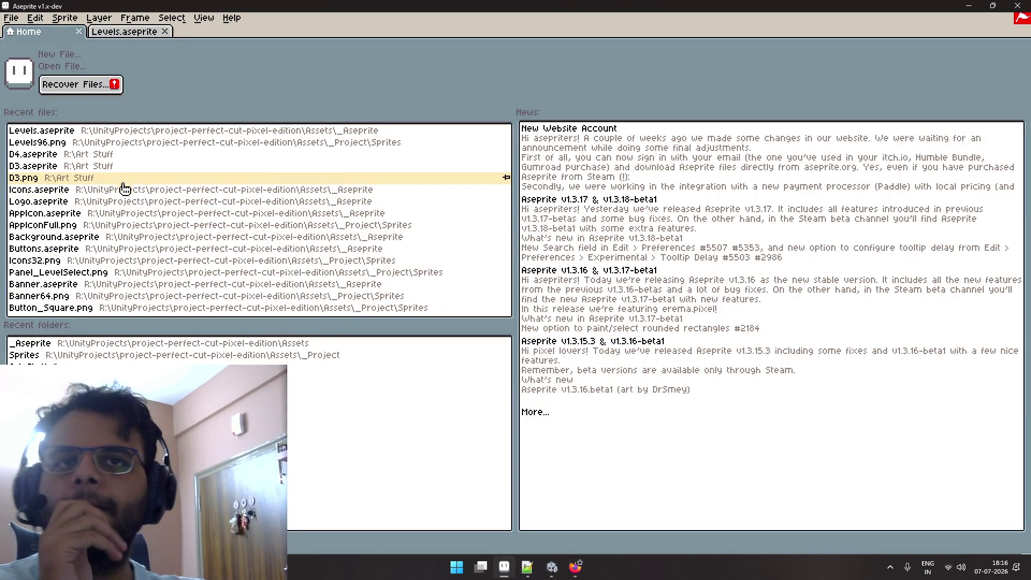
Open Buttons.aseprite and delete the icon layer, leaving the plain pale bottom-shaded button.
click(138, 249)
scroll(607, 292, up, 3)
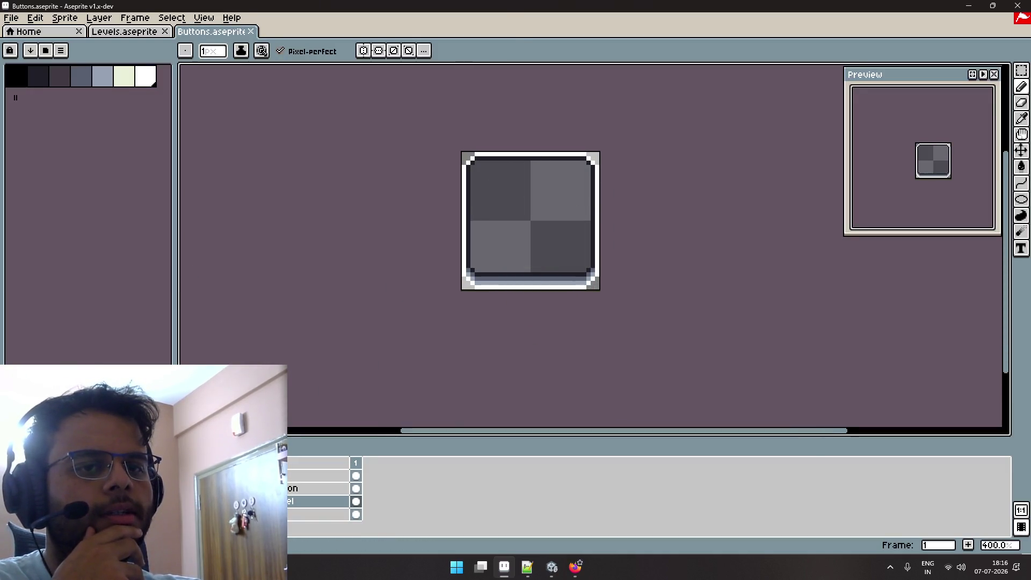
click(320, 476)
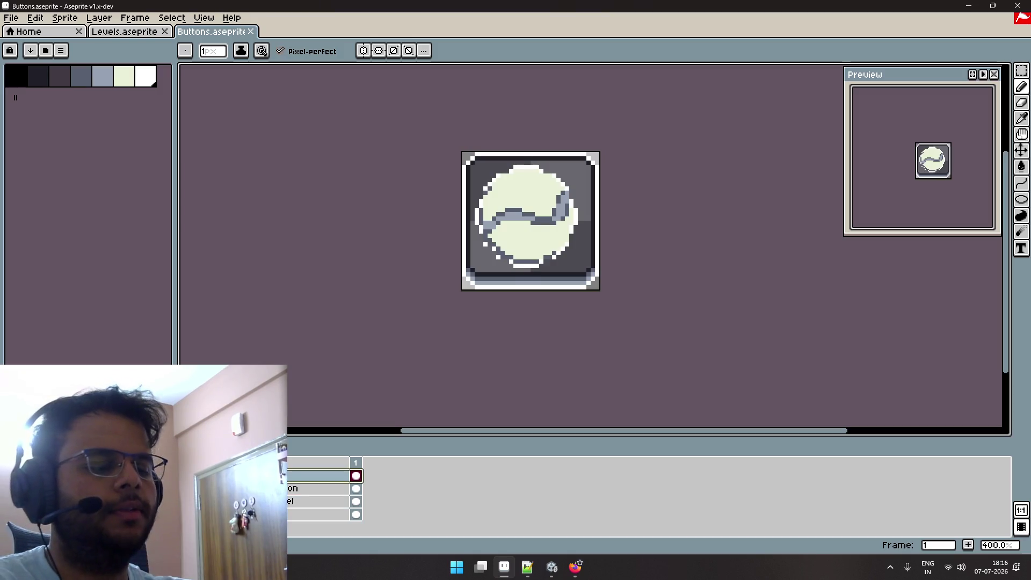
key(Delete)
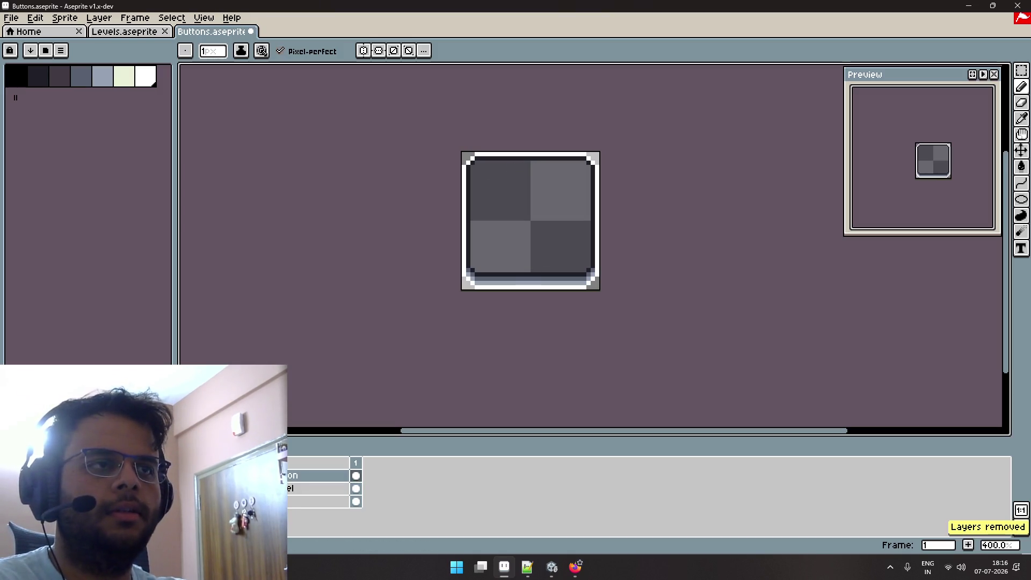
key(Delete)
key(ctrl+z)
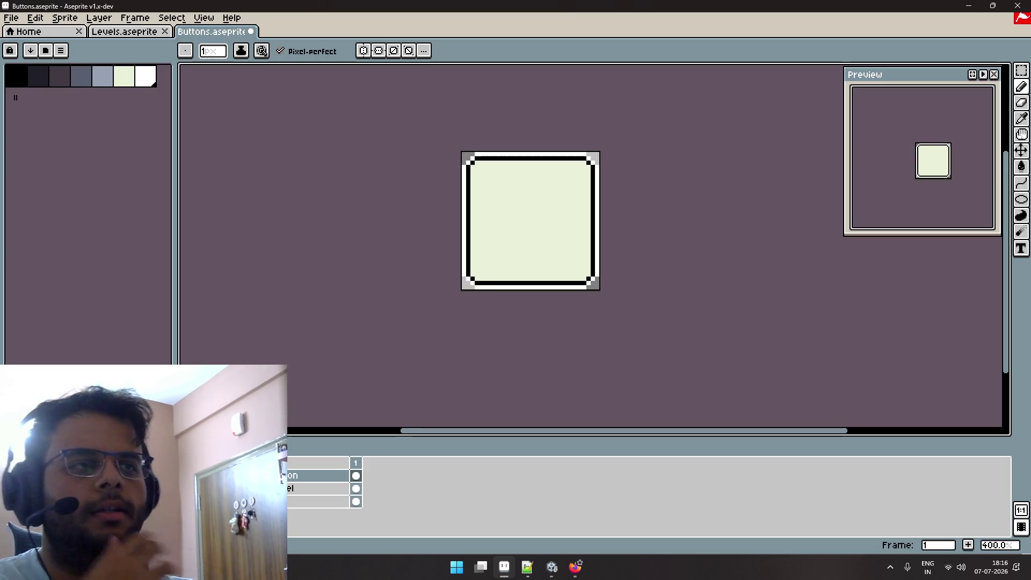
key(ctrl+y)
key(ctrl+z)
key(ctrl+y)
key(ctrl+z)
key(ctrl+y)
key(ctrl+z)
key(ctrl+y)
key(ctrl+z)
Load the default colour palette.
scroll(470, 359, up, 2)
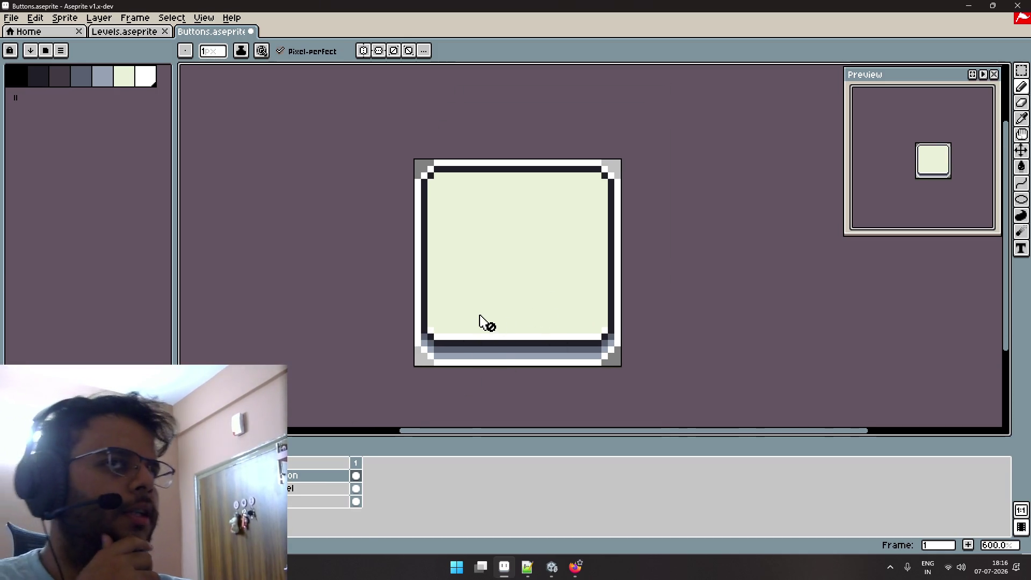
click(62, 51)
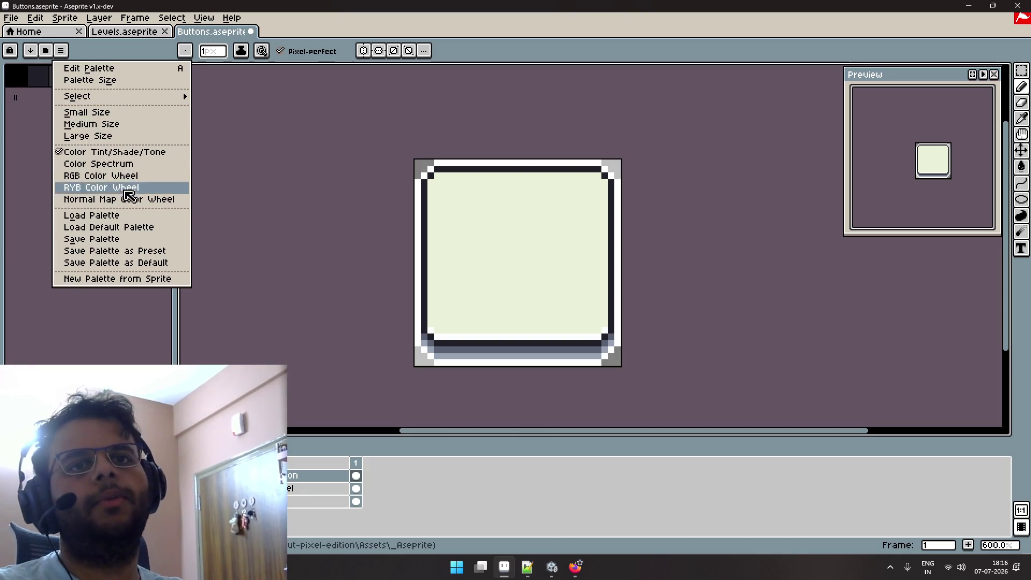
click(129, 231)
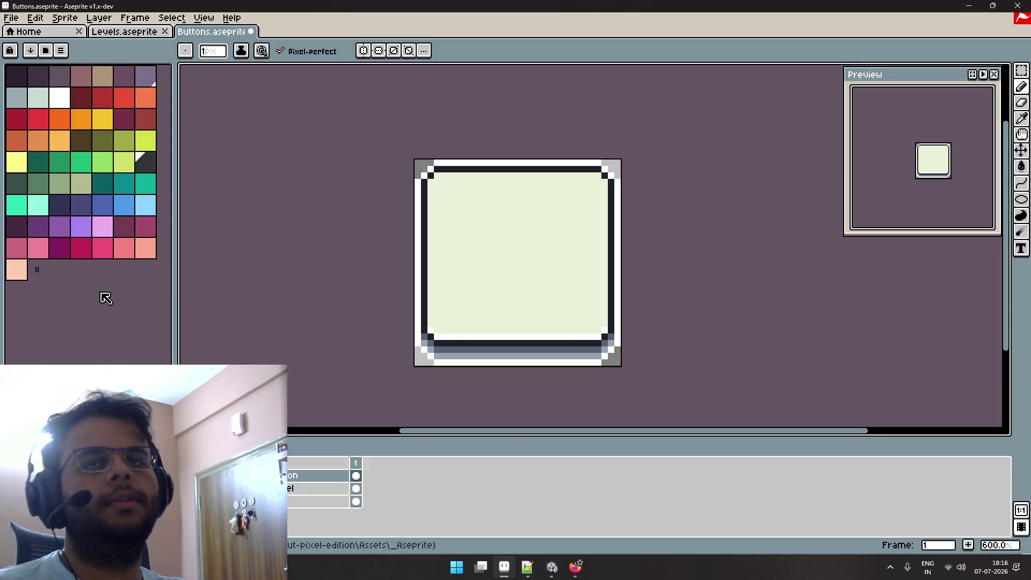
Cycle through the asset store reference tabs to GUI Pro - Casual Game, then return to Aseprite.
key(v)
key(alt+Tab)
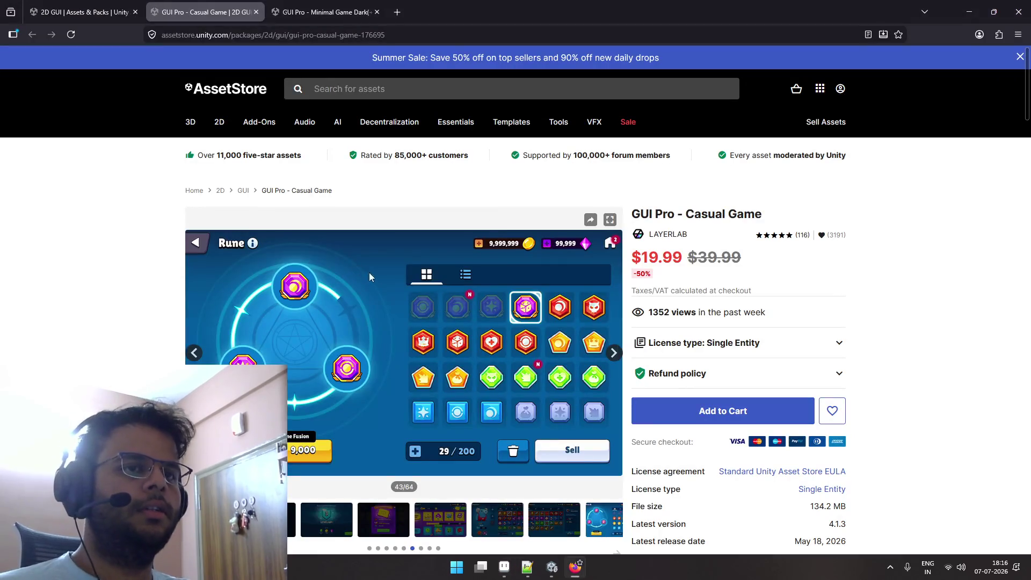
scroll(314, 259, down, 2)
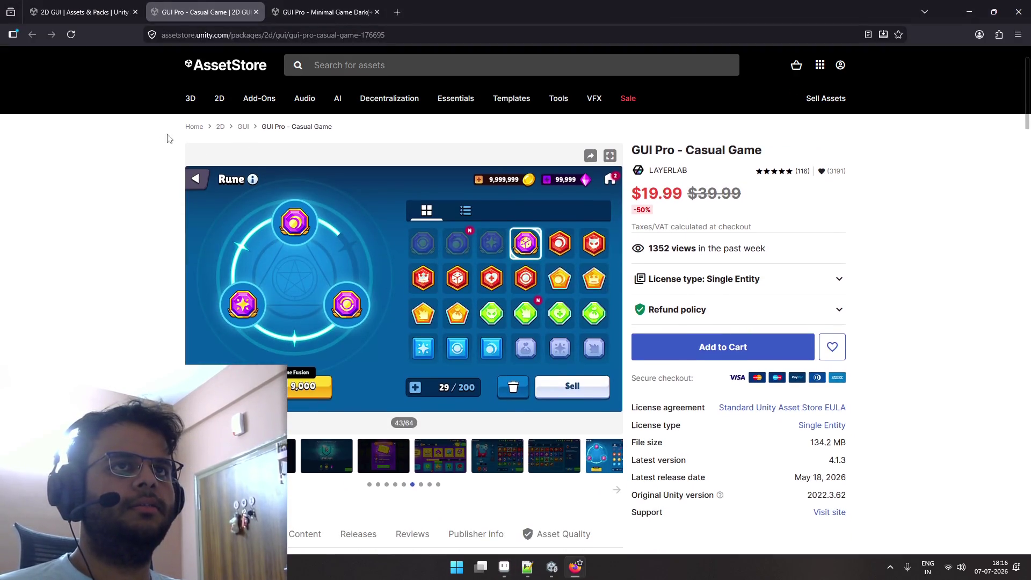
scroll(314, 259, up, 2)
key(ctrl+Tab)
key(ctrl+shift+Tab)
key(ctrl+shift+Tab)
key(ctrl+Tab)
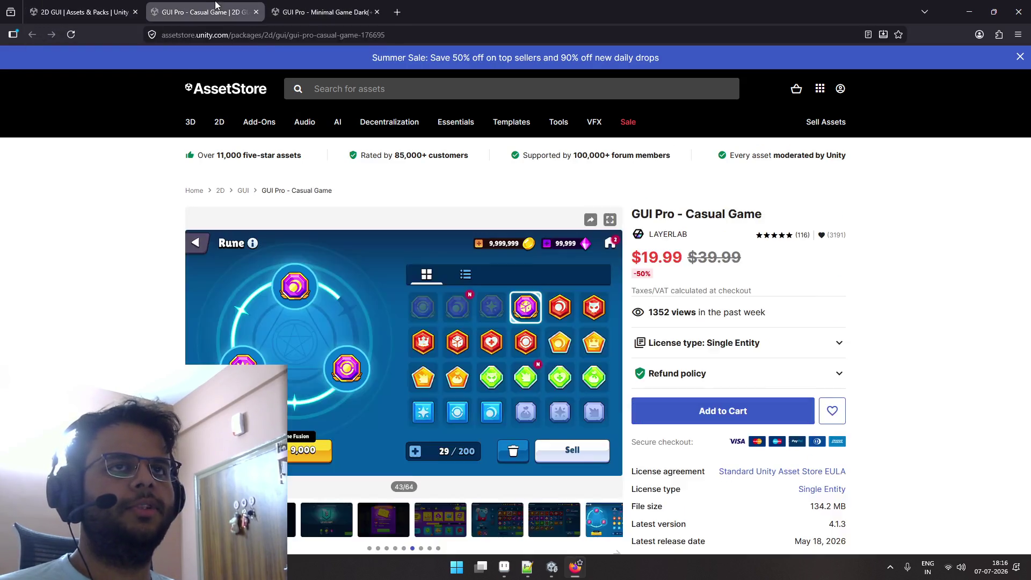
key(ctrl+Tab)
click(201, 8)
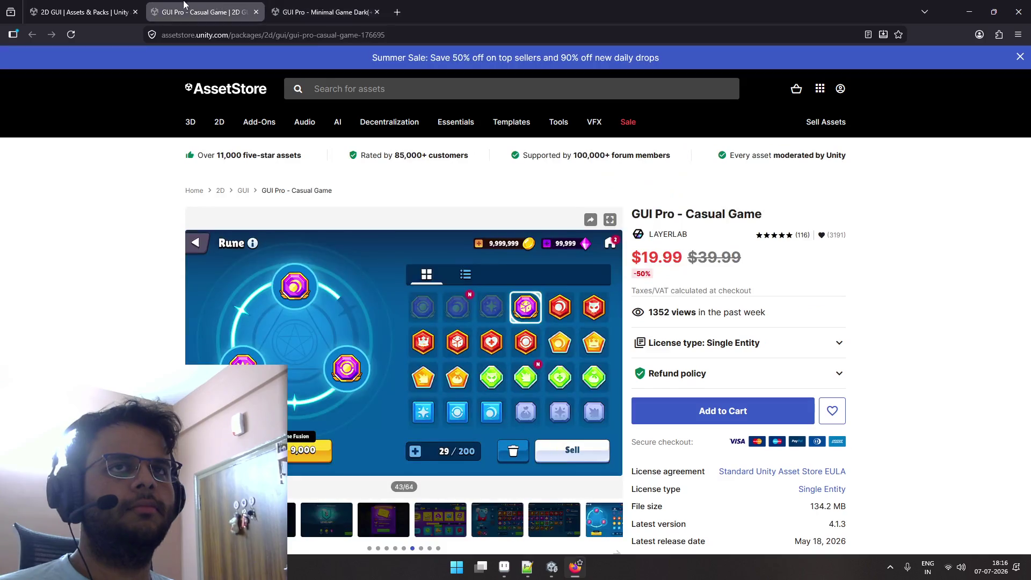
click(128, 5)
key(alt+Tab)
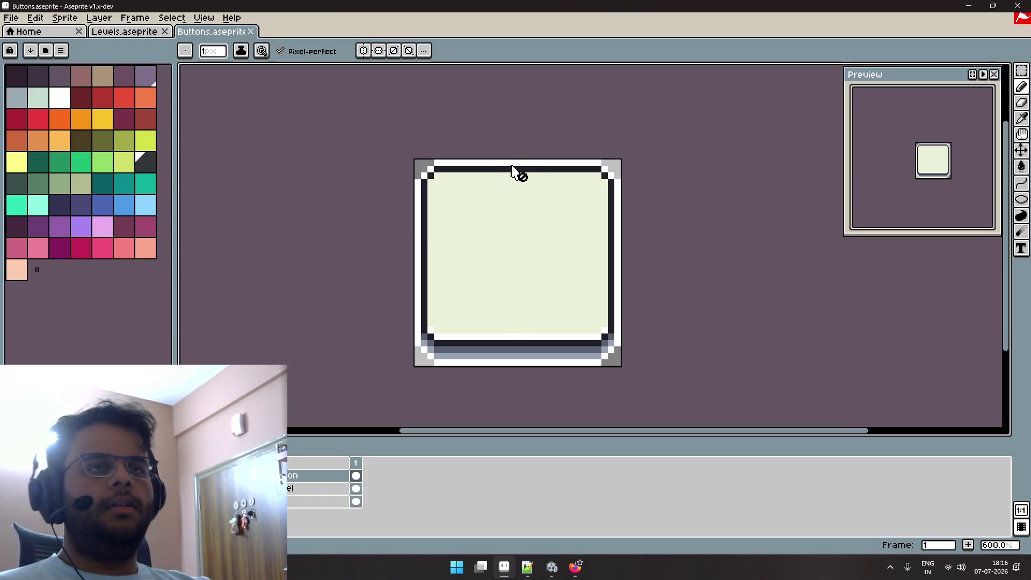
Choose green from the palette and try duplicating a layer, undoing it.
click(81, 161)
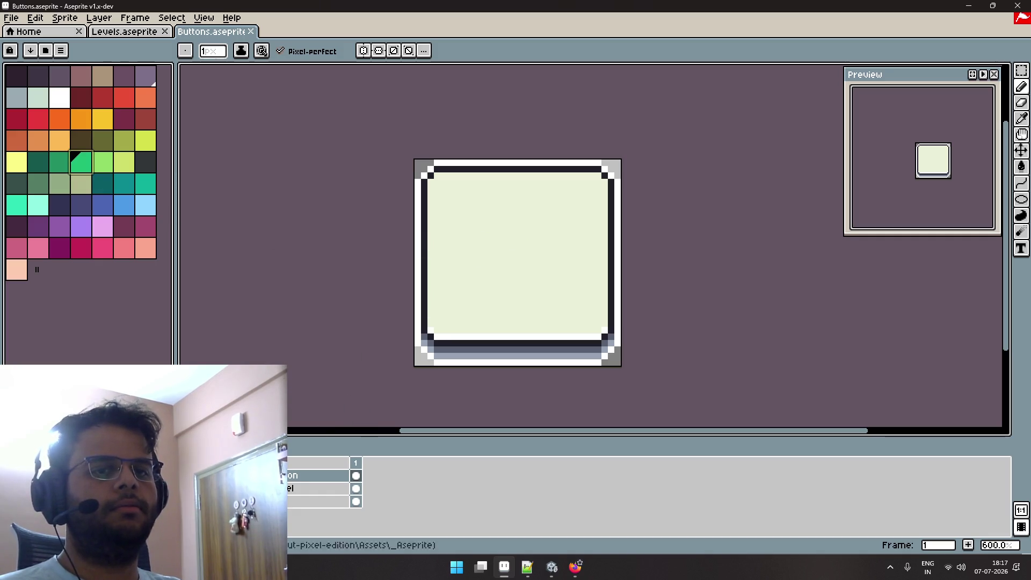
click(320, 502)
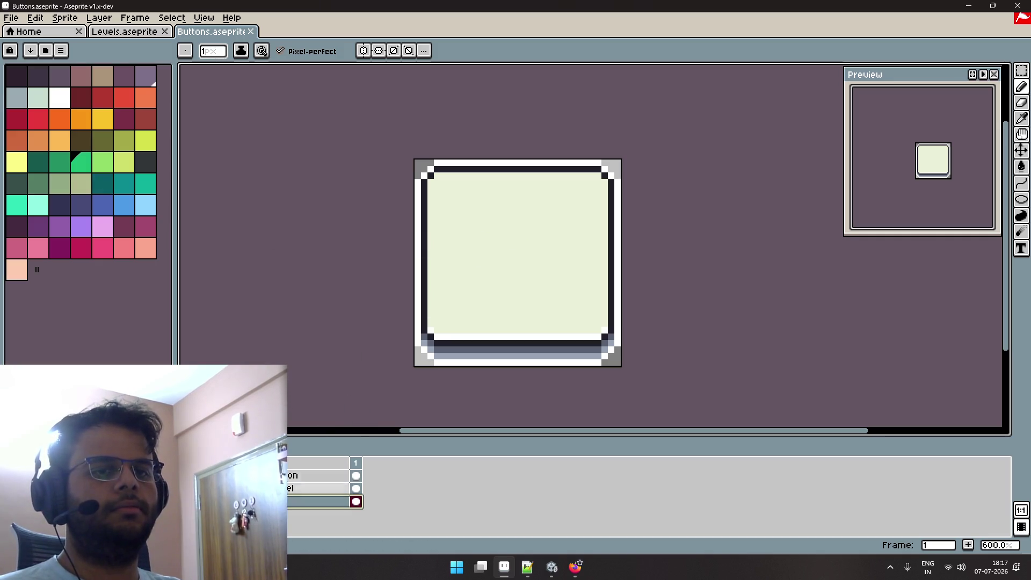
right_click(310, 502)
click(318, 514)
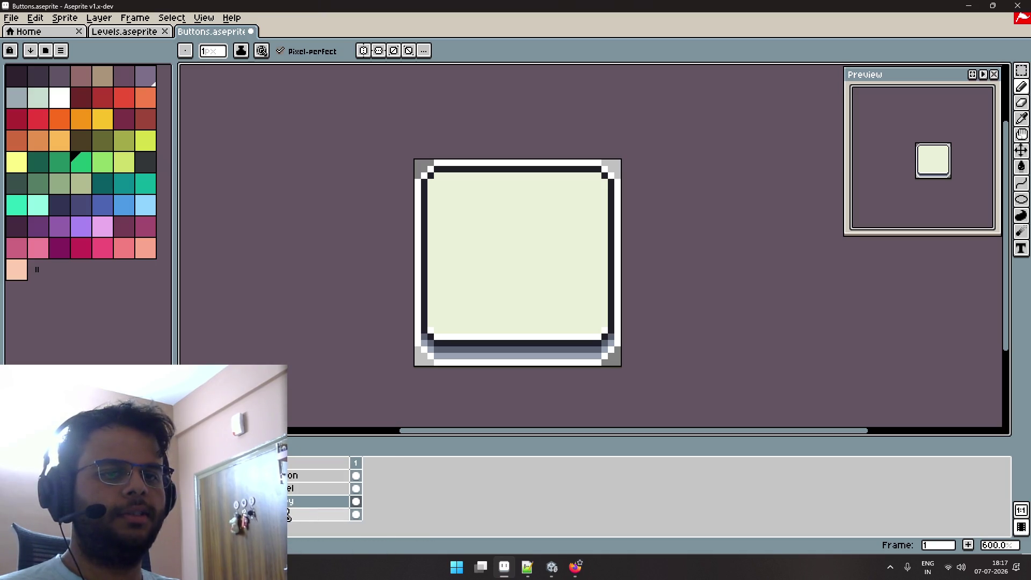
key(ctrl+z)
click(310, 476)
right_click(310, 475)
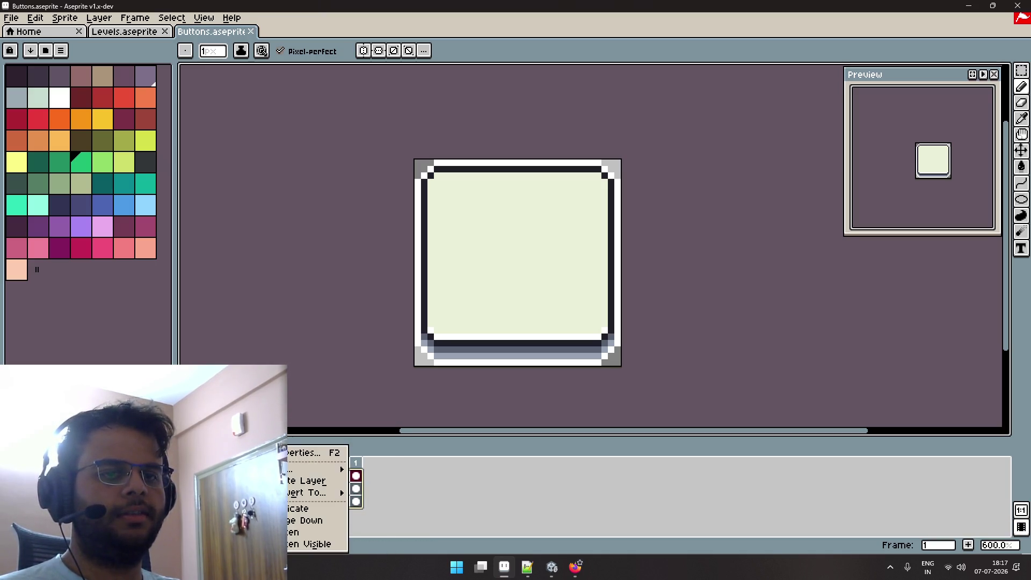
mouse_move(316, 494)
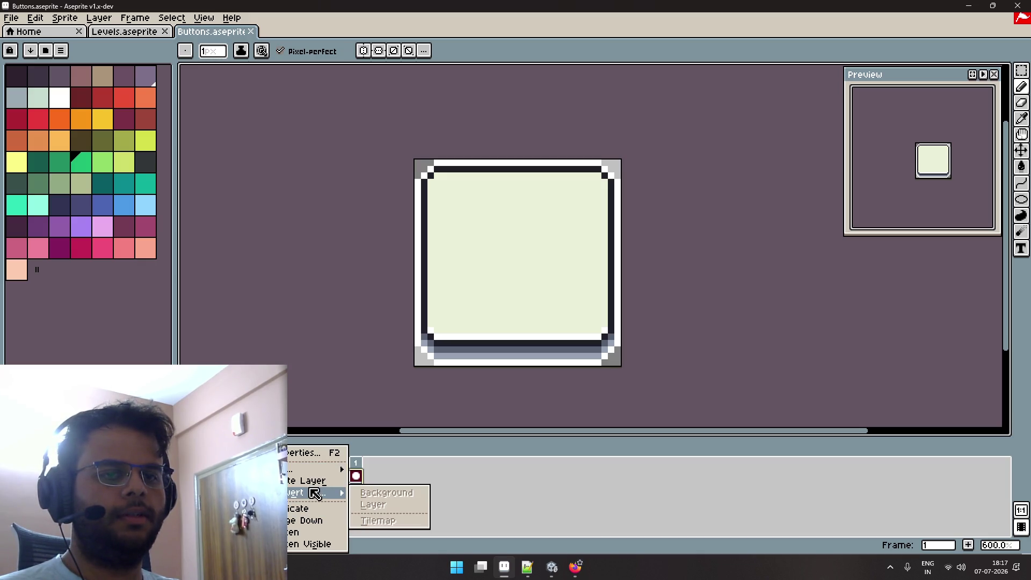
click(437, 476)
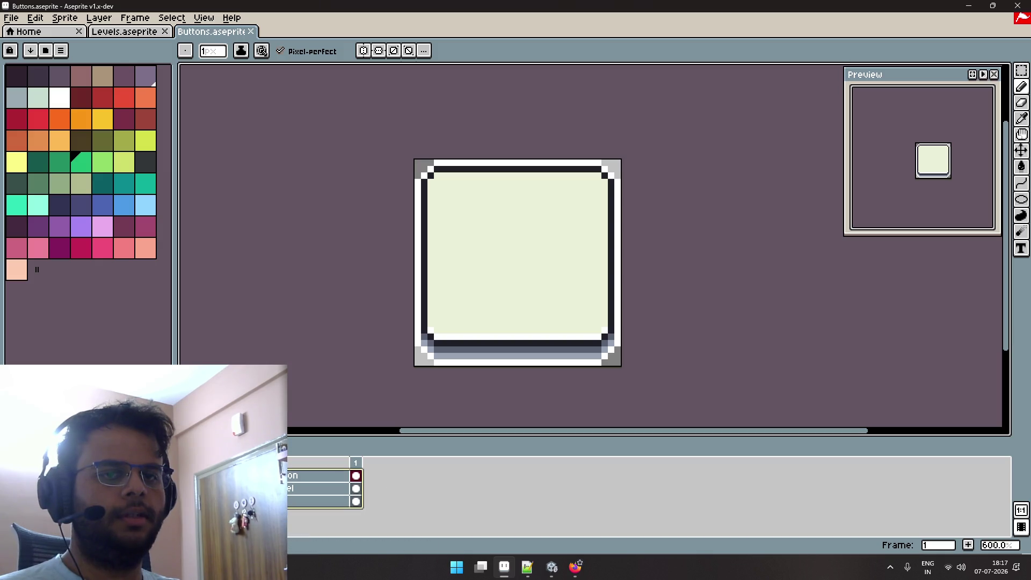
Hide the light-fill layer and add a new layer group named 'Observer'.
click(11, 476)
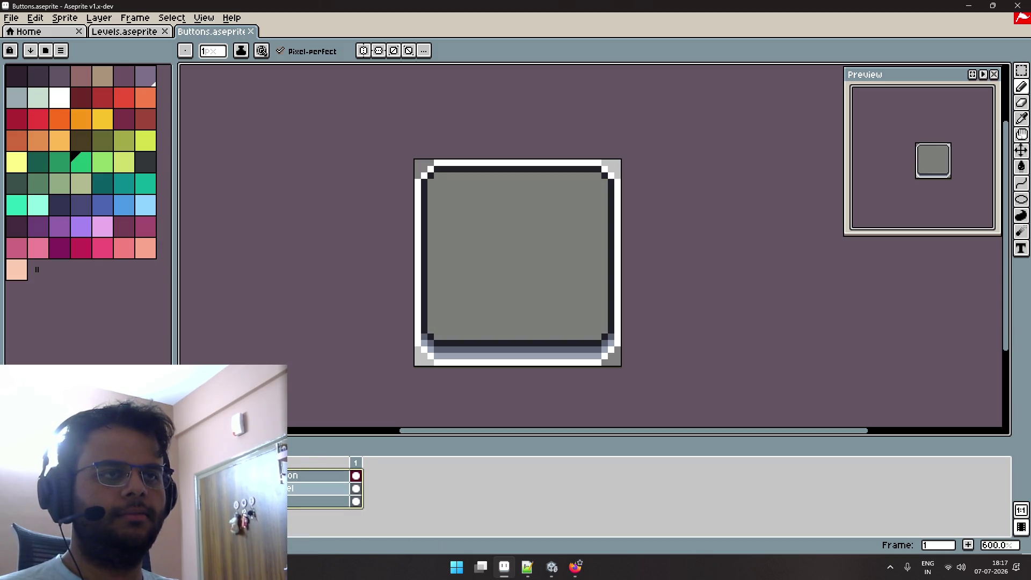
right_click(253, 488)
mouse_move(317, 468)
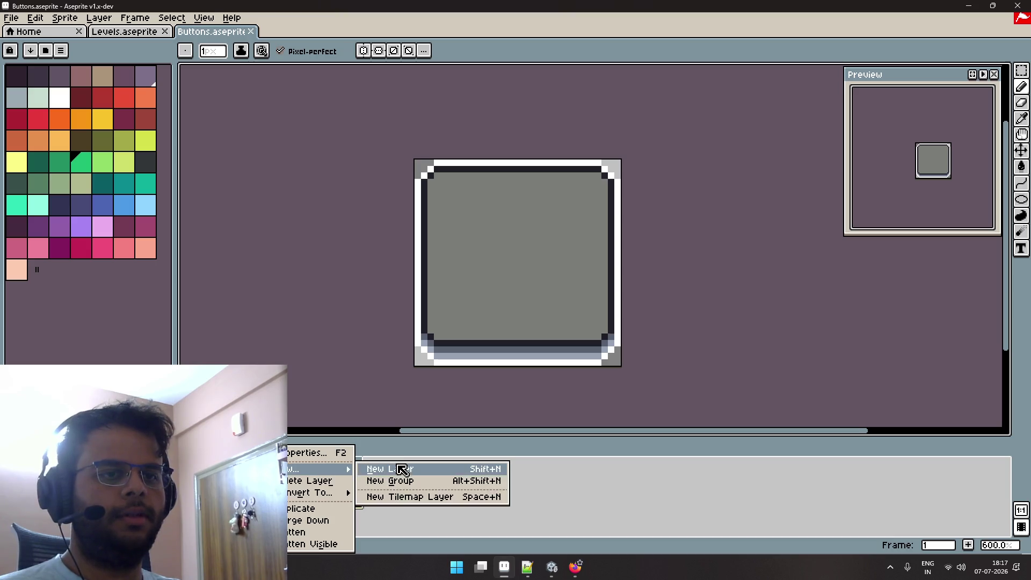
click(406, 482)
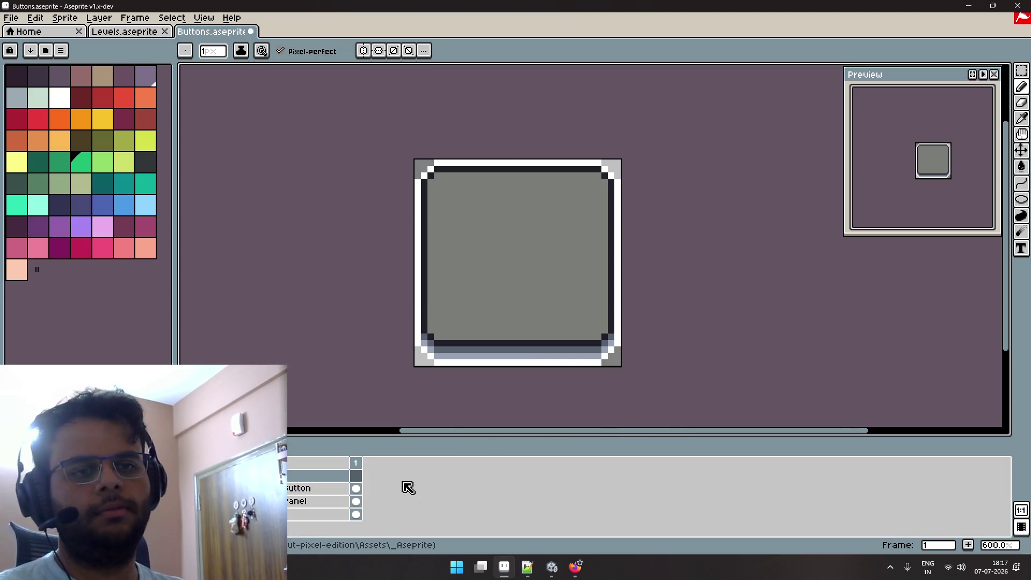
key(F2)
text(Observer)
key(Return)
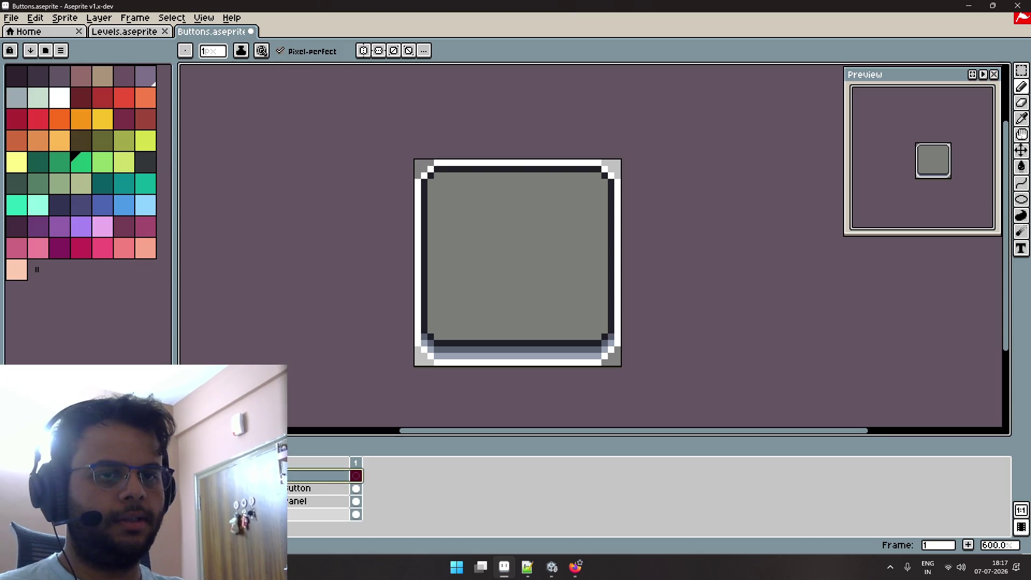
Duplicate the bottom layer, move the copy to the top, and bucket-fill the button interior green.
right_click(290, 515)
click(294, 508)
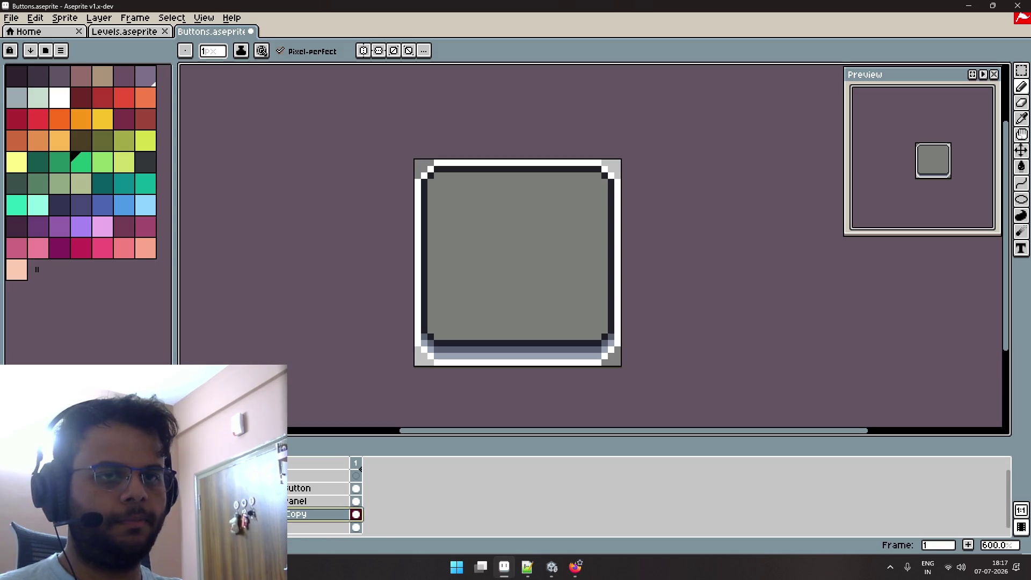
drag(301, 514, 301, 476)
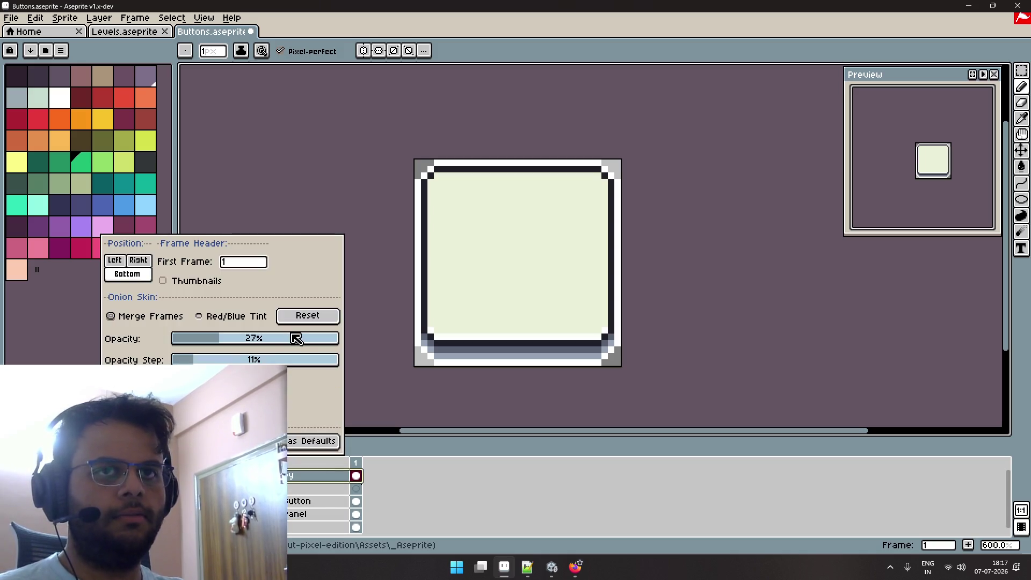
key(Escape)
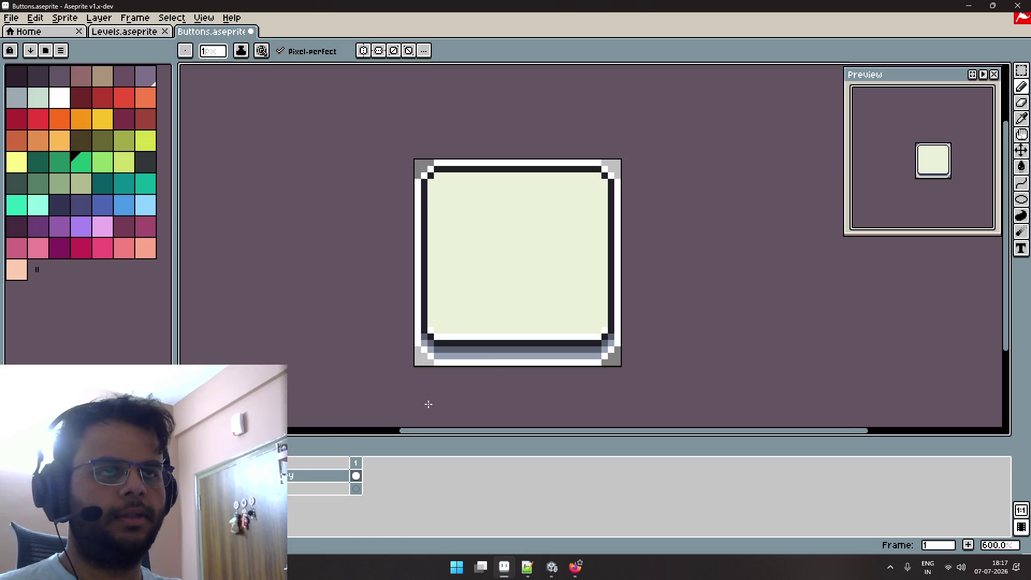
scroll(502, 349, down, 1)
scroll(467, 329, up, 2)
key(g)
click(477, 321)
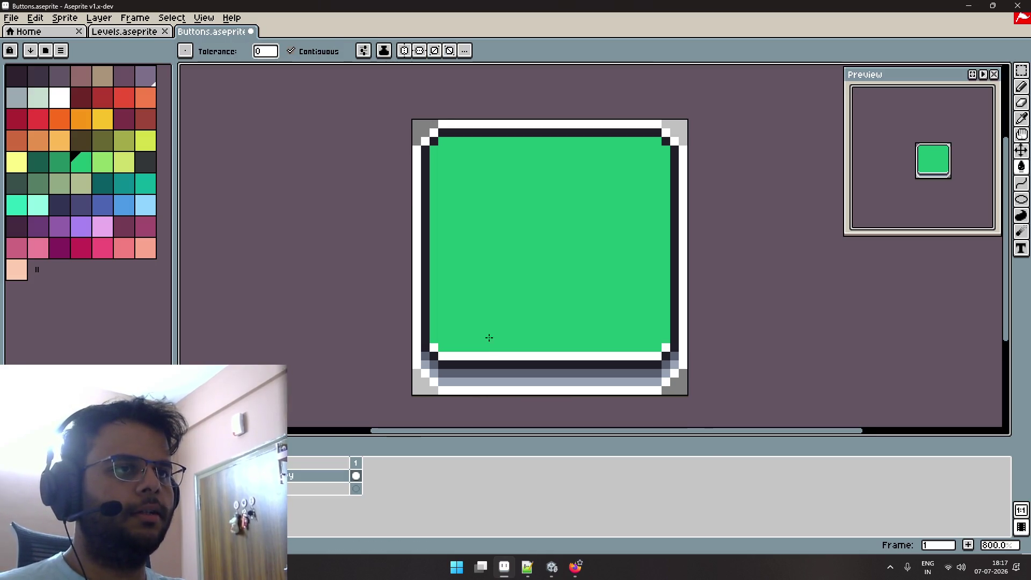
Pick white as the colour and save the green button sprite.
scroll(497, 309, down, 1)
drag(506, 308, 446, 293)
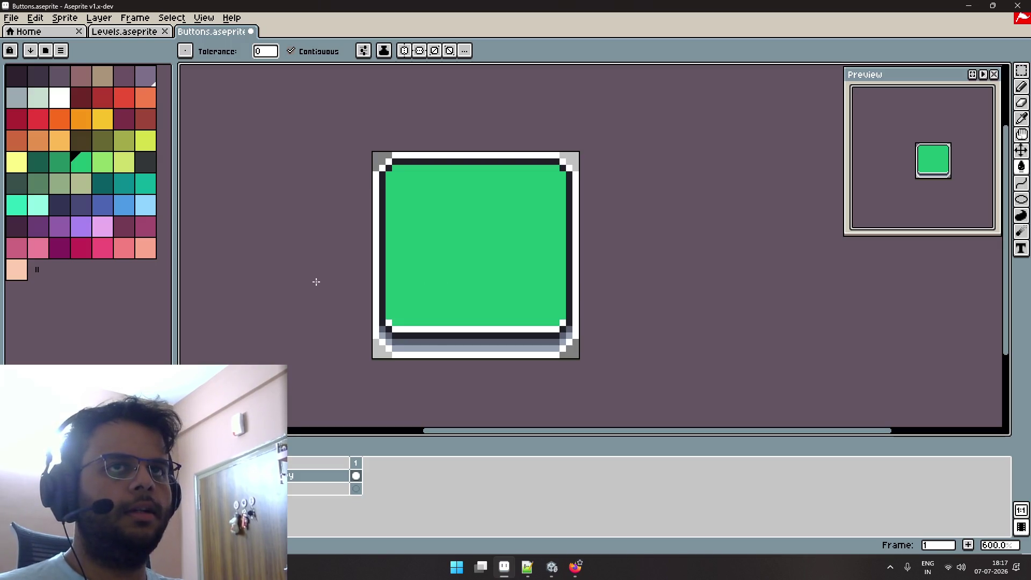
click(61, 98)
key(ctrl+s)
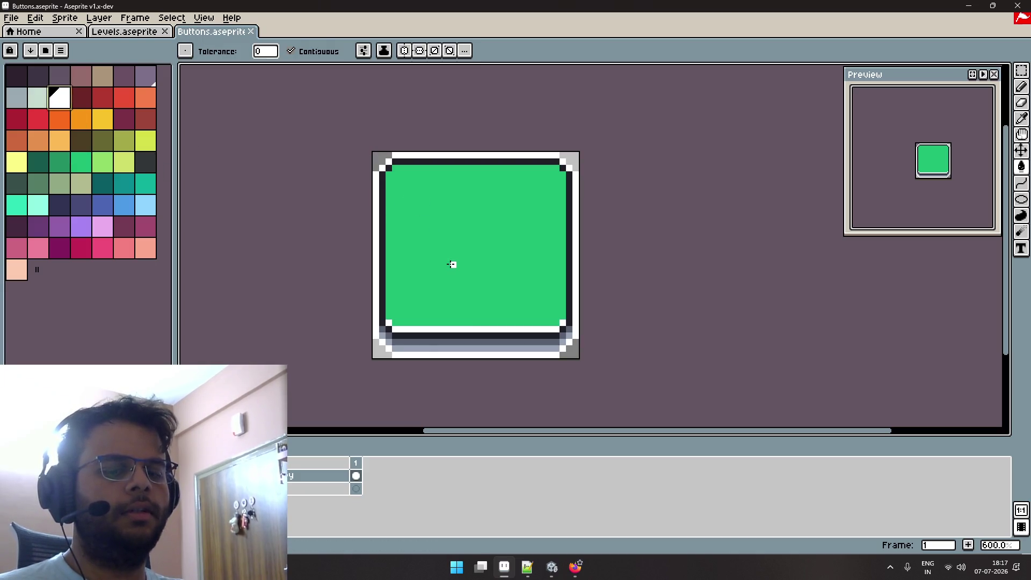
Sketch a white play-triangle icon on the button with the Pencil, then undo the strokes.
key(b)
mouse_move(432, 197)
mouse_down()
mouse_move(440, 187)
mouse_move(542, 246)
mouse_move(457, 287)
mouse_move(448, 215)
mouse_up()
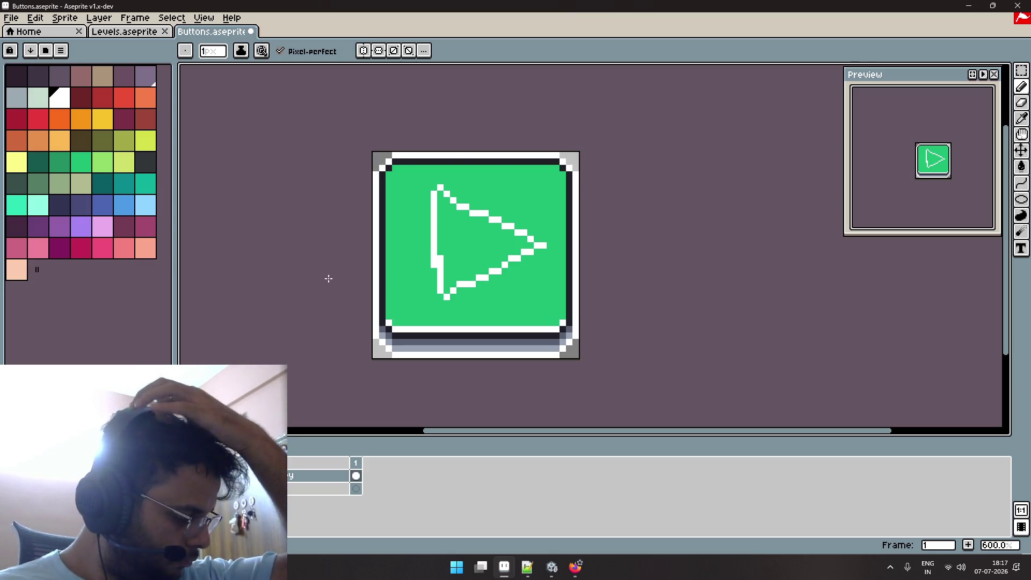
key(ctrl+z)
key(ctrl+z)
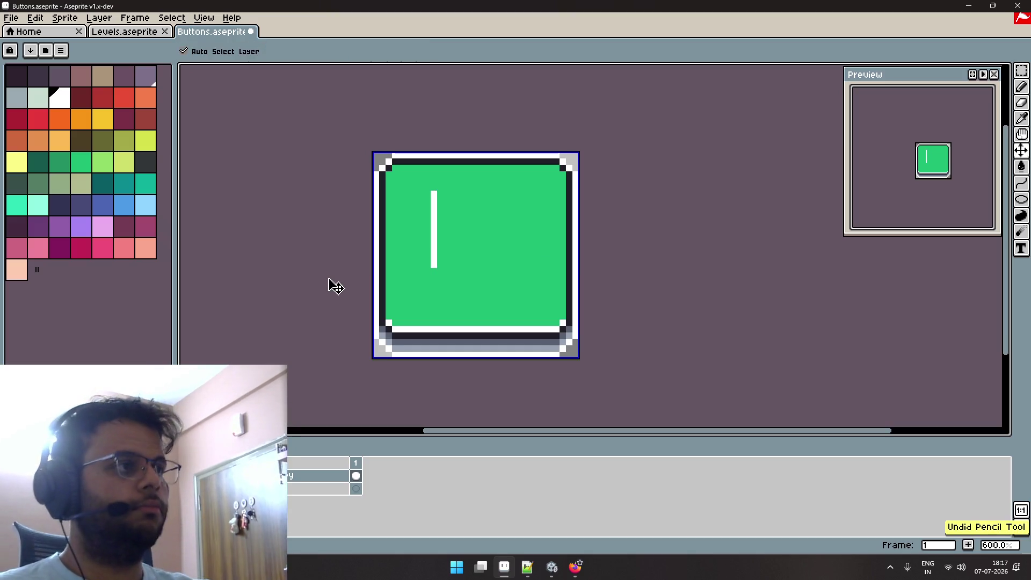
key(ctrl+z)
scroll(465, 215, down, 2)
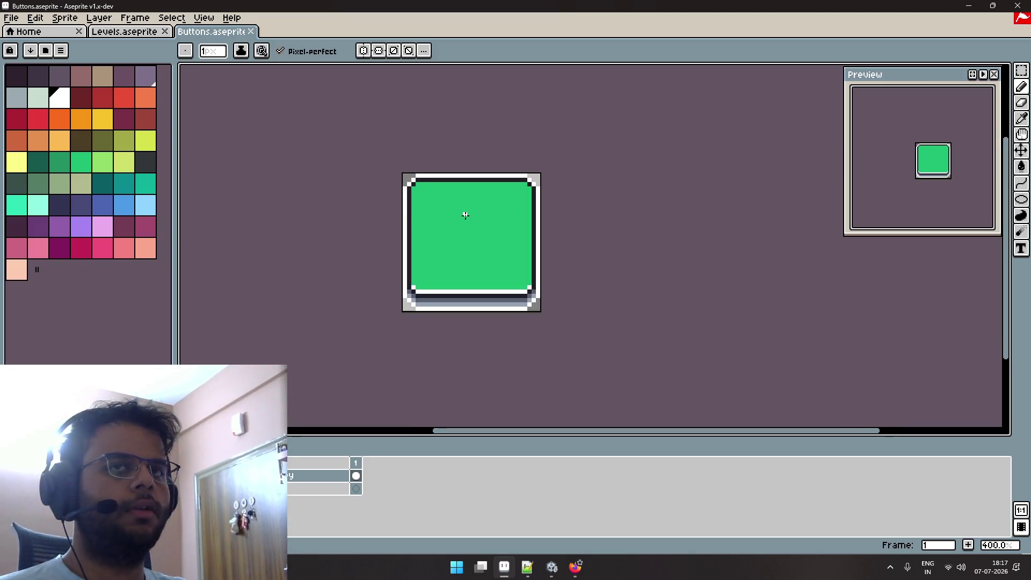
drag(457, 243, 457, 250)
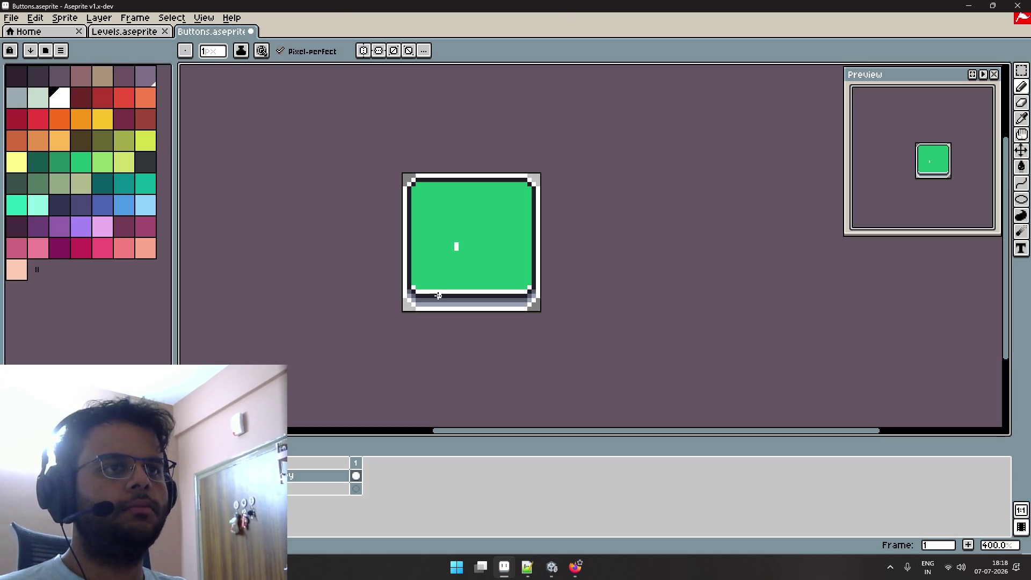
Try a white bucket fill of the interior, revert it to green, and switch to Unity.
key(g)
click(469, 237)
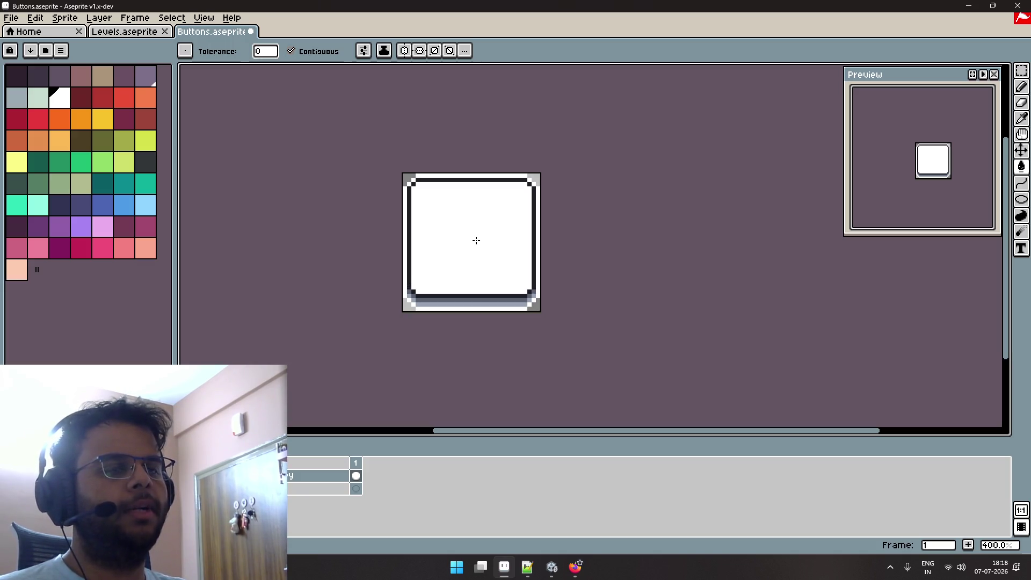
key(ctrl+z)
key(ctrl+z)
key(ctrl+z)
key(ctrl+z)
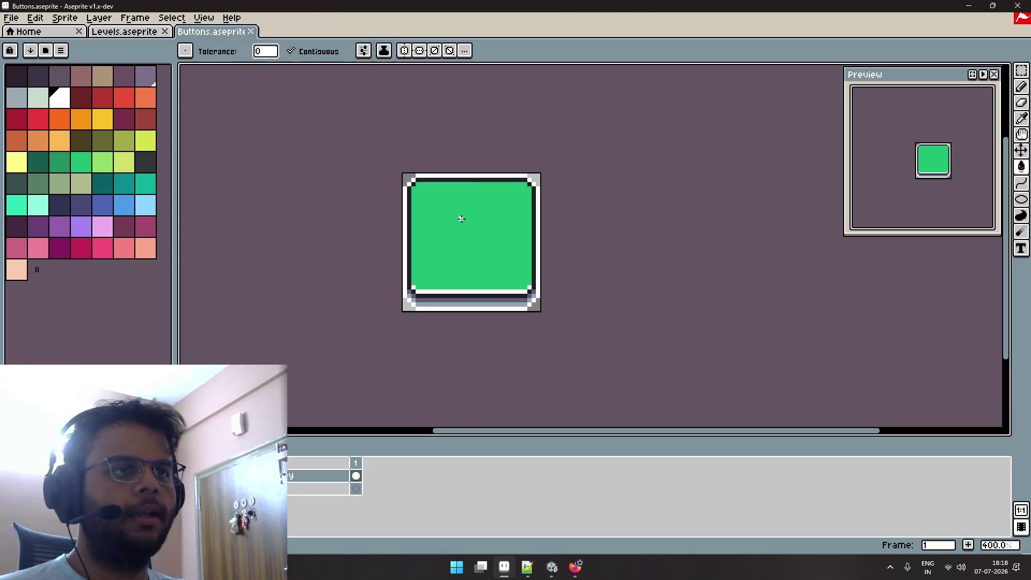
key(alt+Tab)
key(alt+Tab)
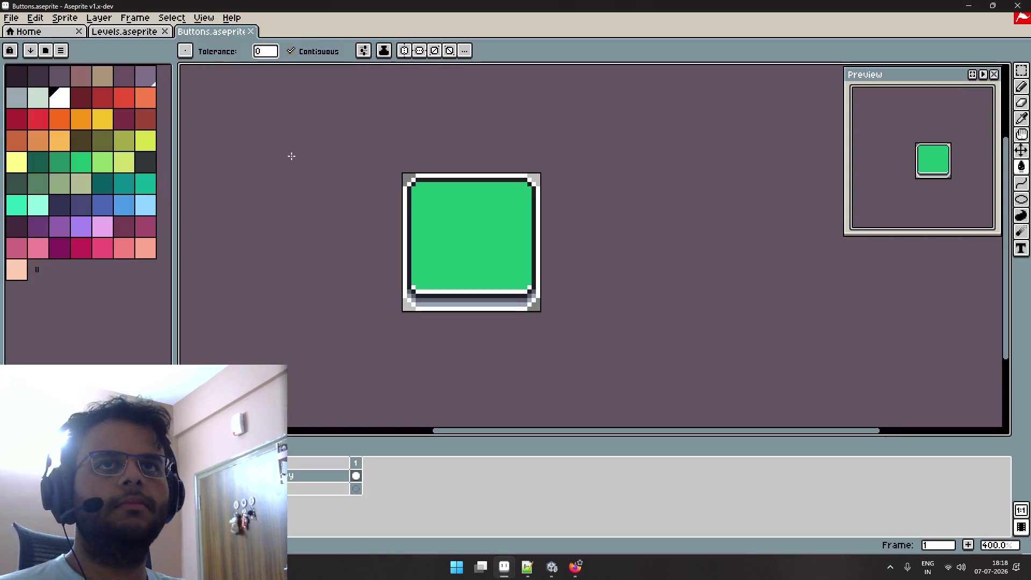
key(alt+Tab)
key(alt+Tab)
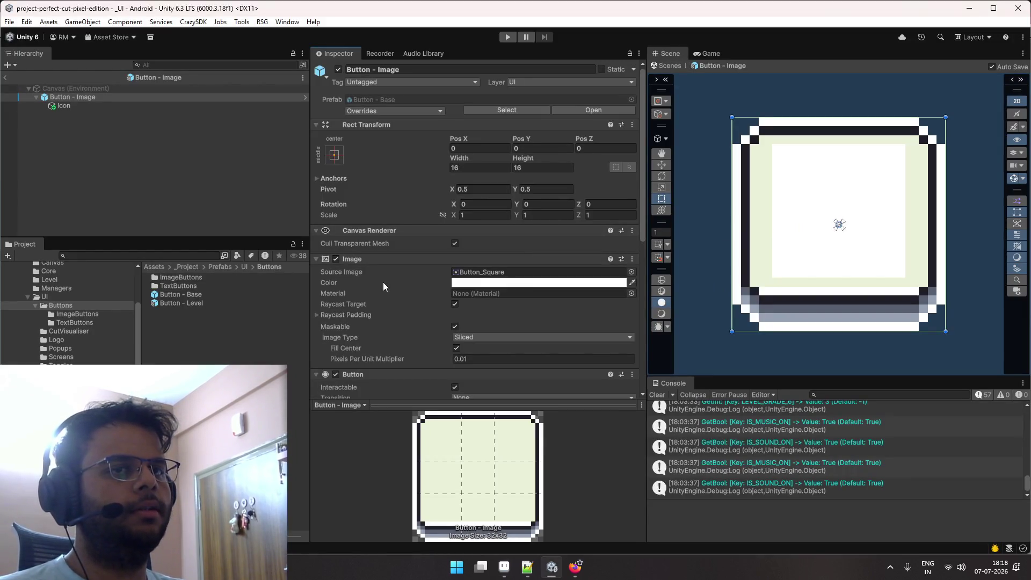
Inspect the Button - Base prefab and locate its Button_Square source sprite in the Project window.
click(213, 304)
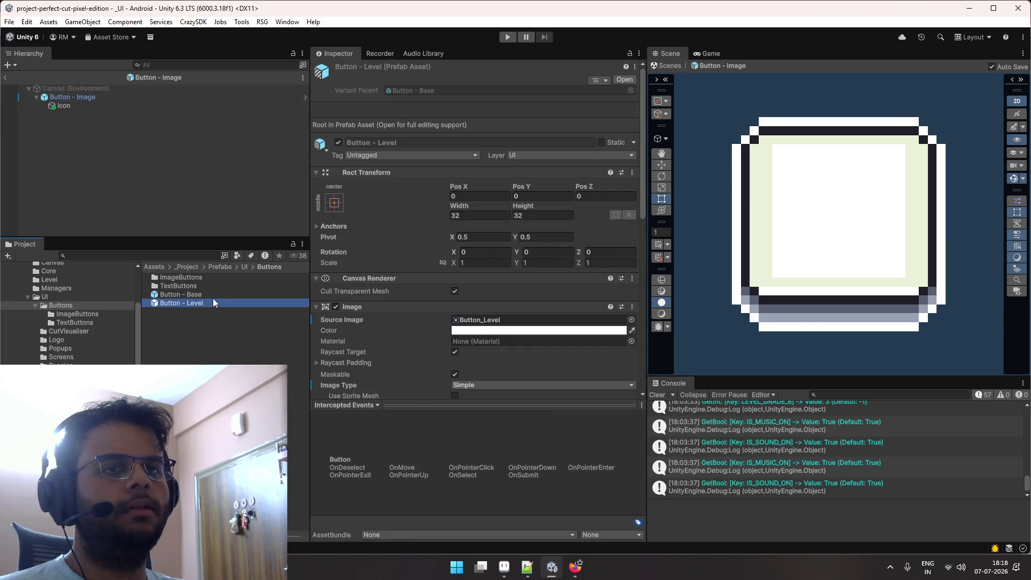
click(212, 299)
click(478, 309)
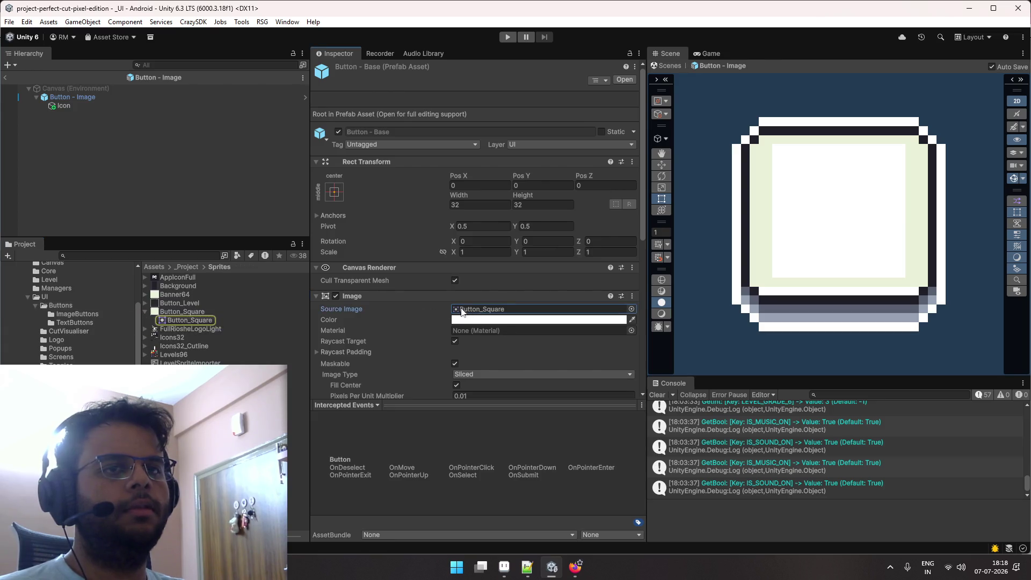
click(211, 312)
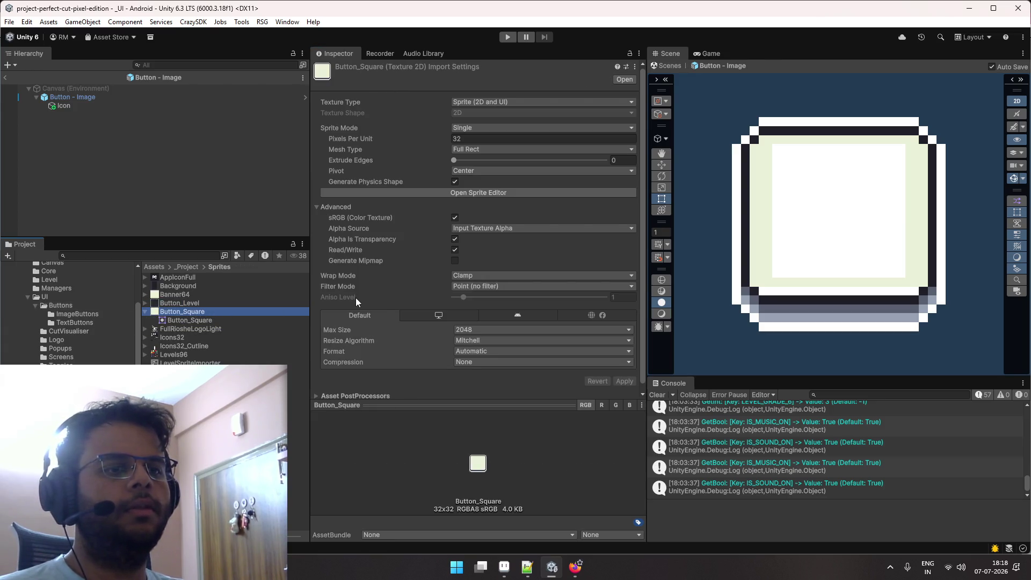
key(alt+Tab)
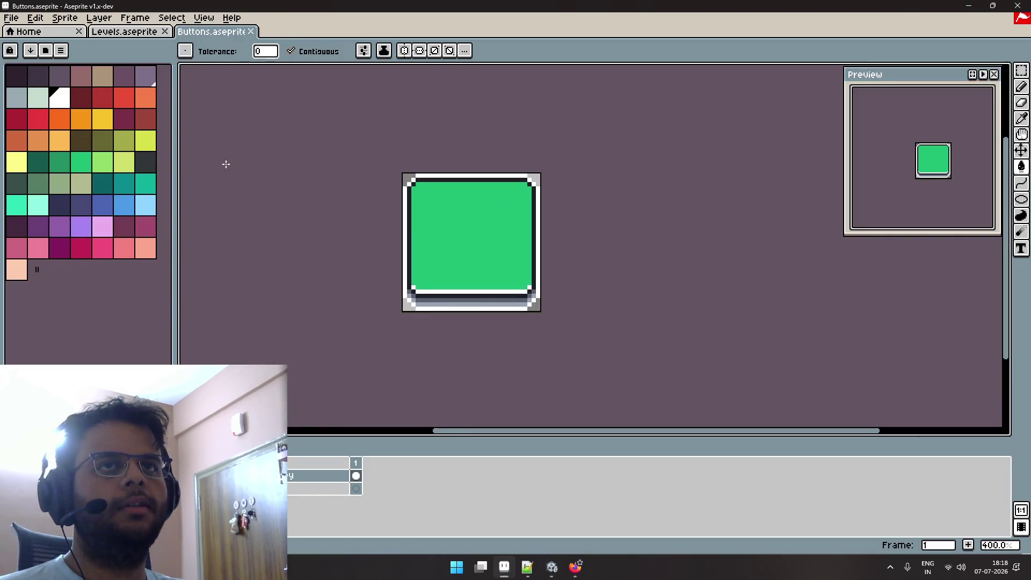
Export the green button as Button_Square.png, replacing the Panel_LevelSelect file name, then check it in Unity.
click(11, 17)
mouse_move(76, 129)
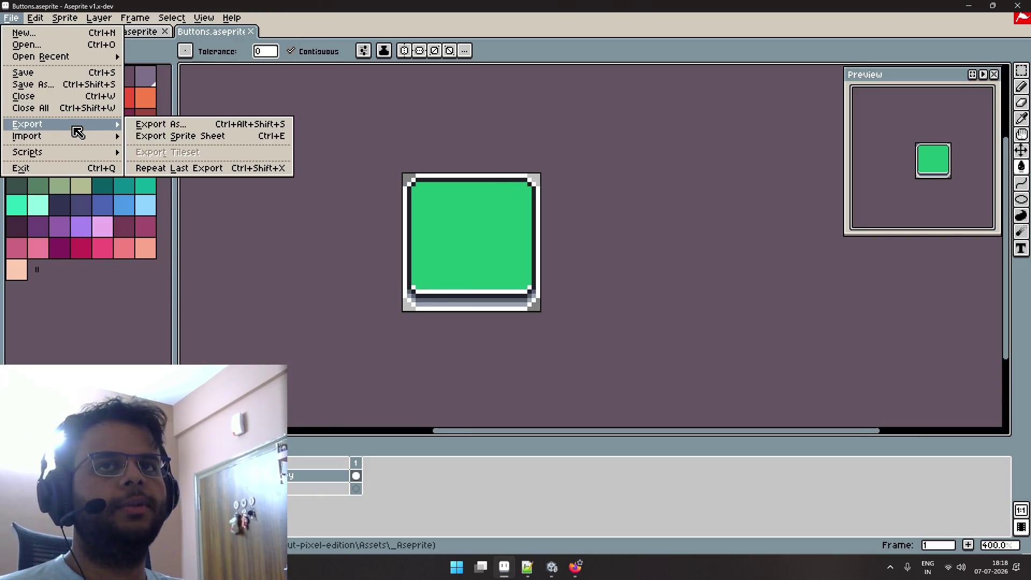
click(226, 126)
click(588, 116)
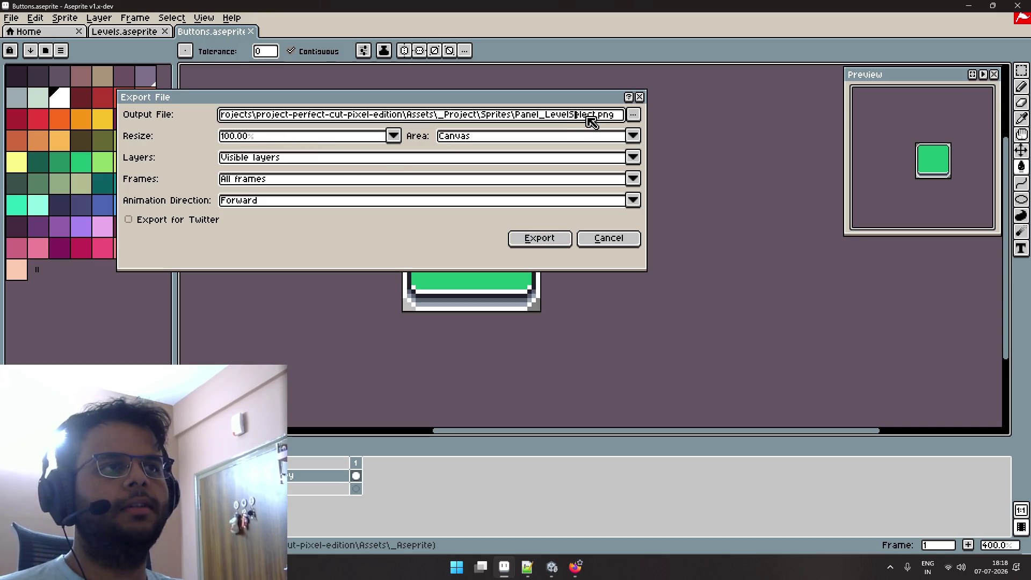
drag(594, 117, 531, 117)
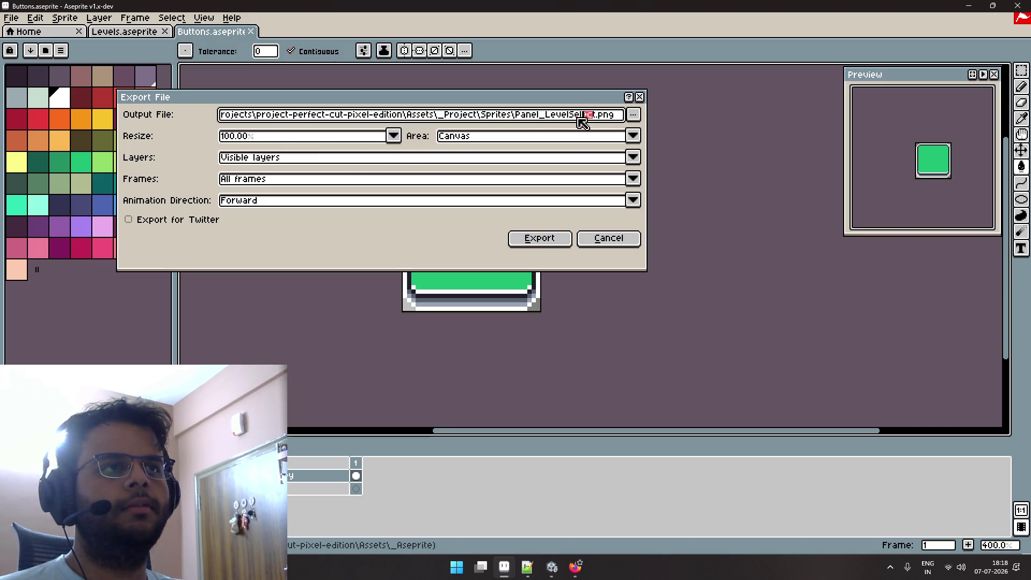
click(532, 118)
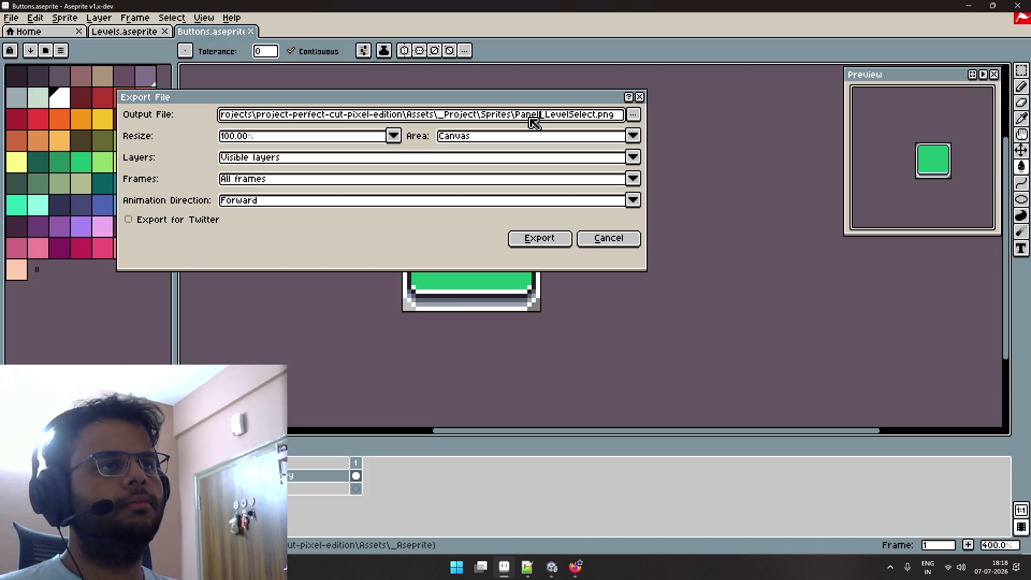
double_click(533, 116)
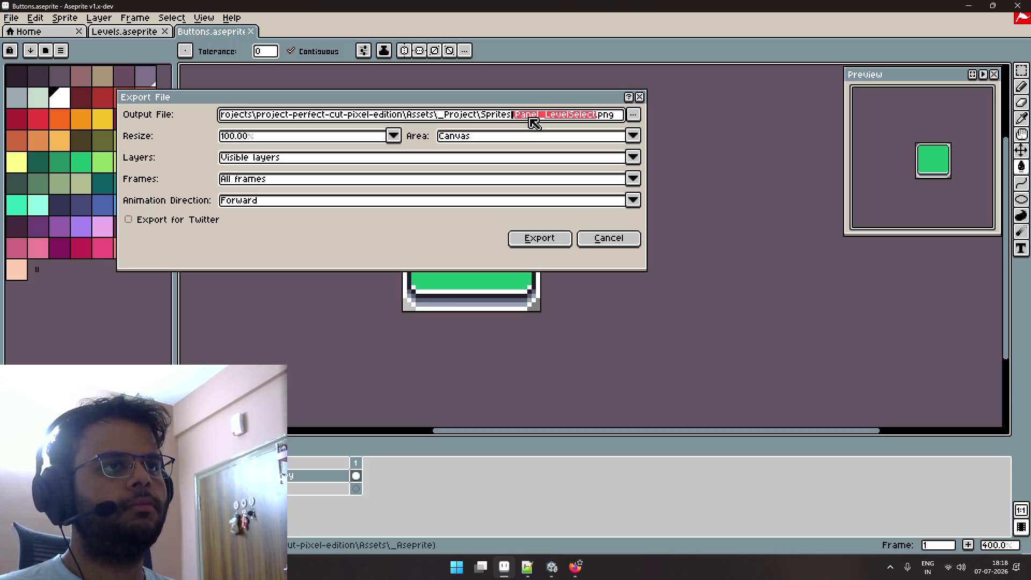
text(Button_)
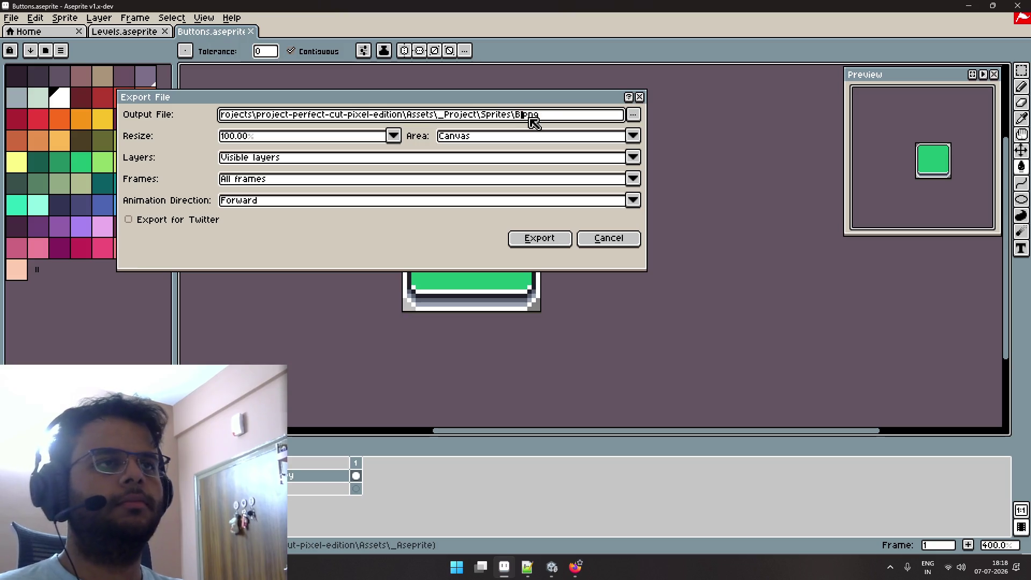
text(Square)
key(Return)
key(alt+Tab)
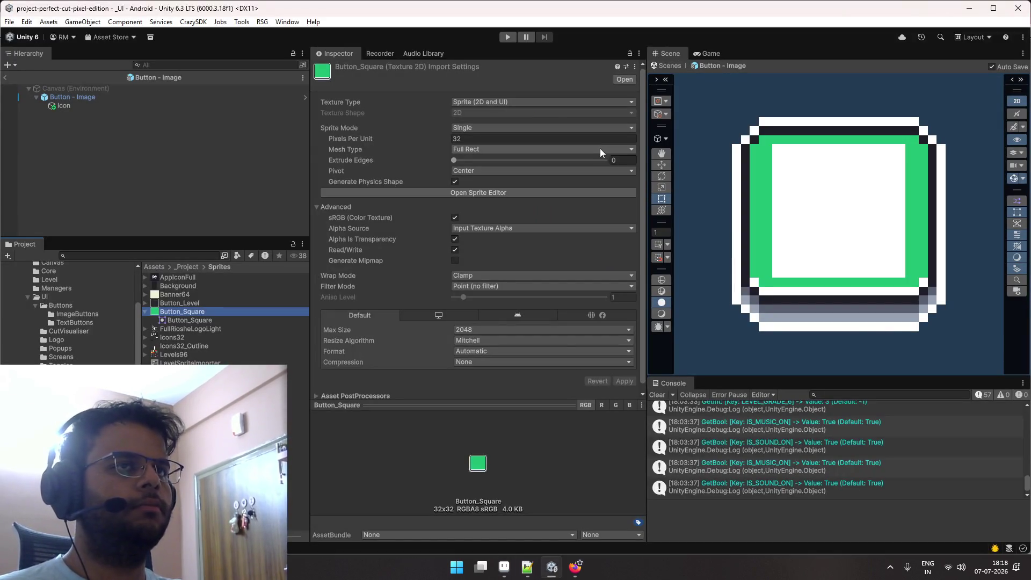
Exit prefab mode, find the _Boot scene via a '_boot' search and run it.
click(6, 78)
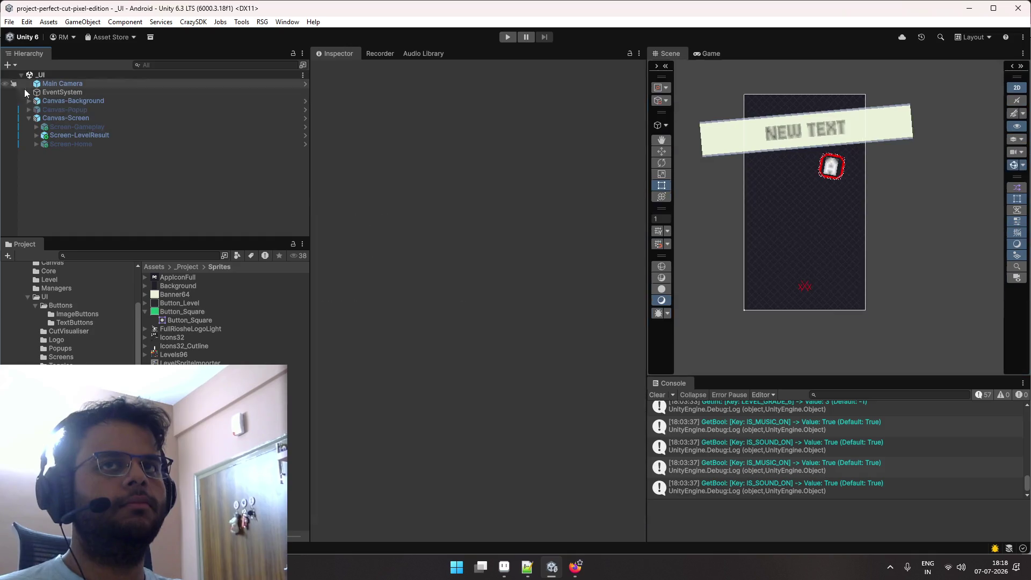
click(162, 254)
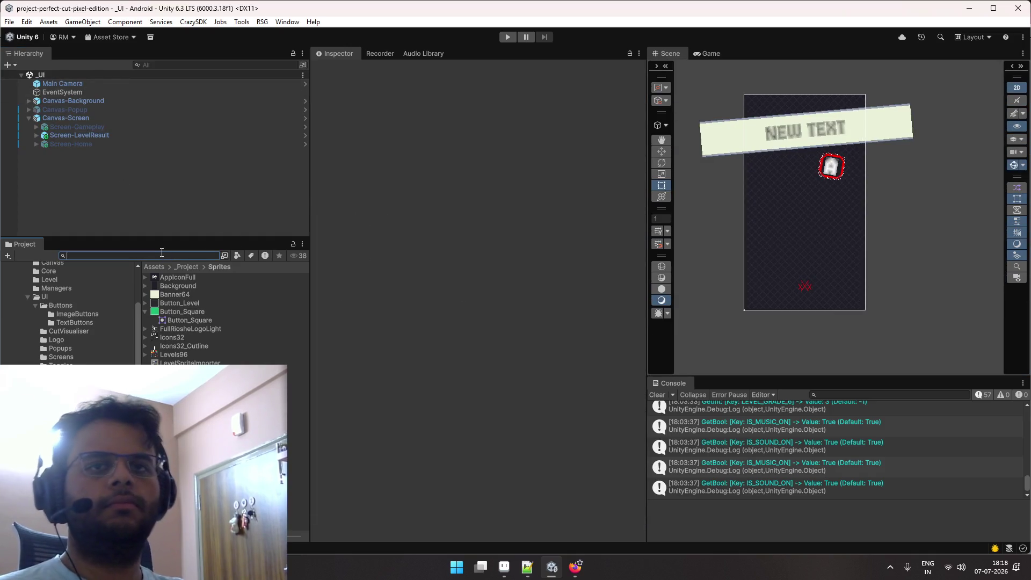
text(_boot)
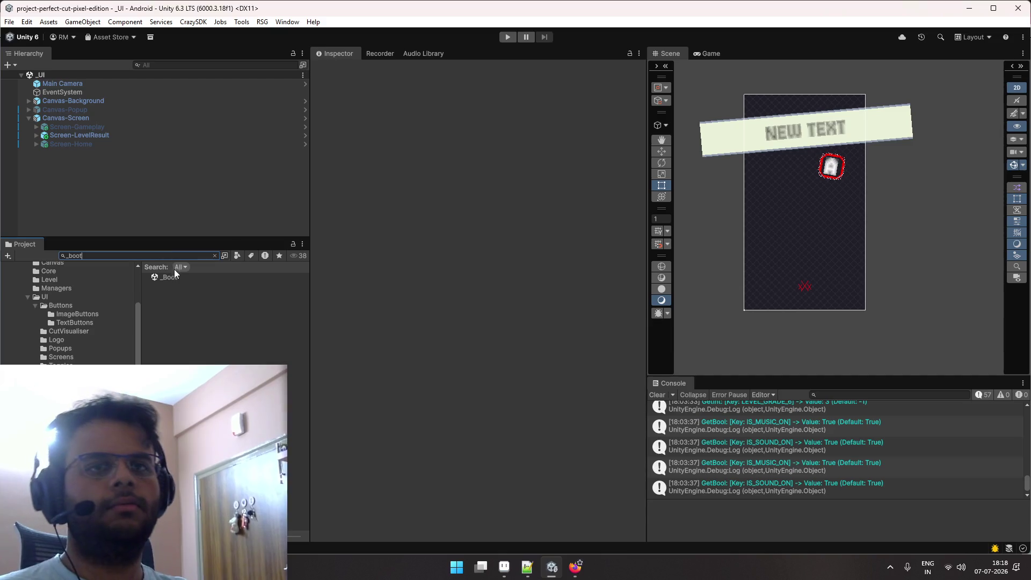
click(169, 277)
key(ctrl+p)
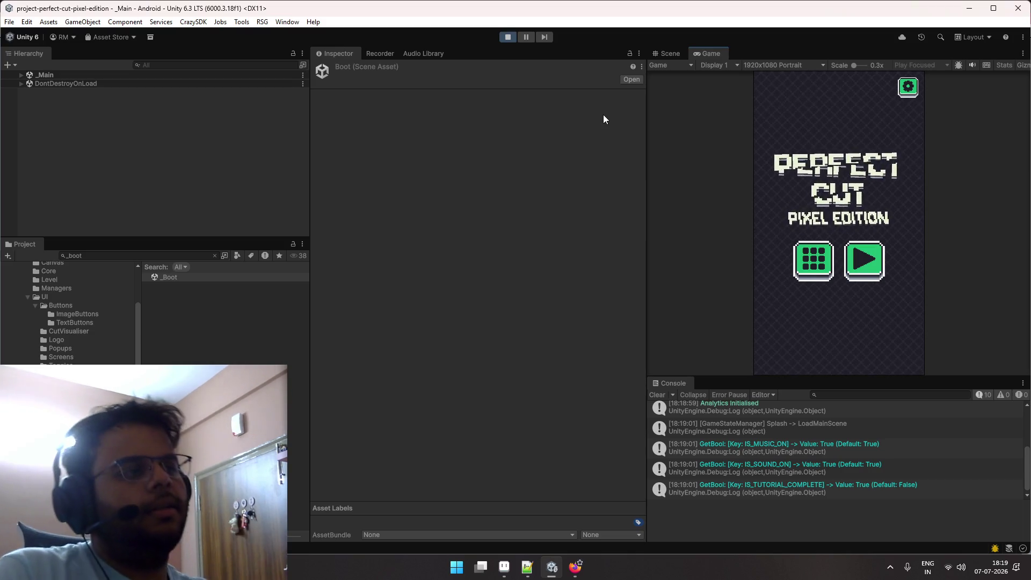
Check the running Perfect Cut home screen's green buttons, then leave Unity.
click(211, 66)
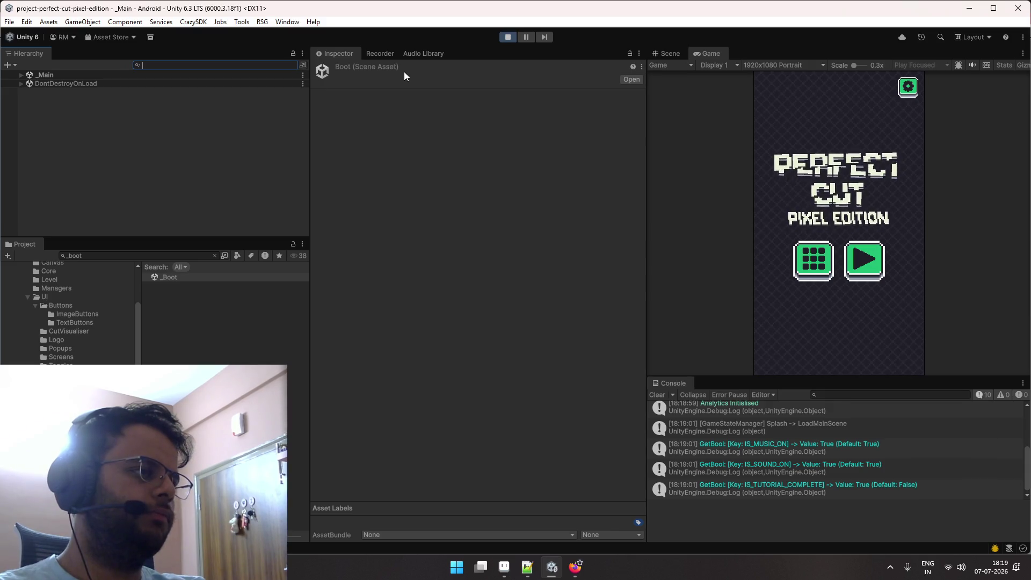
click(508, 36)
key(alt+Tab)
key(alt+Tab)
Open the GUI Pro - Casual Game store page and bring up another gallery screenshot.
click(162, 12)
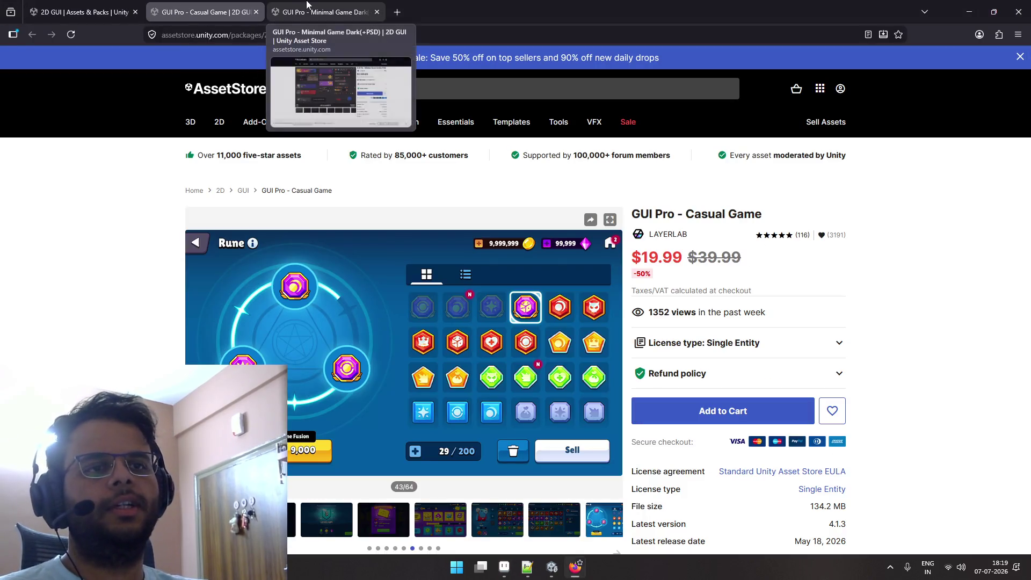
scroll(202, 344, down, 3)
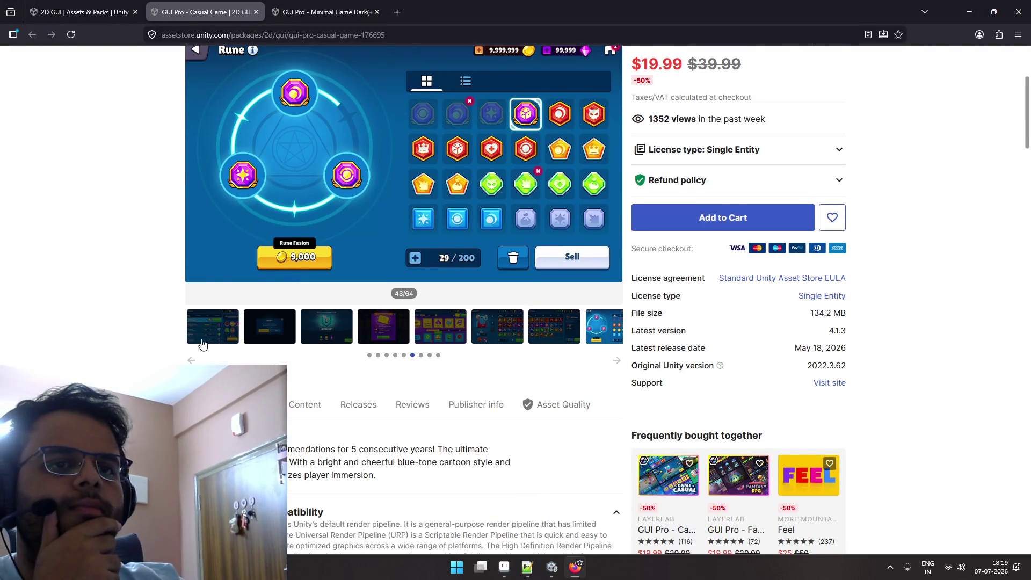
click(203, 344)
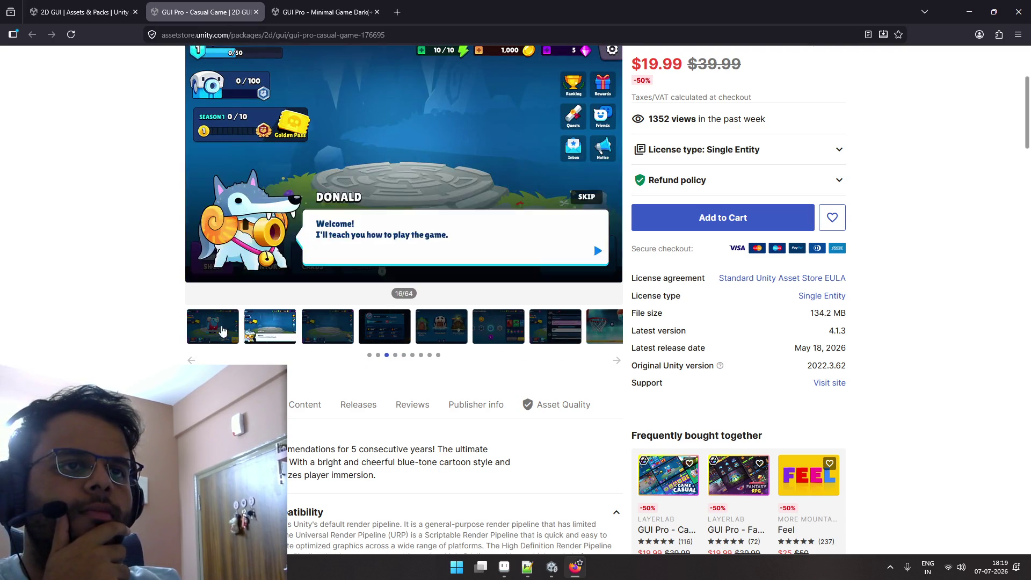
scroll(259, 305, up, 1)
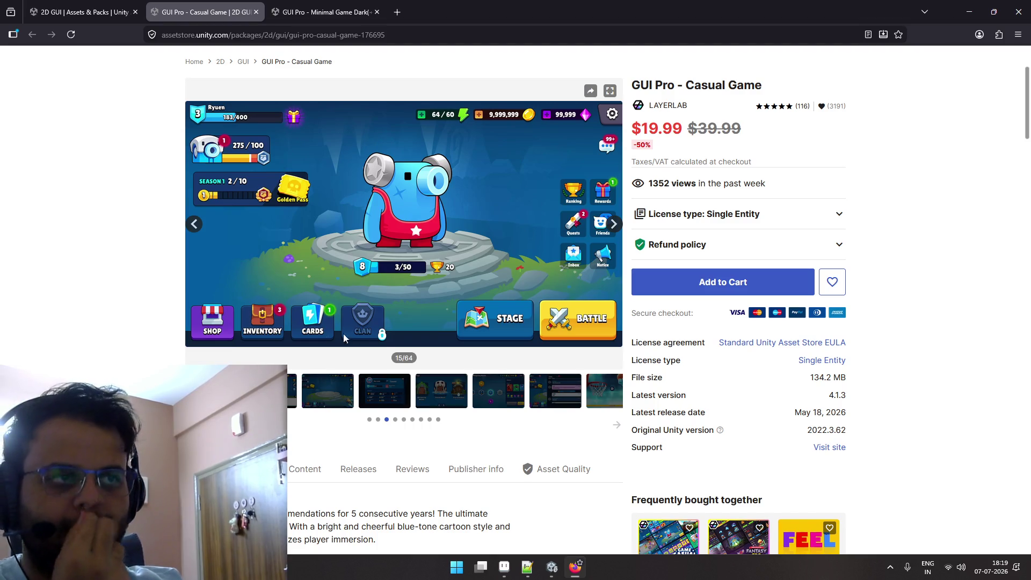
scroll(589, 413, up, 2)
scroll(589, 414, down, 1)
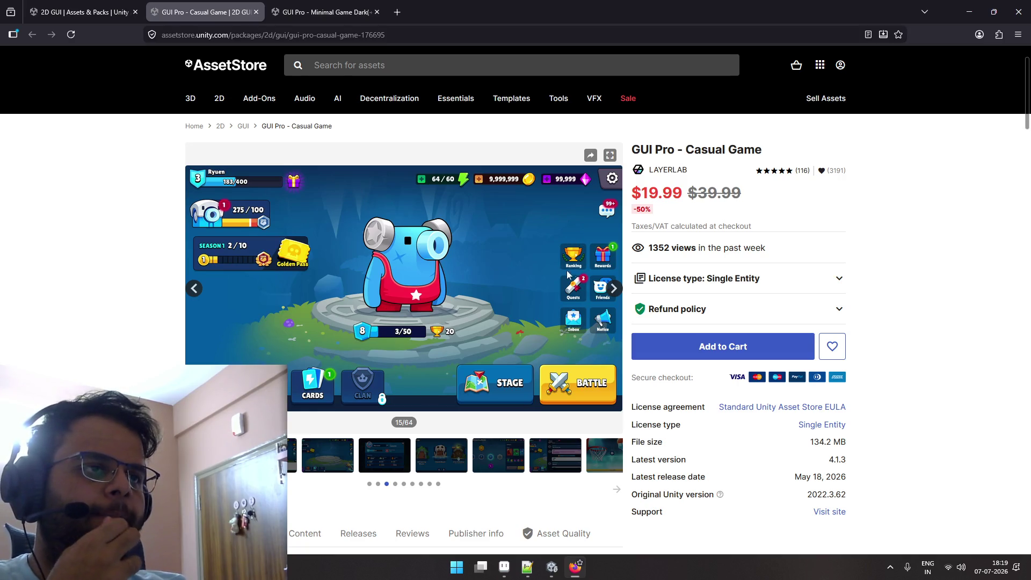
Browse the tutorial, player-stats, Stage selection, Stage 3, chat and basketball loading screenshots.
click(268, 456)
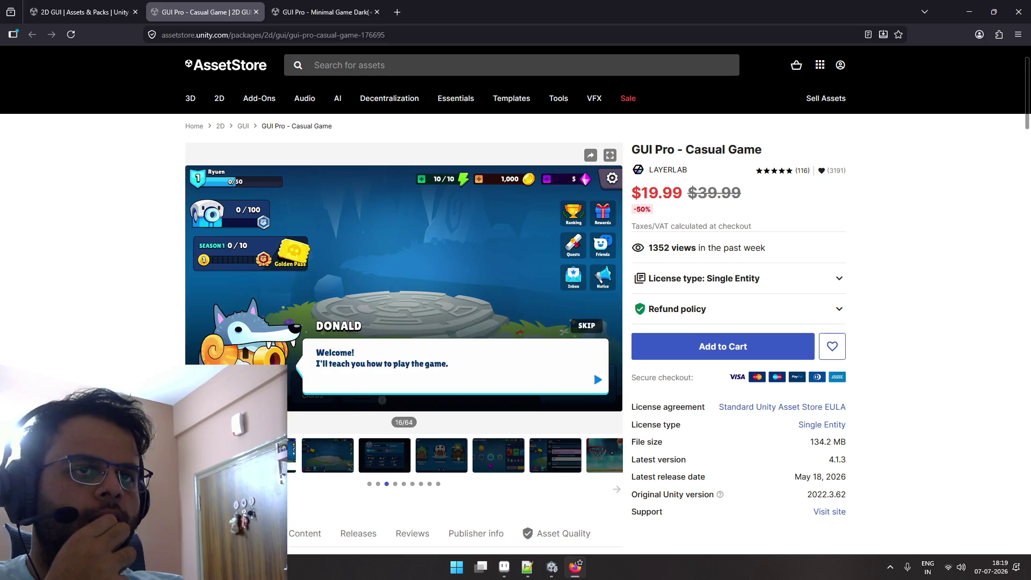
click(324, 457)
click(370, 457)
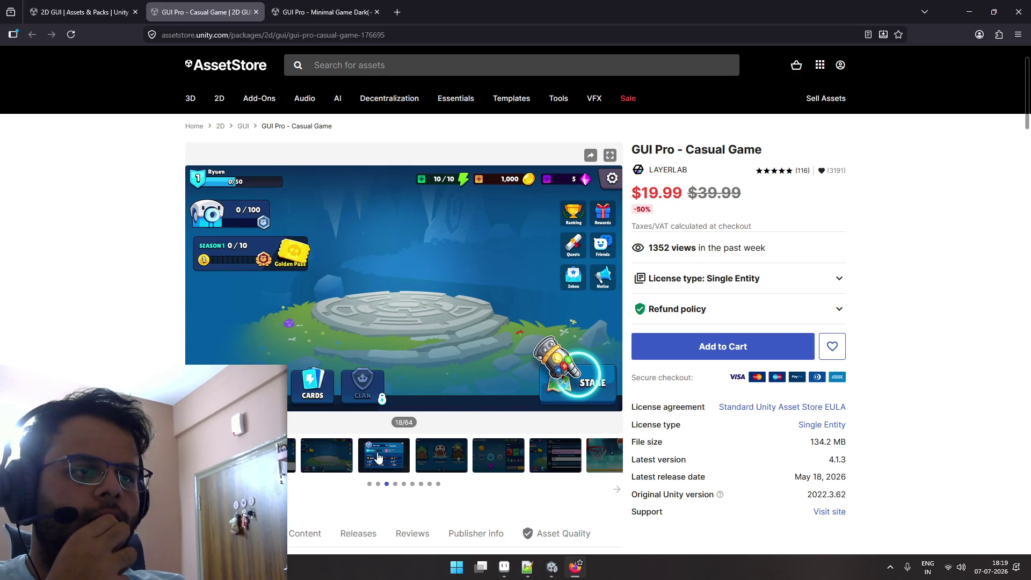
click(422, 457)
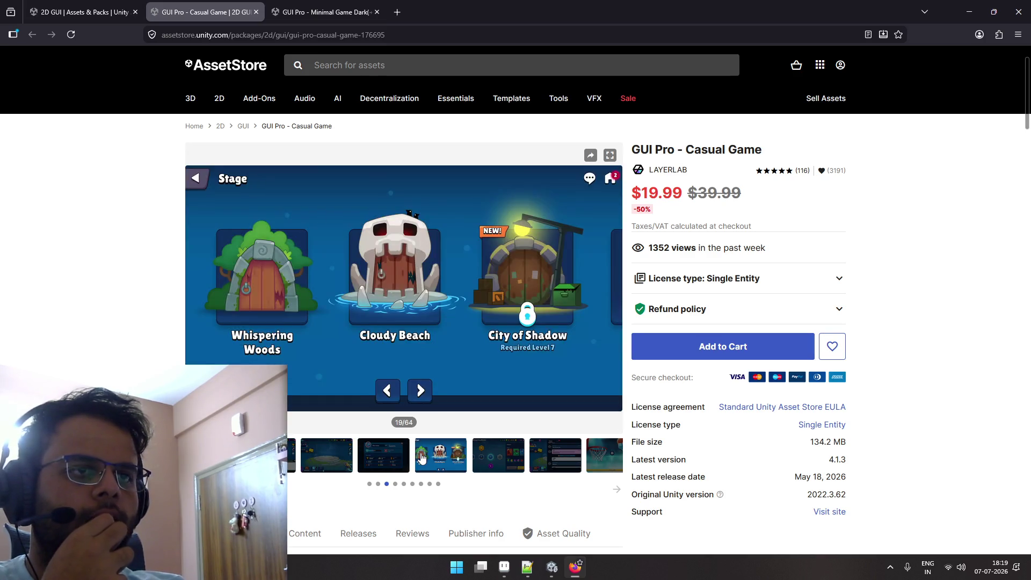
click(487, 456)
click(441, 457)
click(304, 453)
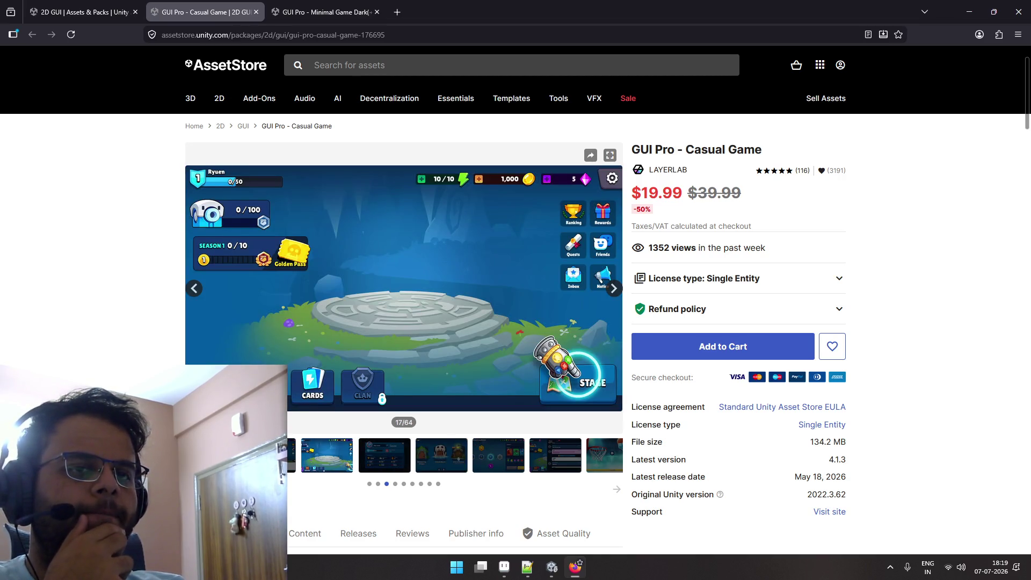
click(385, 456)
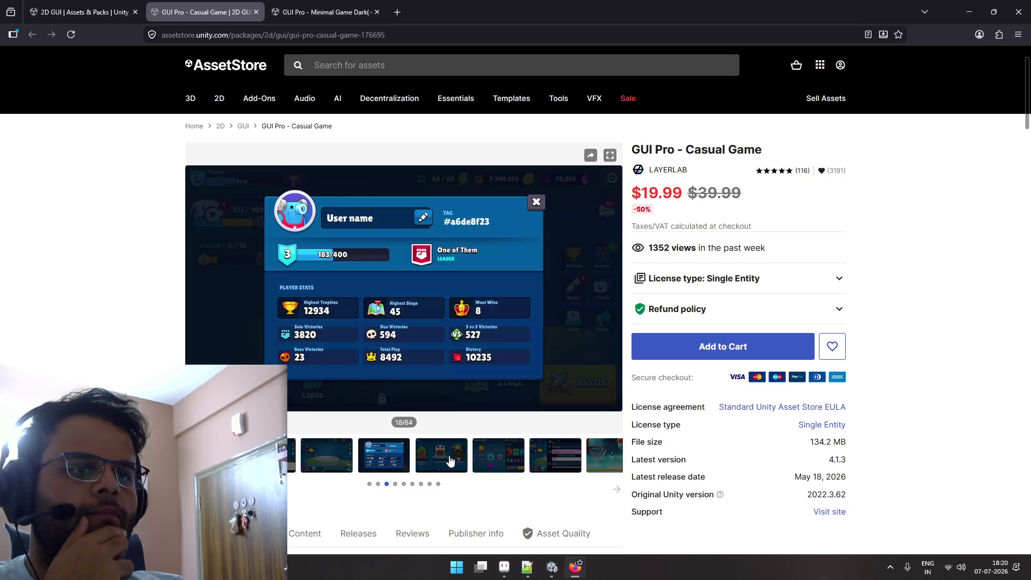
click(442, 456)
click(484, 461)
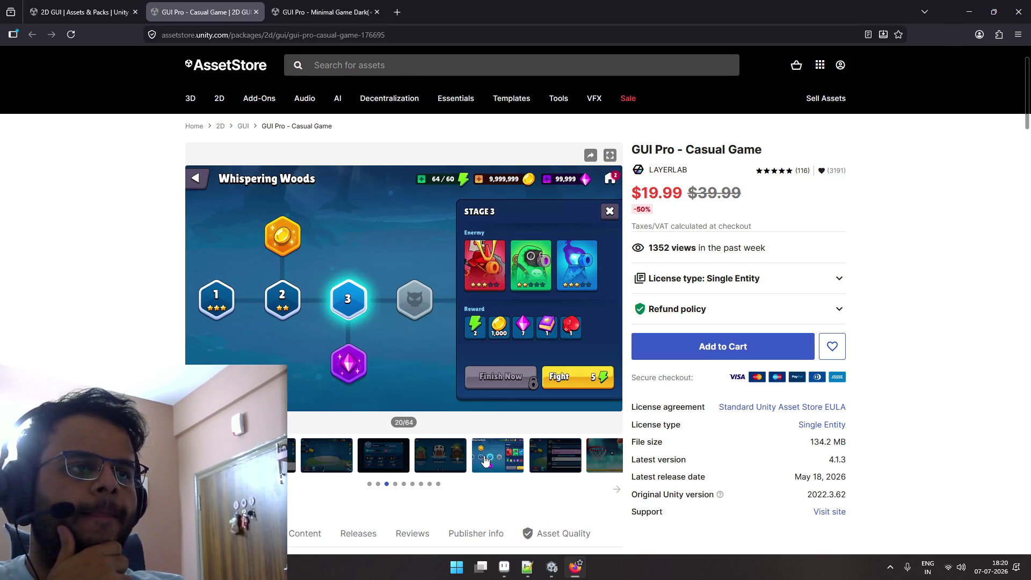
click(550, 451)
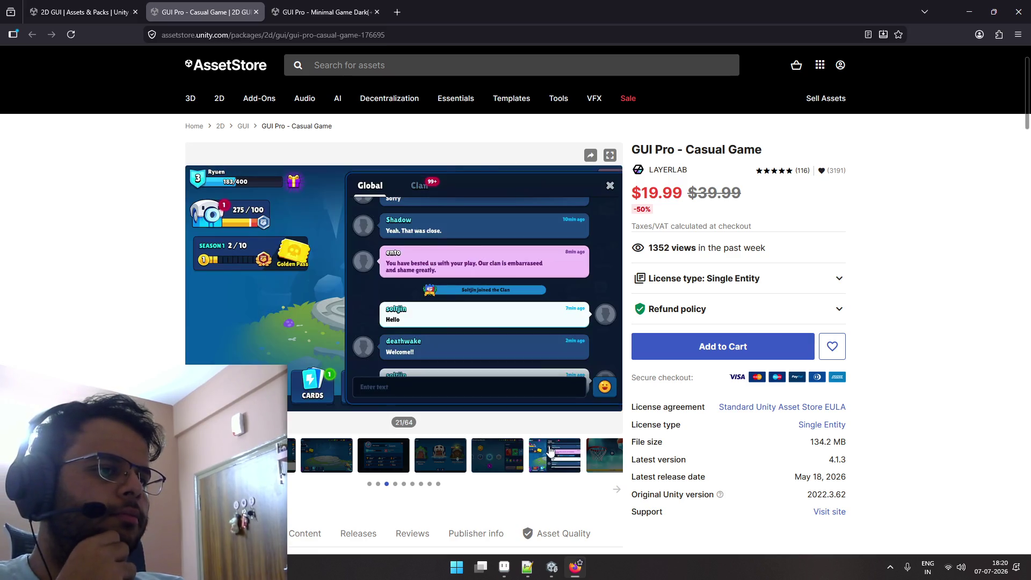
scroll(586, 448, down, 1)
click(604, 447)
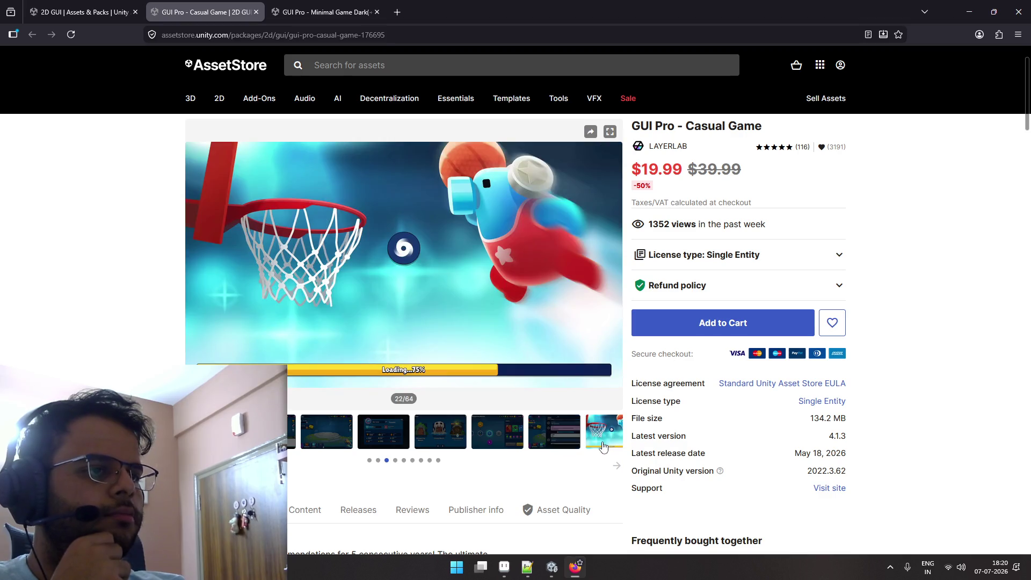
View the next thumbnails: wake-up, remove-ads, Heroes, Select Heroes, Super Passive and Touch the hero.
click(616, 467)
click(290, 435)
click(341, 436)
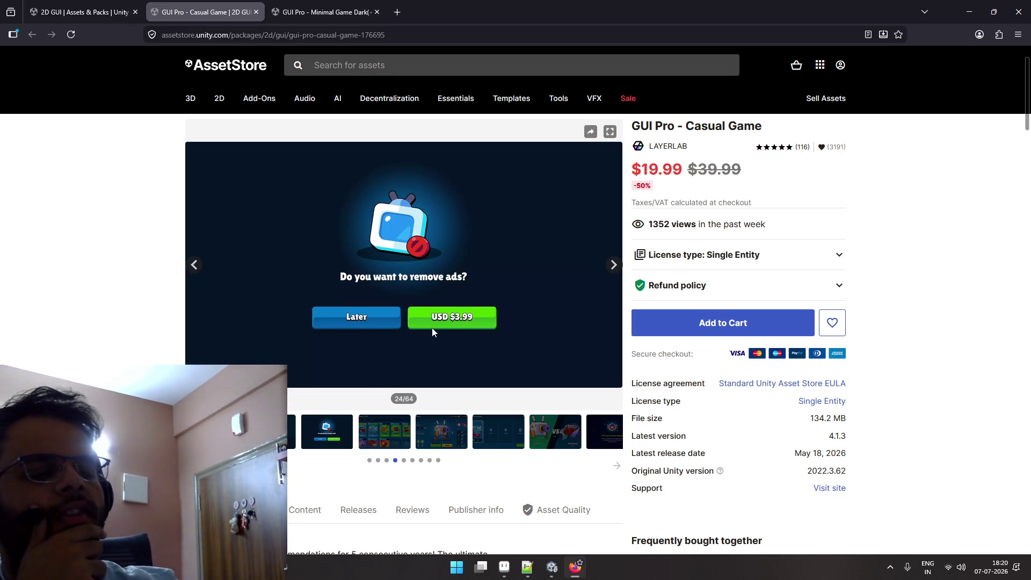
click(395, 436)
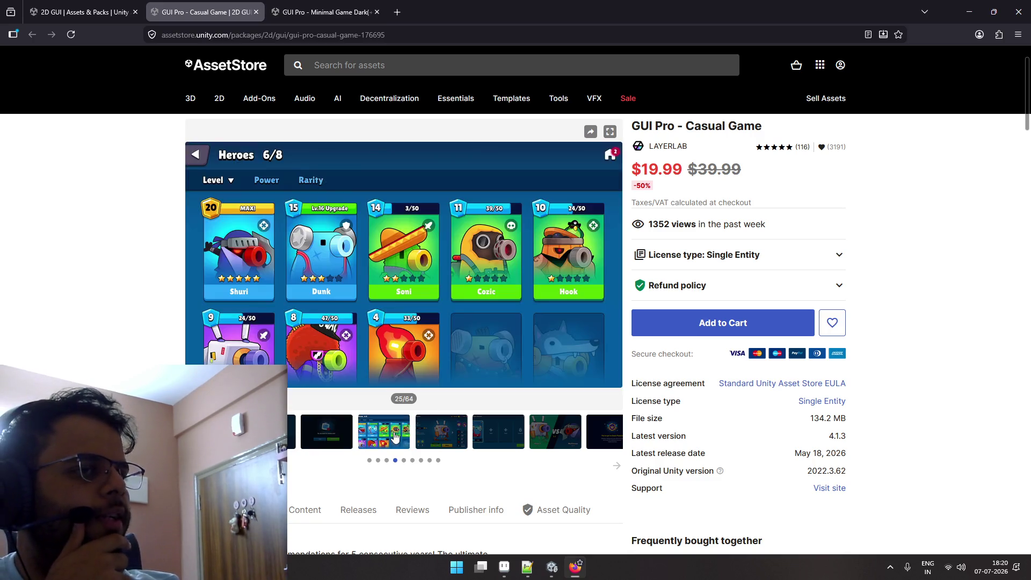
click(430, 438)
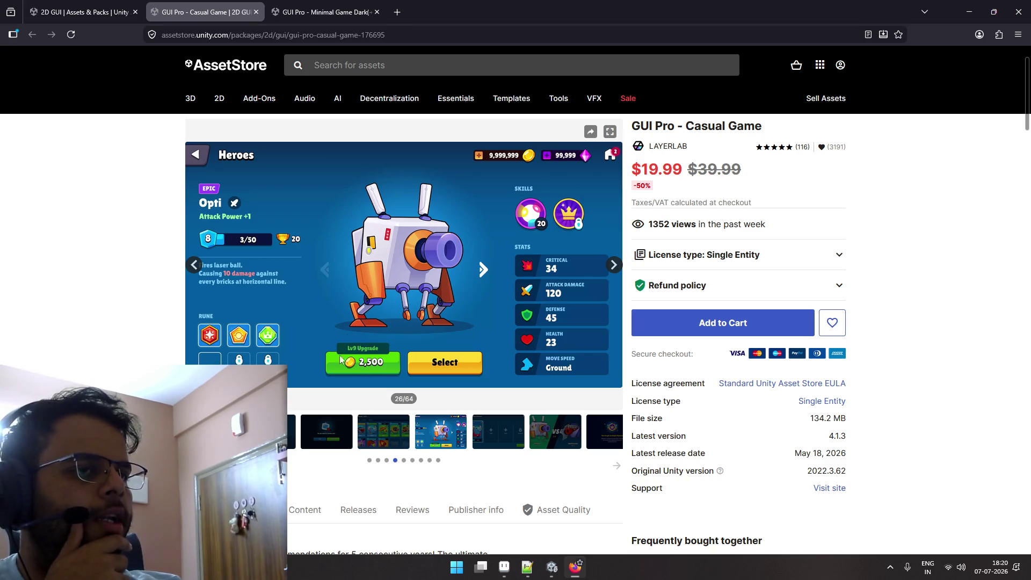
click(486, 435)
click(451, 436)
click(485, 435)
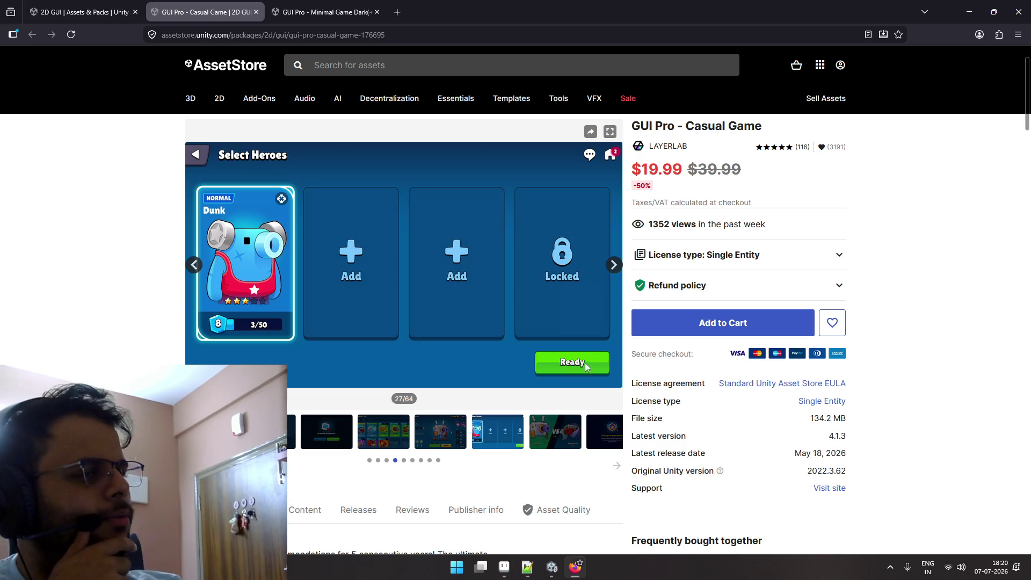
key(Right)
key(Right)
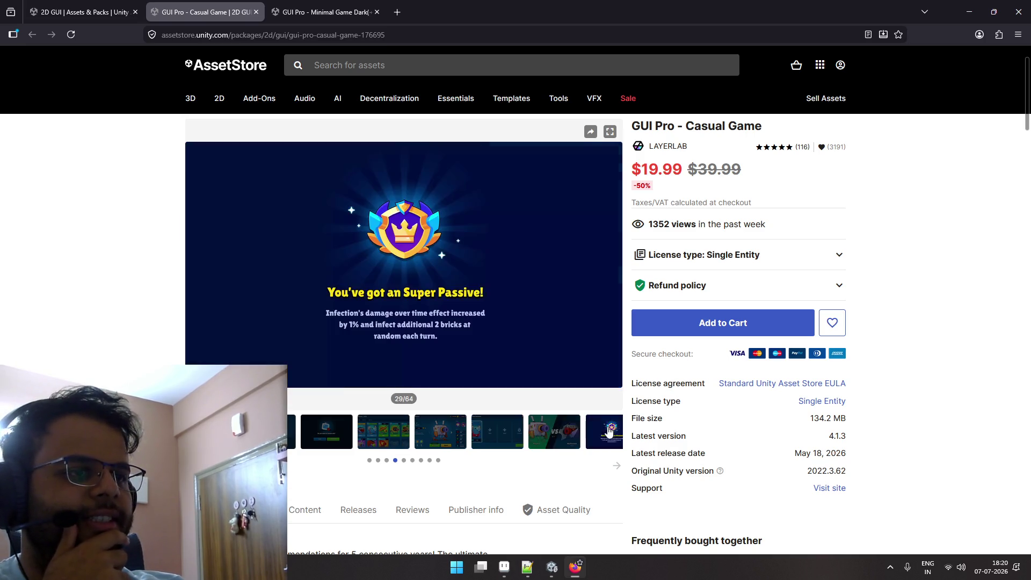
scroll(439, 351, down, 1)
scroll(439, 352, up, 1)
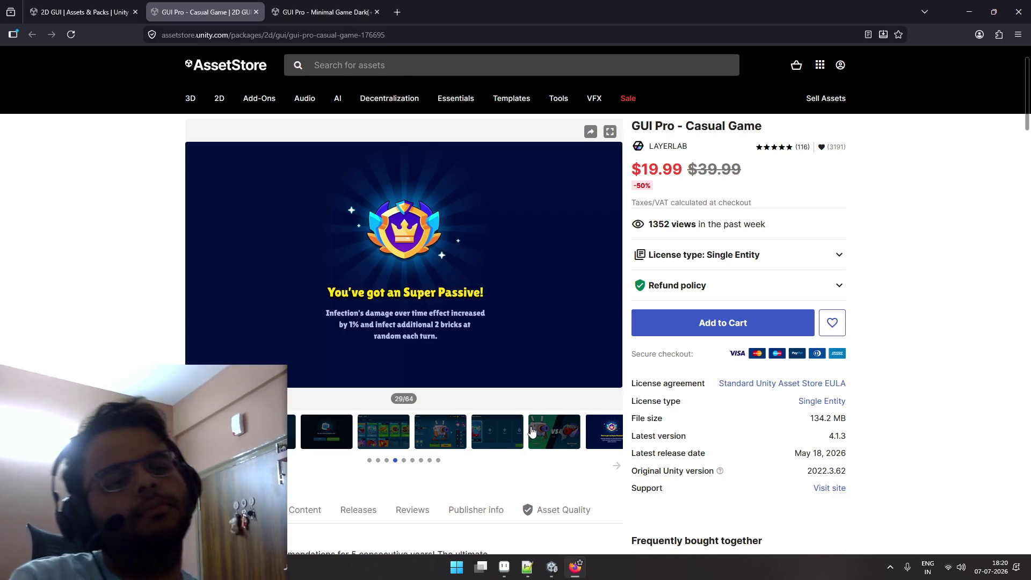
click(426, 432)
click(384, 432)
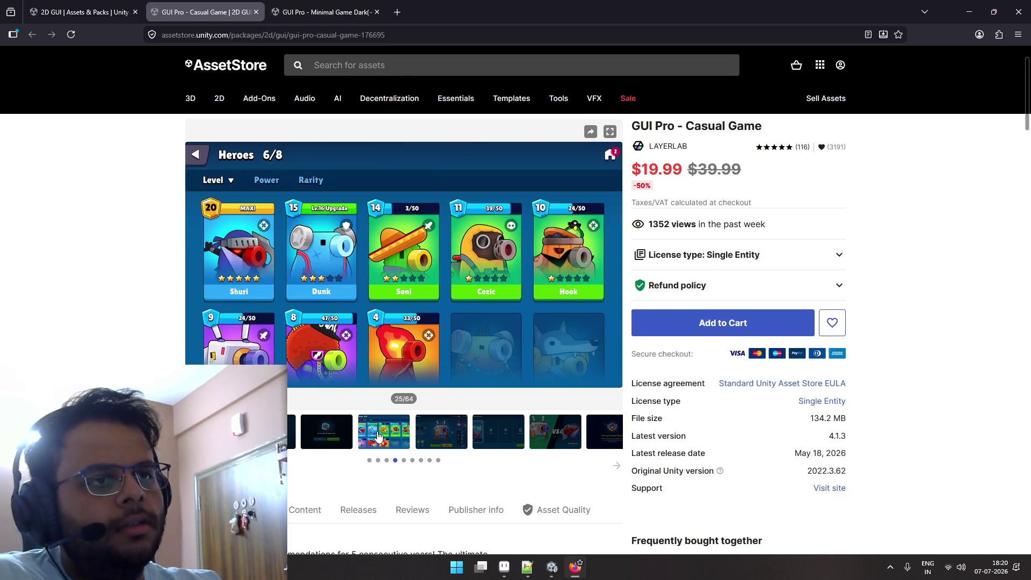
click(333, 438)
click(285, 432)
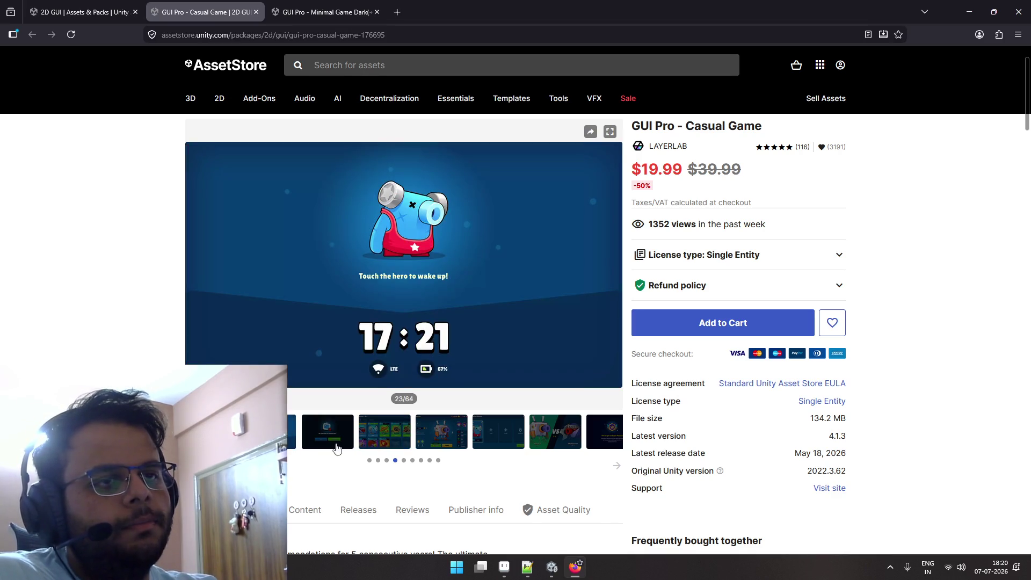
From the 2D GUI results, open Dark - Complete Horror UI and skip through its preview video.
key(ctrl+Page_Up)
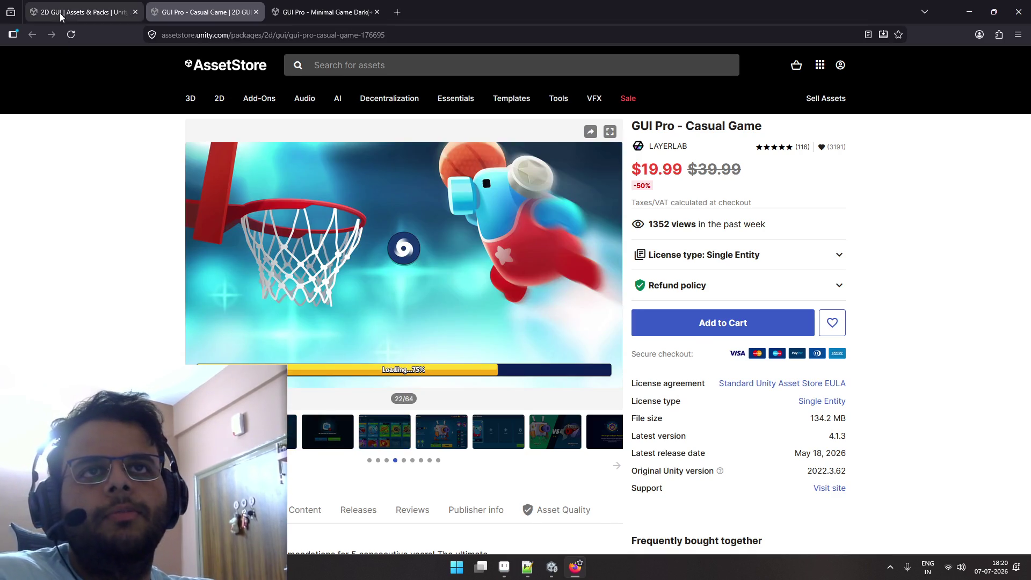
scroll(215, 171, down, 5)
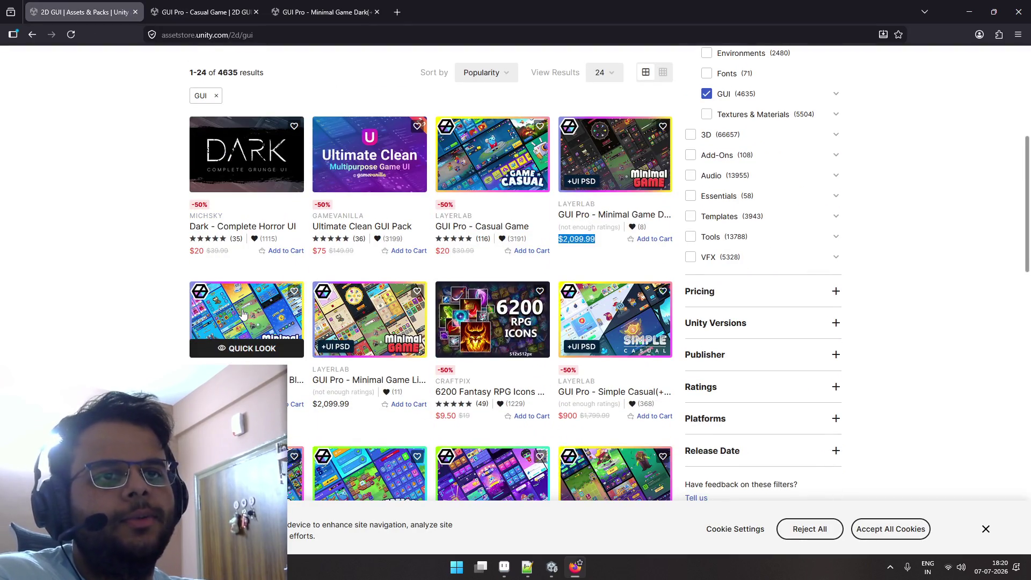
click(275, 167)
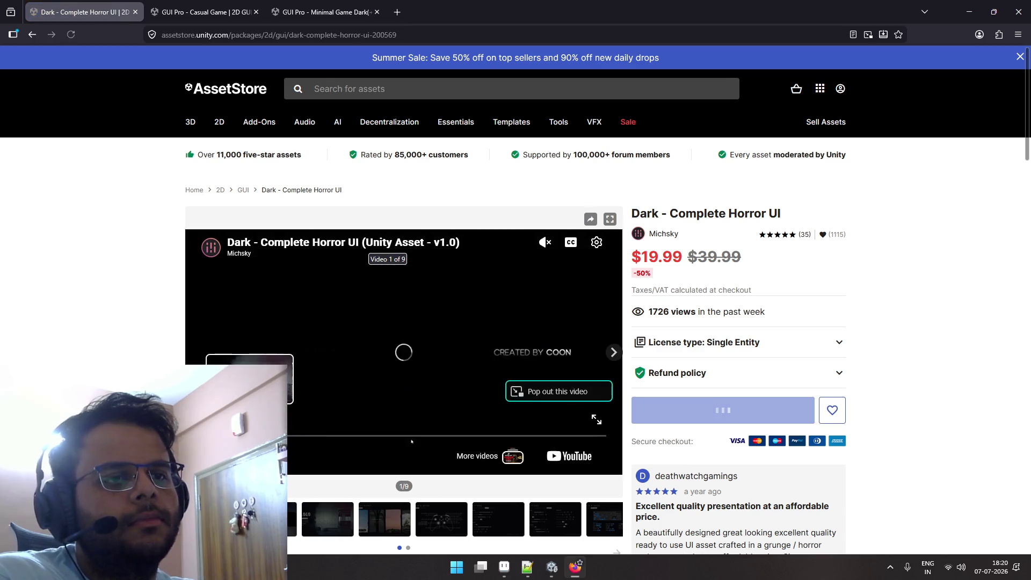
click(297, 435)
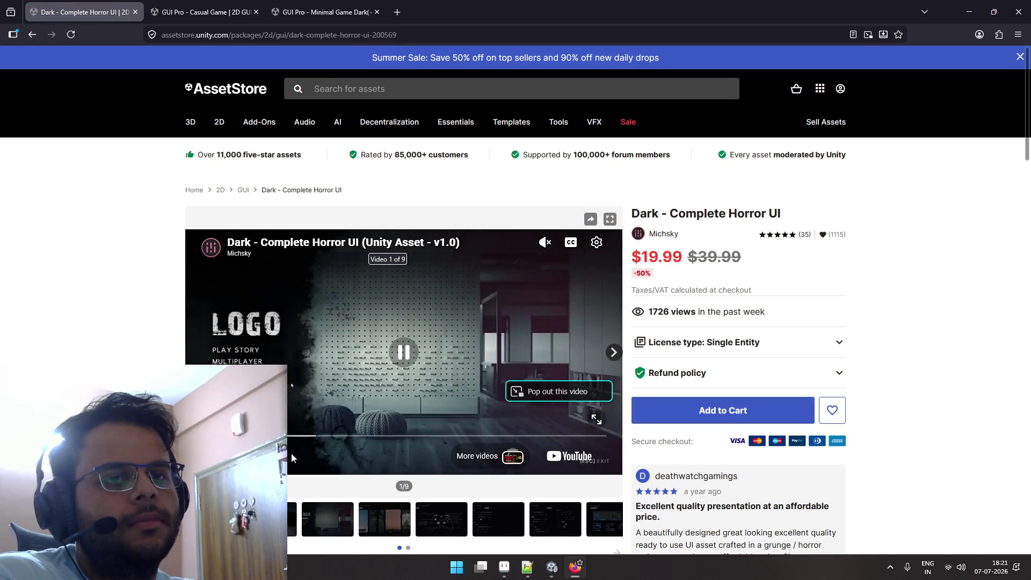
click(322, 443)
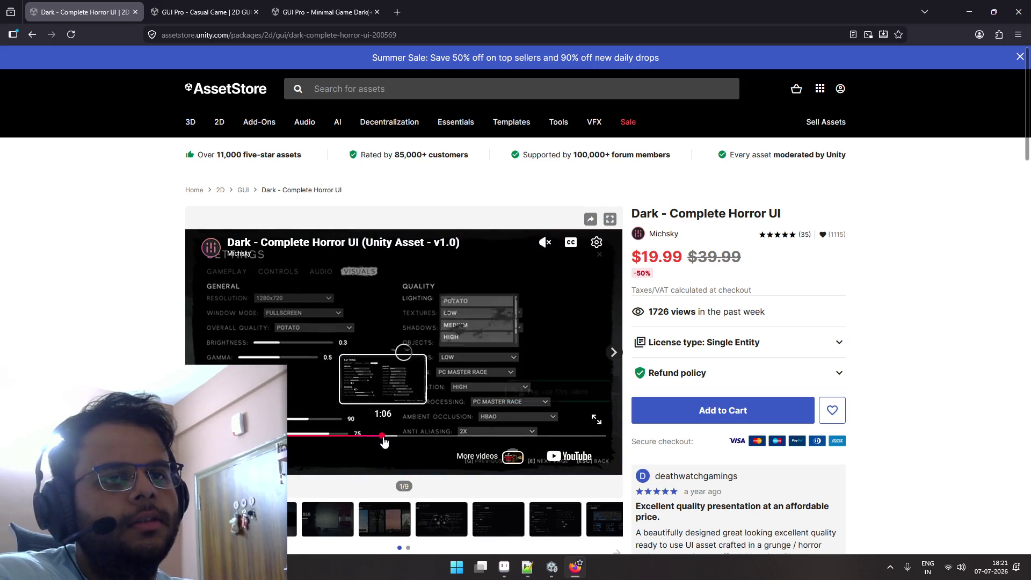
click(414, 444)
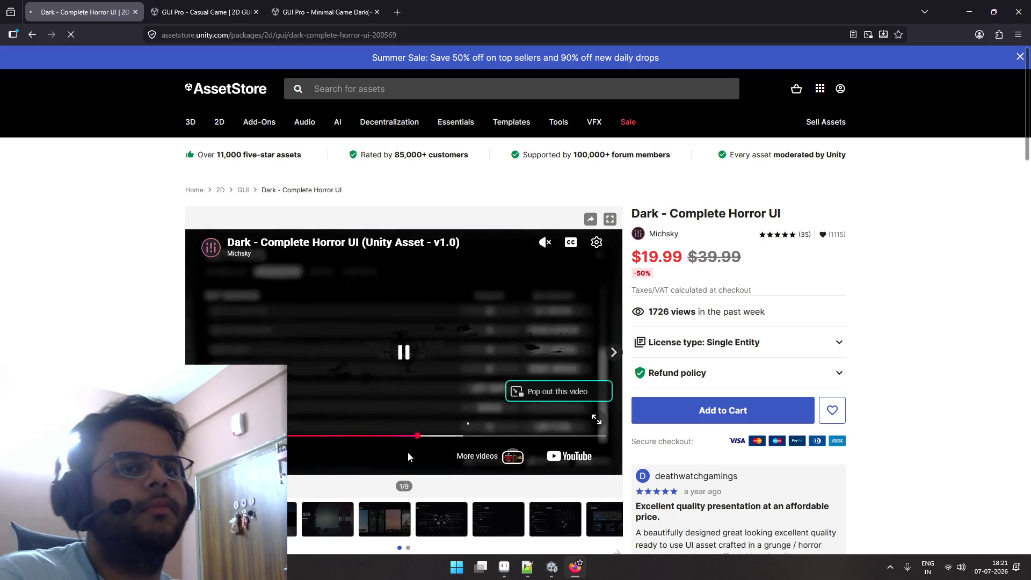
Go back to the 2D GUI listings and open GUI Pro - Minimal Game Blue.
key(alt+Left)
scroll(385, 420, down, 5)
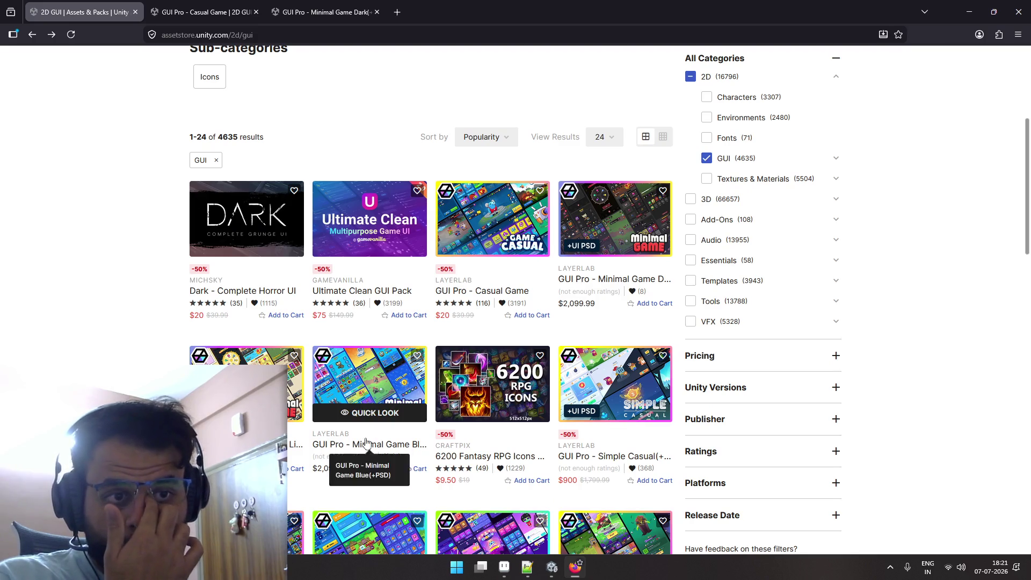
click(361, 378)
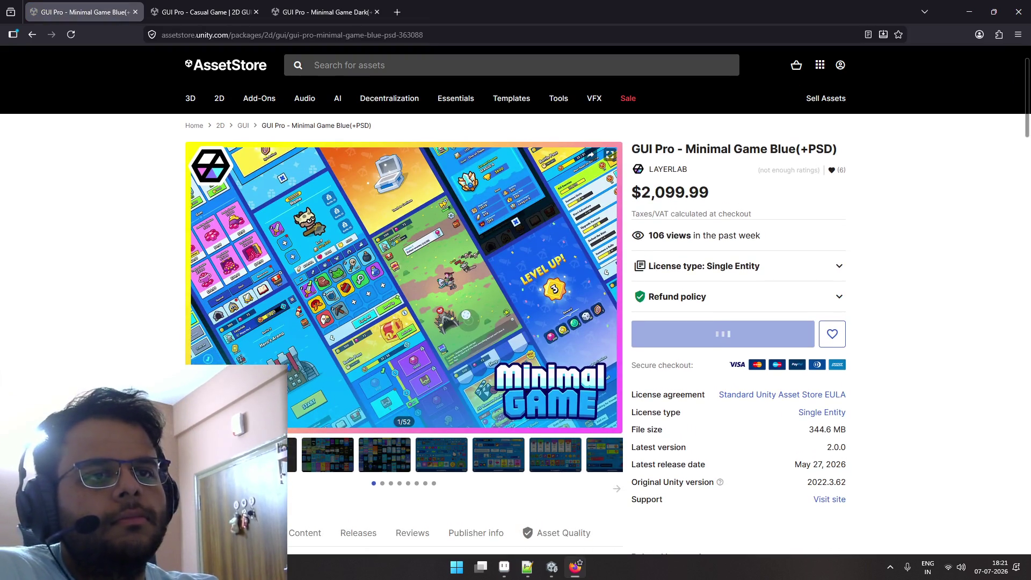
View the PSD files, game-screen collage, UI elements and UI panels screenshots, then return to Unity.
click(293, 433)
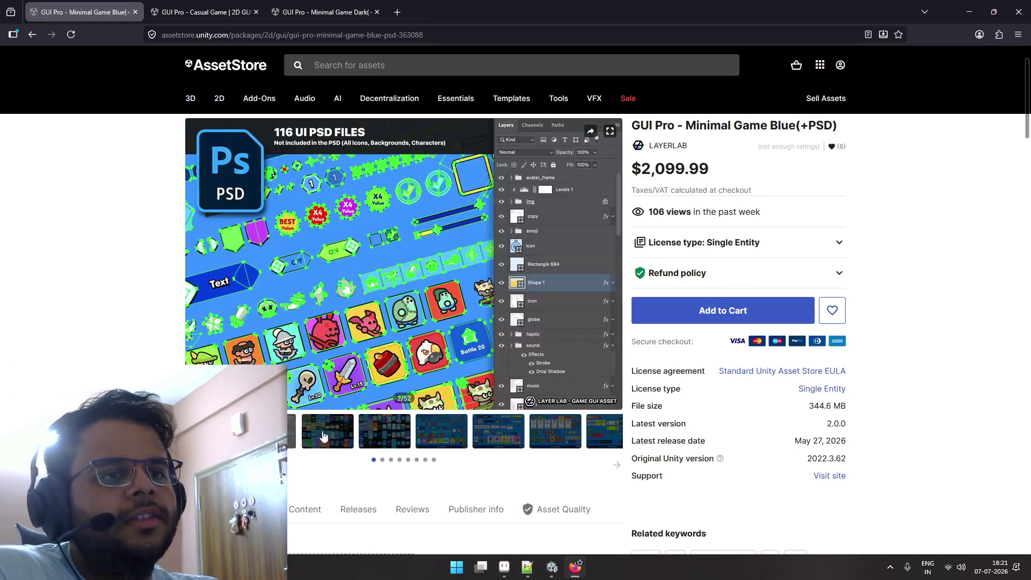
click(339, 435)
click(396, 436)
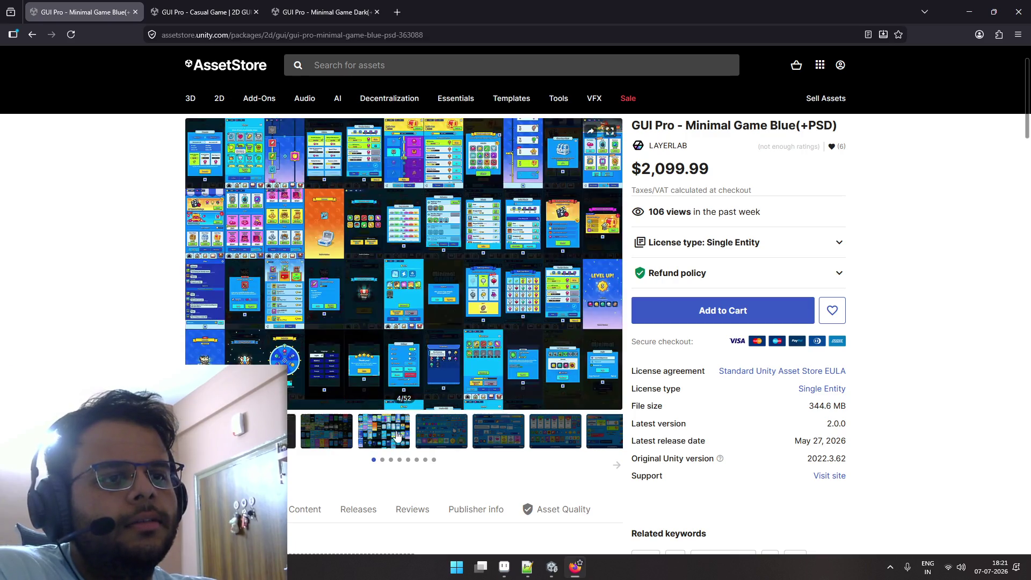
click(430, 437)
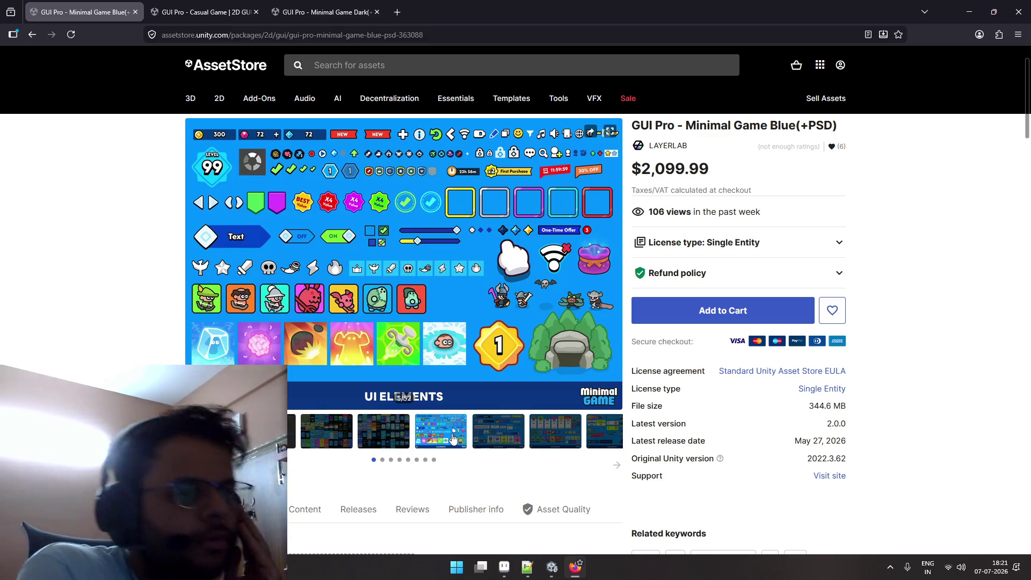
click(498, 433)
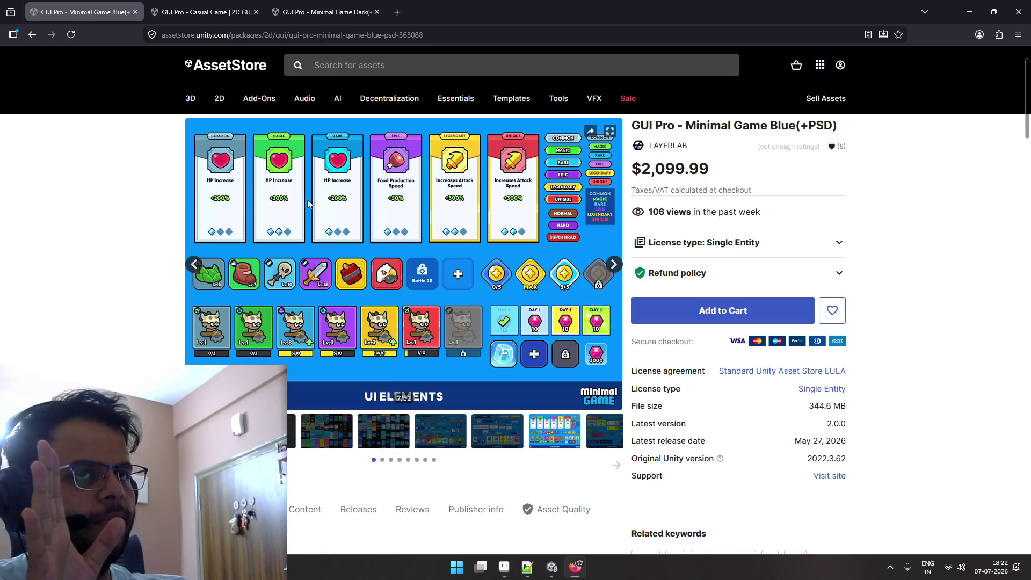
scroll(290, 192, down, 3)
scroll(289, 185, up, 3)
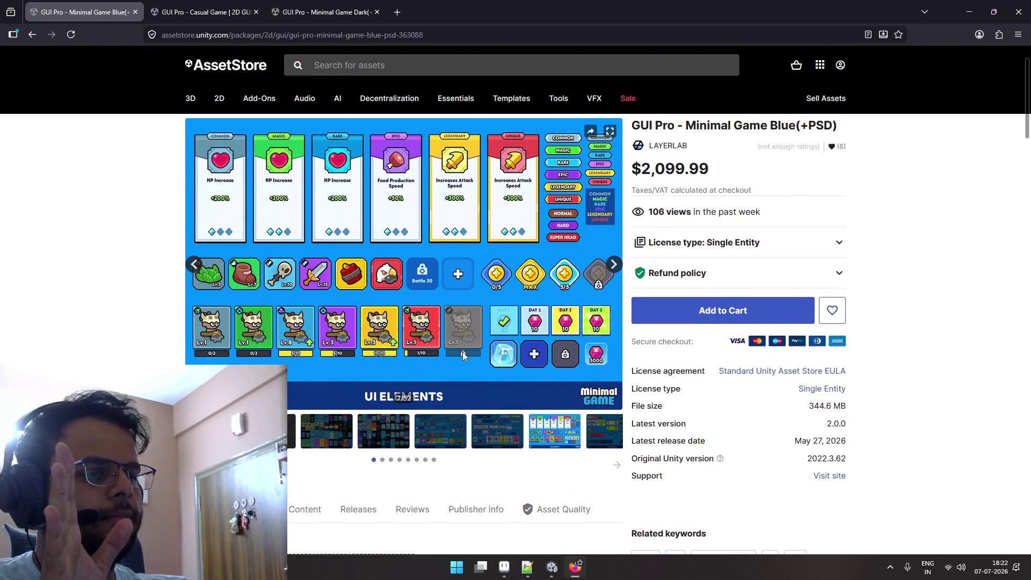
click(552, 575)
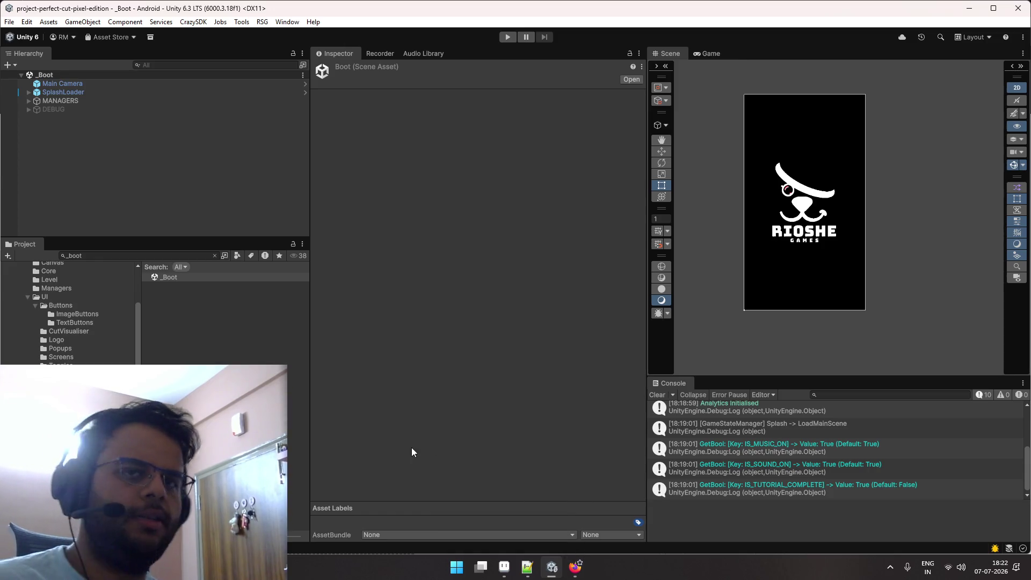
Clear the project search and reveal the _Project folder in File Explorer.
click(214, 256)
click(55, 322)
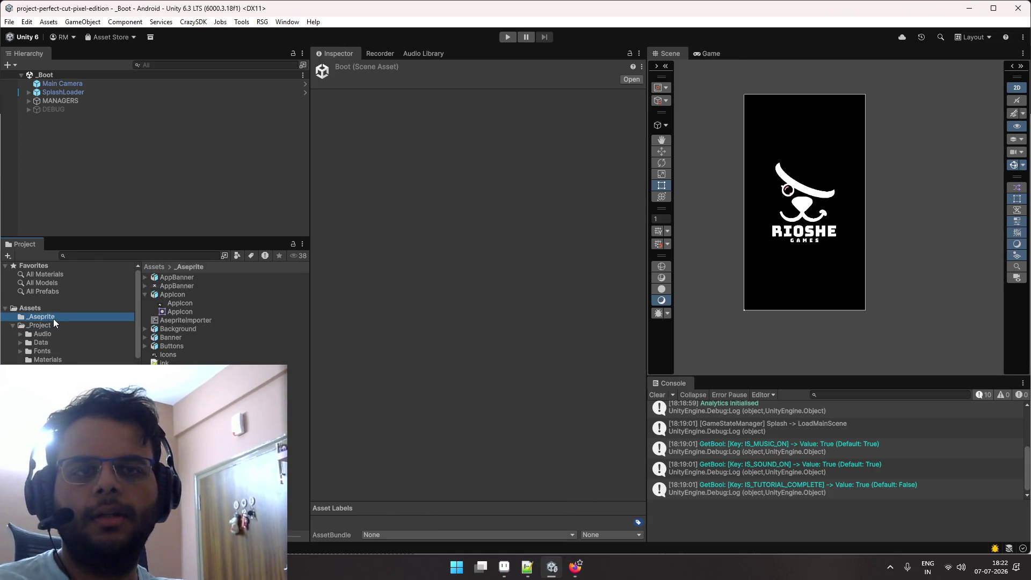
right_click(35, 326)
click(97, 238)
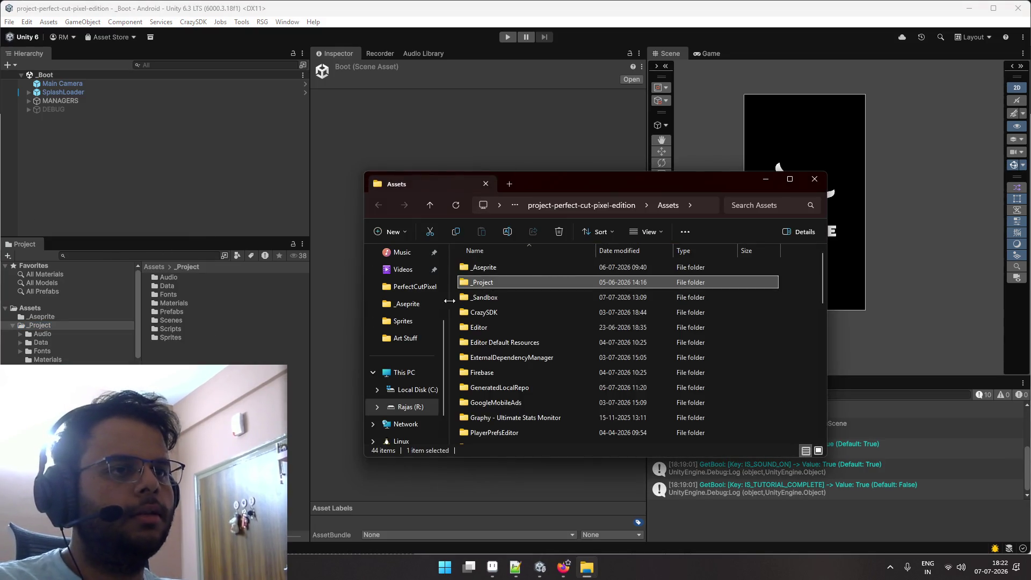
Go to project-perfect-cut-pixel-edition > Recordings and open Home.png in a maximized viewer.
double_click(614, 189)
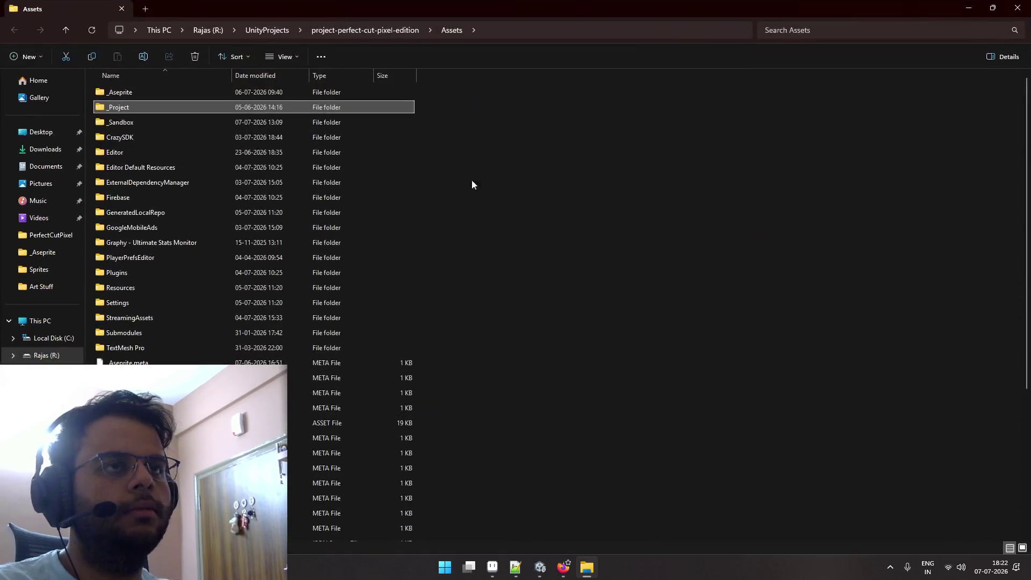
click(267, 30)
double_click(160, 196)
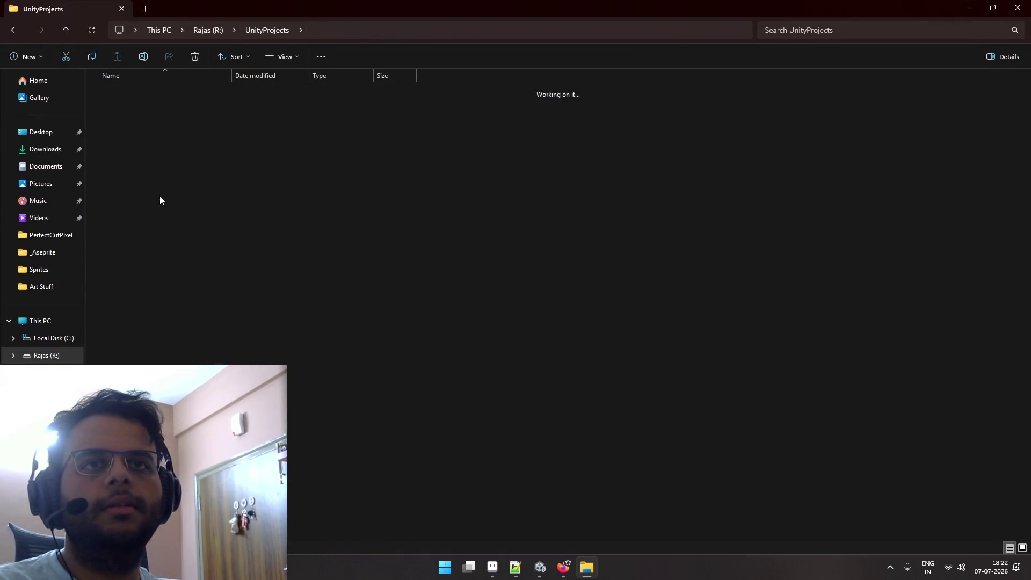
click(141, 226)
double_click(141, 227)
double_click(119, 102)
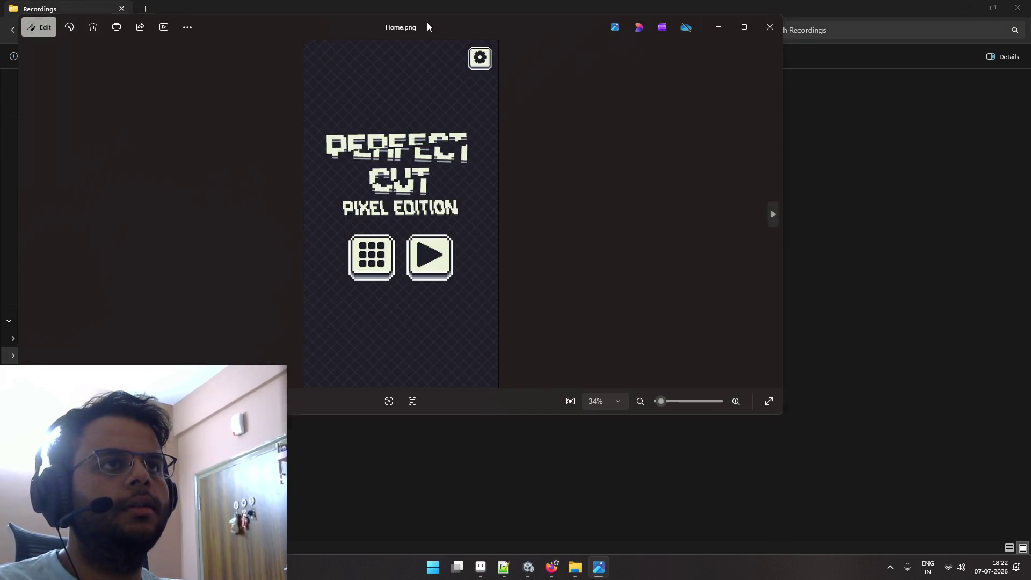
double_click(427, 21)
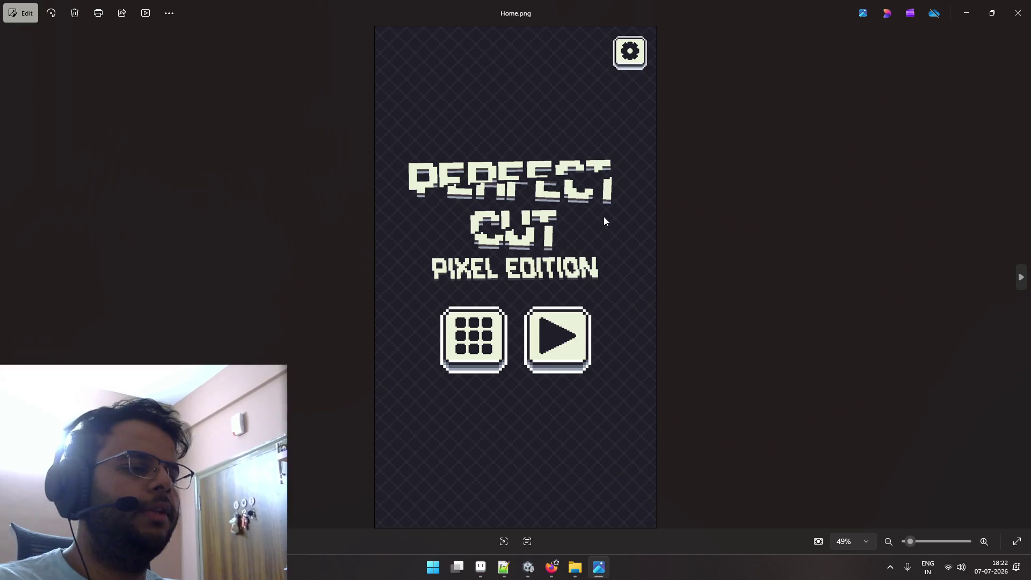
Compare the Home.png mockup with LevelComplete.png and the neighbouring captures.
key(Right)
key(Right)
key(Right)
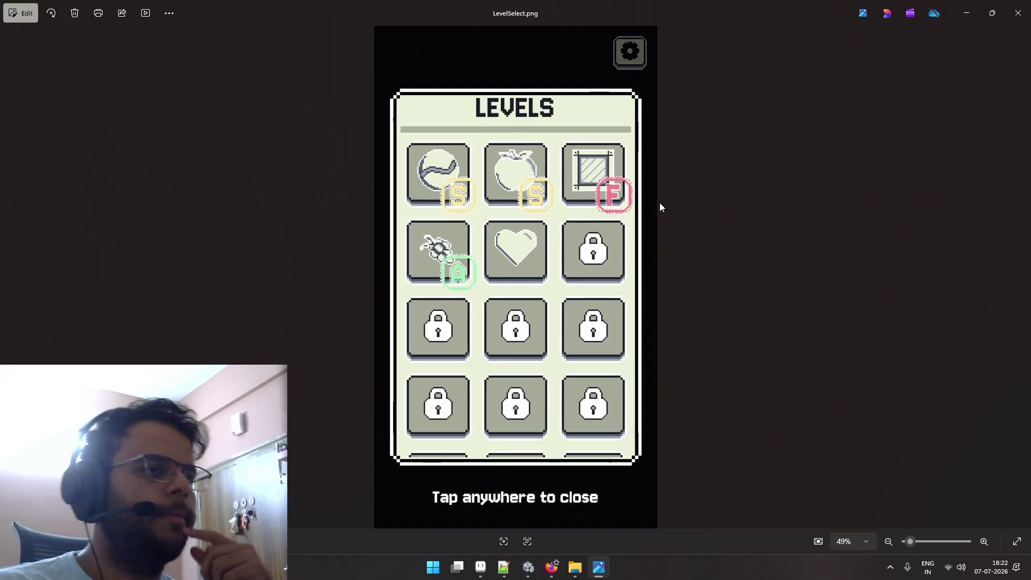
key(Left)
key(Left)
key(Left)
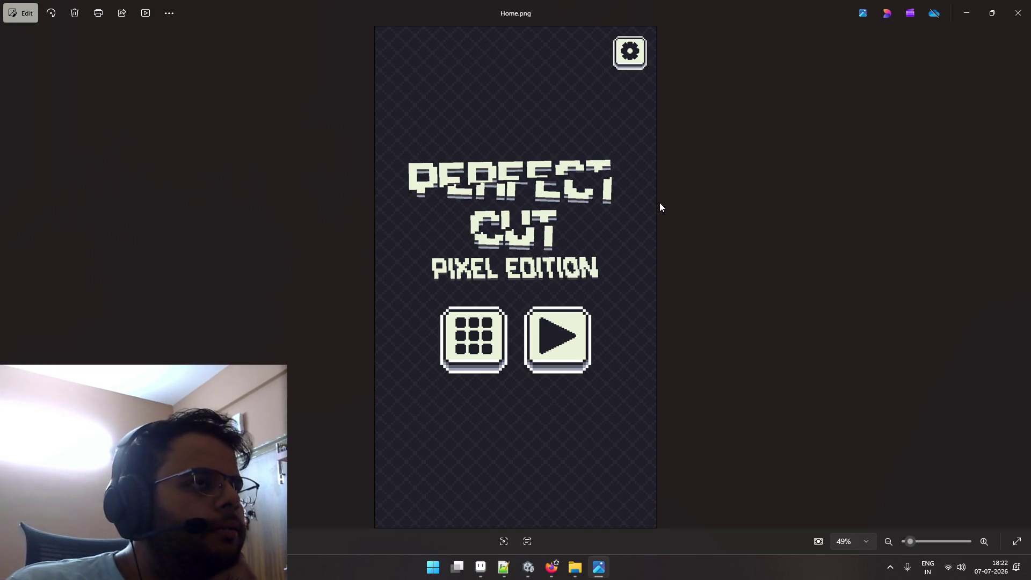
key(Right)
key(Left)
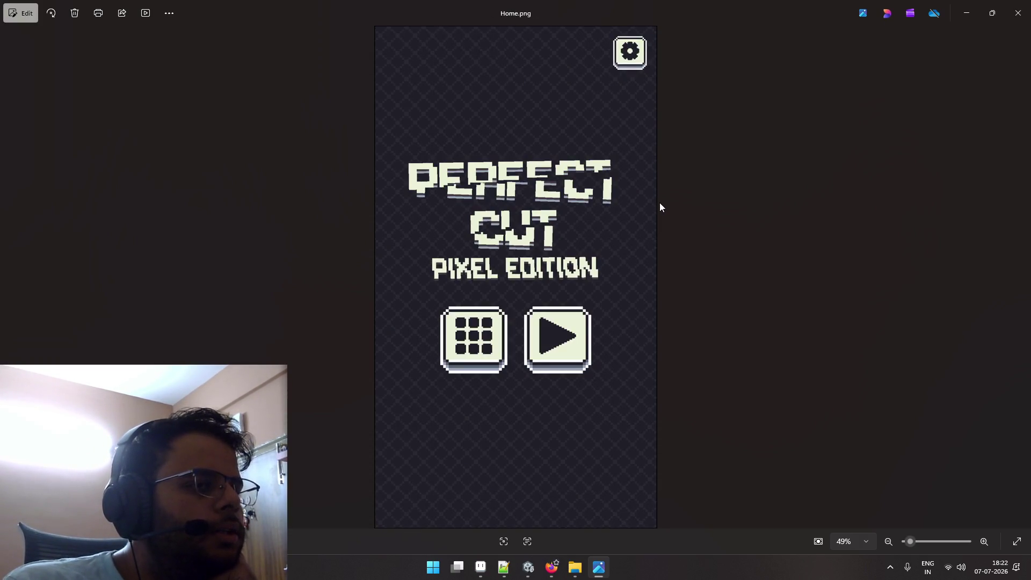
key(Right)
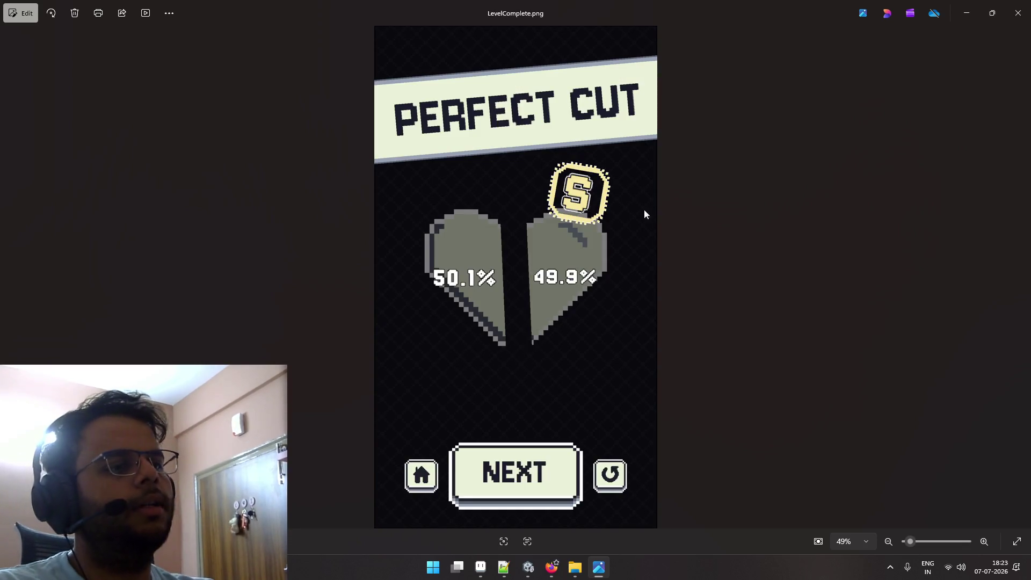
key(Left)
key(Right)
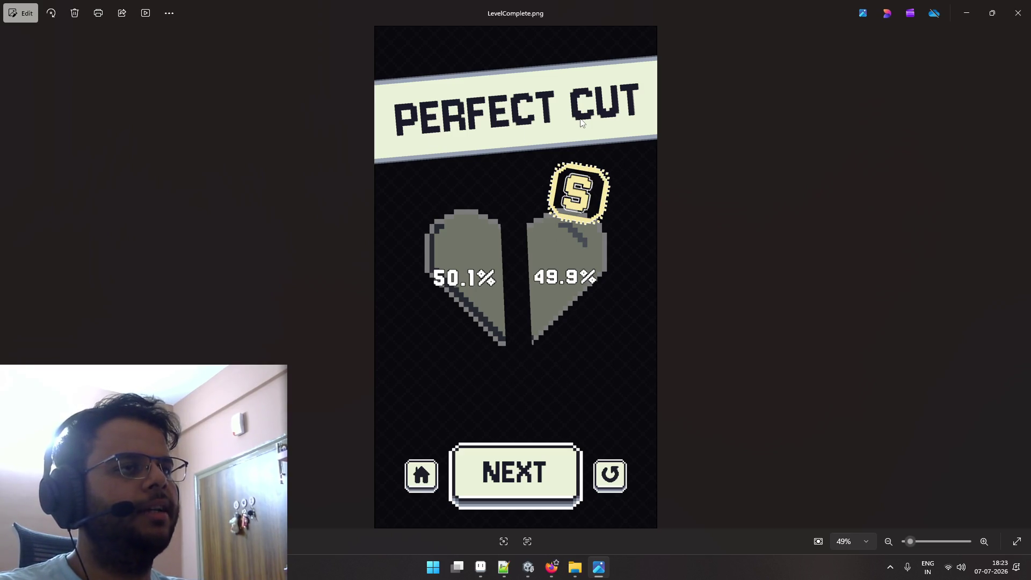
Step through the remaining captures toward LevelSelect, back to Home.png, and close the viewer.
key(Right)
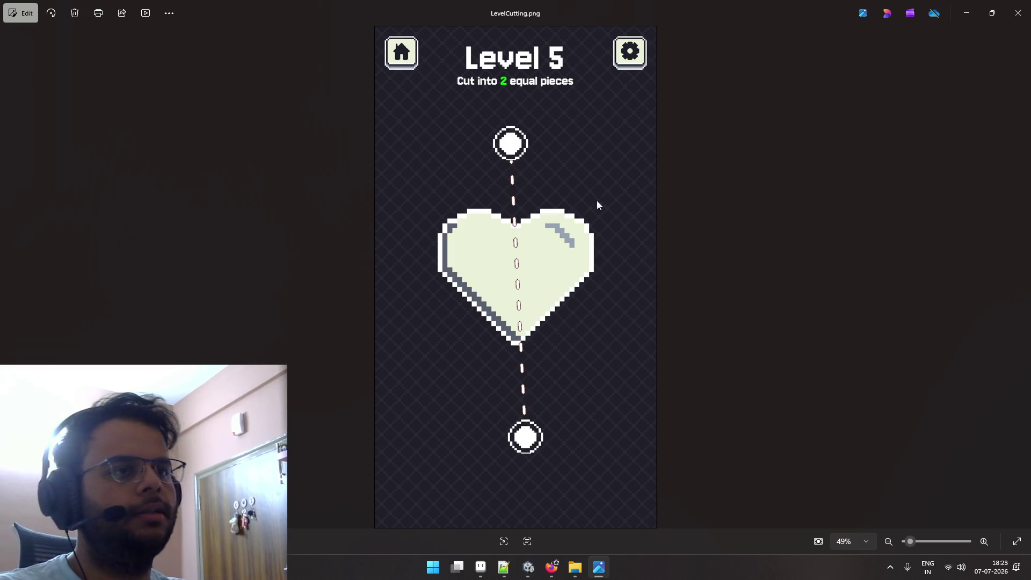
key(Right)
key(Left)
key(Right)
key(Right)
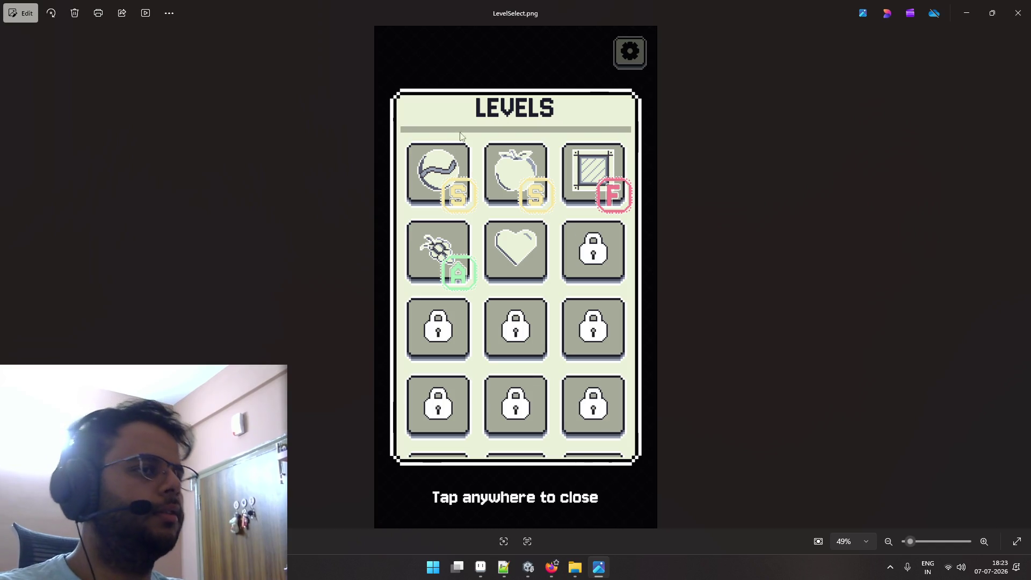
key(Left)
key(Left)
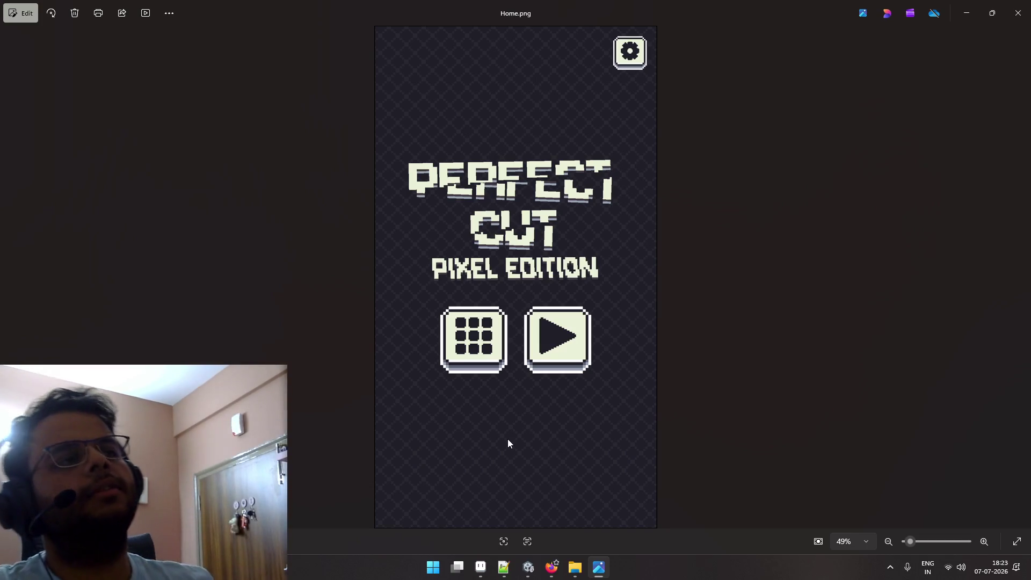
click(1018, 13)
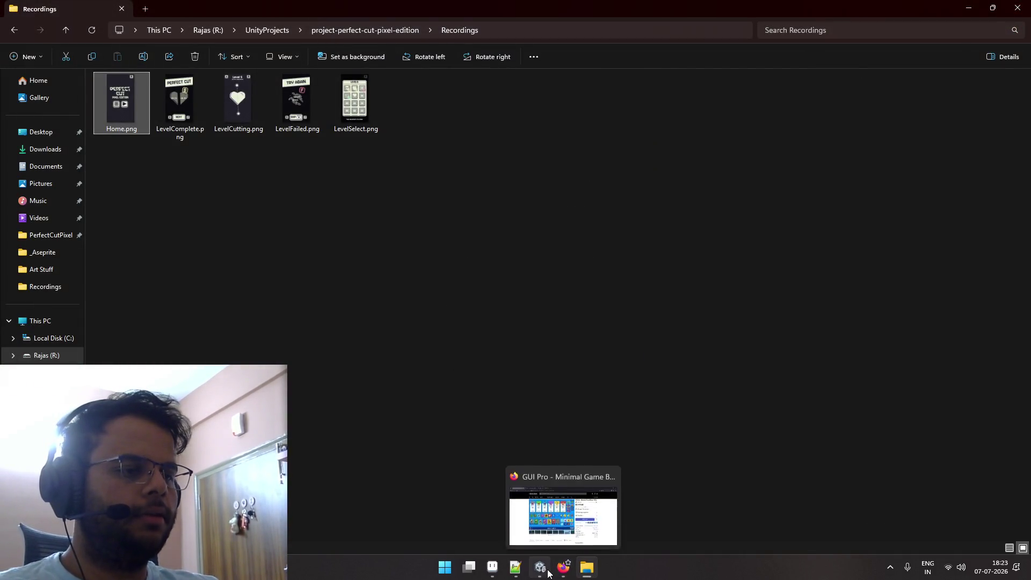
Create a new transparent 1080 × 1920 sprite in Aseprite.
mouse_move(558, 573)
click(493, 567)
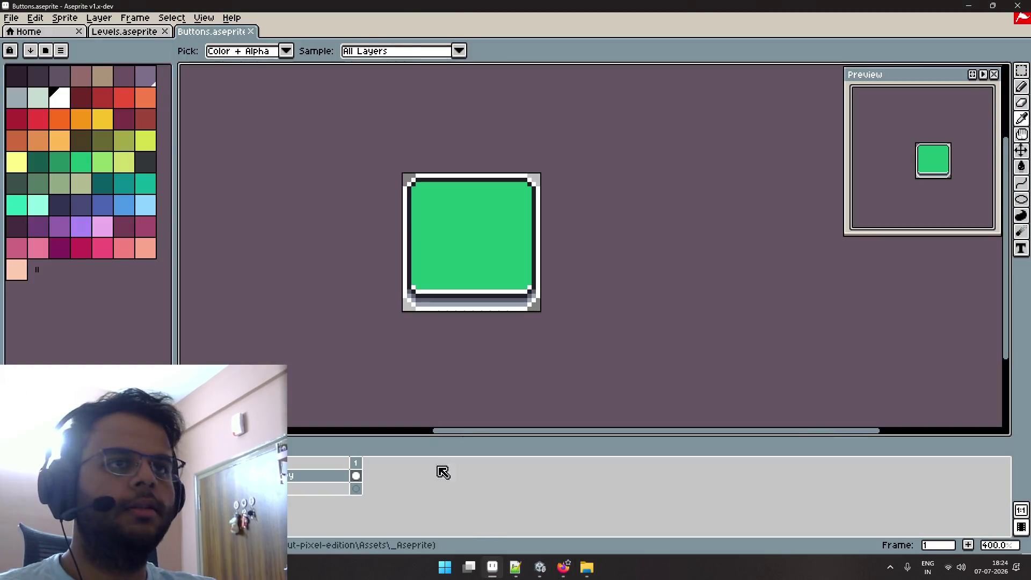
key(ctrl+n)
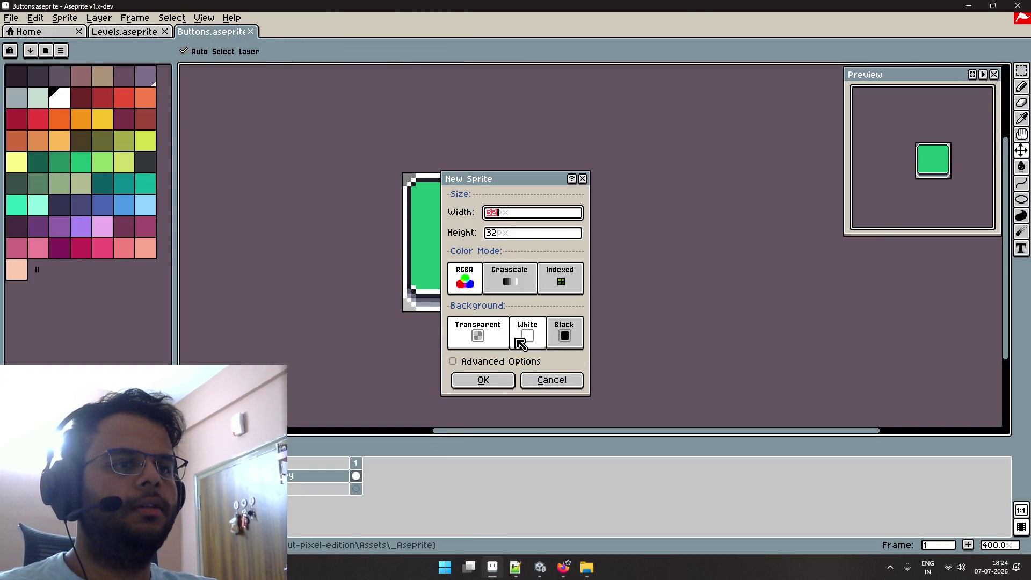
drag(542, 220, 475, 222)
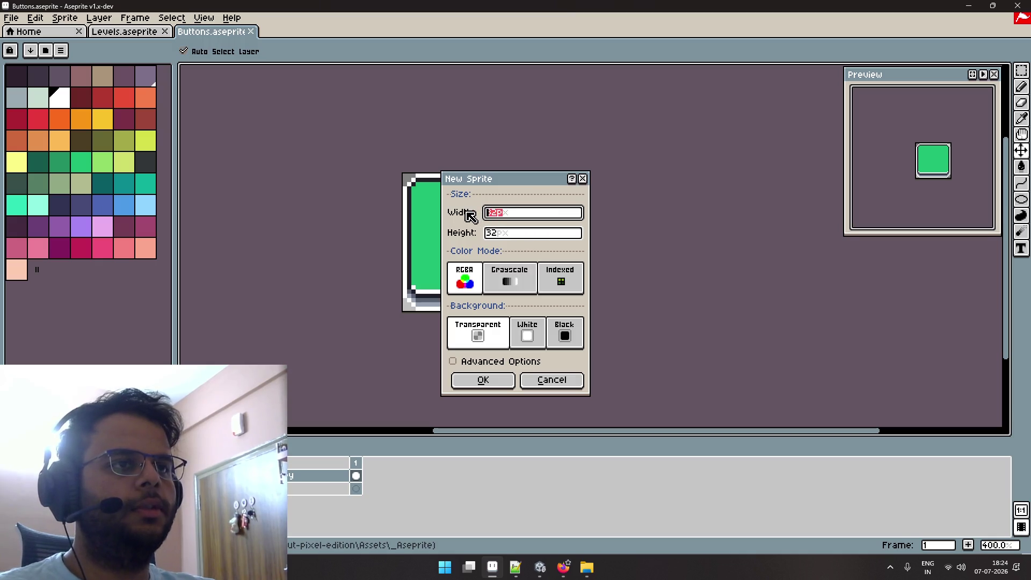
text(1080)
key(Tab)
text(1920)
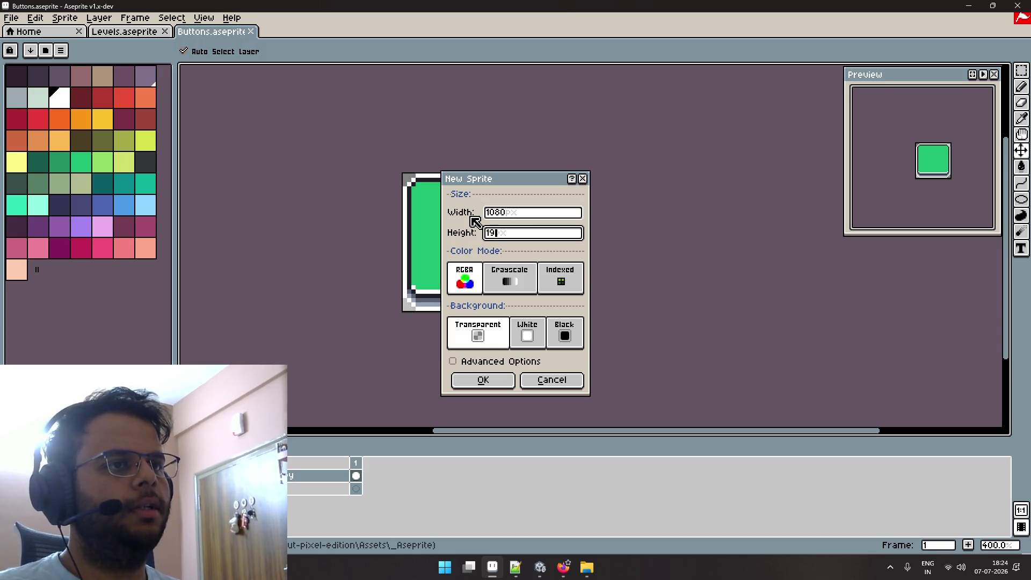
key(Return)
Bring up the Recordings folder window and restore it from full screen.
scroll(470, 215, down, 5)
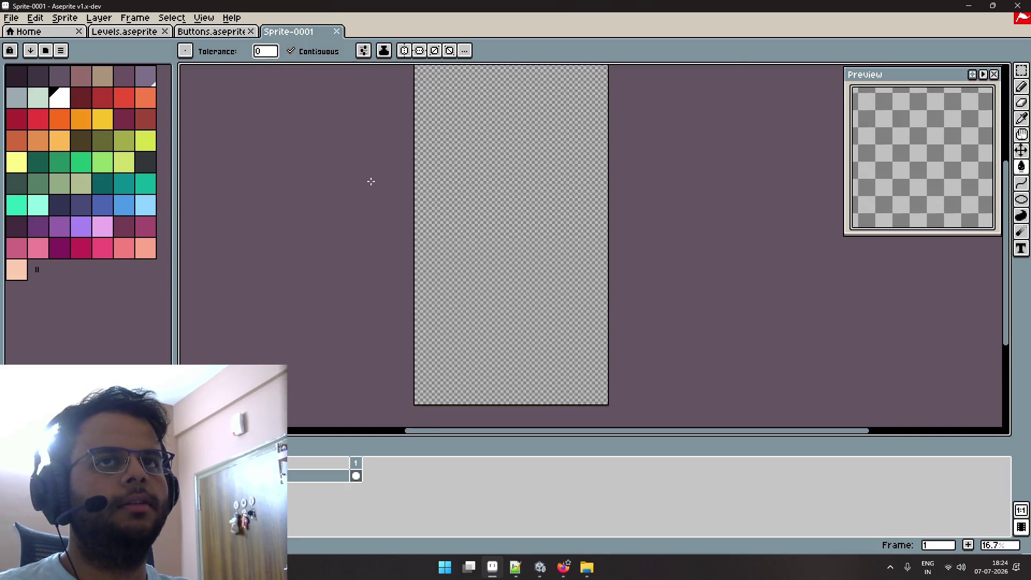
key(alt+Tab)
double_click(497, 9)
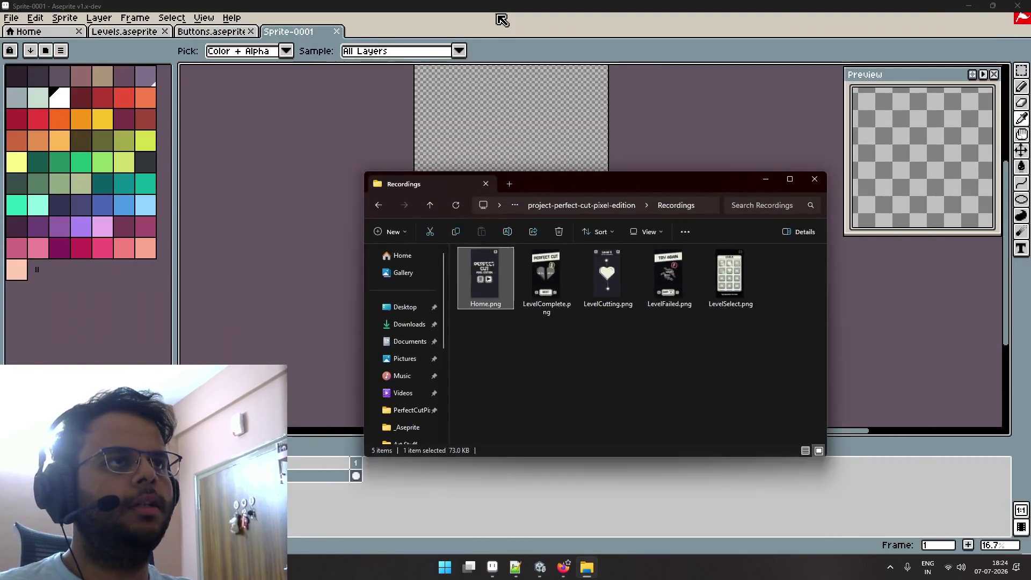
Drag Home.png from the Recordings folder into Aseprite to open it.
mouse_move(494, 185)
mouse_down()
mouse_move(633, 181)
mouse_move(705, 165)
mouse_up()
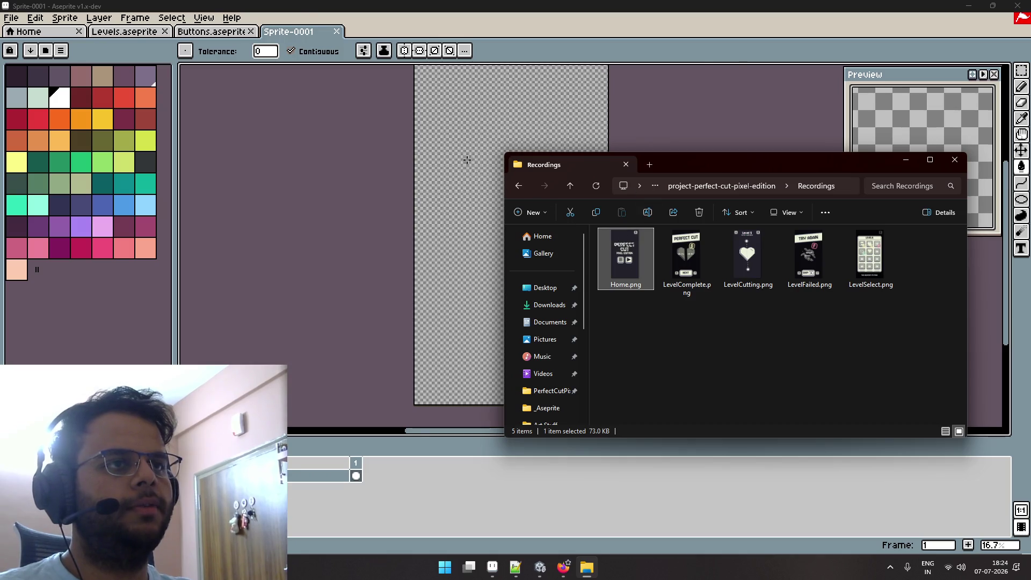
drag(625, 258, 456, 233)
scroll(460, 233, down, 2)
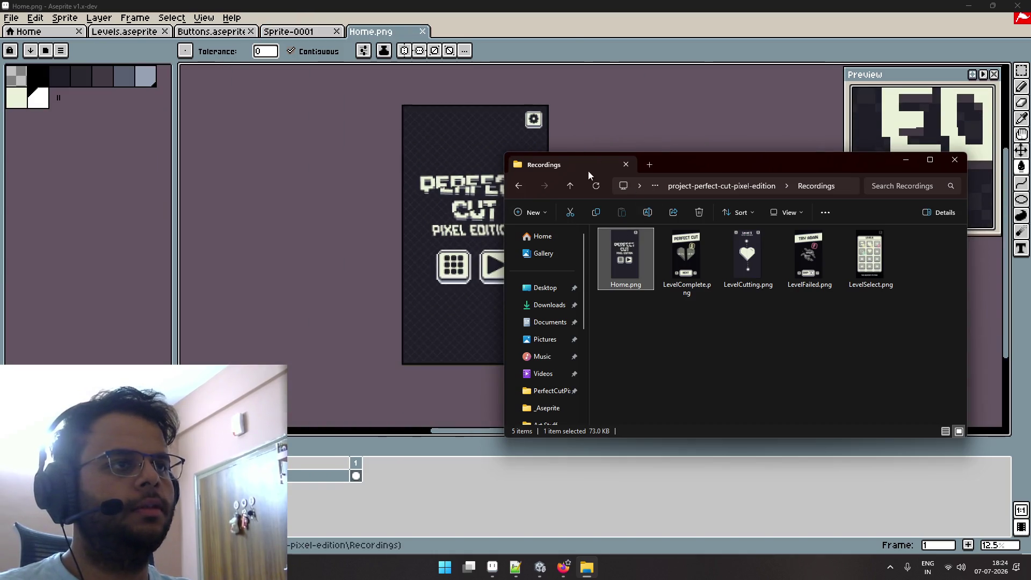
click(906, 160)
scroll(509, 184, up, 4)
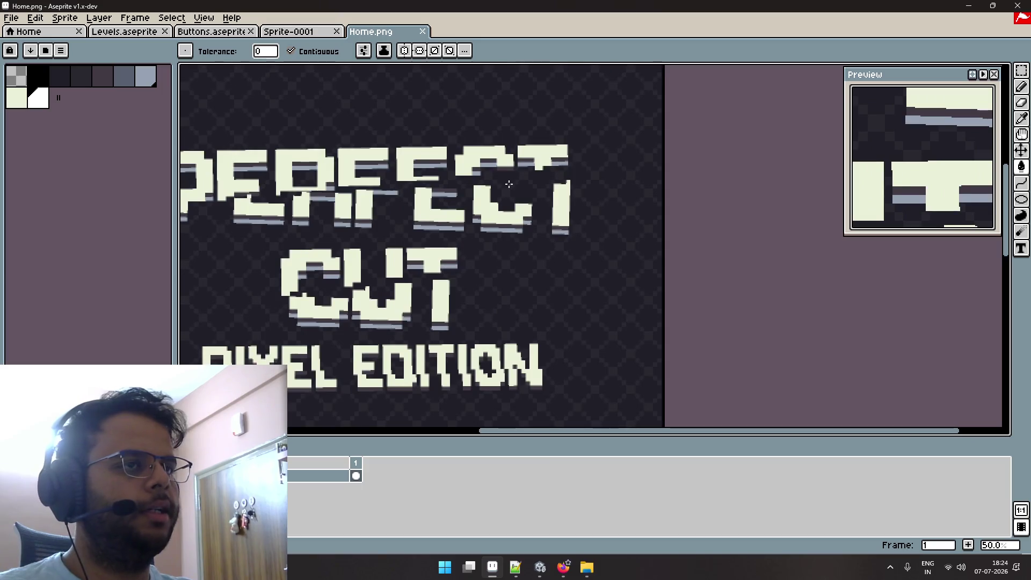
scroll(509, 184, down, 1)
scroll(521, 178, down, 1)
scroll(535, 169, down, 1)
scroll(546, 164, down, 1)
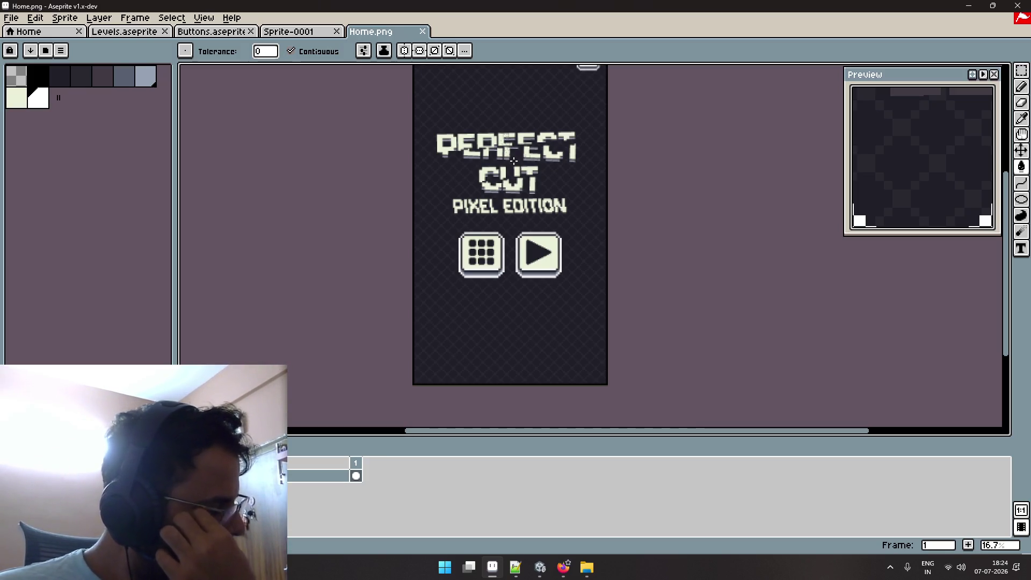
scroll(449, 258, up, 3)
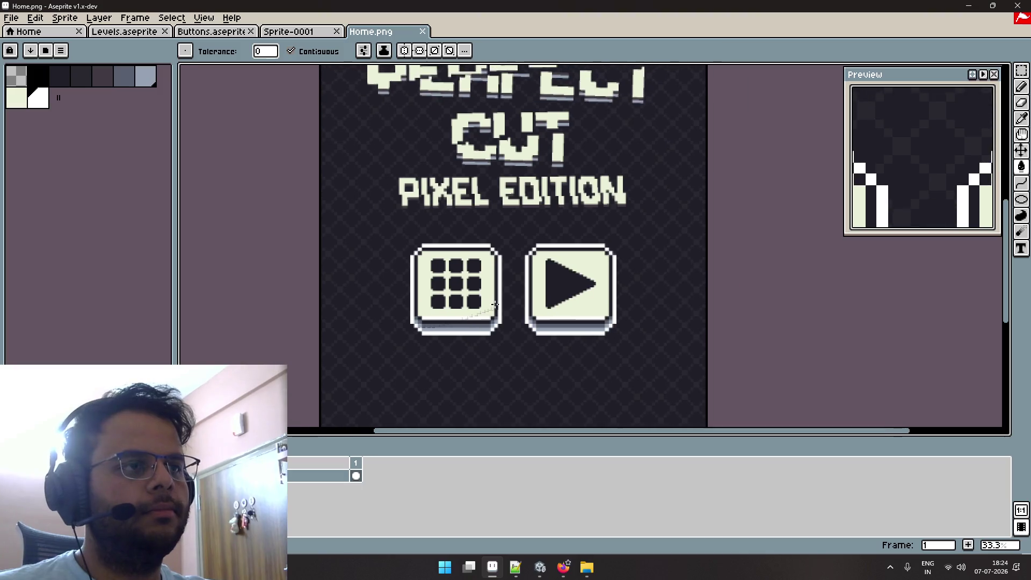
scroll(527, 263, down, 2)
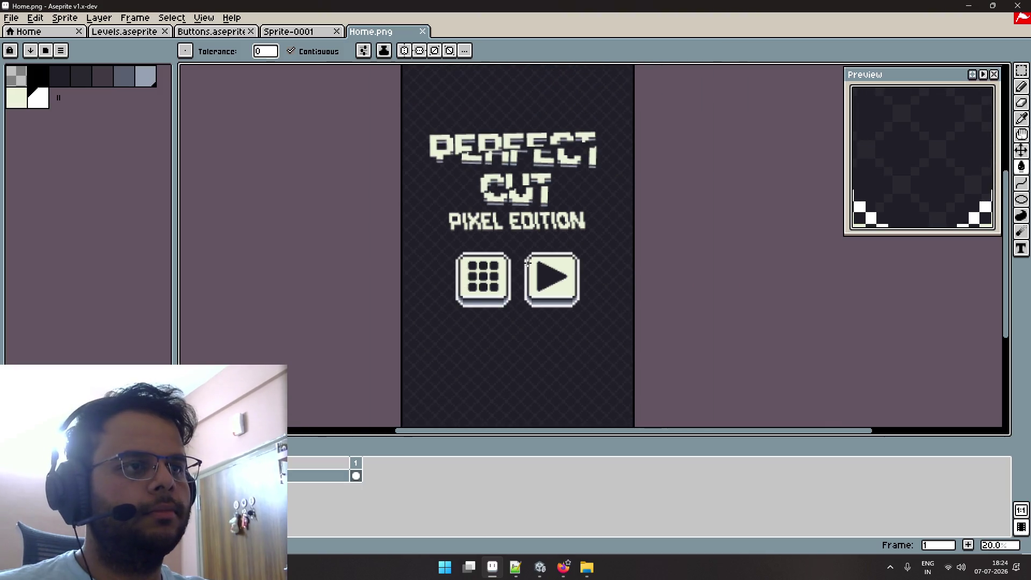
Load the default palette, undo the paint bucket fill and save Home.png.
click(61, 50)
mouse_move(103, 98)
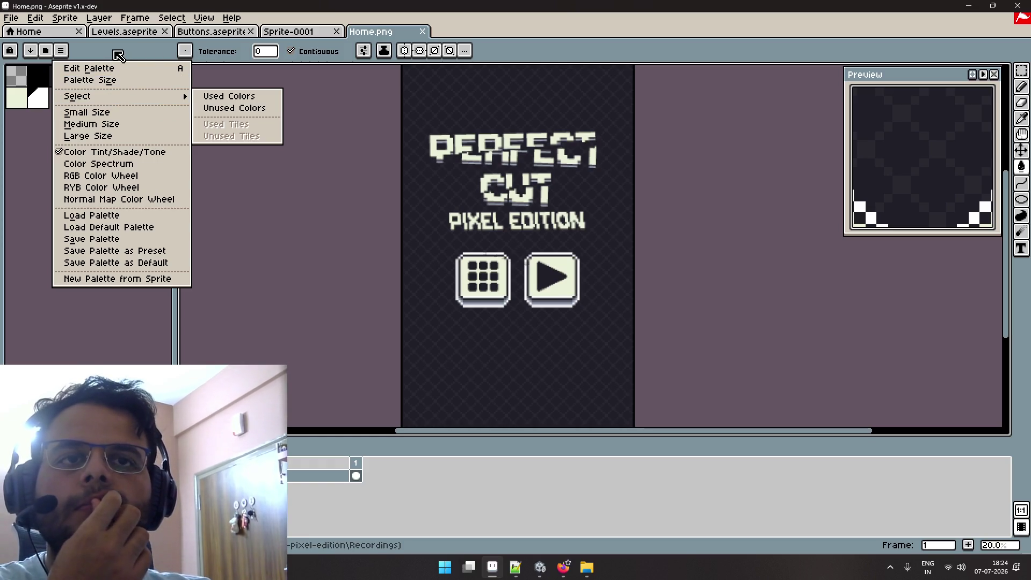
click(124, 228)
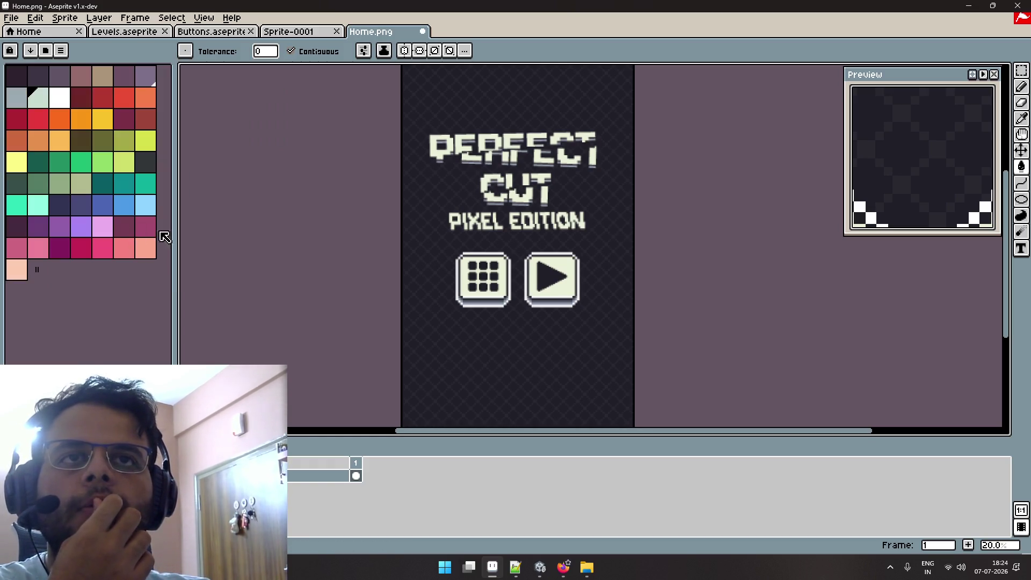
scroll(518, 317, up, 2)
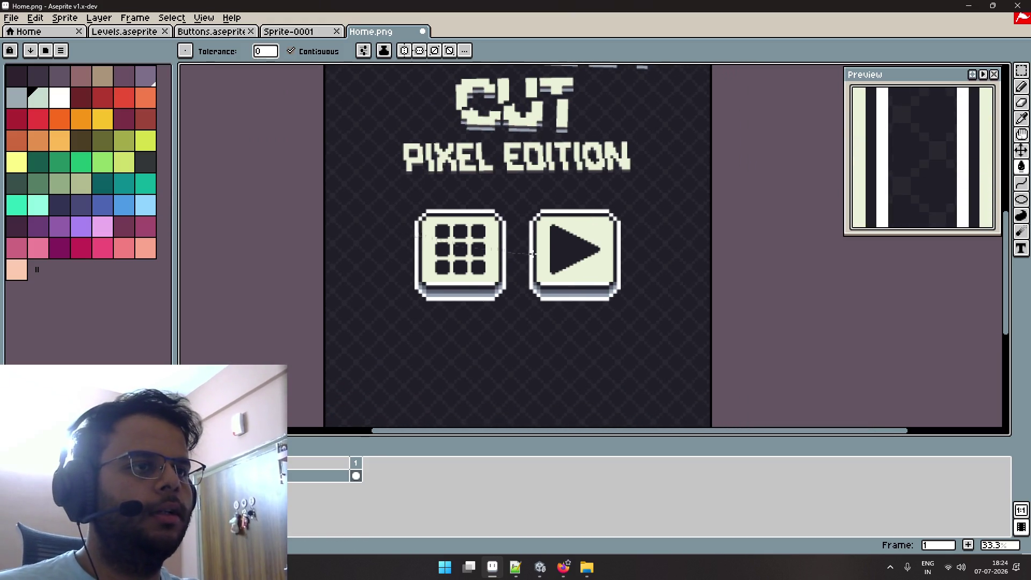
key(i)
key(w)
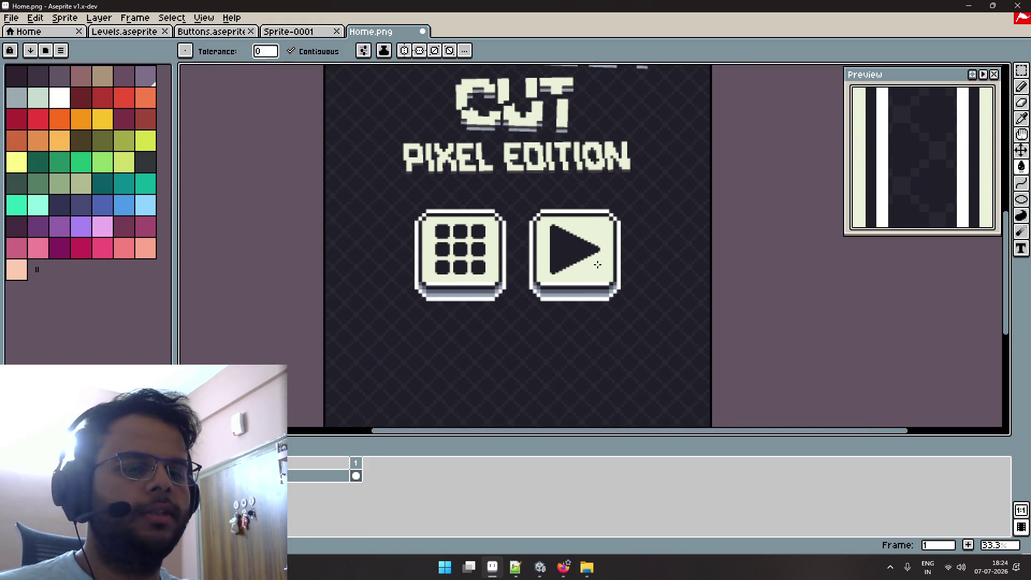
key(ctrl+z)
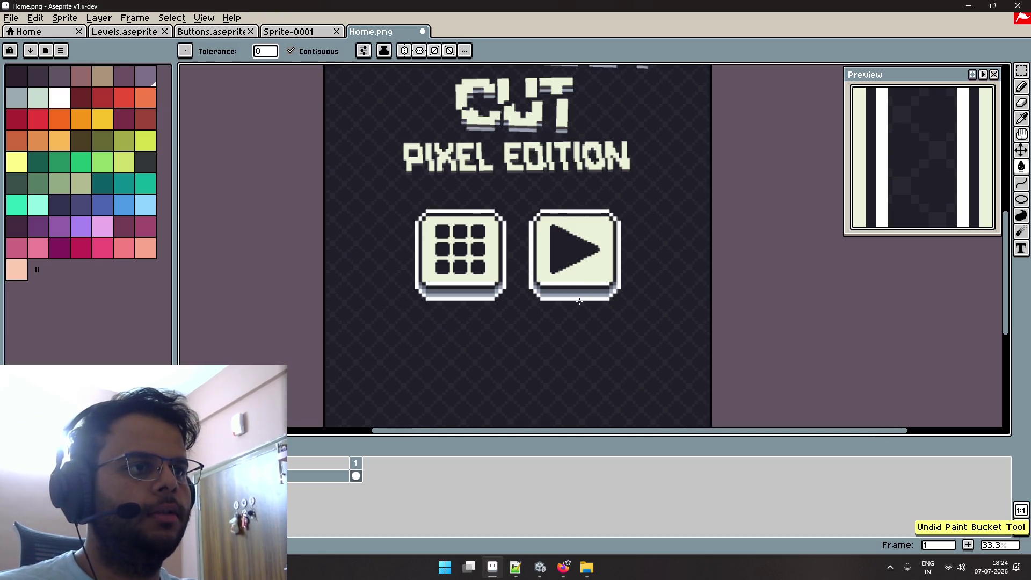
key(ctrl+s)
Close the Home.png tab and look through the Sprite menu commands.
scroll(324, 209, down, 2)
click(300, 32)
click(387, 33)
click(423, 31)
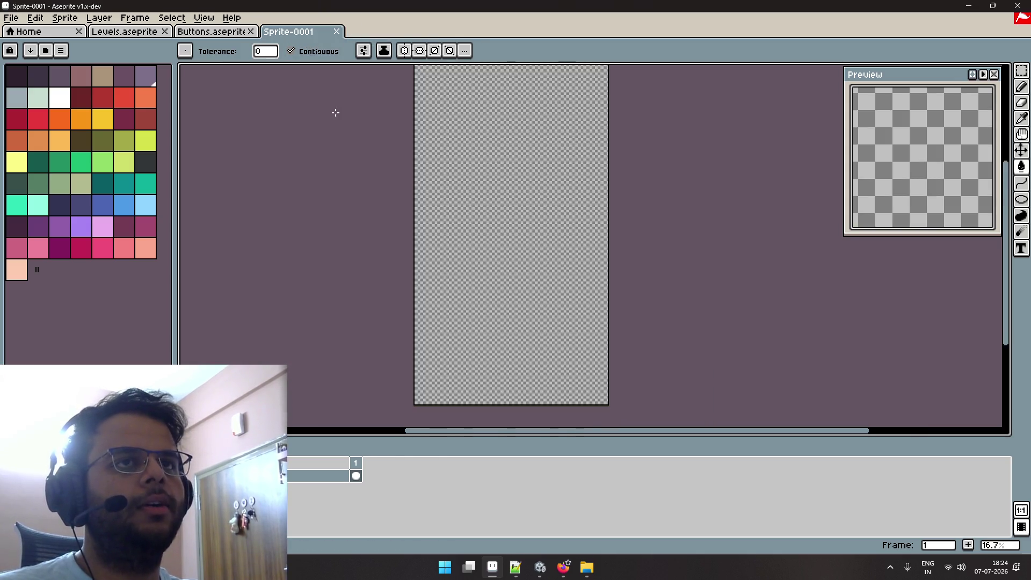
scroll(447, 141, up, 1)
scroll(417, 163, down, 2)
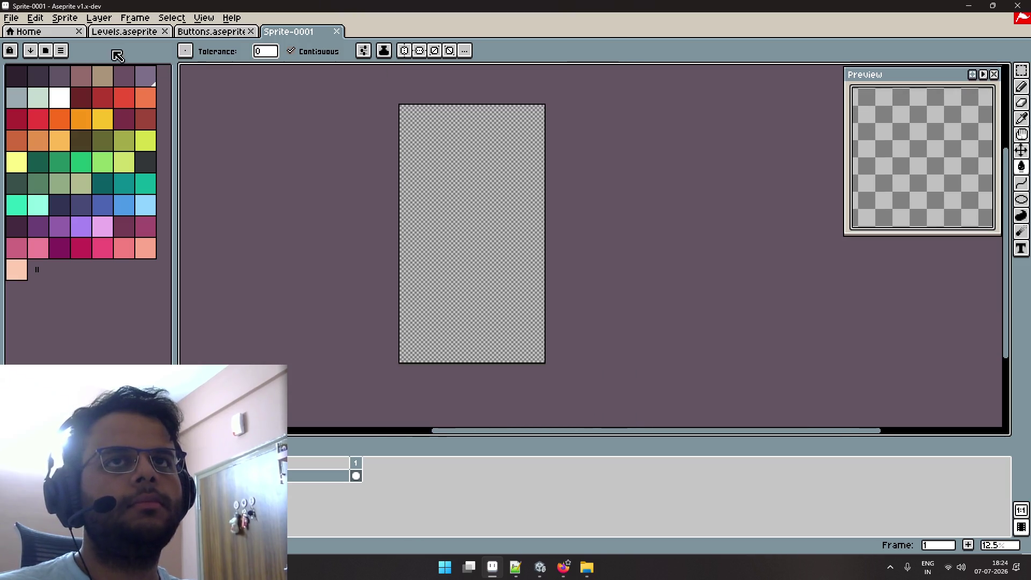
click(74, 20)
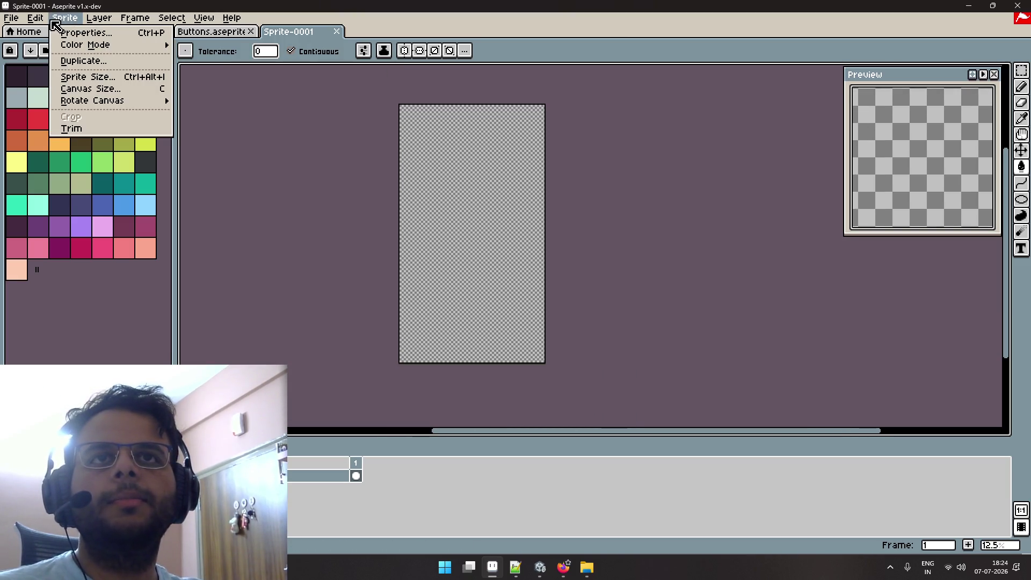
mouse_move(45, 23)
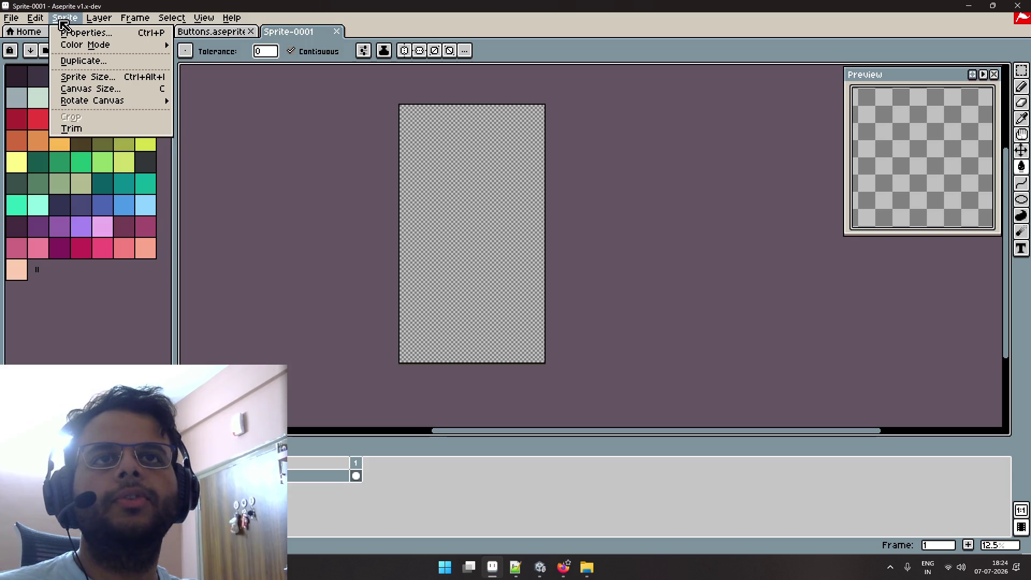
mouse_move(93, 47)
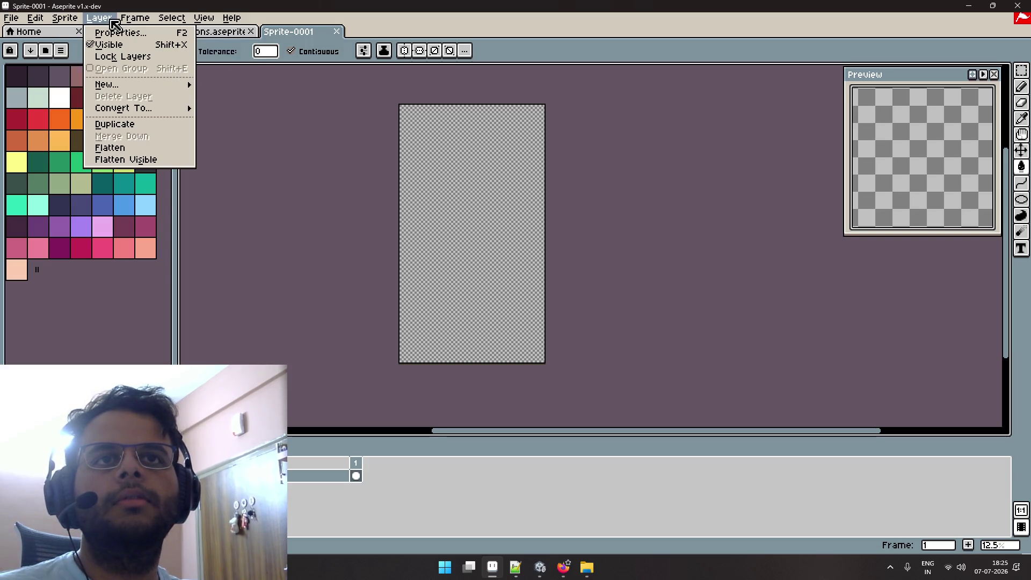
mouse_move(145, 22)
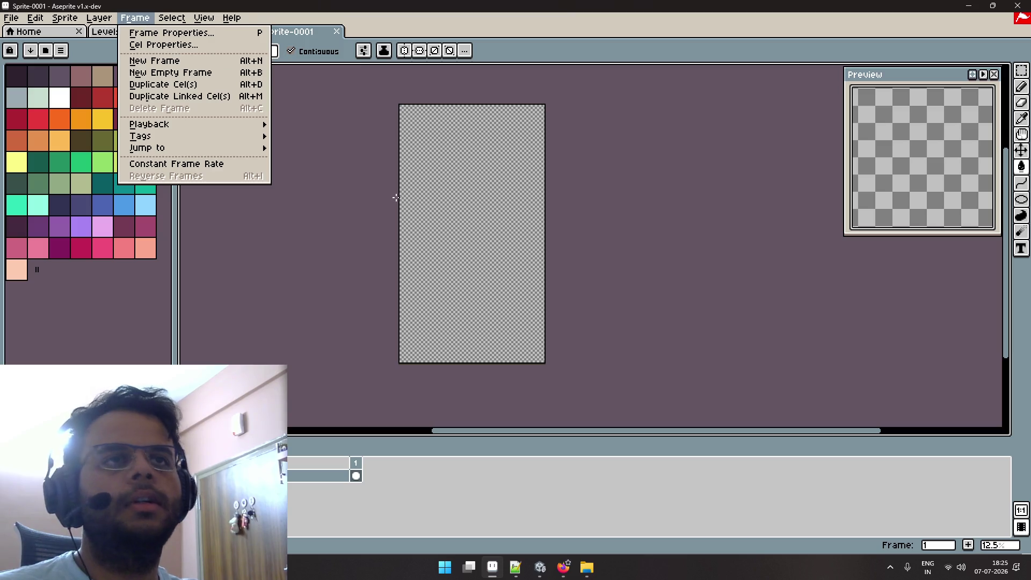
Drag Home.png into Aseprite again so it opens as its own tab.
key(alt+Tab)
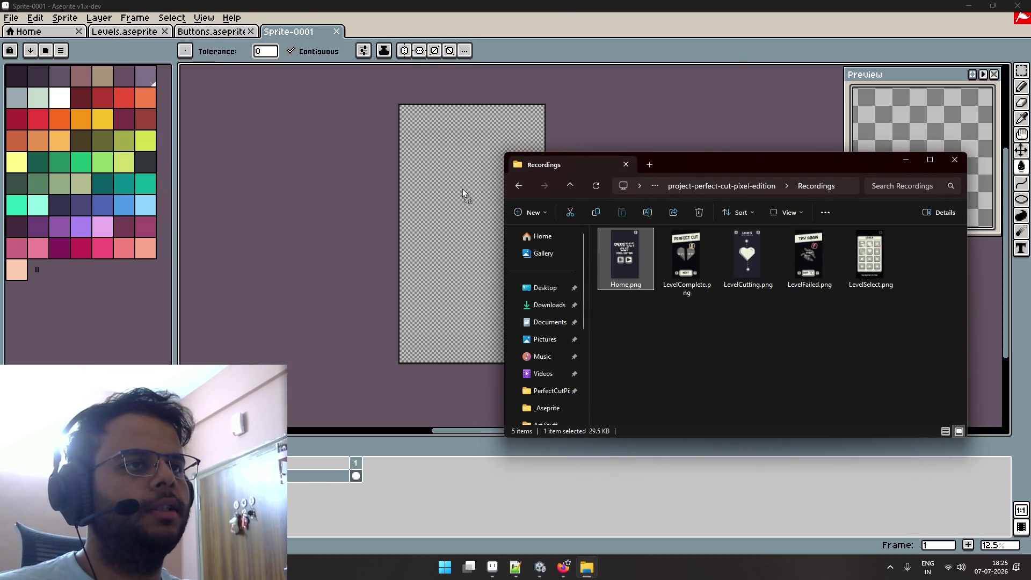
drag(627, 270, 453, 269)
scroll(444, 249, down, 5)
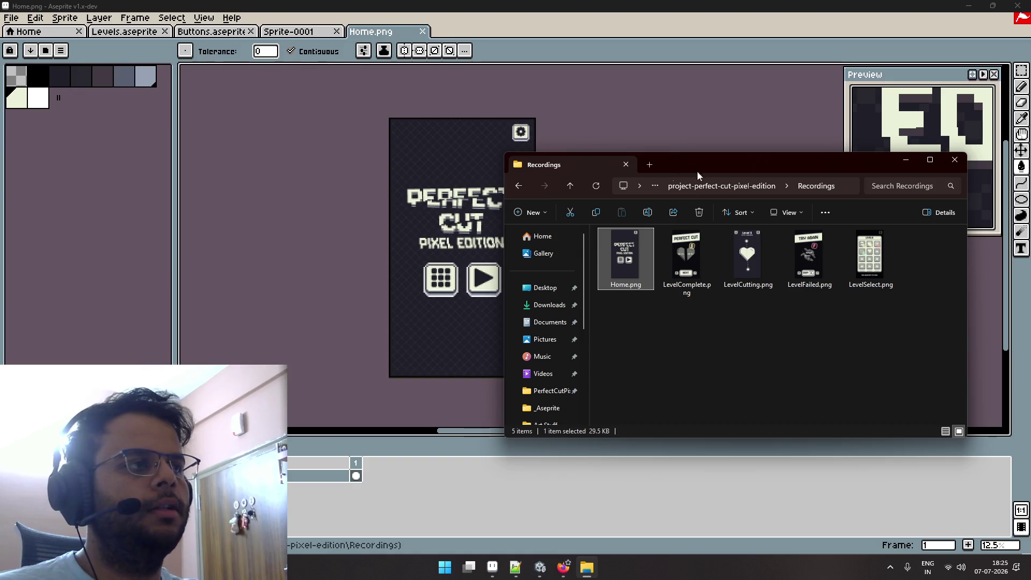
click(456, 218)
scroll(457, 218, up, 1)
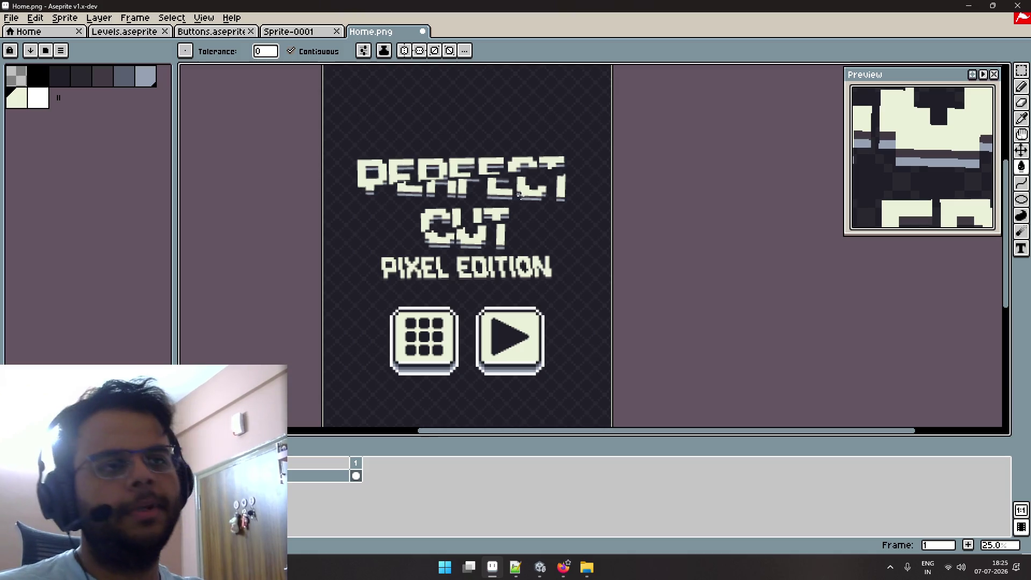
Load the full default colour palette from the palette options menu.
scroll(524, 190, down, 3)
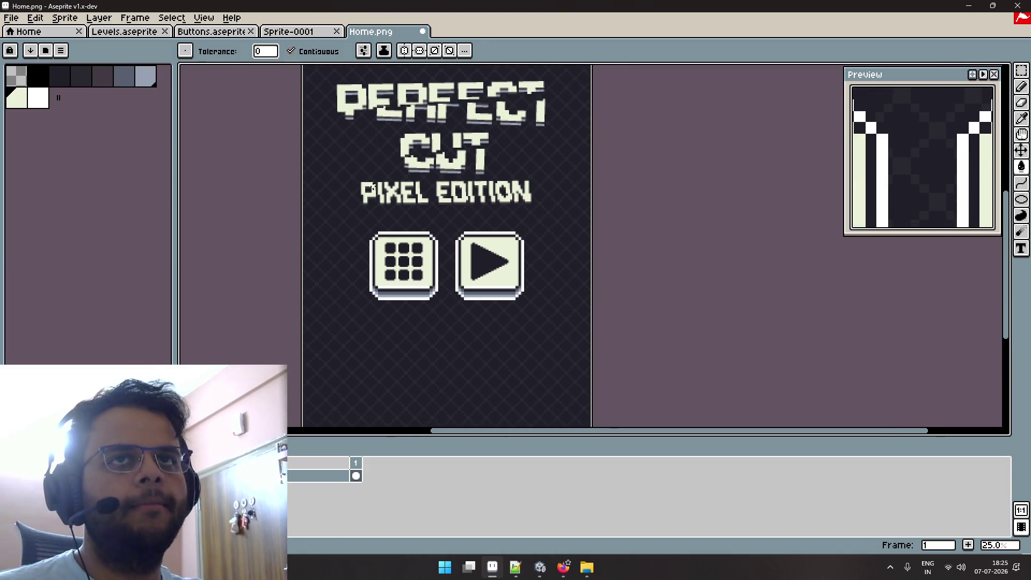
click(61, 50)
click(108, 224)
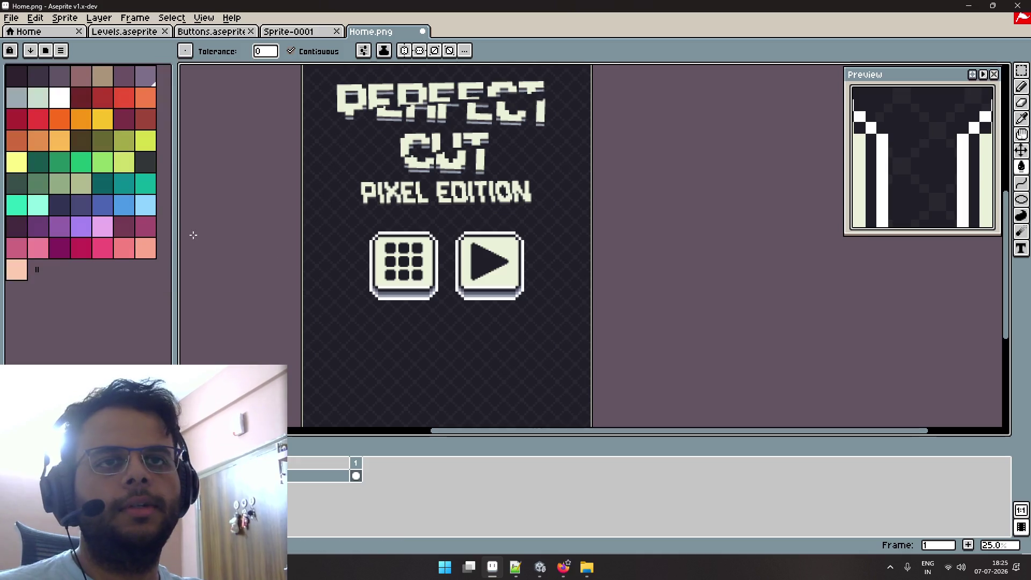
Fill the play and grid buttons dark green, after trying red and light green.
scroll(503, 291, up, 2)
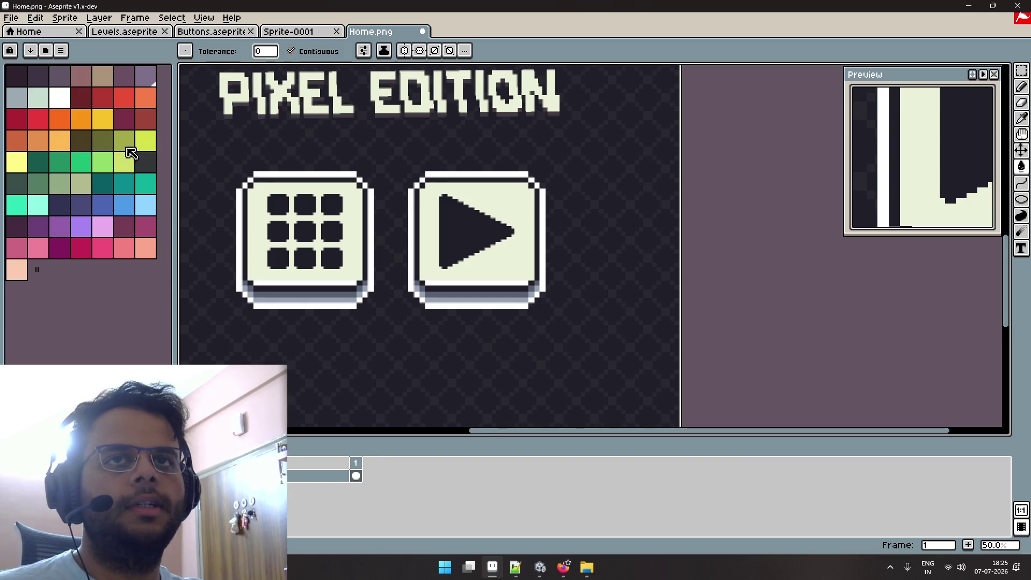
scroll(365, 159, down, 3)
scroll(366, 159, up, 2)
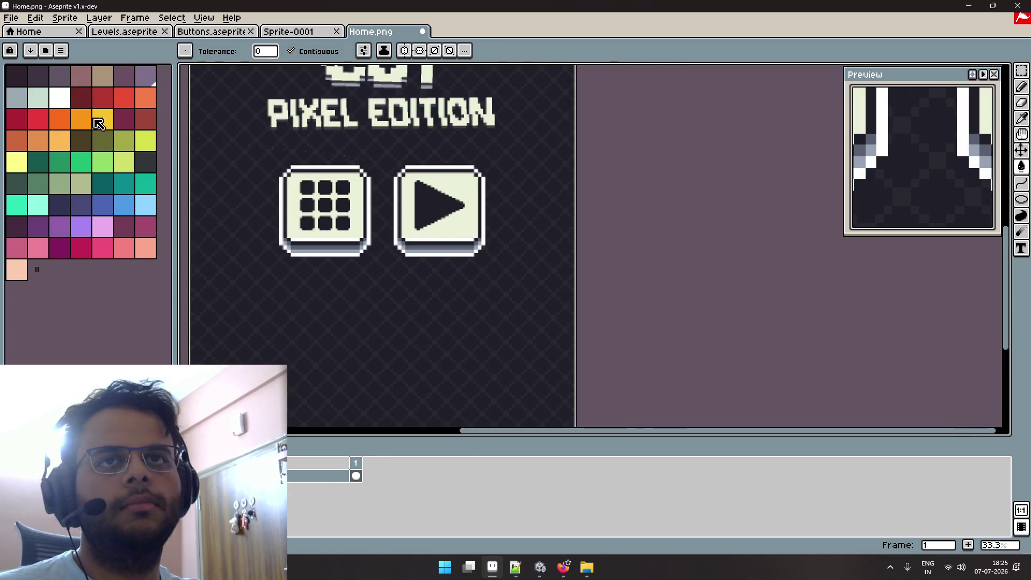
click(124, 98)
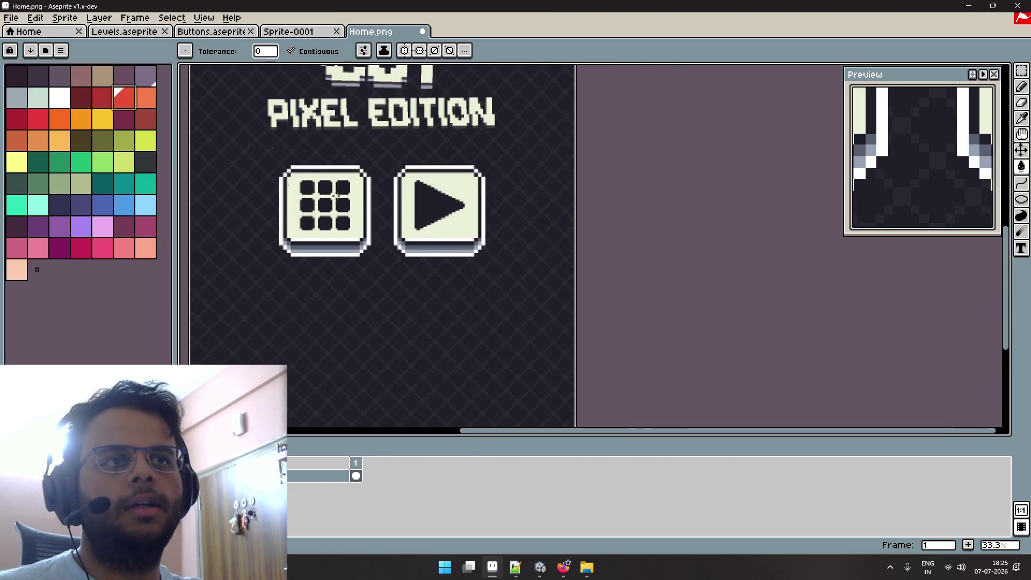
click(466, 227)
key(ctrl+z)
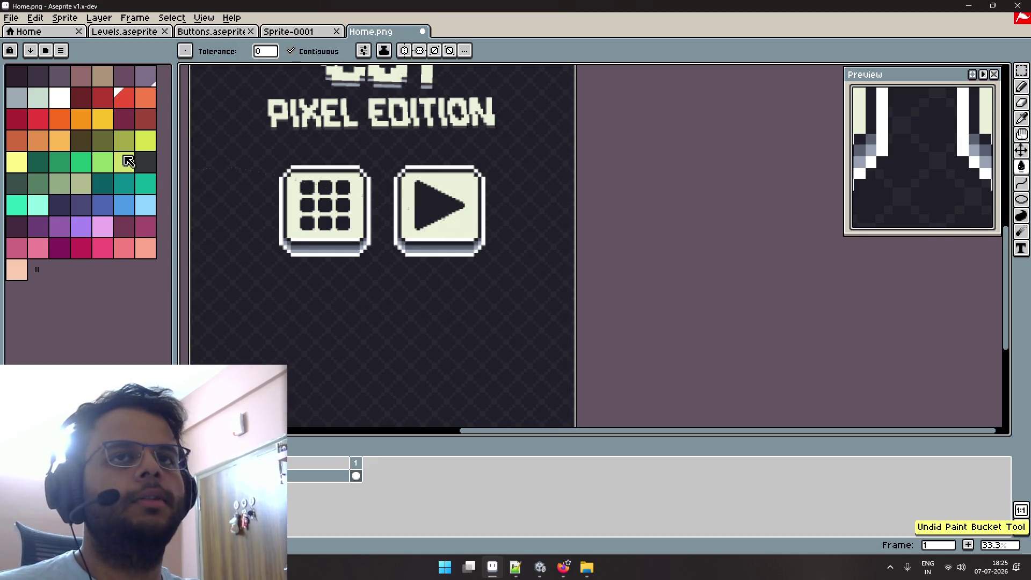
click(102, 169)
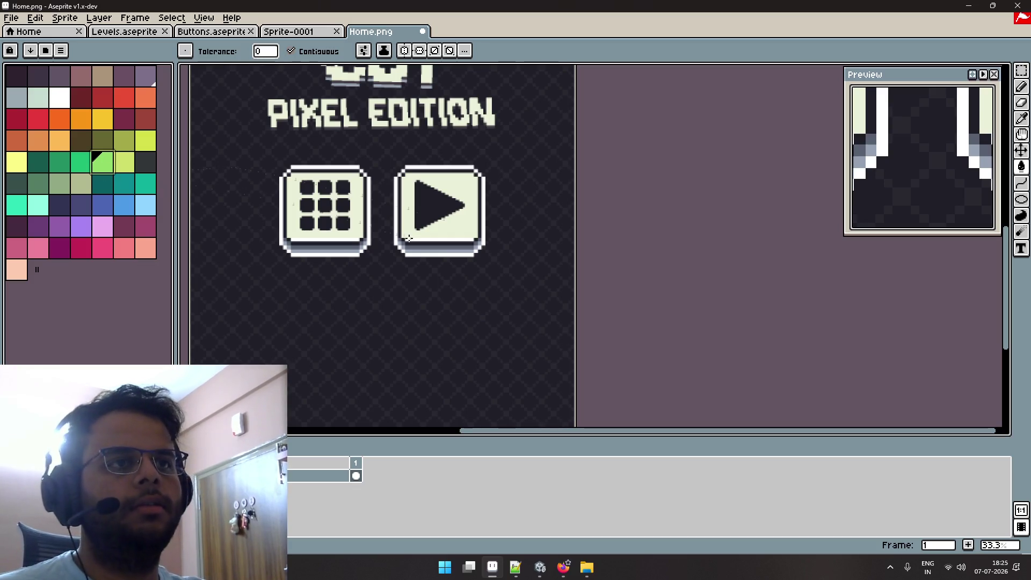
click(441, 234)
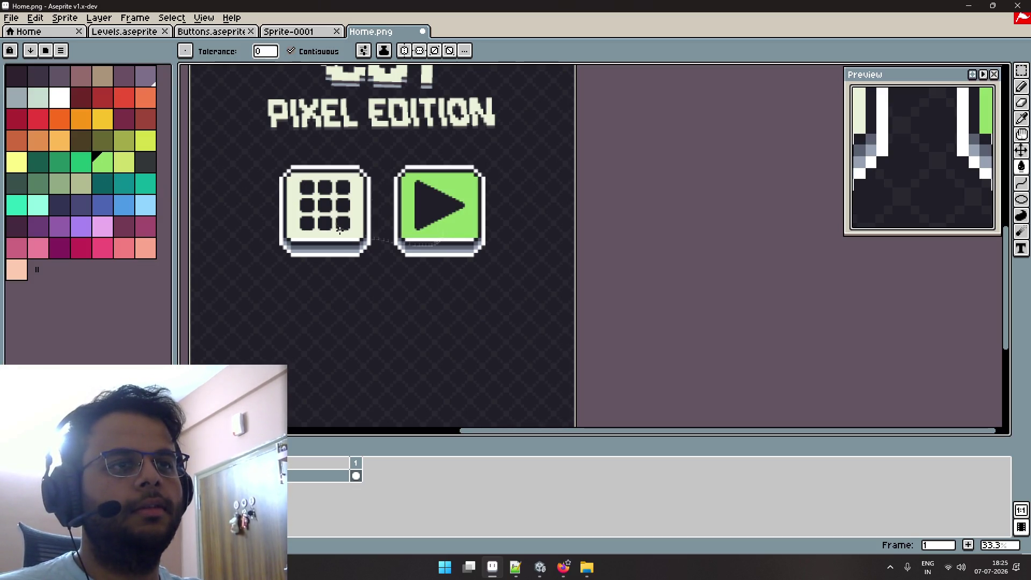
click(81, 162)
click(433, 237)
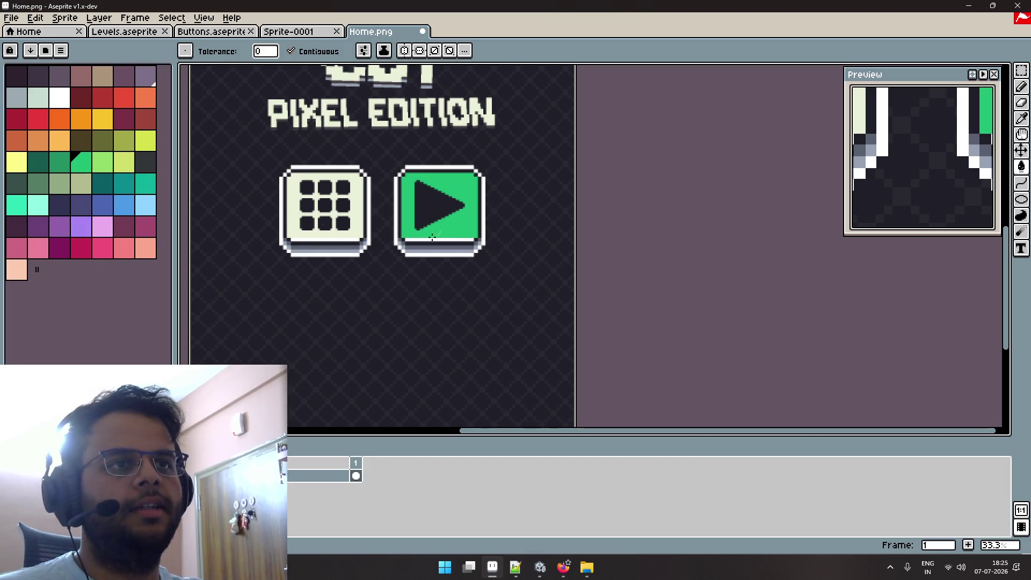
click(350, 239)
Turn the play triangle white, then try and undo a non-contiguous white fill on the grid dots.
scroll(288, 226, down, 1)
scroll(288, 227, up, 1)
click(61, 101)
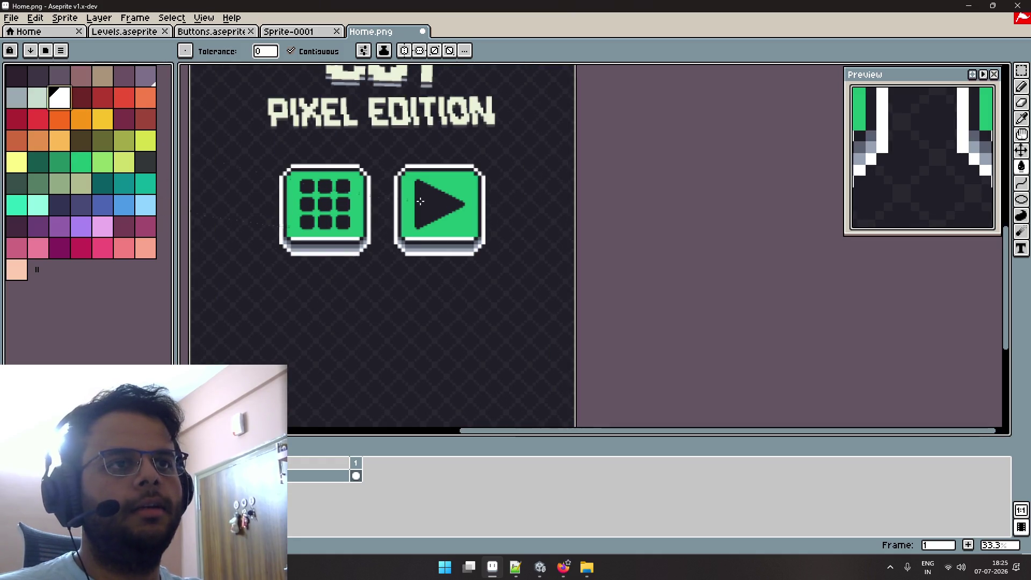
click(420, 201)
click(344, 205)
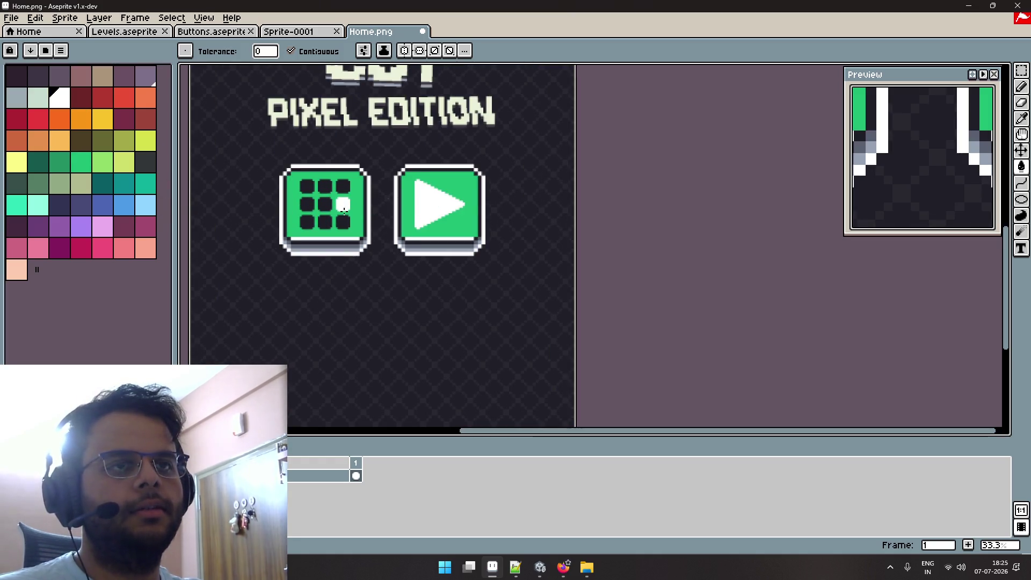
key(ctrl+z)
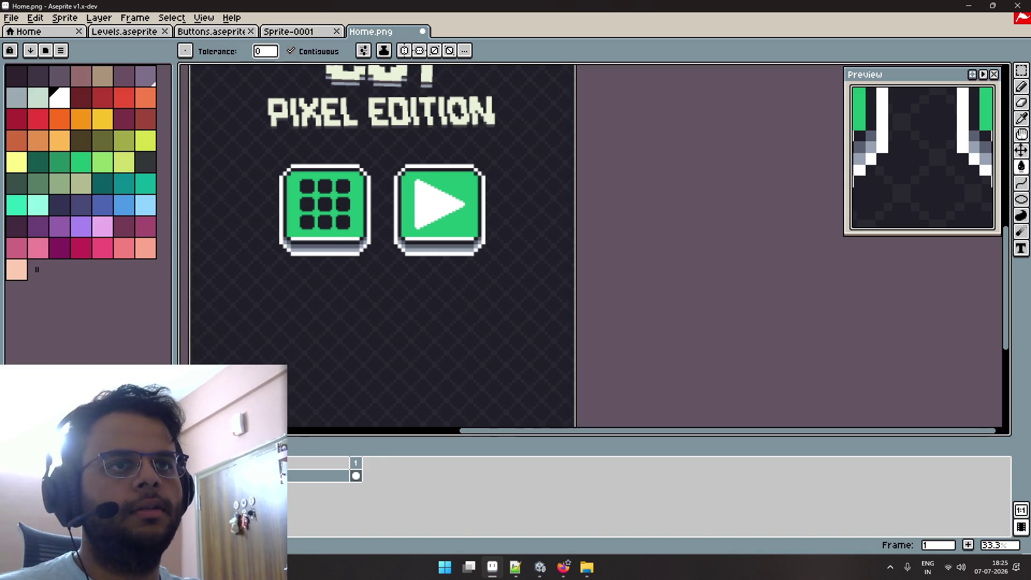
key(ctrl+z)
click(290, 51)
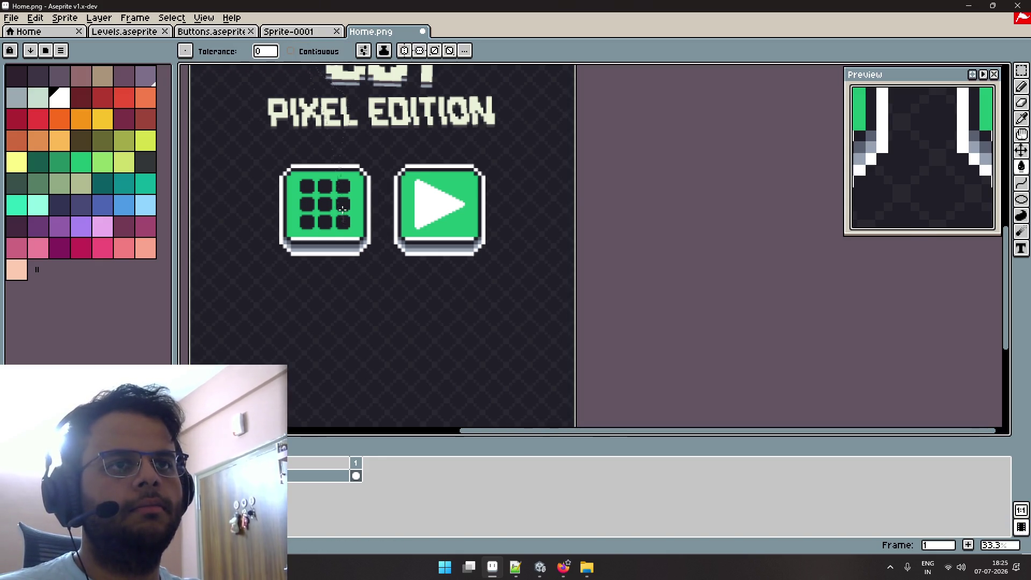
click(343, 208)
scroll(343, 207, down, 2)
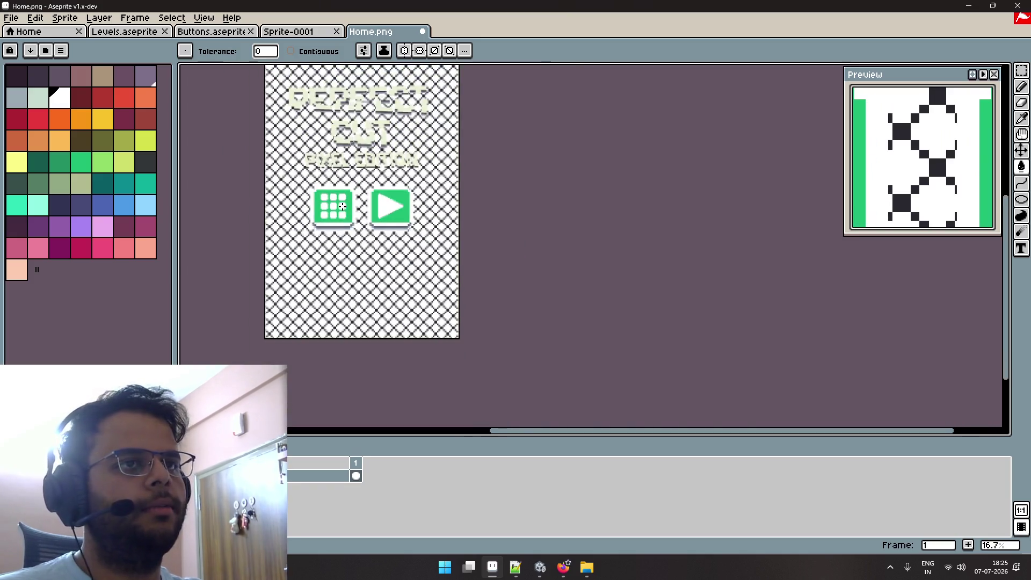
key(ctrl+z)
Re-enable Contiguous fill and marquee-select the area around the grid button.
scroll(343, 208, up, 2)
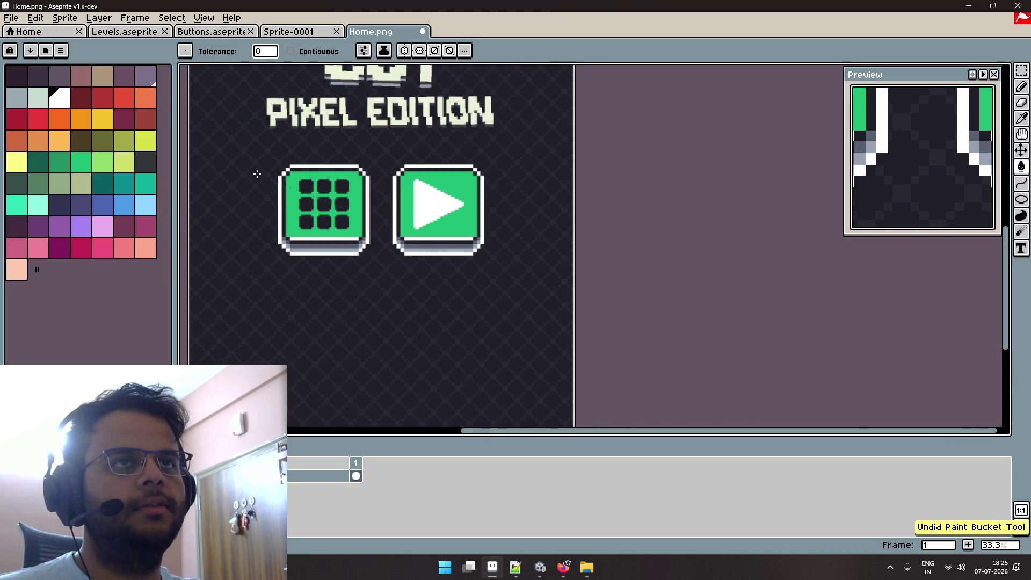
click(291, 51)
key(m)
drag(262, 152, 385, 268)
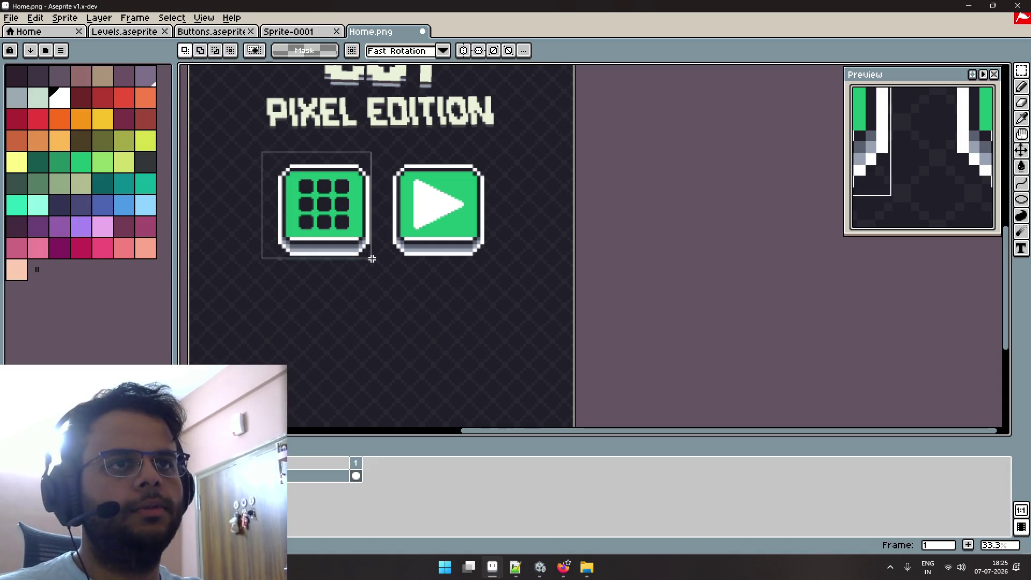
Bucket-fill all nine grid button dots white.
key(g)
click(341, 222)
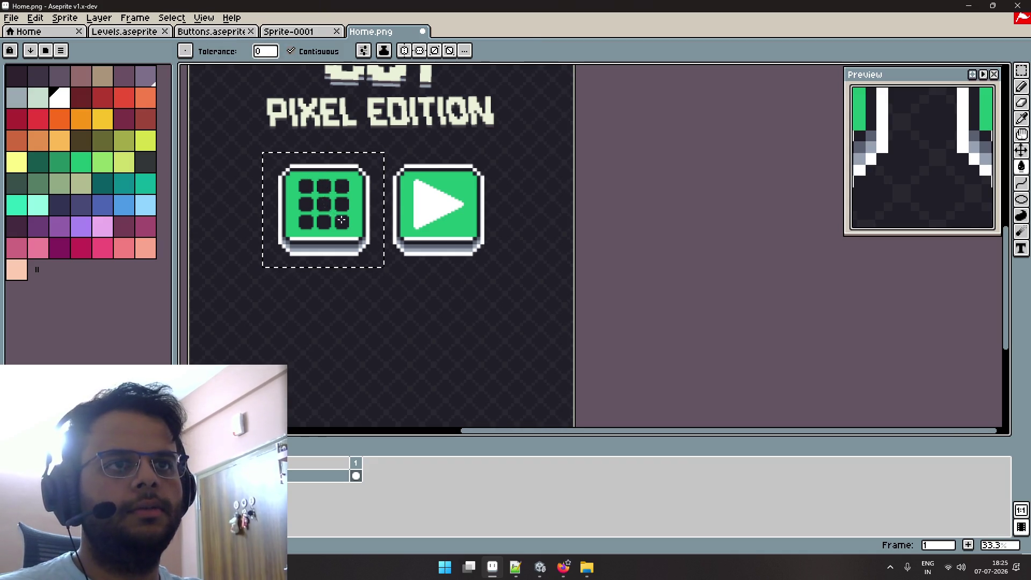
click(342, 204)
click(324, 205)
click(324, 222)
click(306, 222)
click(307, 205)
click(306, 186)
click(324, 185)
click(342, 186)
Clear the selection and centre the whole sprite in the Preview window.
scroll(420, 176, down, 1)
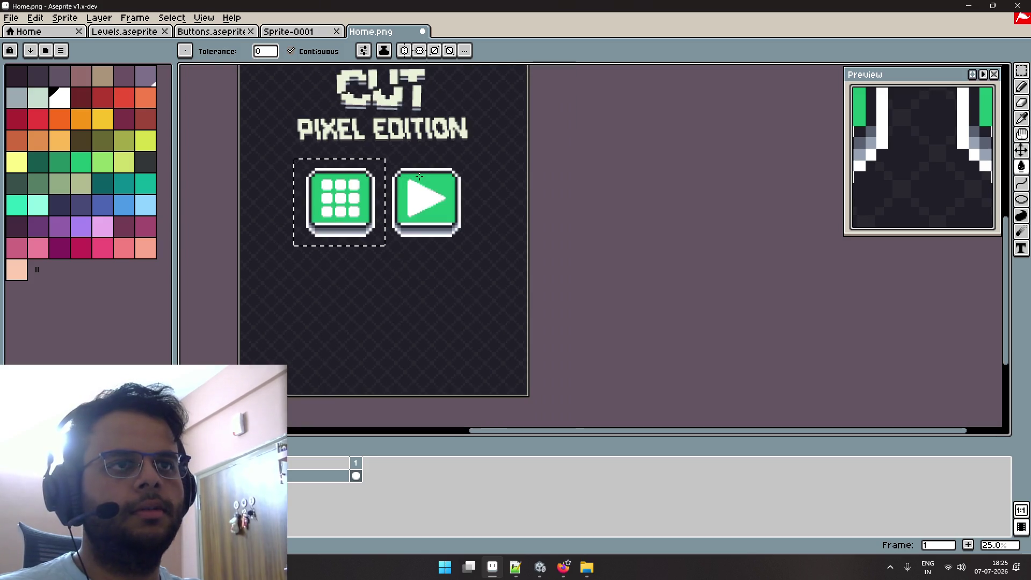
drag(476, 160, 477, 230)
key(ctrl+d)
scroll(460, 213, down, 1)
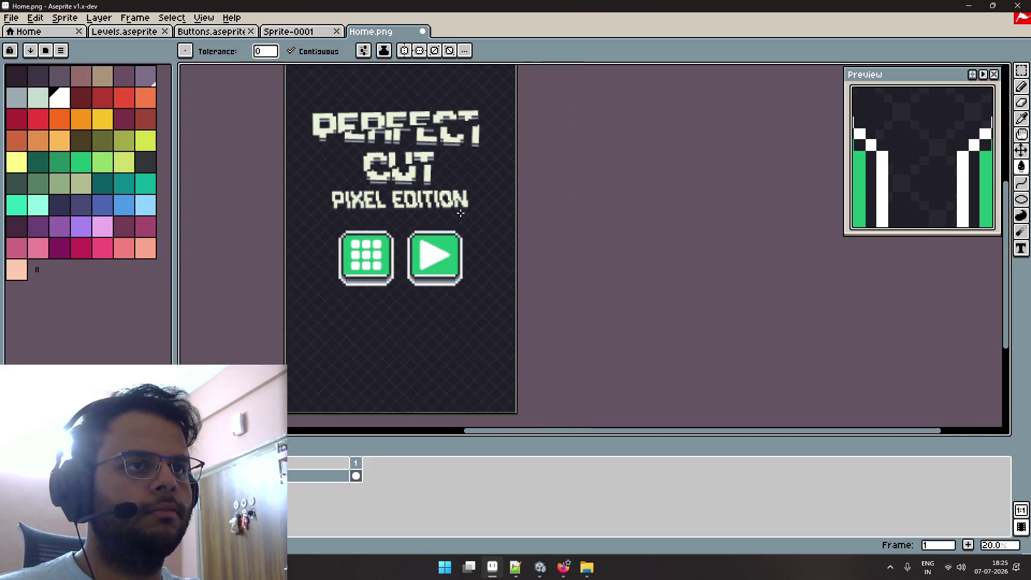
scroll(932, 158, down, 2)
scroll(932, 158, down, 1)
scroll(932, 159, down, 1)
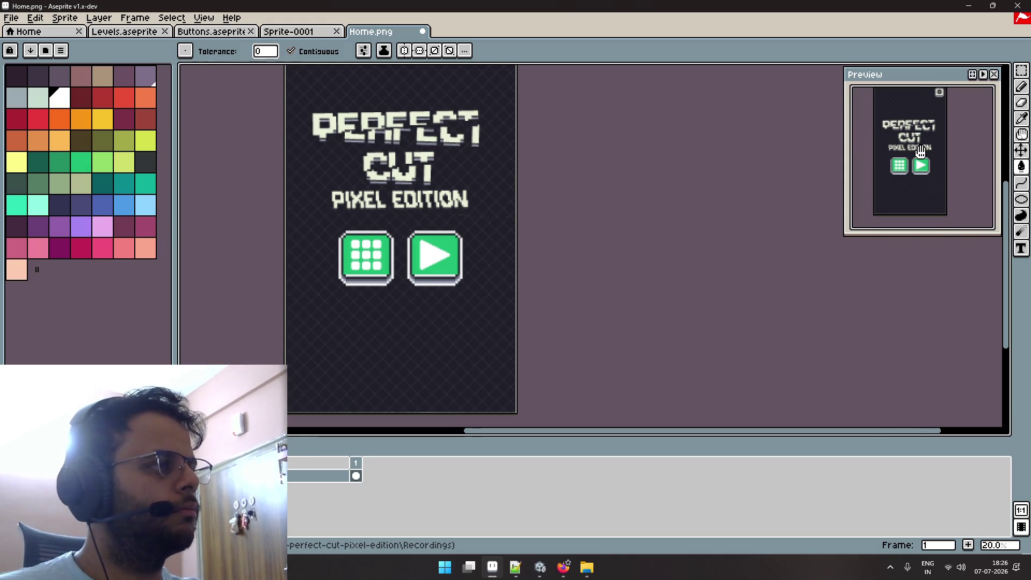
drag(932, 159, 939, 172)
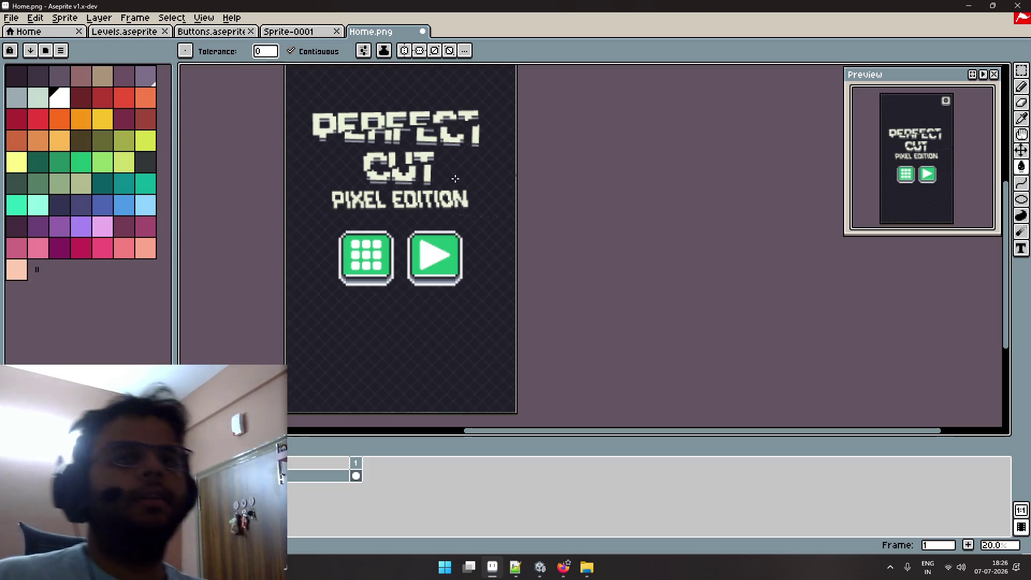
key(alt+Tab)
key(alt+Tab)
key(alt+Tab)
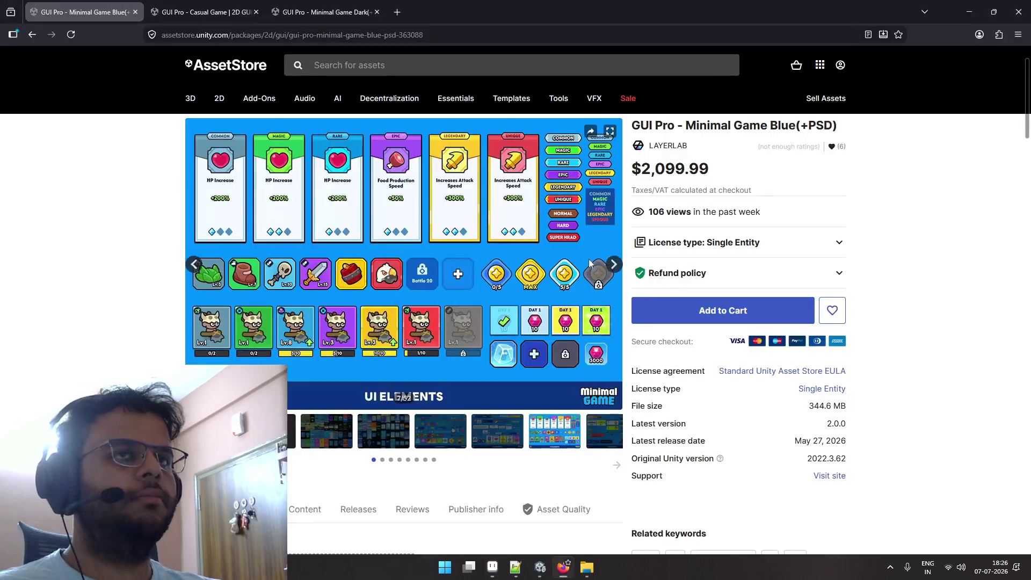
Search 'pastel color pallete' in a new tab and preview the Lazy Days palette.
key(ctrl+t)
text(past)
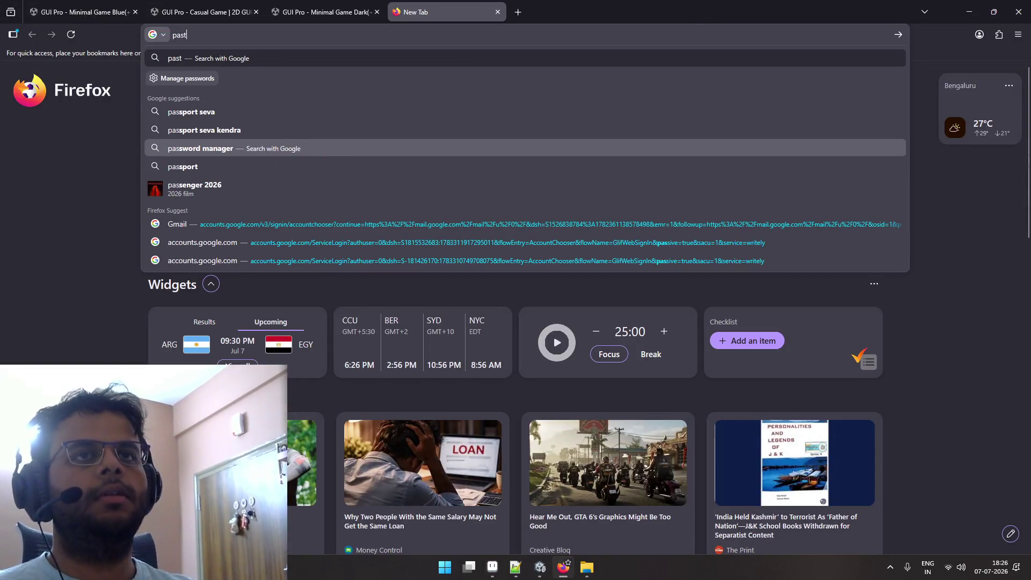
text(el colors)
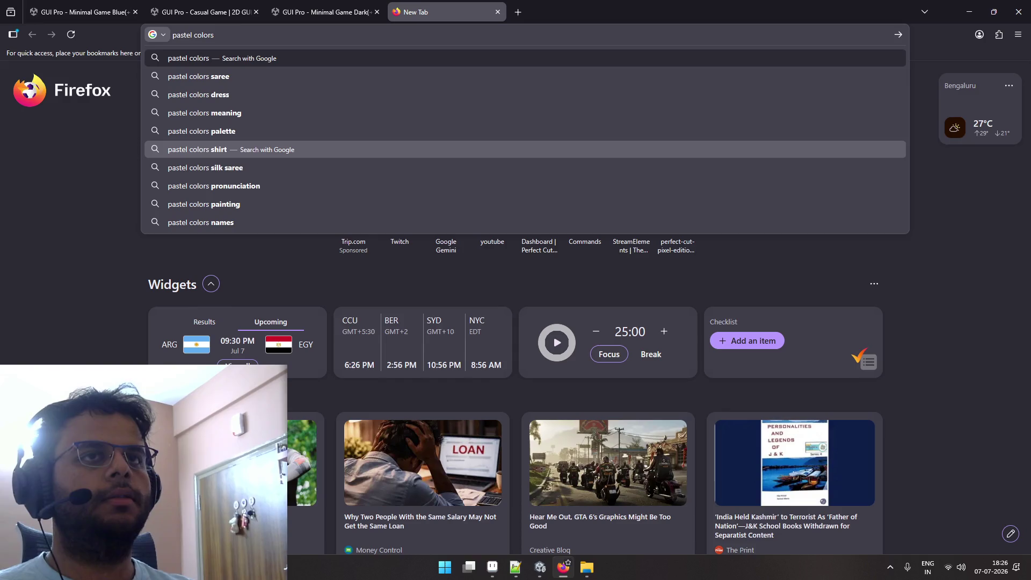
key(BackSpace)
text(pallete)
key(Return)
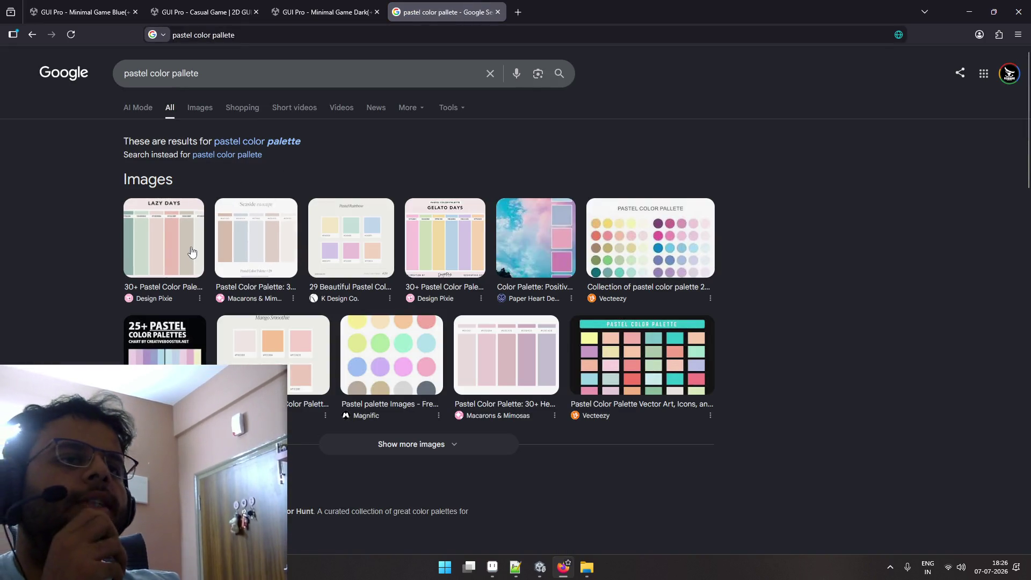
click(191, 252)
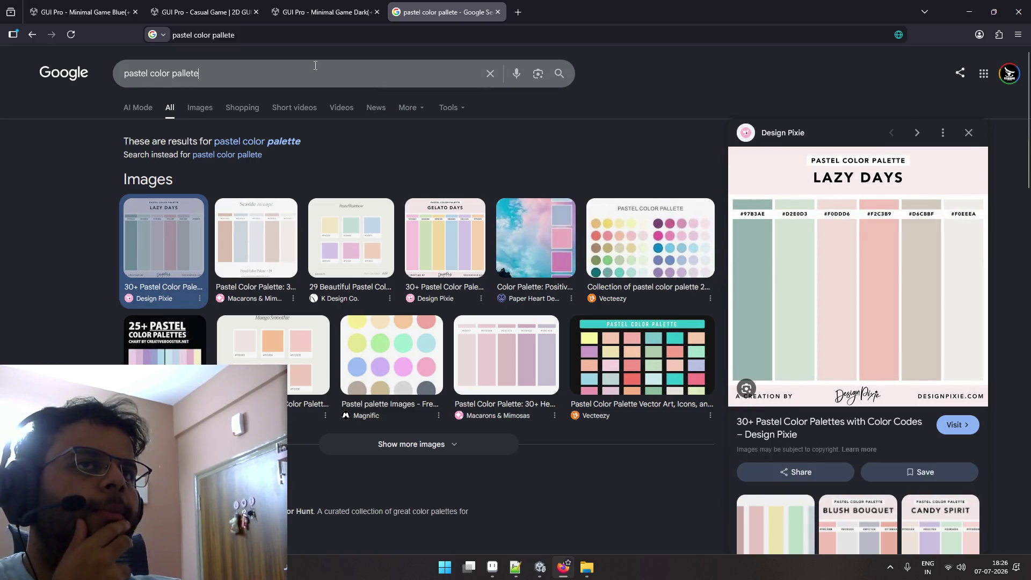
Replace the query with 'two dots game' and search.
double_click(176, 61)
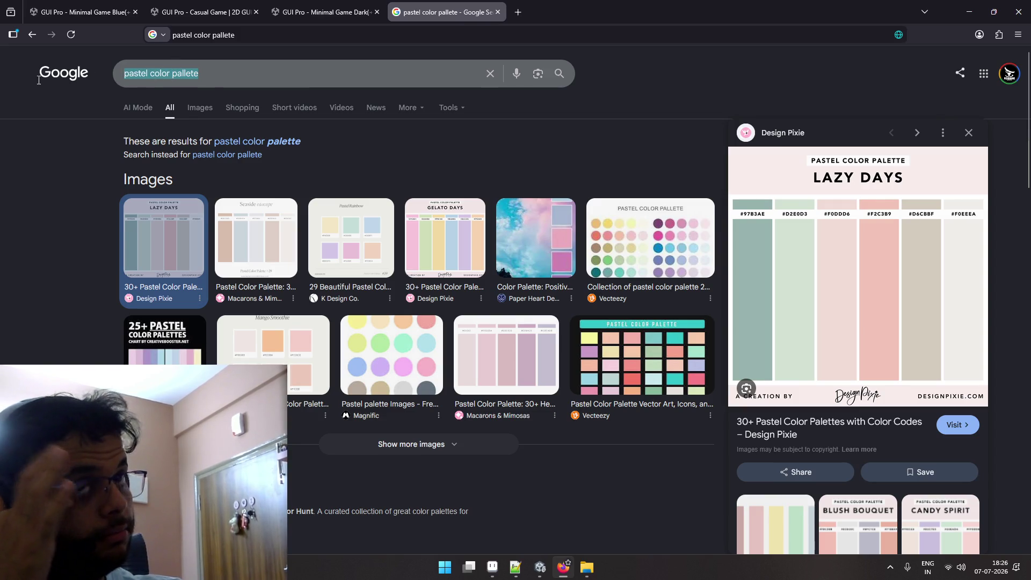
text(two d)
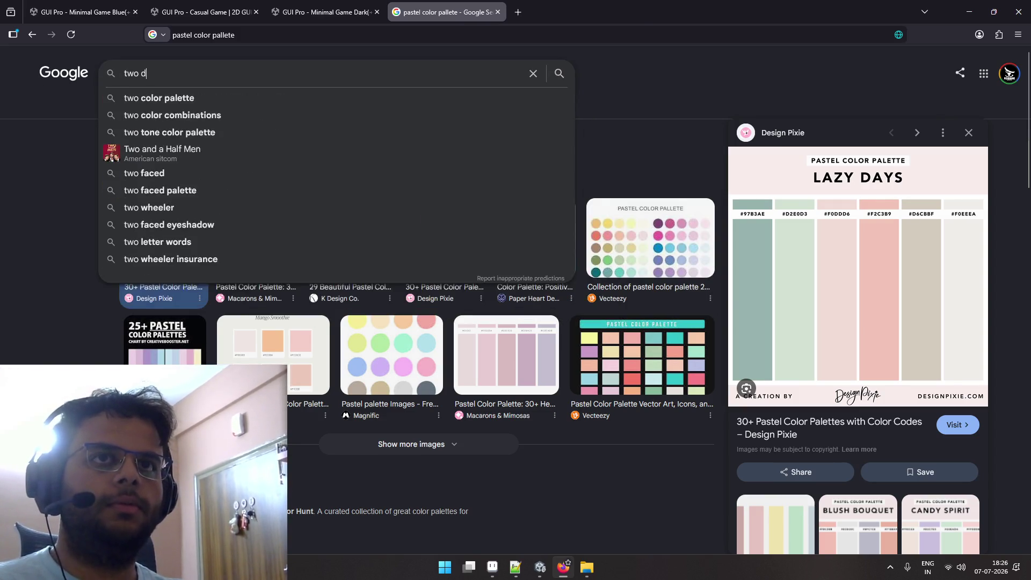
text(ots game)
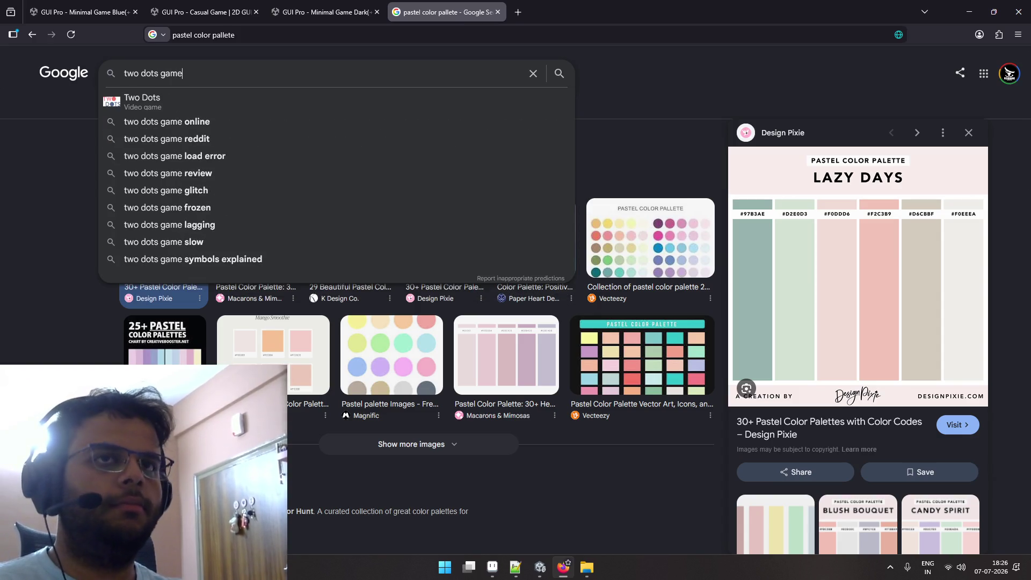
key(Return)
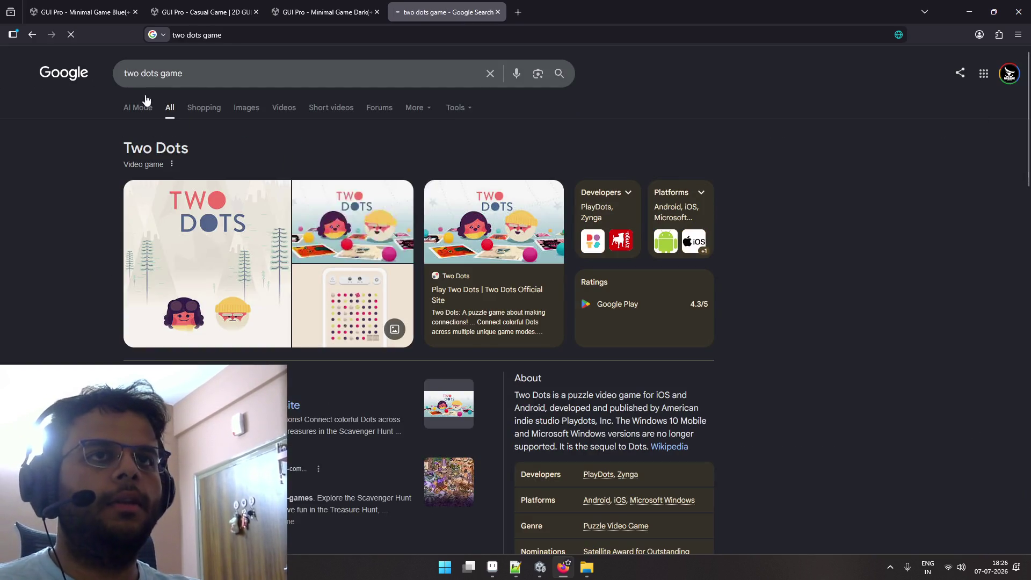
Browse image results for 'two dots game', previewing the store and brain-game images.
click(217, 118)
click(250, 112)
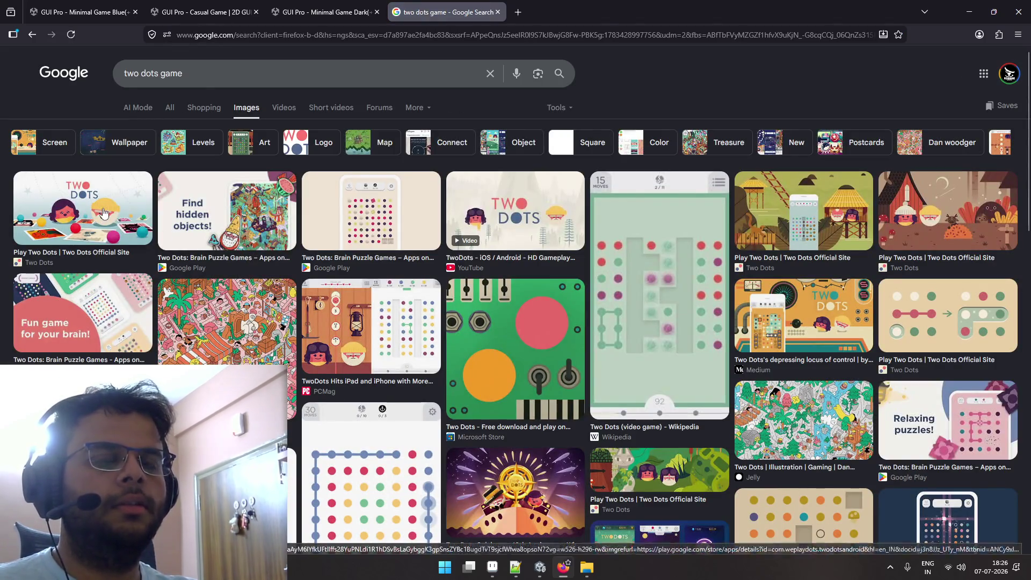
click(555, 331)
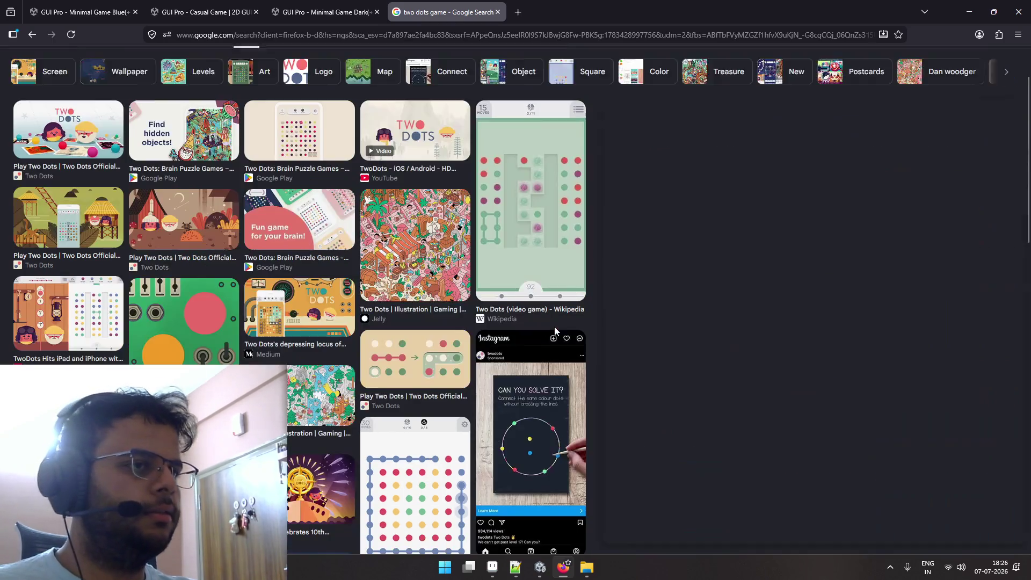
click(299, 223)
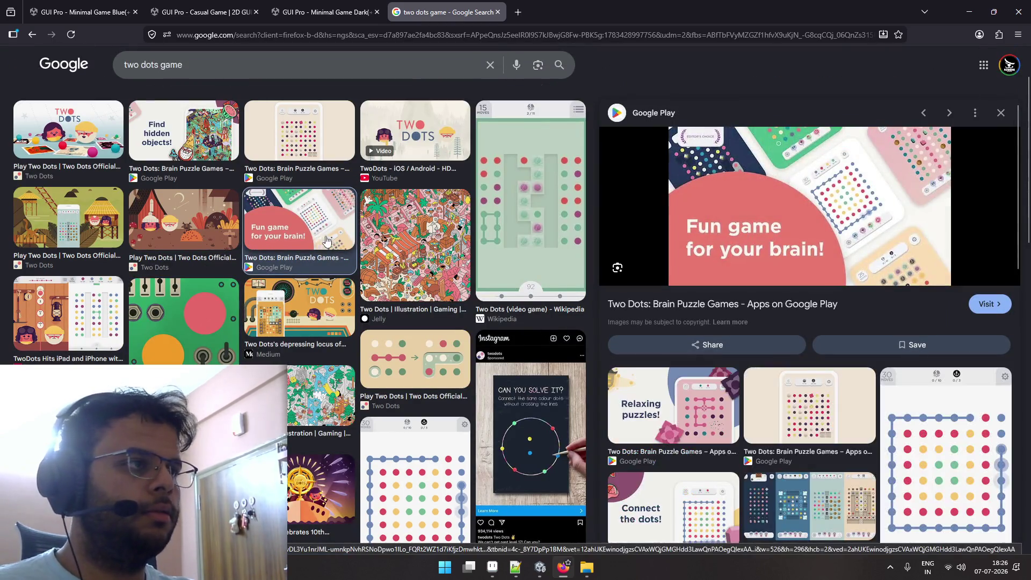
key(alt+Left)
key(alt+Left)
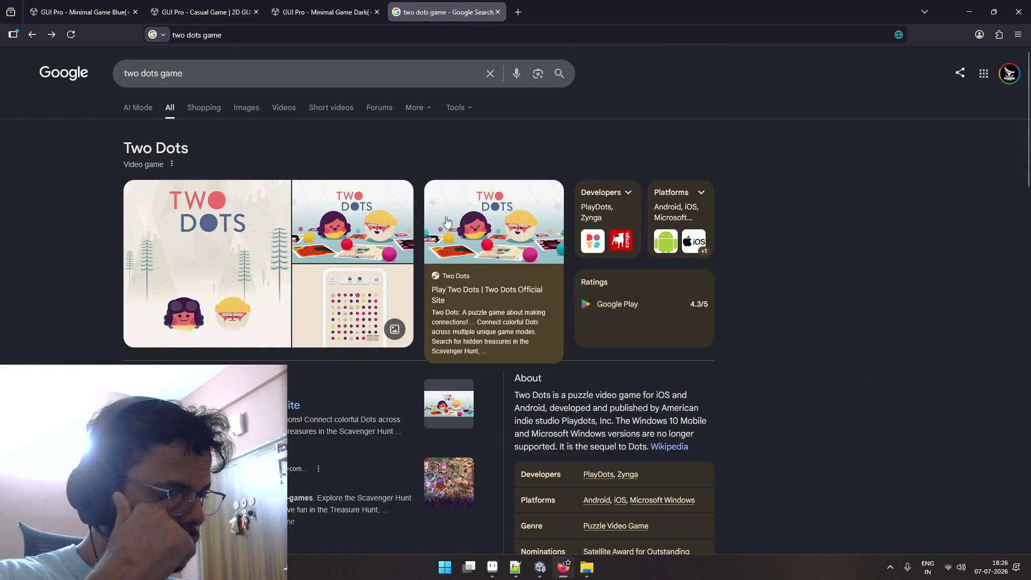
Change the query to 'two dots UI' and search.
double_click(271, 73)
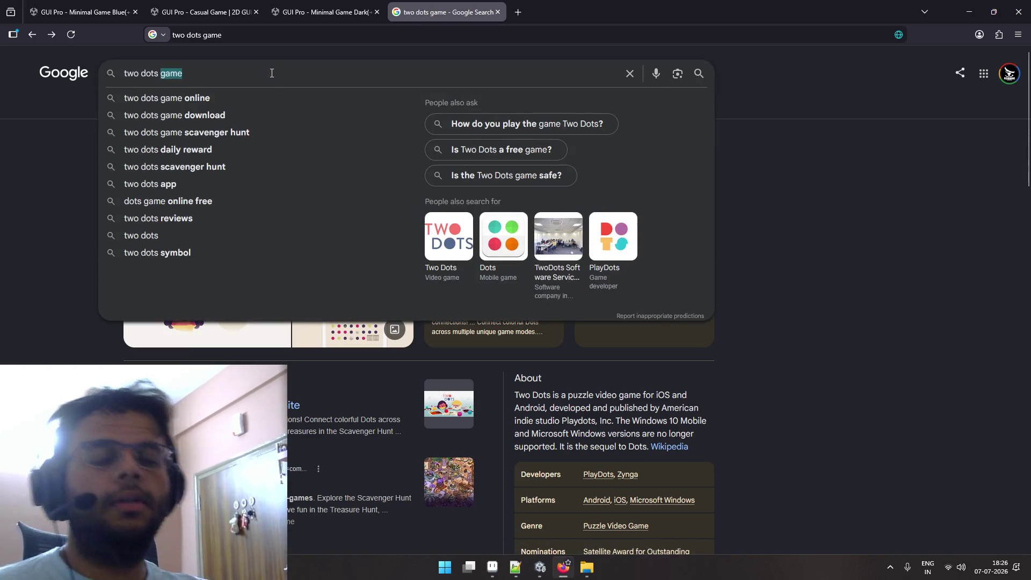
text(UI)
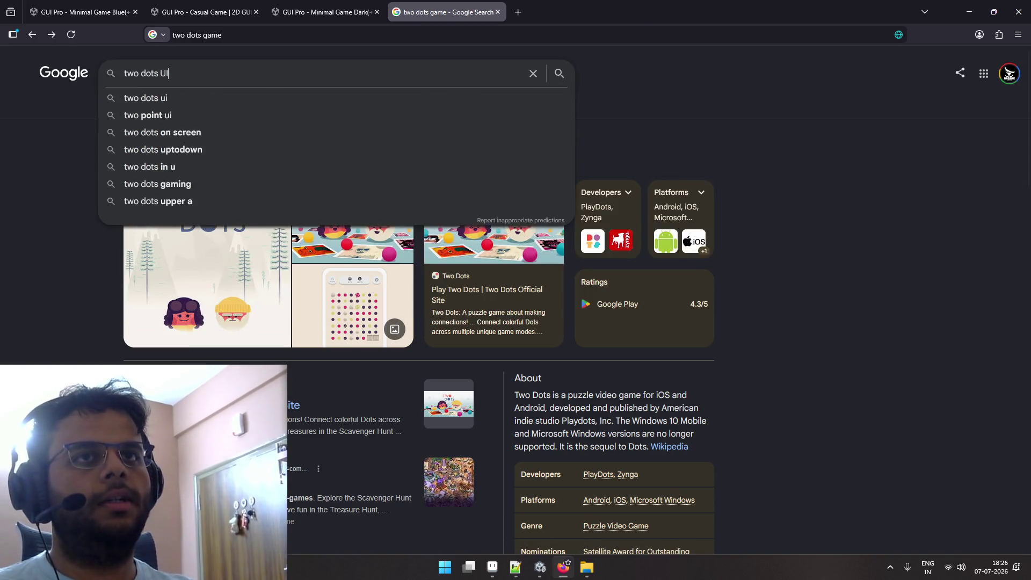
key(Return)
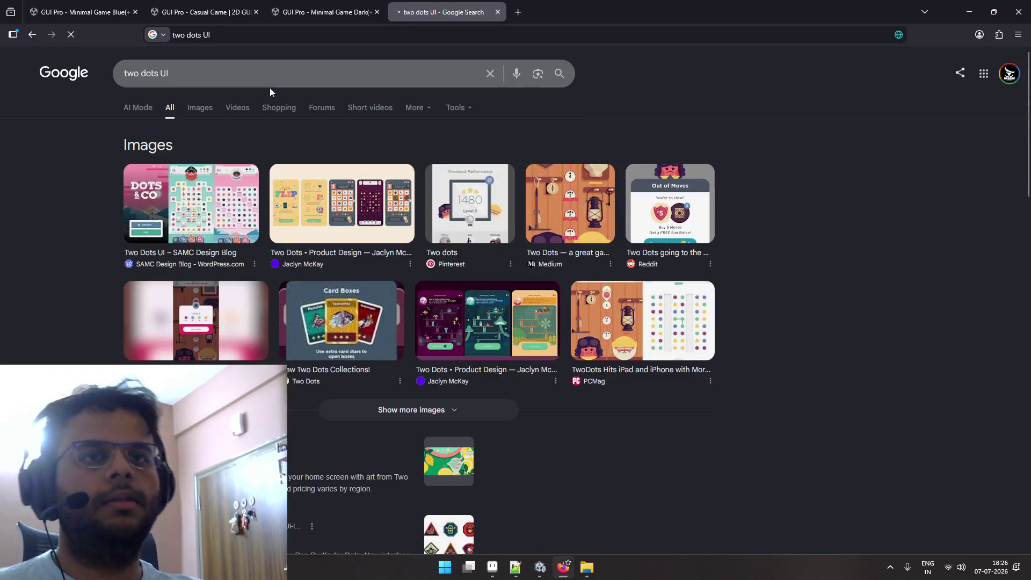
Open the Two Dots wallpapers result in a background tab, look it over, and close it.
scroll(210, 350, down, 2)
middle_click(158, 357)
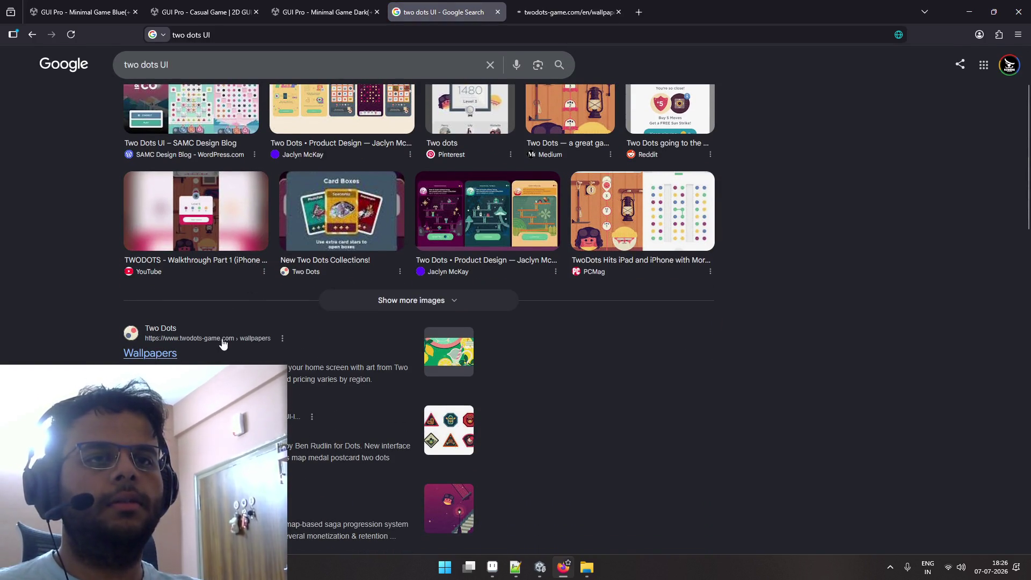
scroll(222, 339, down, 1)
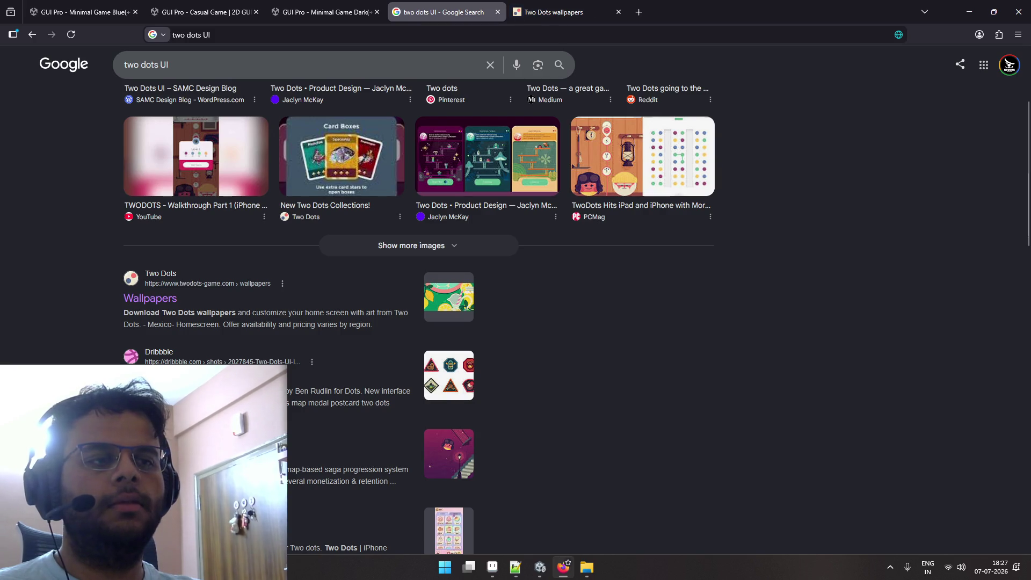
scroll(213, 363, up, 3)
scroll(214, 360, down, 7)
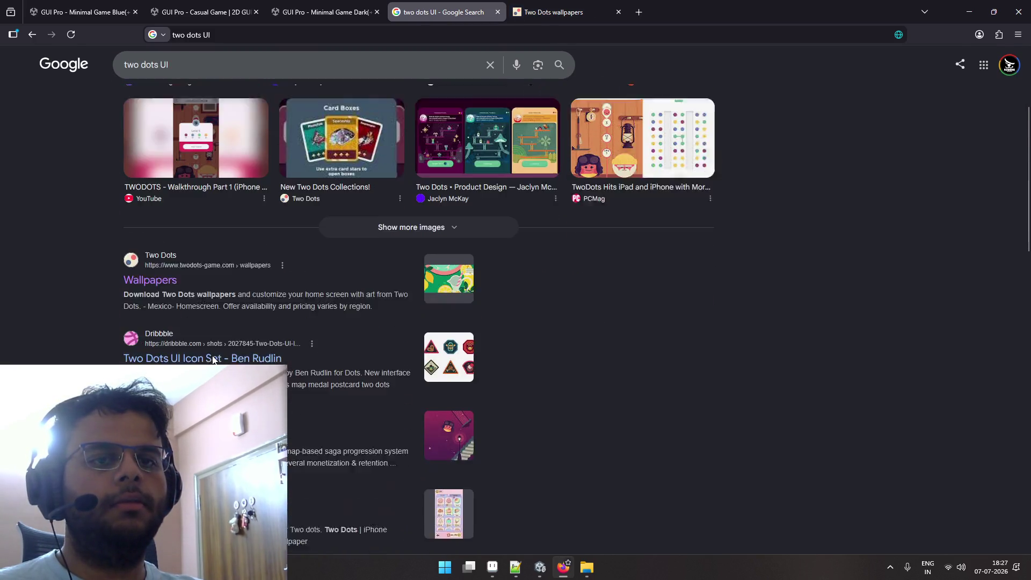
scroll(213, 359, up, 5)
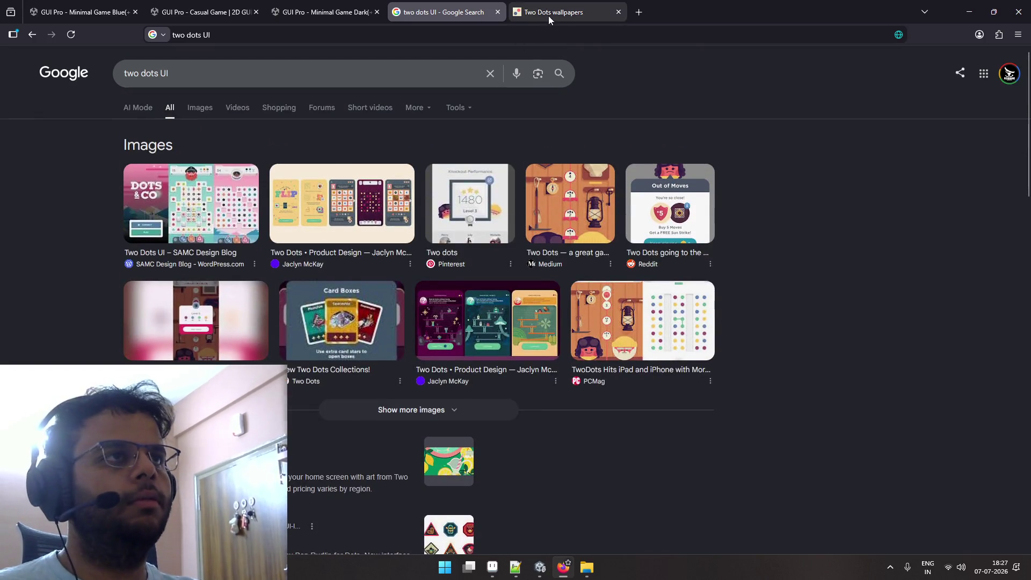
click(549, 13)
scroll(471, 186, down, 5)
scroll(472, 186, down, 3)
key(ctrl+w)
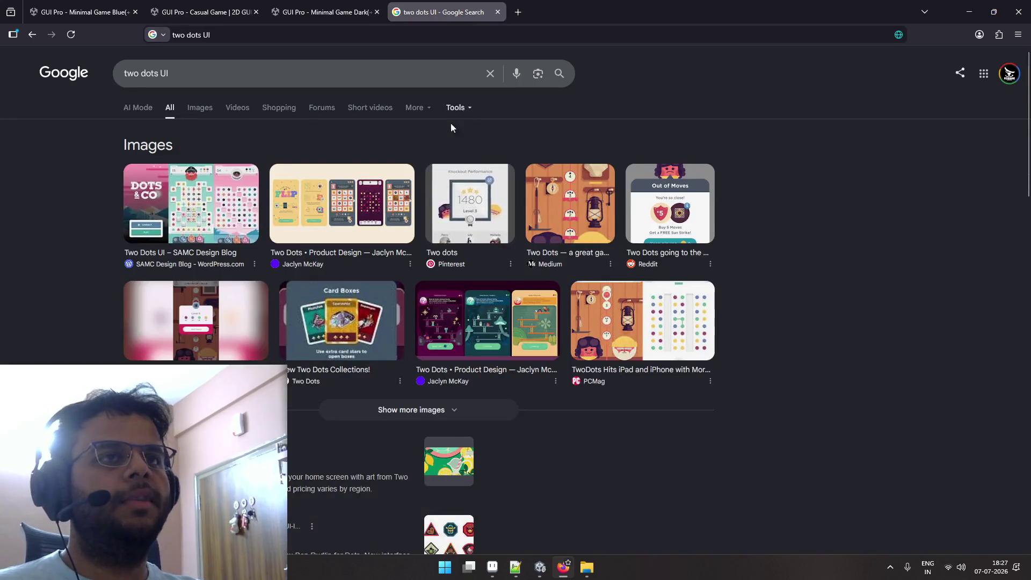
Preview 'two dots UI' images, from the SAMC Design Blog to the orange level map.
click(231, 72)
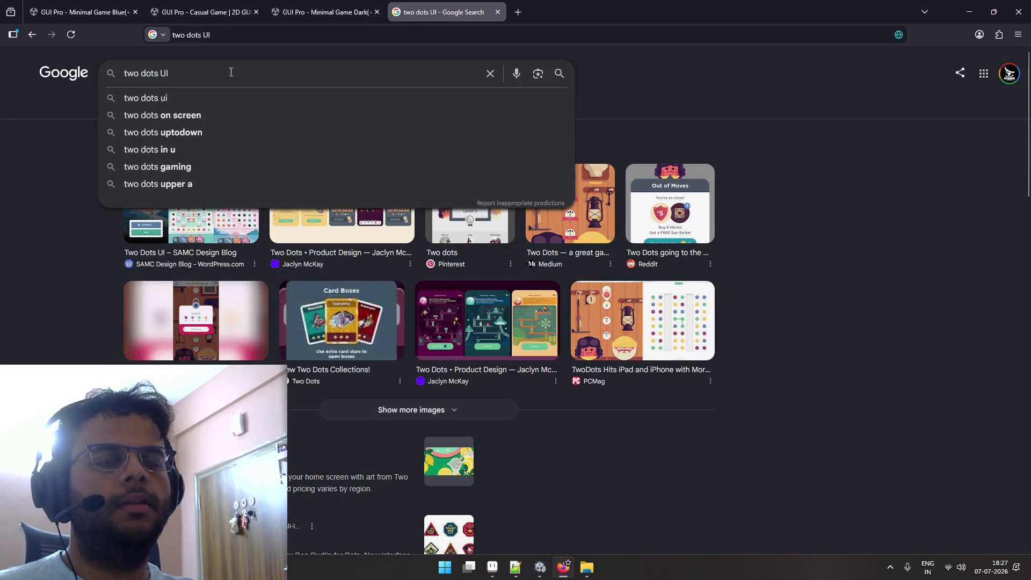
click(196, 321)
click(199, 107)
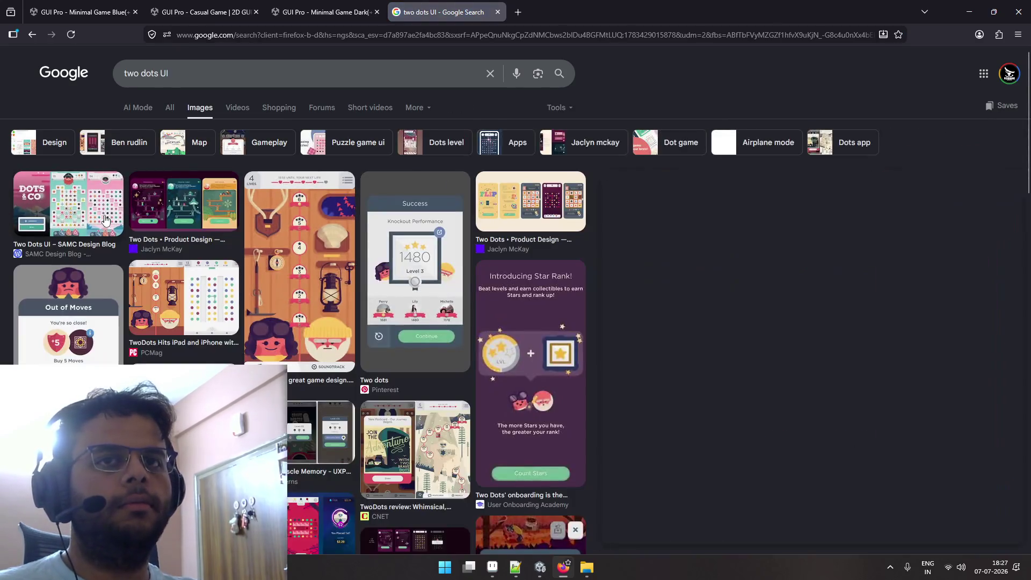
click(105, 221)
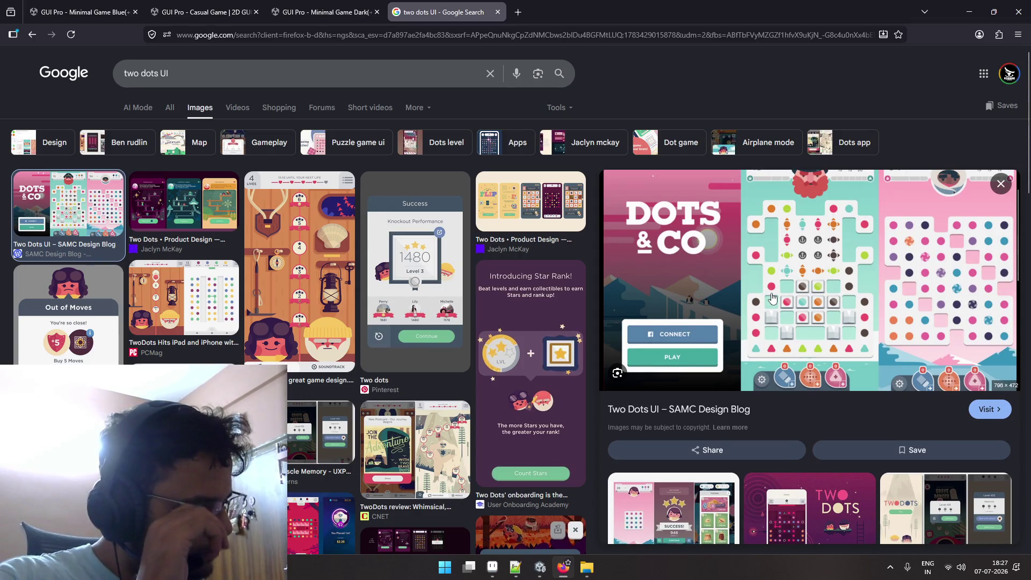
key(Right)
key(Right)
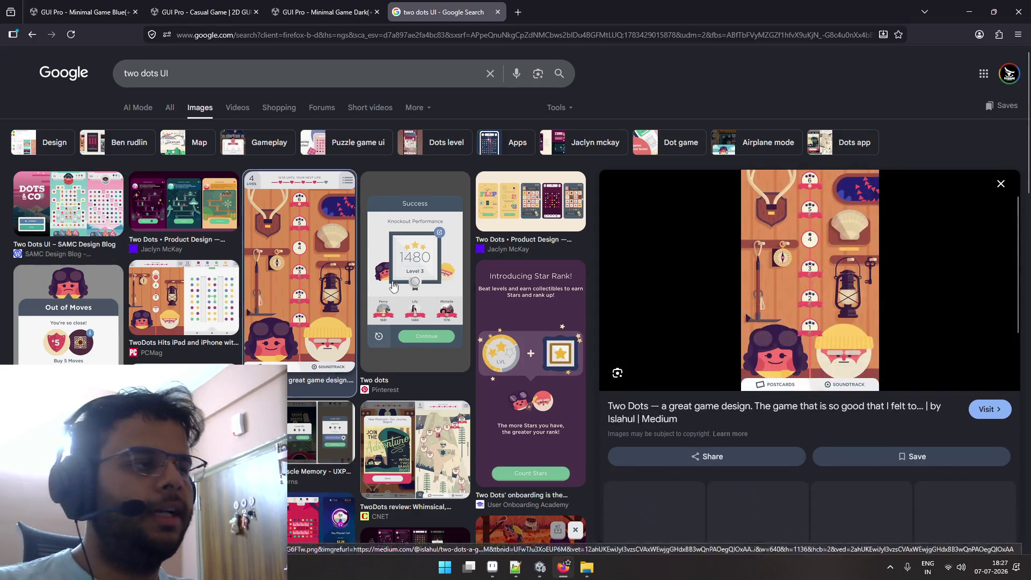
click(450, 272)
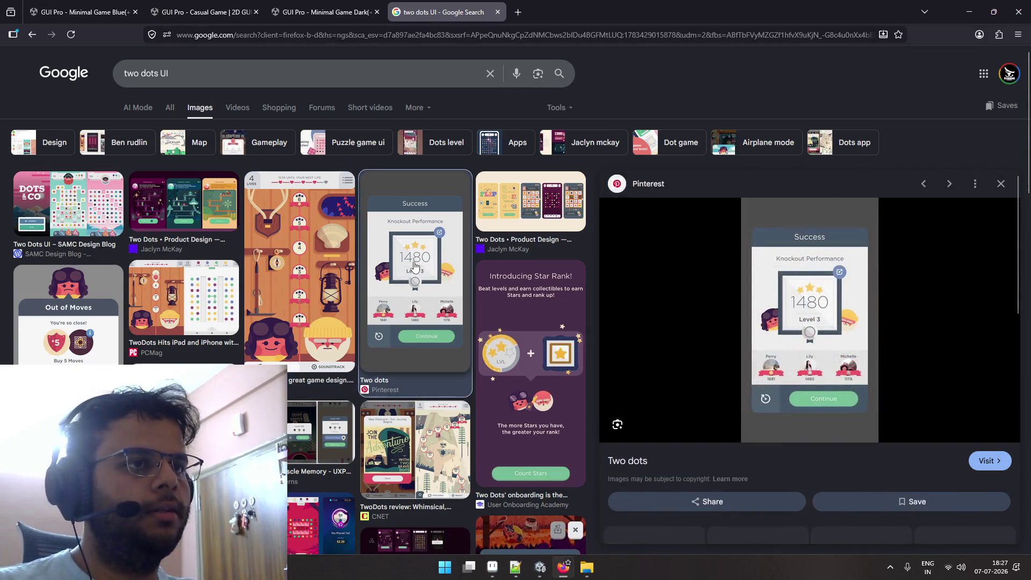
click(527, 232)
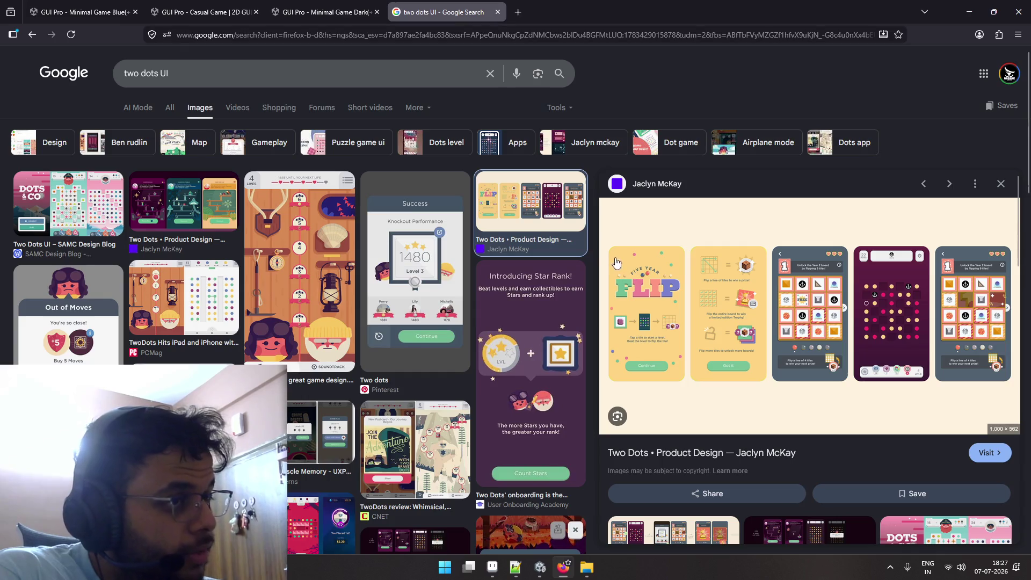
scroll(615, 327, down, 4)
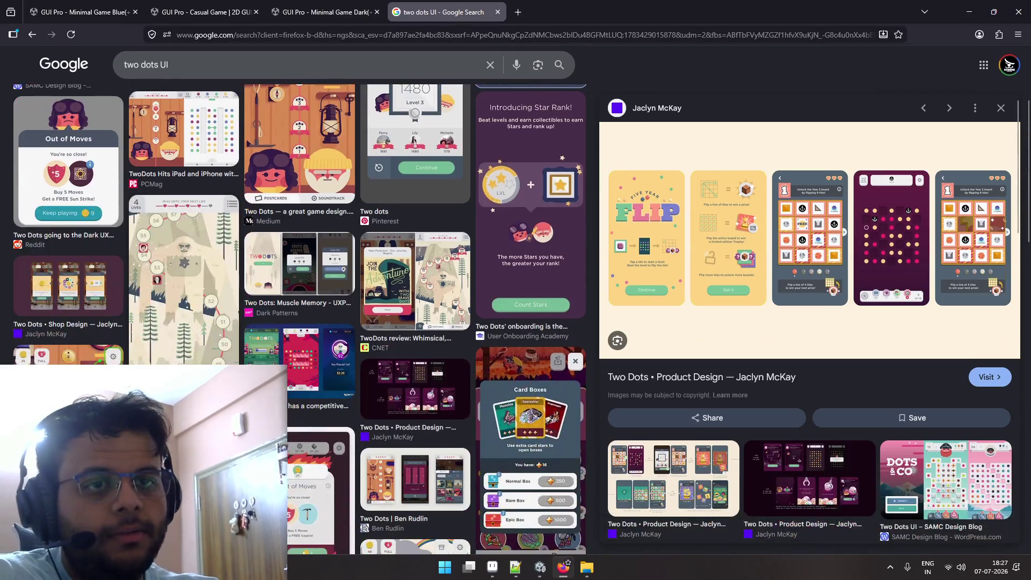
scroll(73, 228, up, 4)
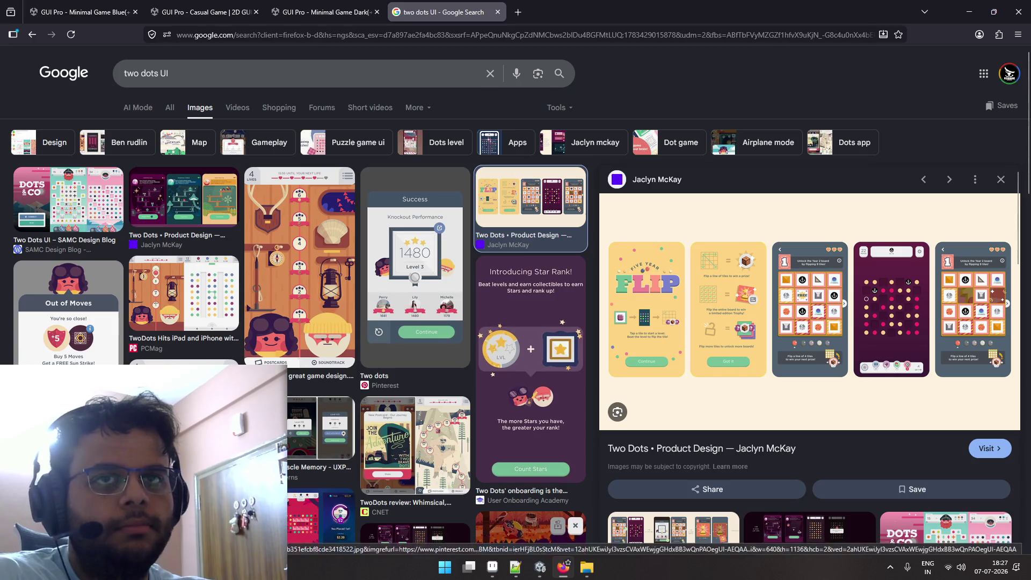
click(177, 229)
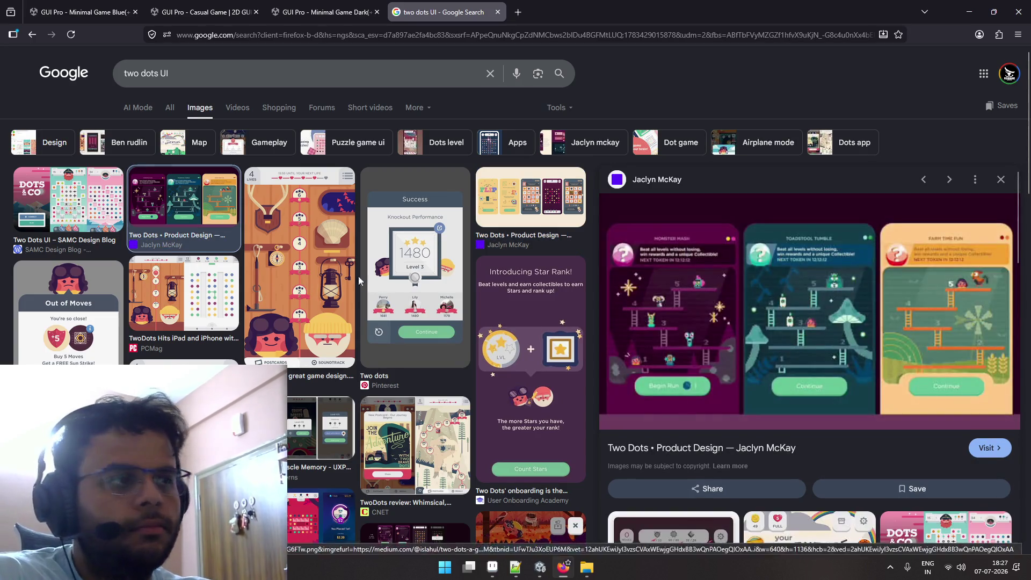
click(343, 293)
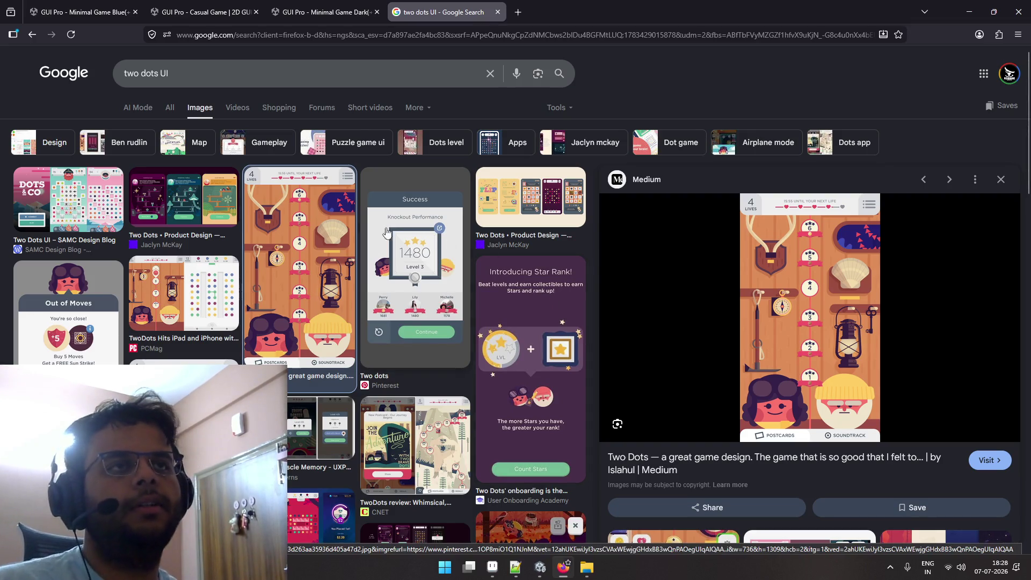
key(ctrl+t)
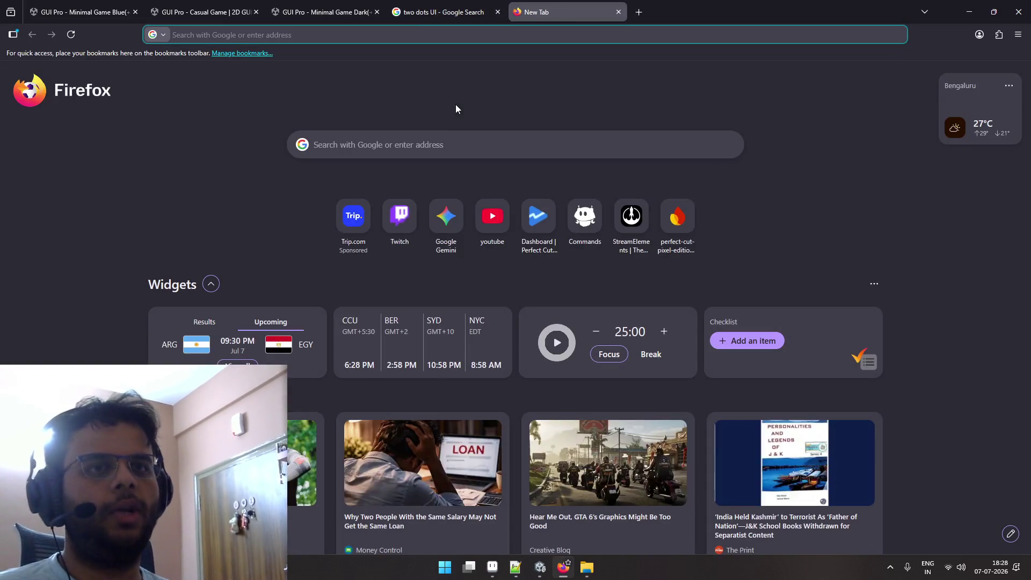
text(bosca ceoil)
key(Return)
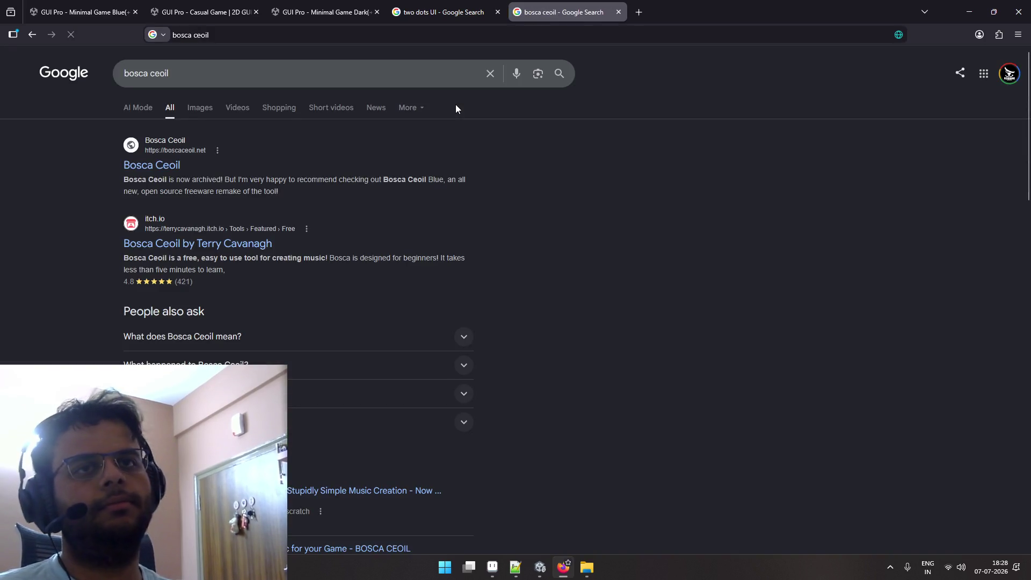
click(175, 165)
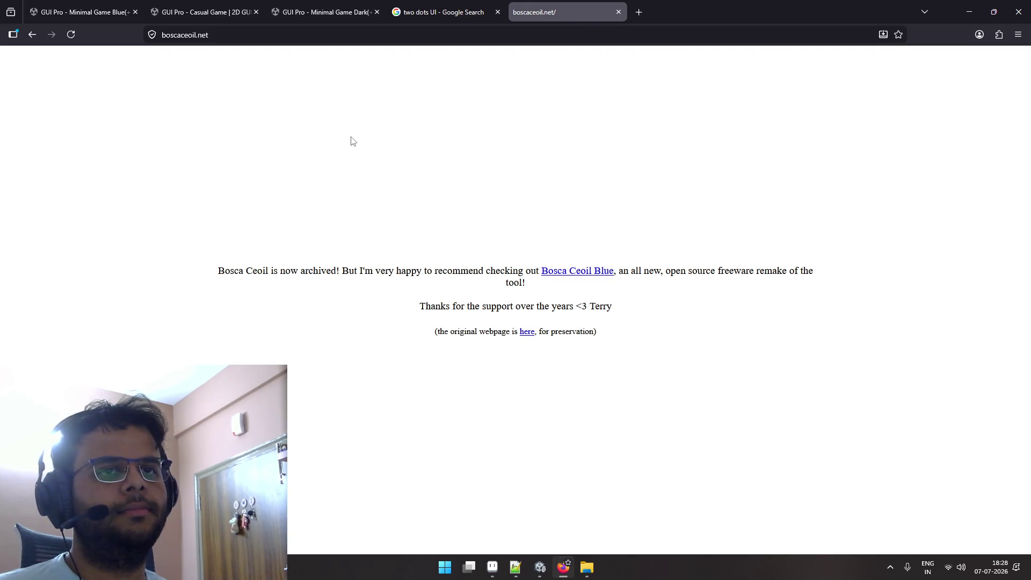
click(567, 276)
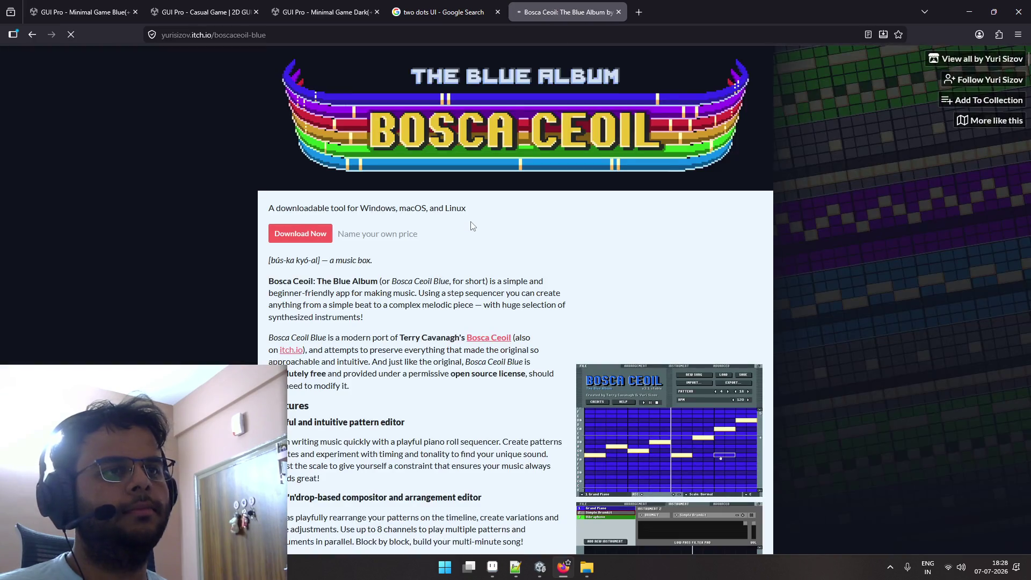
scroll(471, 223, down, 3)
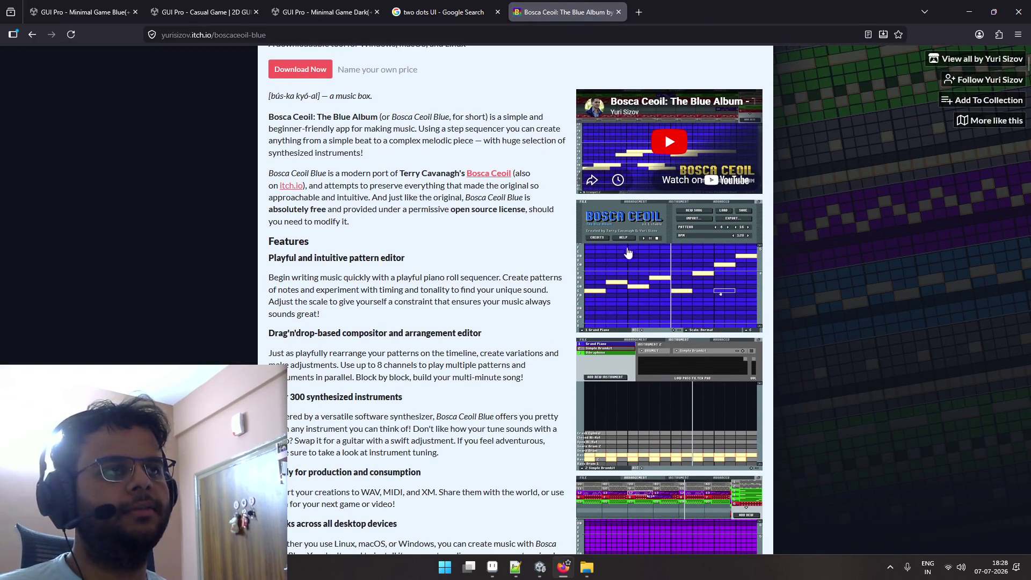
scroll(575, 230, down, 3)
scroll(566, 151, down, 3)
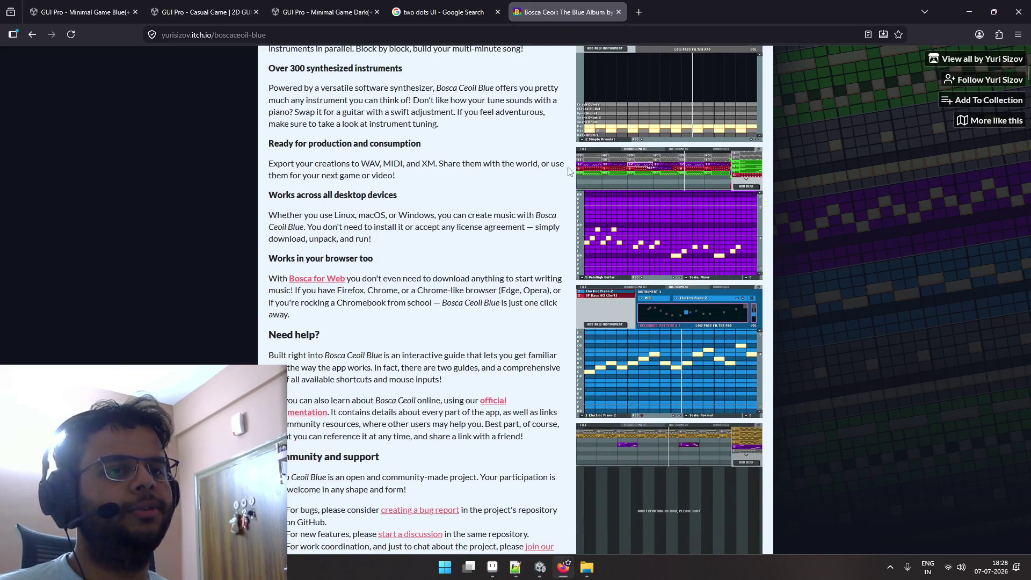
key(ctrl+w)
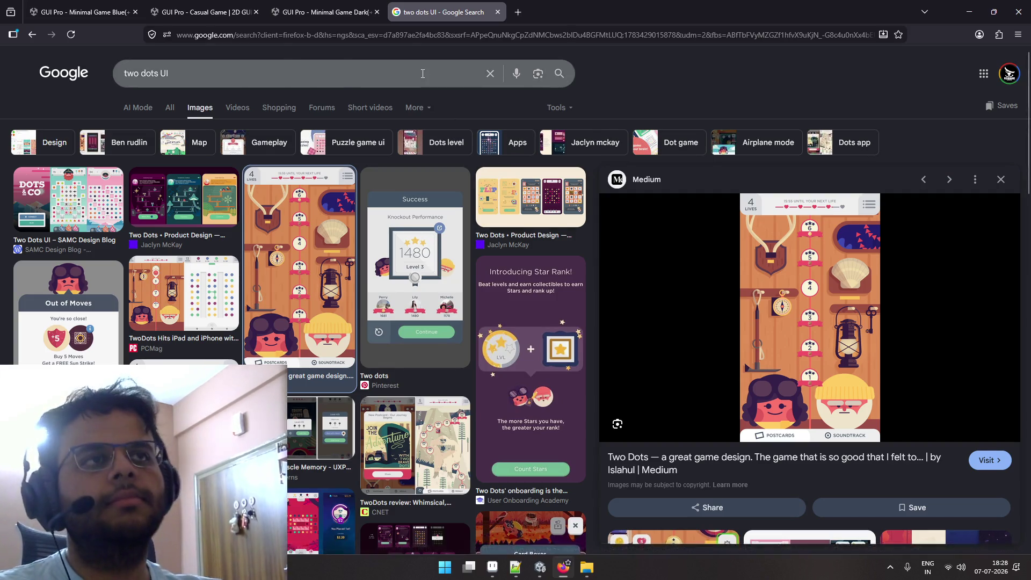
Close the two dots and GUI asset tabs, then search for 'defflemask' in a new tab.
key(ctrl+w)
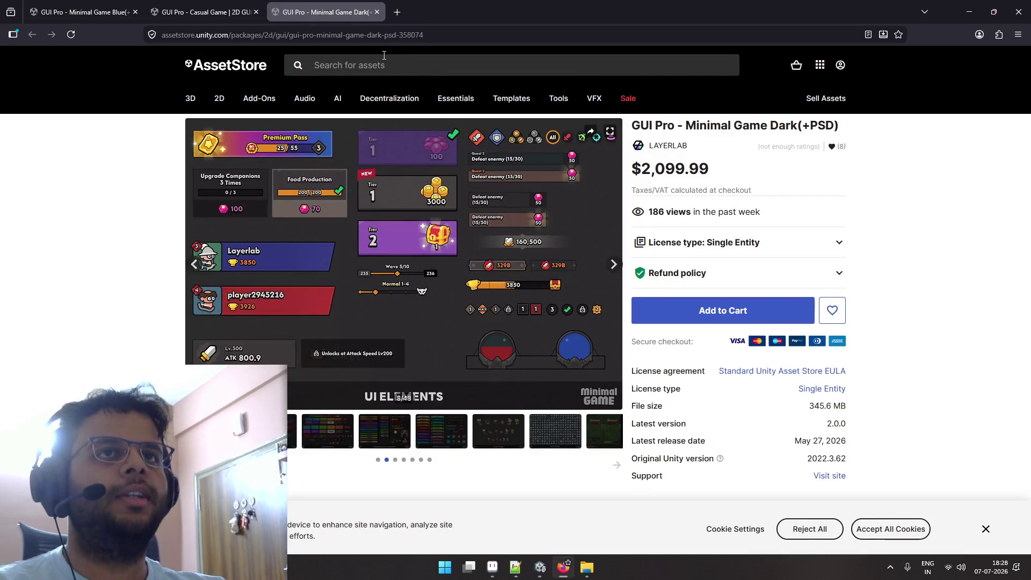
key(ctrl+w)
key(ctrl+w)
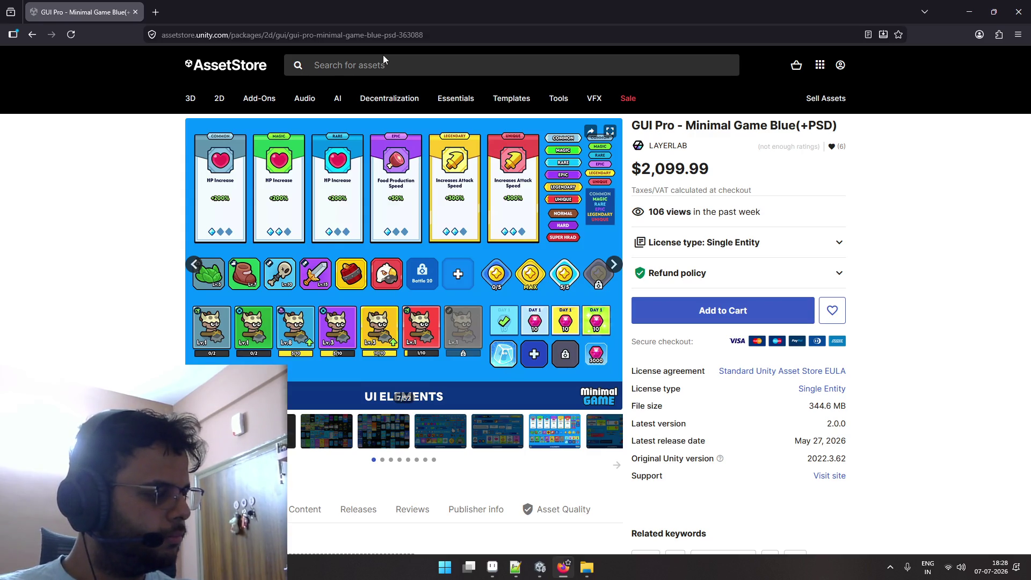
key(ctrl+t)
text(defflemar)
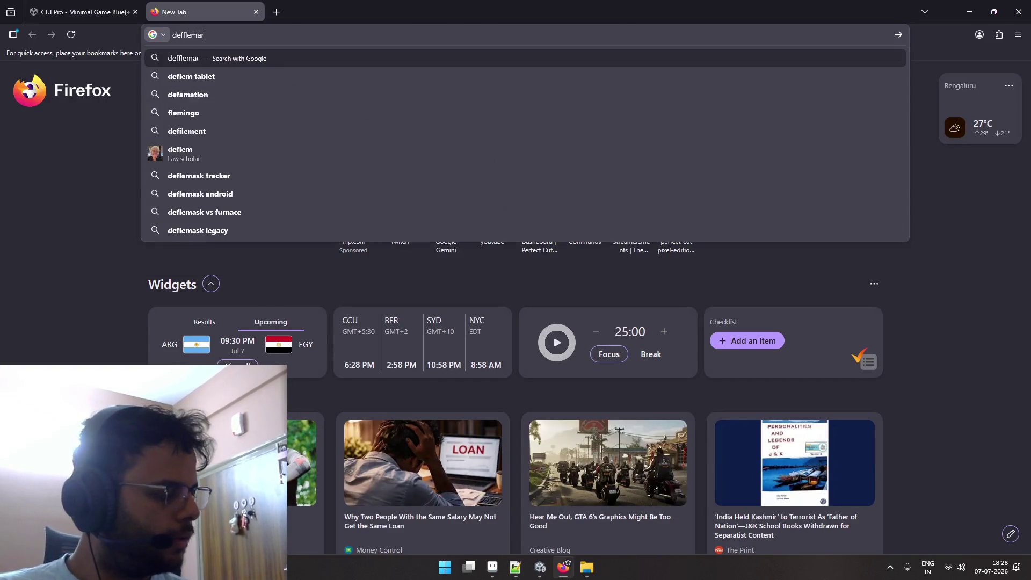
key(BackSpace)
text(sk)
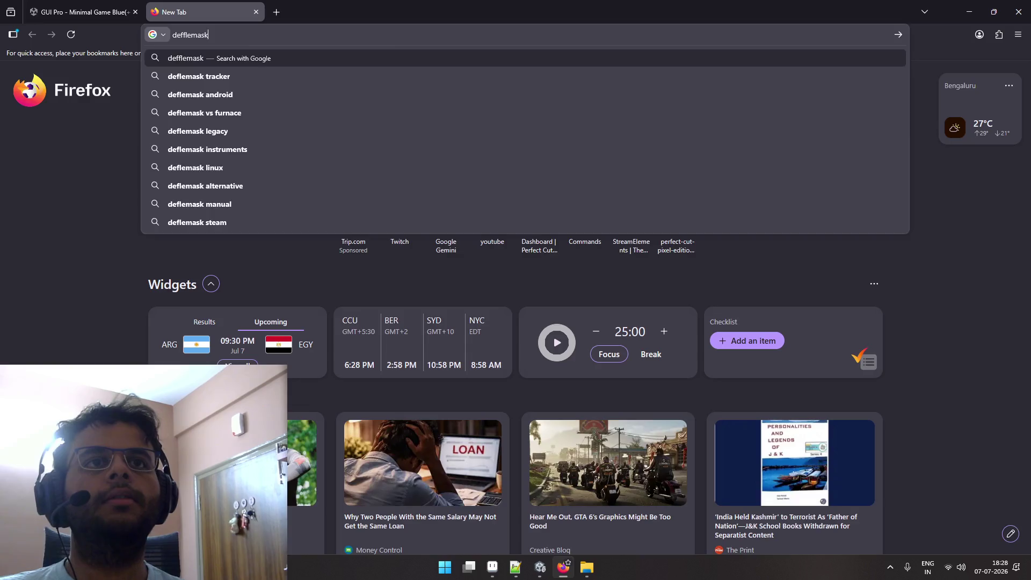
key(Return)
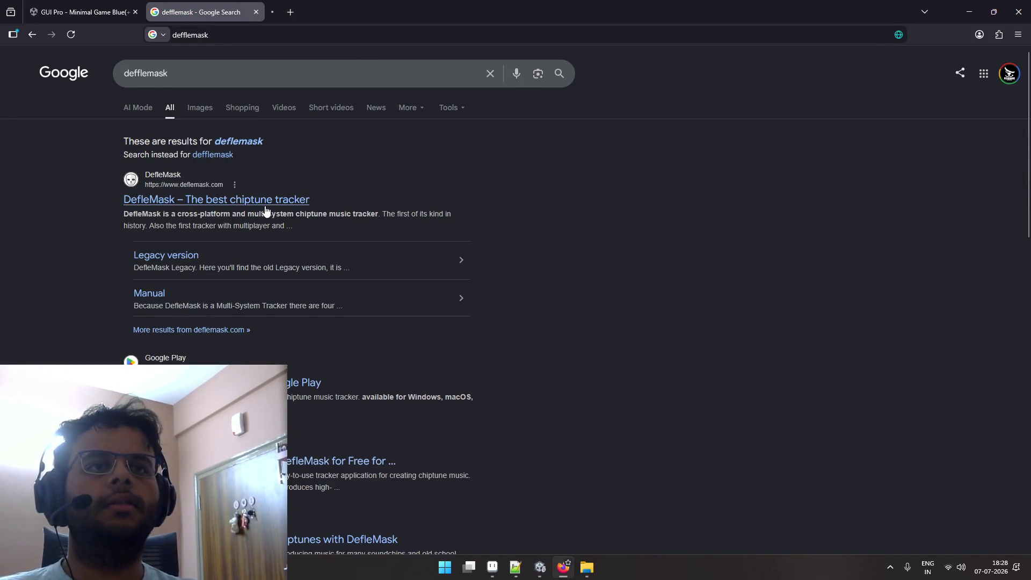
Open the DefleMask website from the results and scroll through it.
click(309, 7)
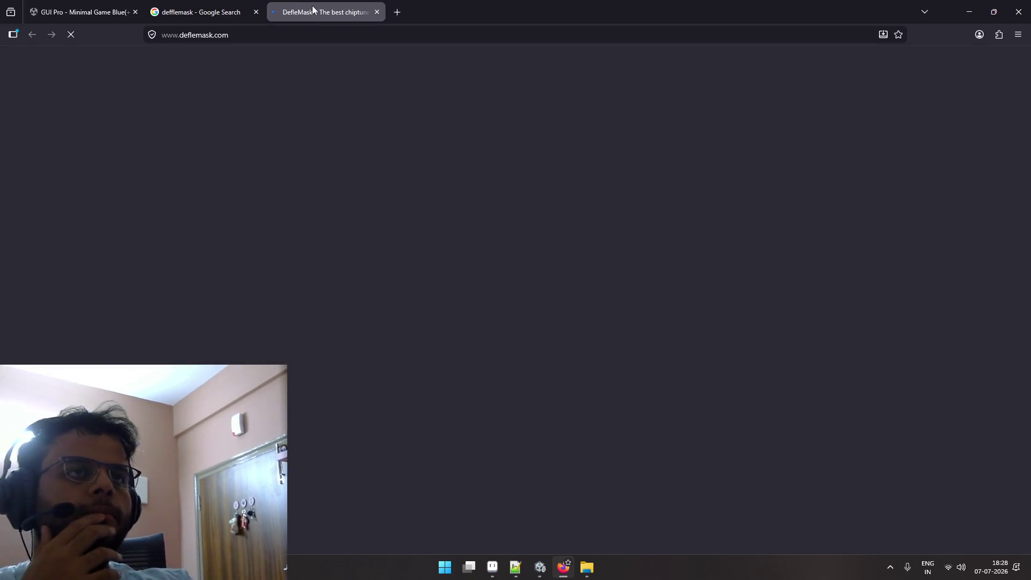
click(240, 6)
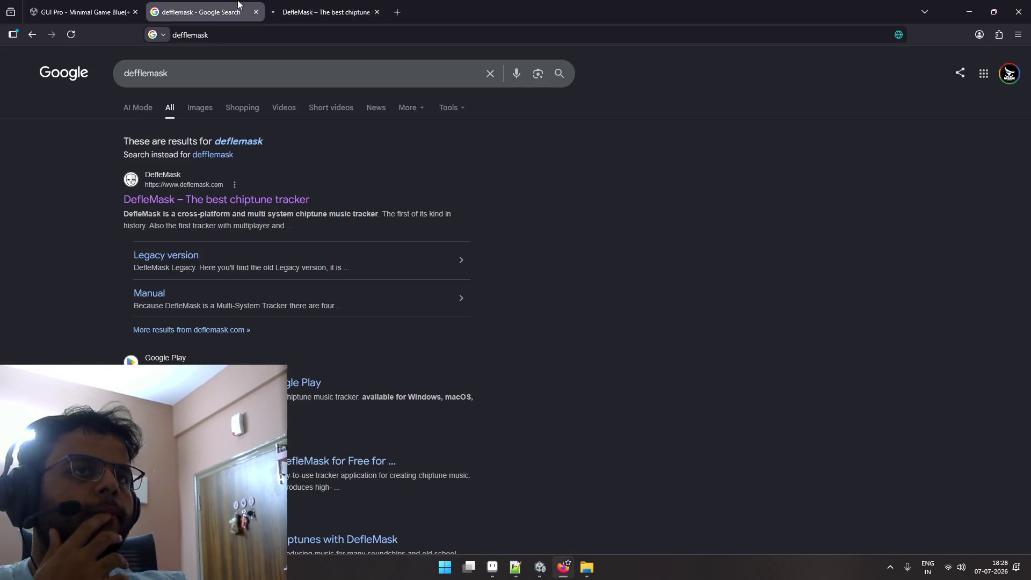
click(304, 6)
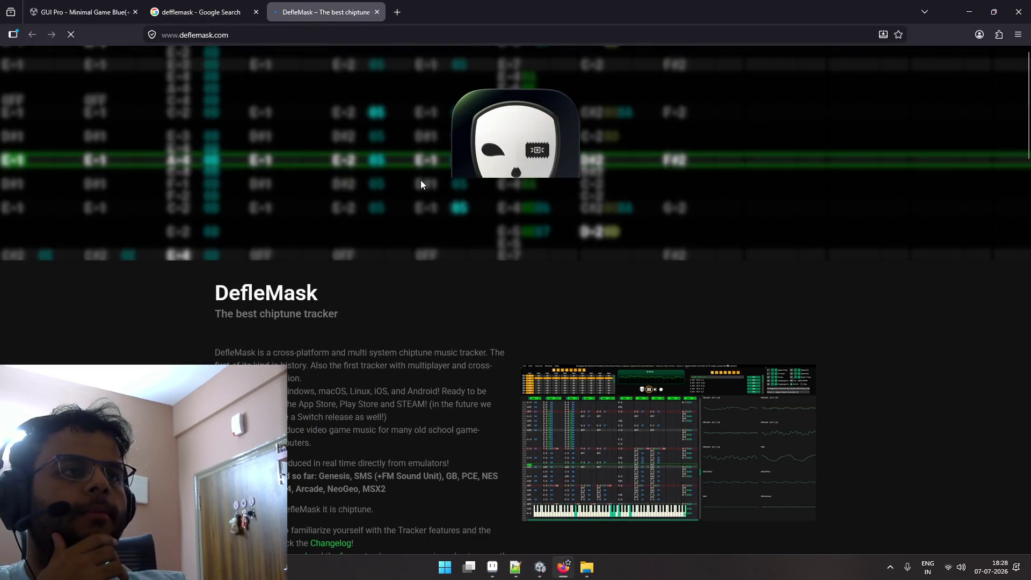
scroll(418, 182, down, 3)
scroll(555, 218, down, 5)
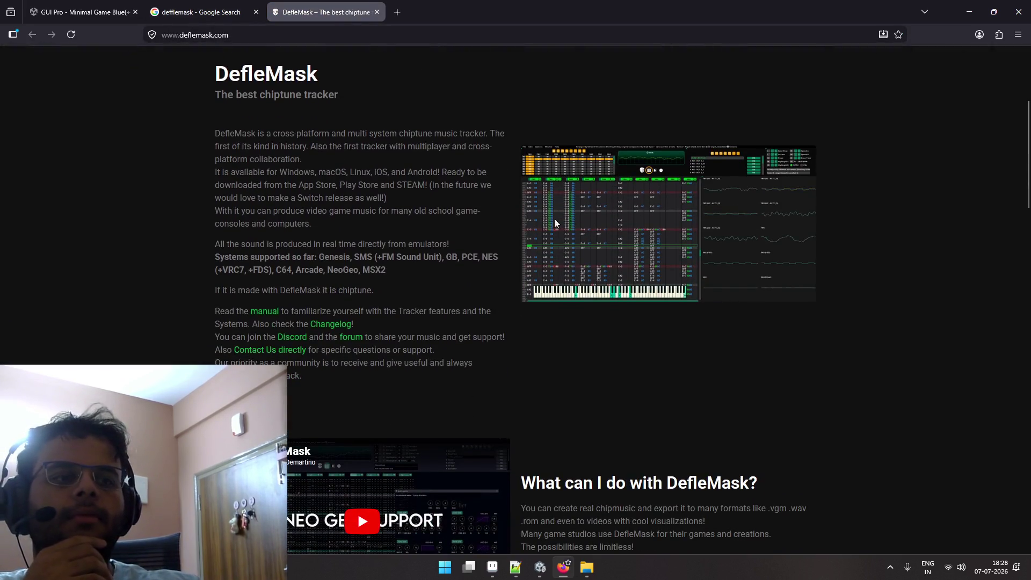
scroll(559, 225, up, 1)
scroll(559, 224, down, 2)
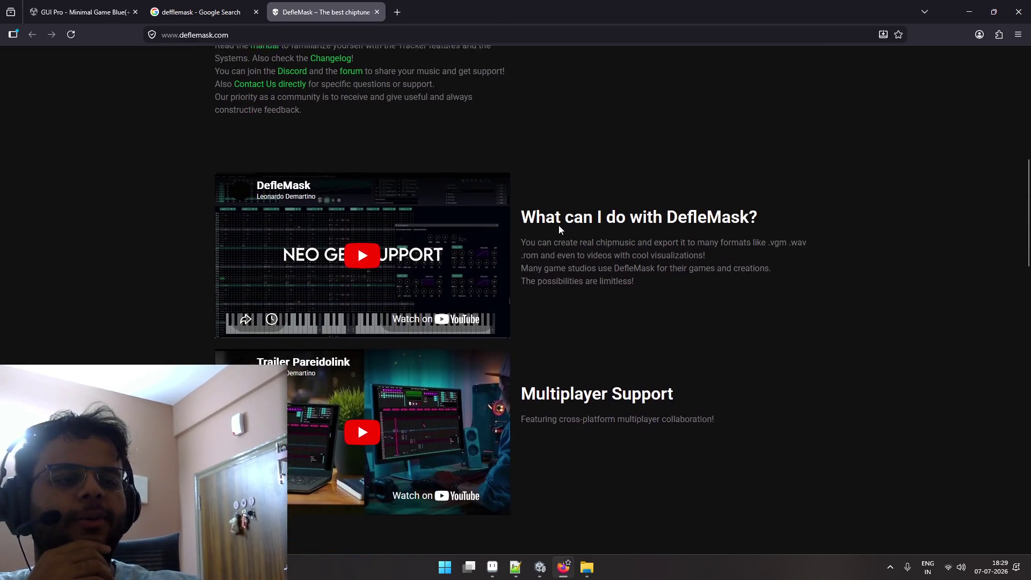
scroll(559, 225, down, 3)
scroll(558, 224, down, 1)
scroll(560, 222, down, 3)
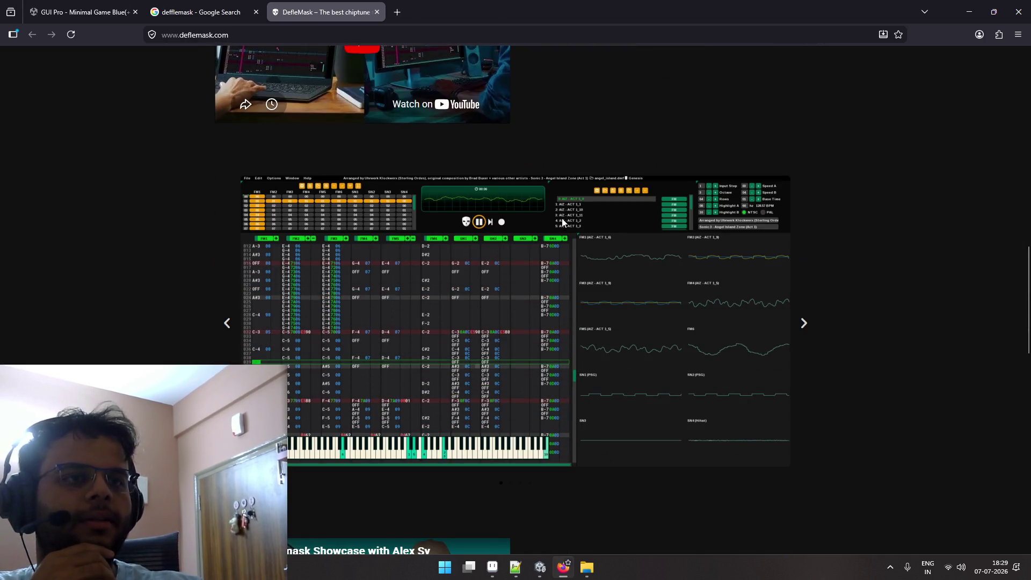
Close the DefleMask site and search tabs and return to Aseprite.
click(378, 12)
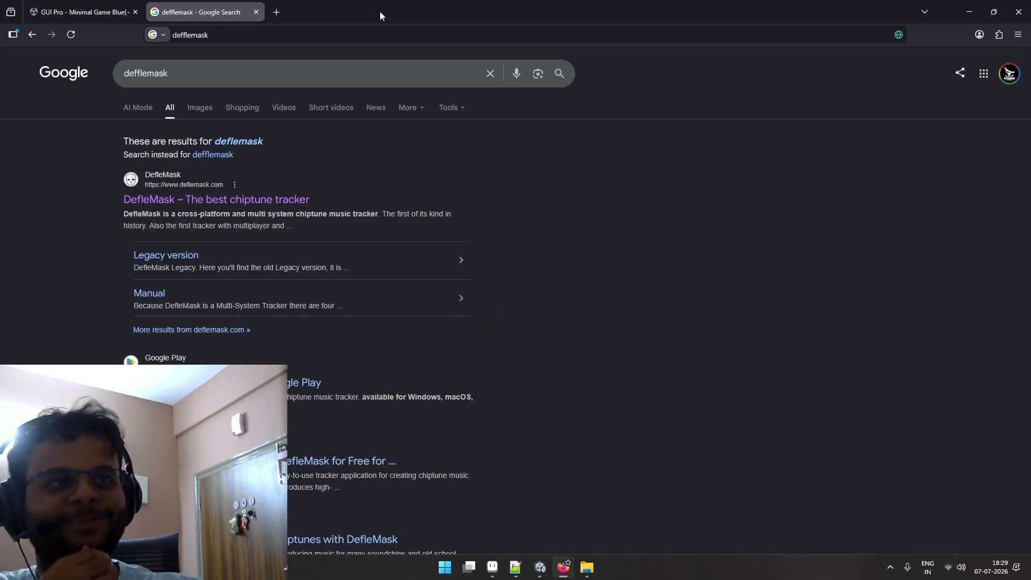
click(258, 12)
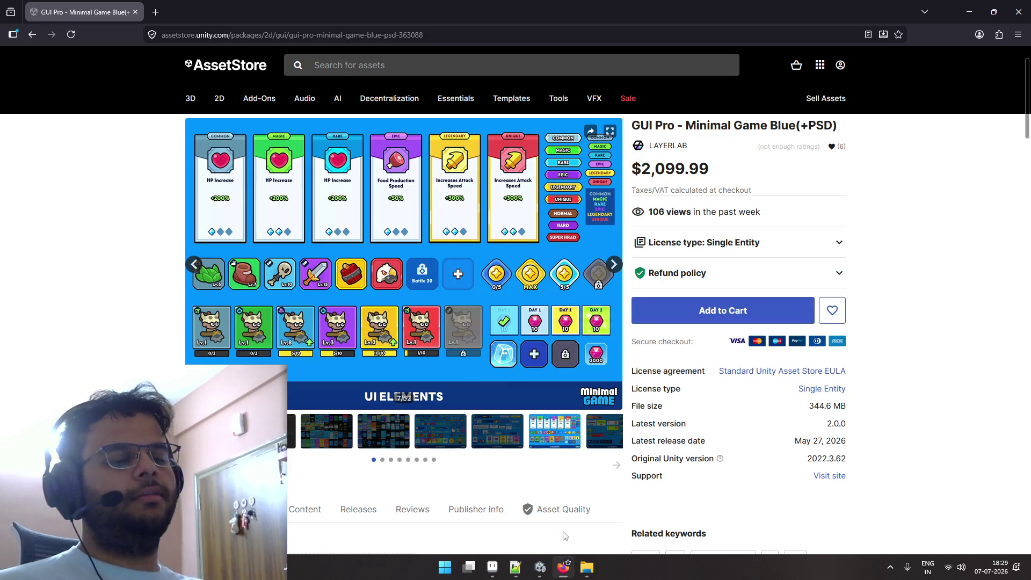
click(492, 567)
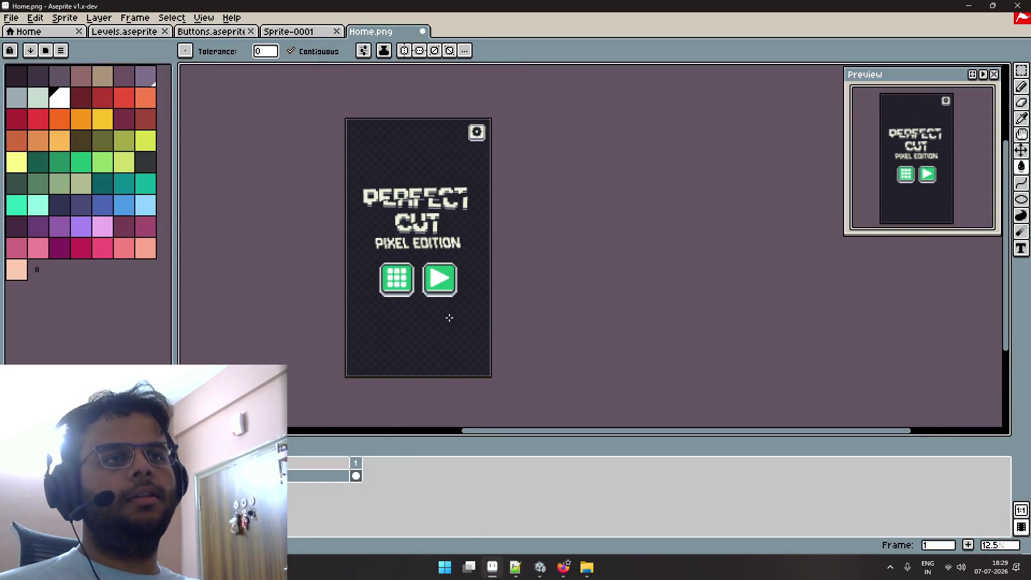
Look over the Levels item sprite sheet, then return to Home.png.
click(143, 32)
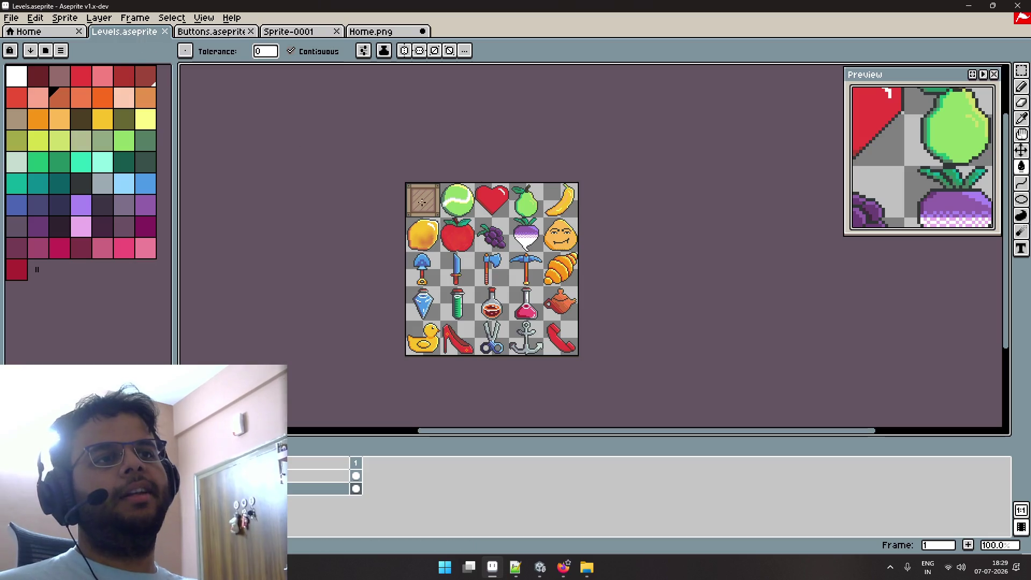
scroll(482, 225, up, 1)
drag(481, 225, 461, 176)
scroll(460, 176, down, 1)
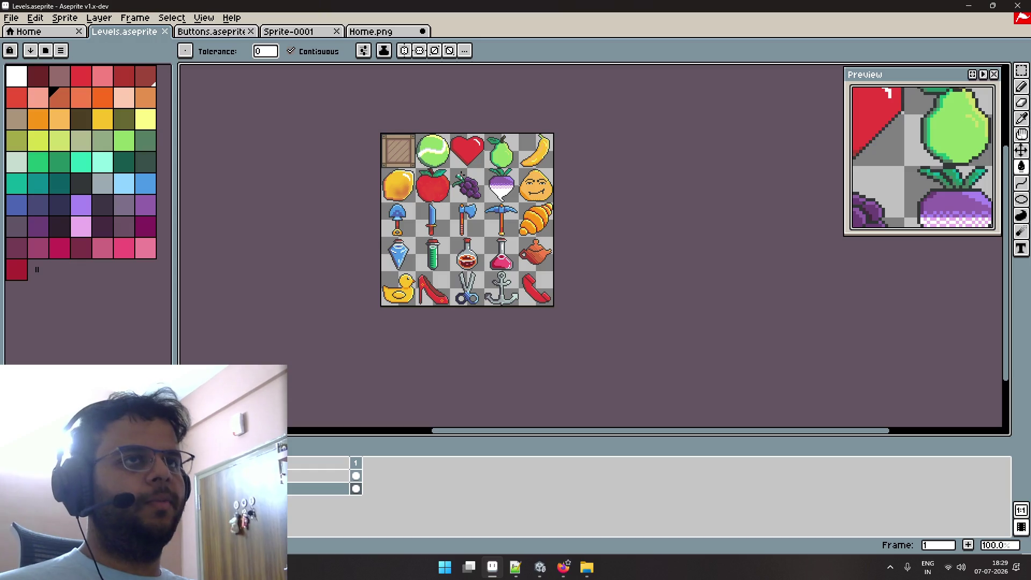
click(400, 33)
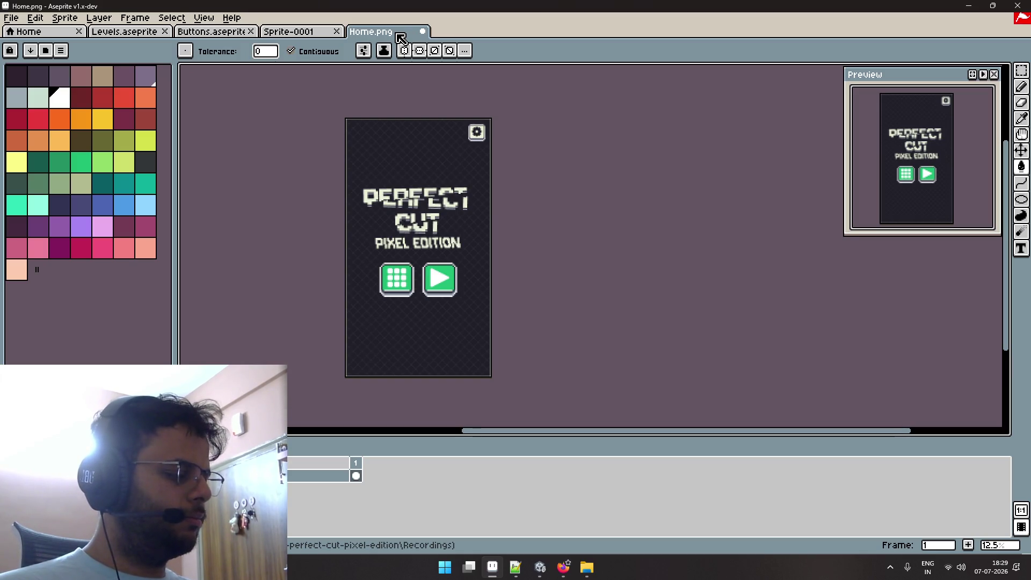
Close the blank Sprite-0001 tab and recentre the home screen view.
click(301, 33)
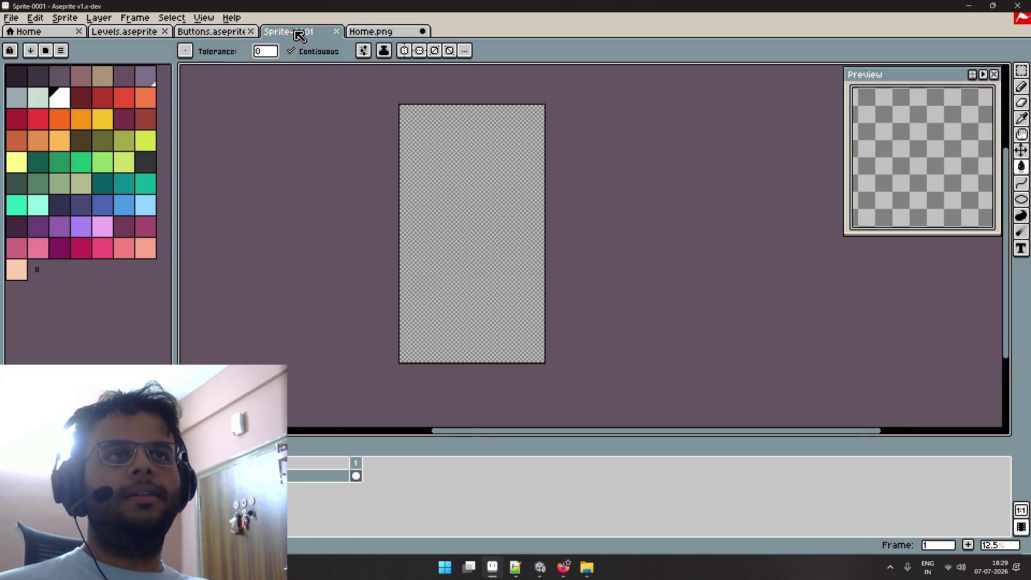
click(354, 34)
click(328, 34)
click(339, 33)
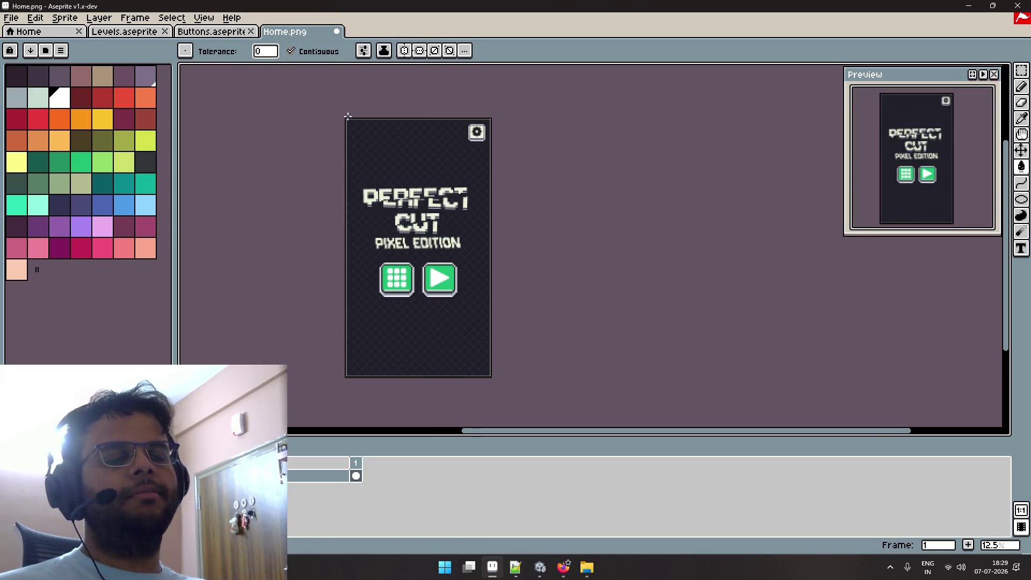
scroll(371, 130, up, 1)
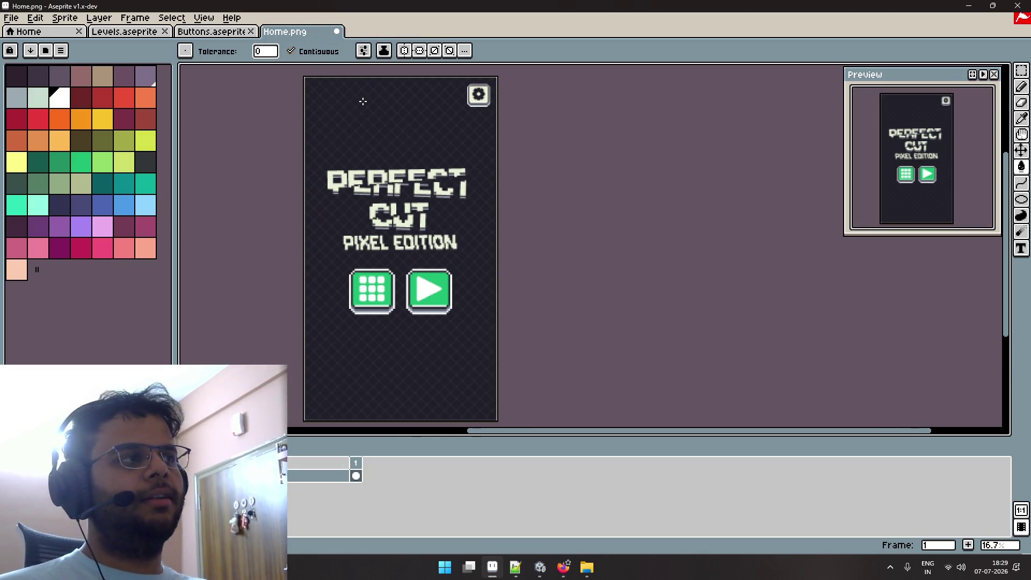
scroll(363, 101, down, 1)
drag(363, 101, 399, 117)
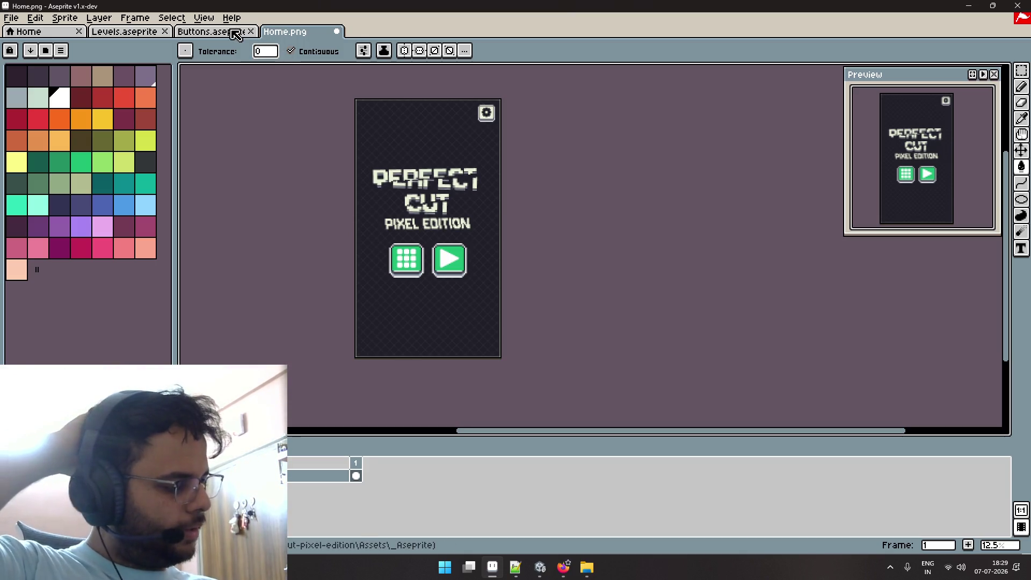
Check the Levels sprite sheet again and come back to the Perfect Cut home screen.
click(131, 32)
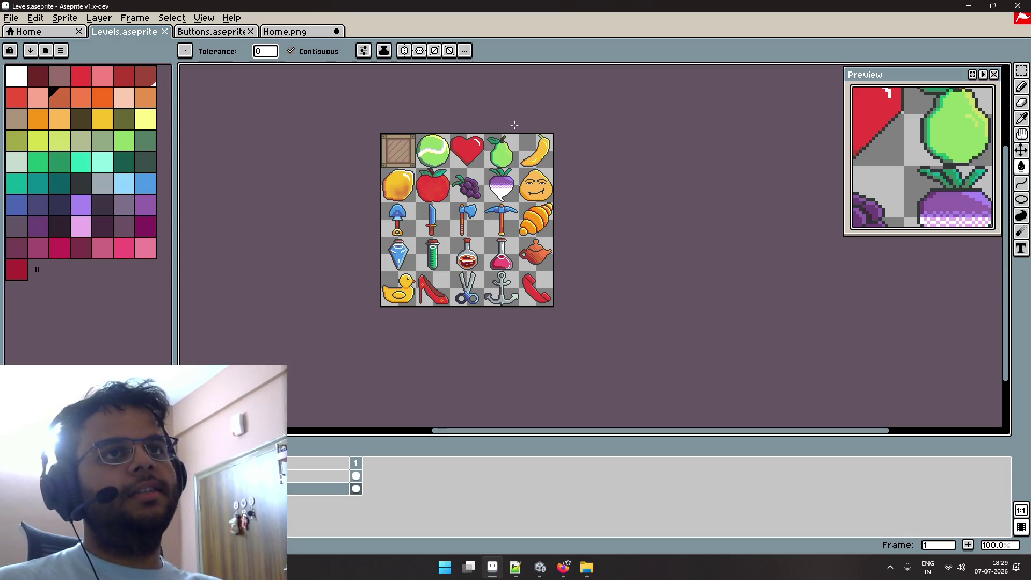
click(305, 27)
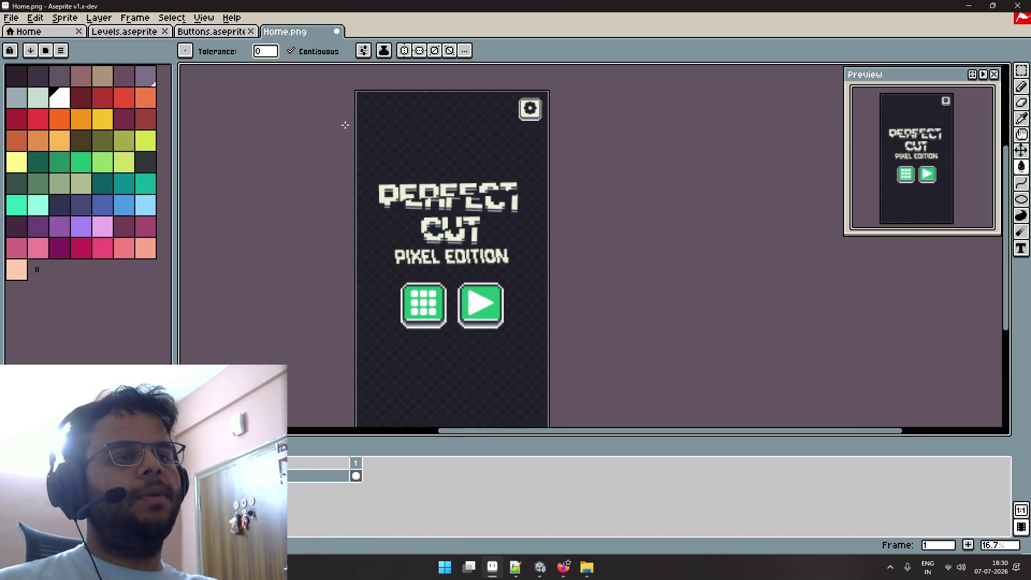
scroll(424, 145, down, 1)
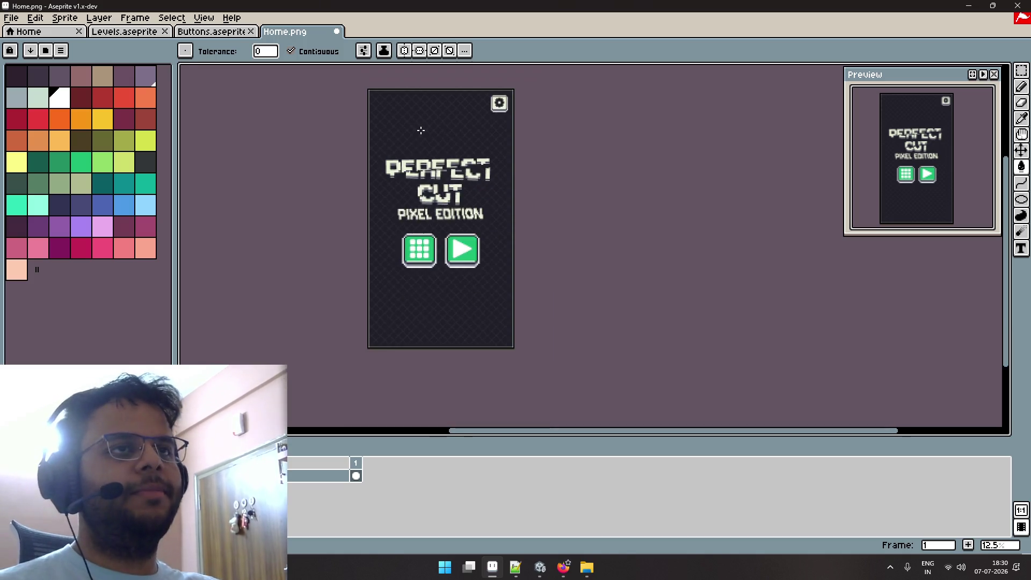
scroll(428, 136, up, 2)
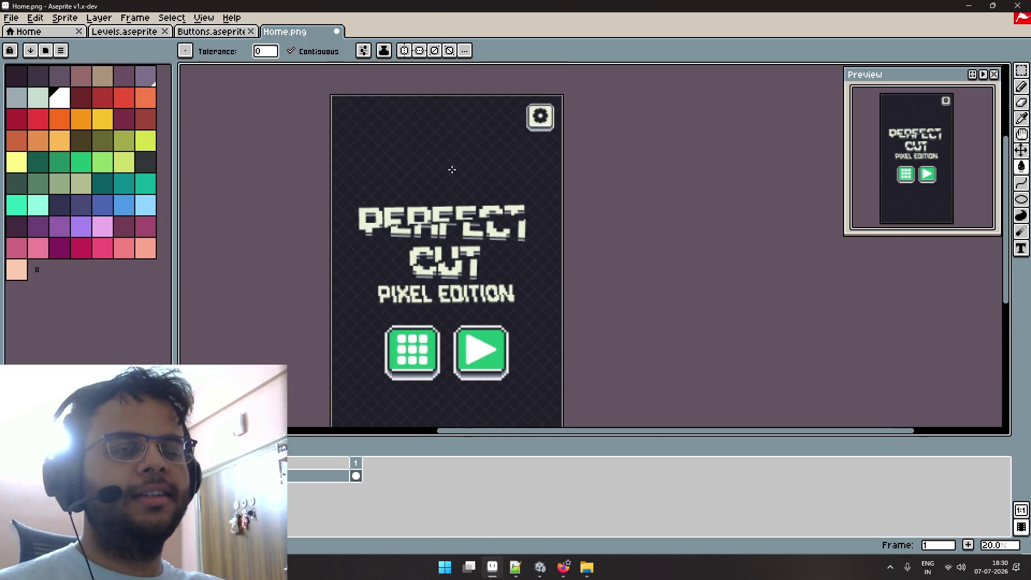
key(alt+Tab)
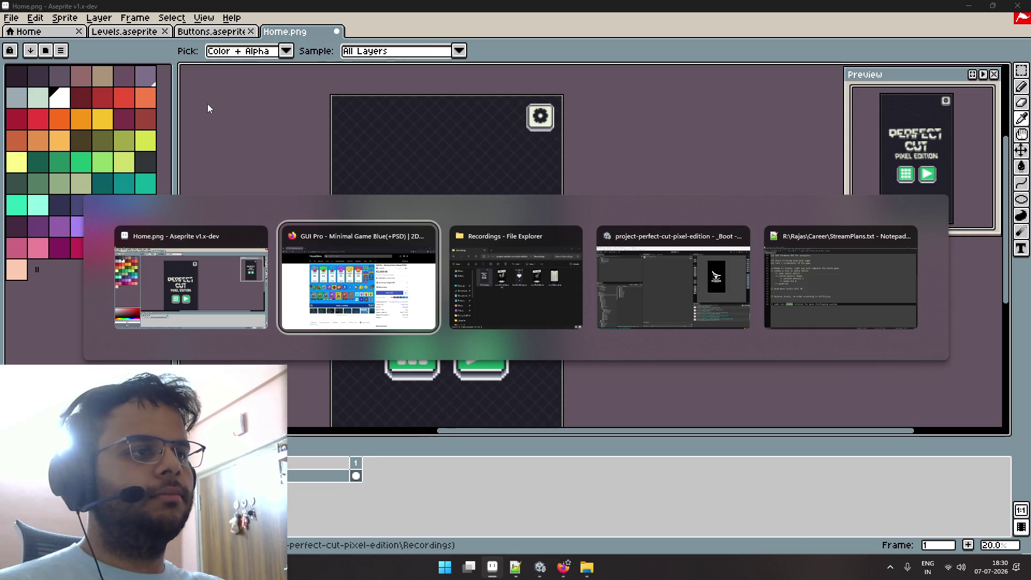
Search Google for 'lospec pastel' in a new tab.
key(ctrl+t)
text(lospec)
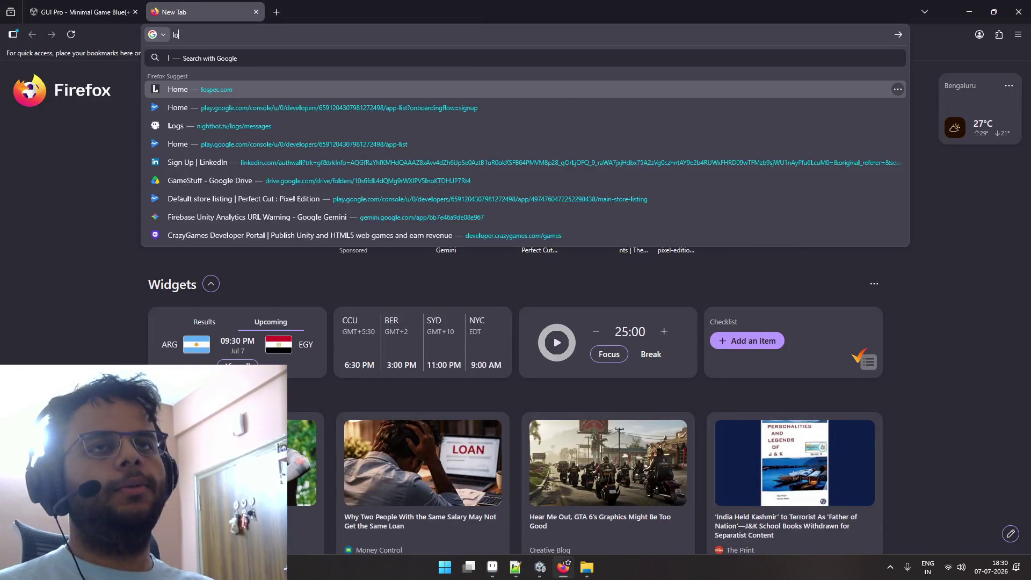
key(BackSpace)
key(BackSpace)
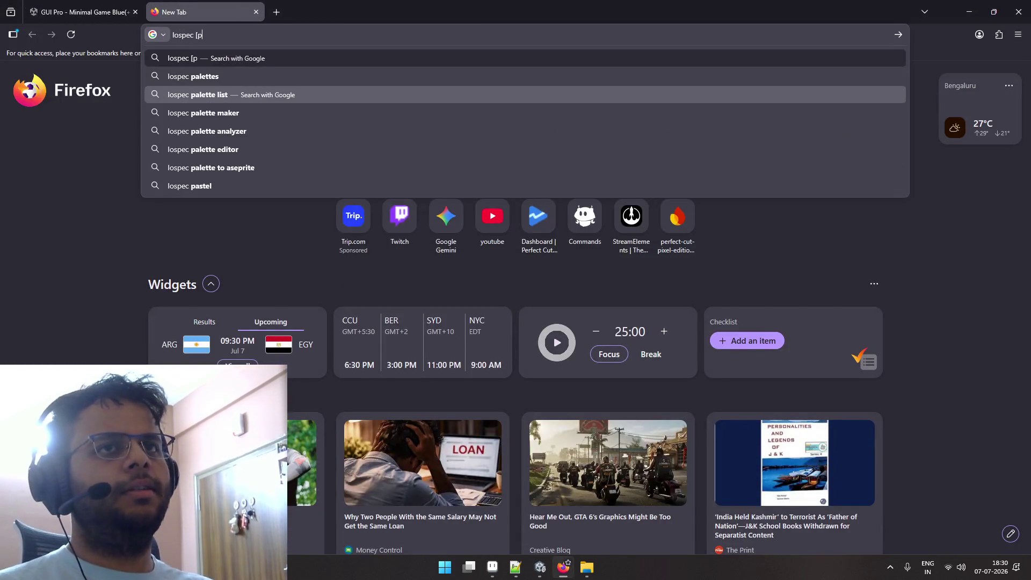
text(pastel)
key(Return)
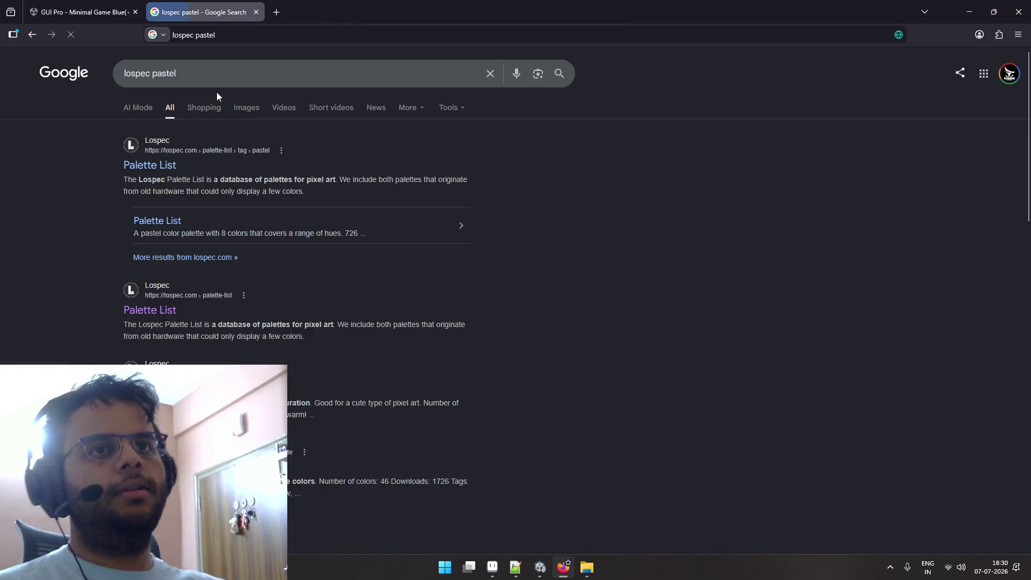